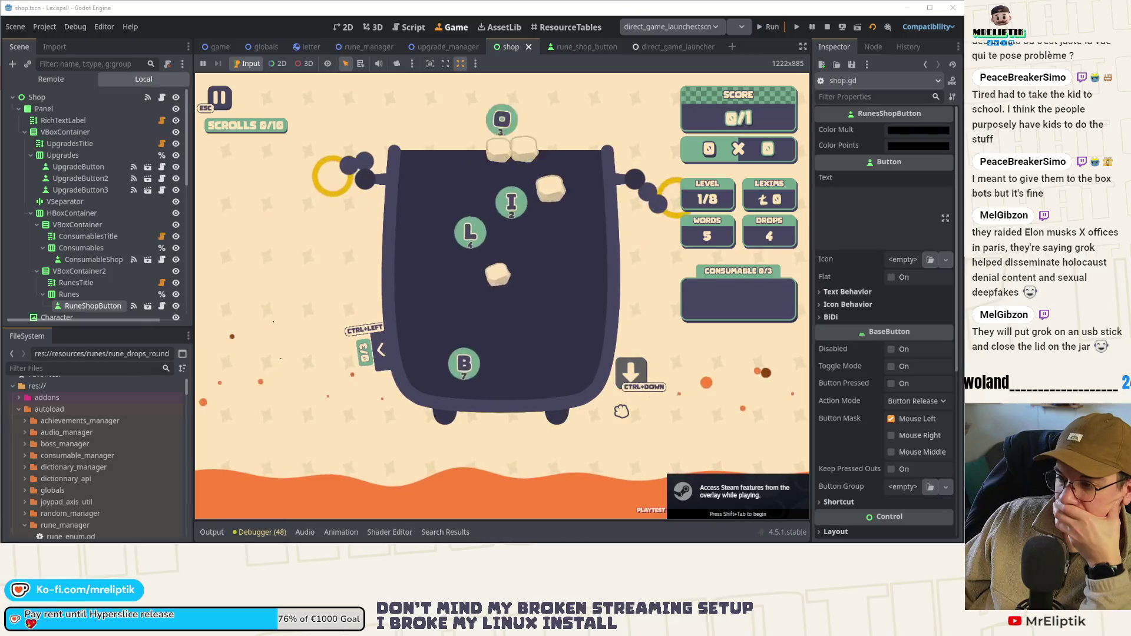
Spell BOLD from the B, O, L and D runes in the Game view and submit it.
left_click(474, 388)
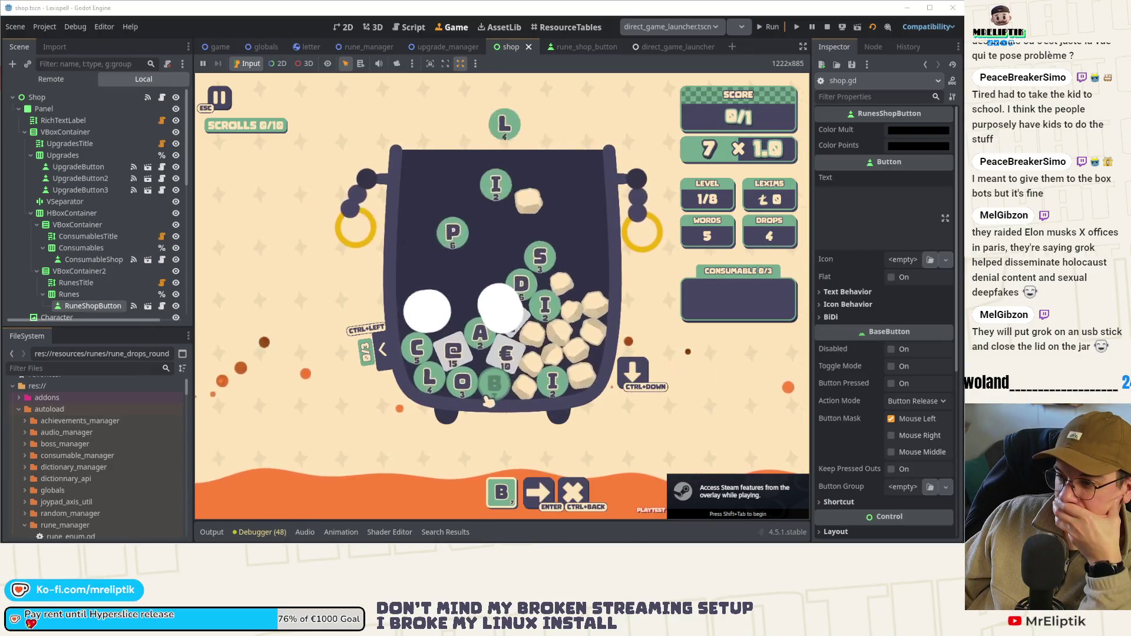
left_click(472, 395)
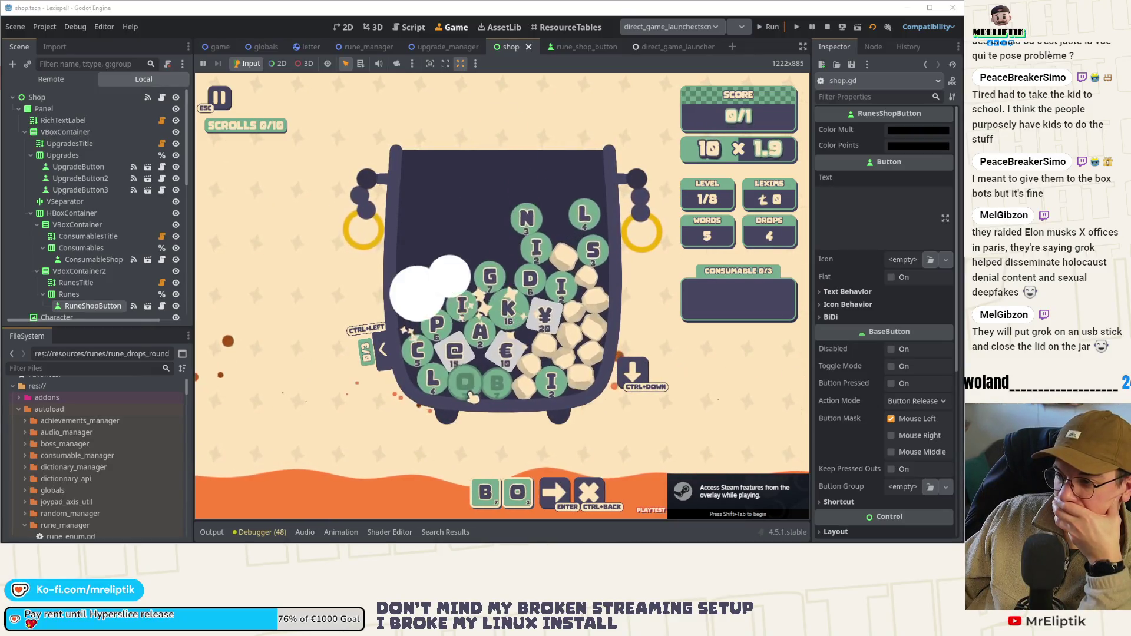
left_click(532, 281)
left_click(591, 496)
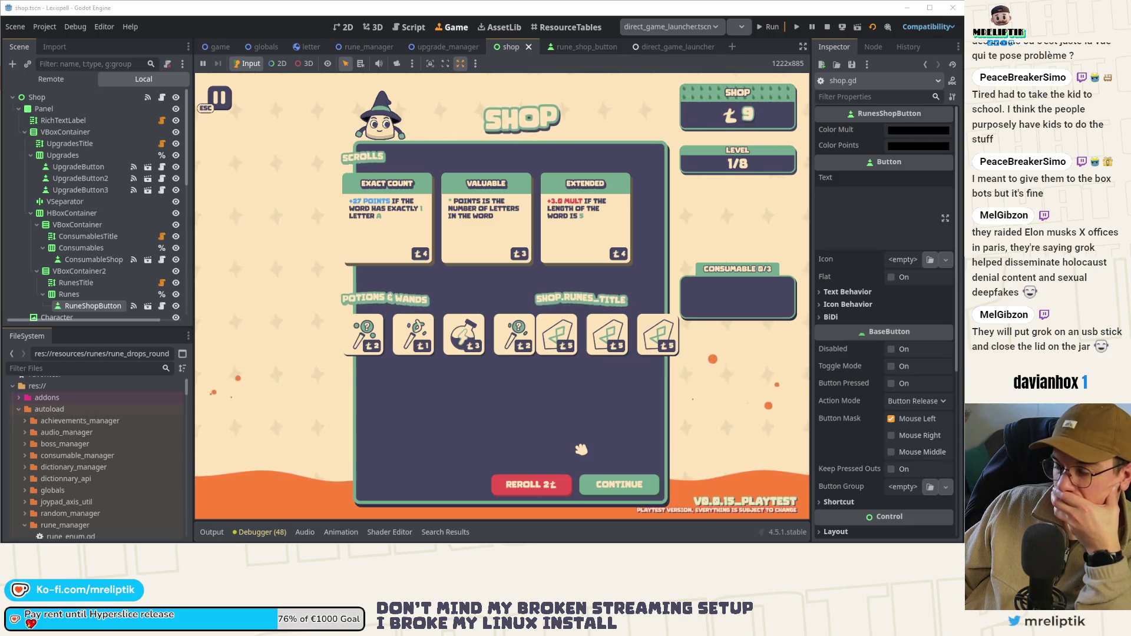
Inspect the info cards of two rune shop offers, then stop the playtest with F8.
mouse_move(621, 352)
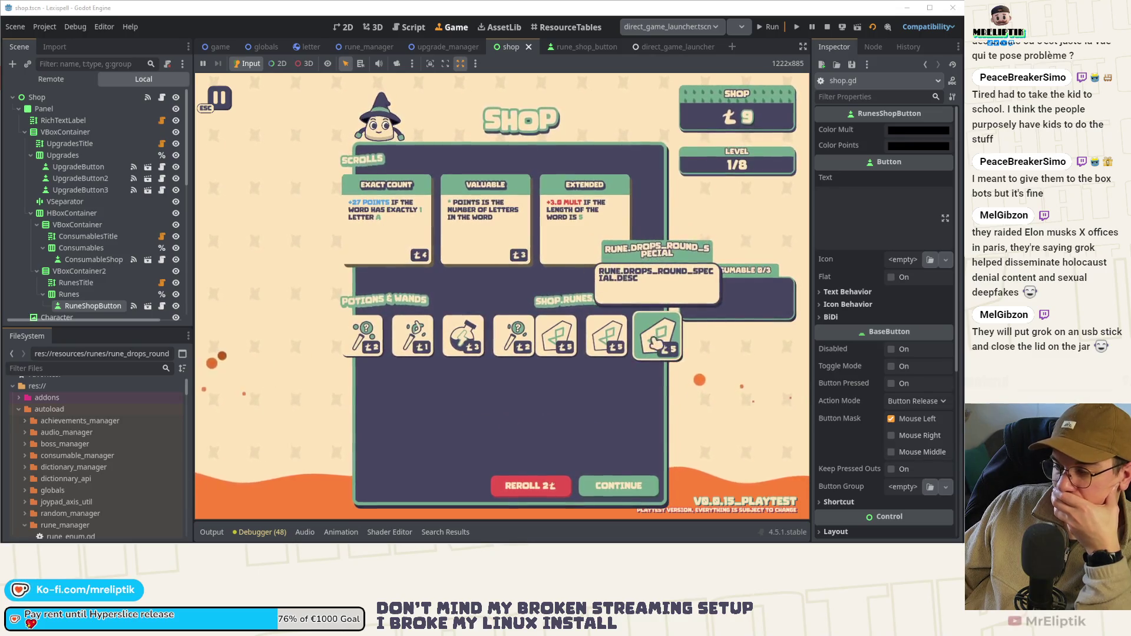
mouse_move(561, 342)
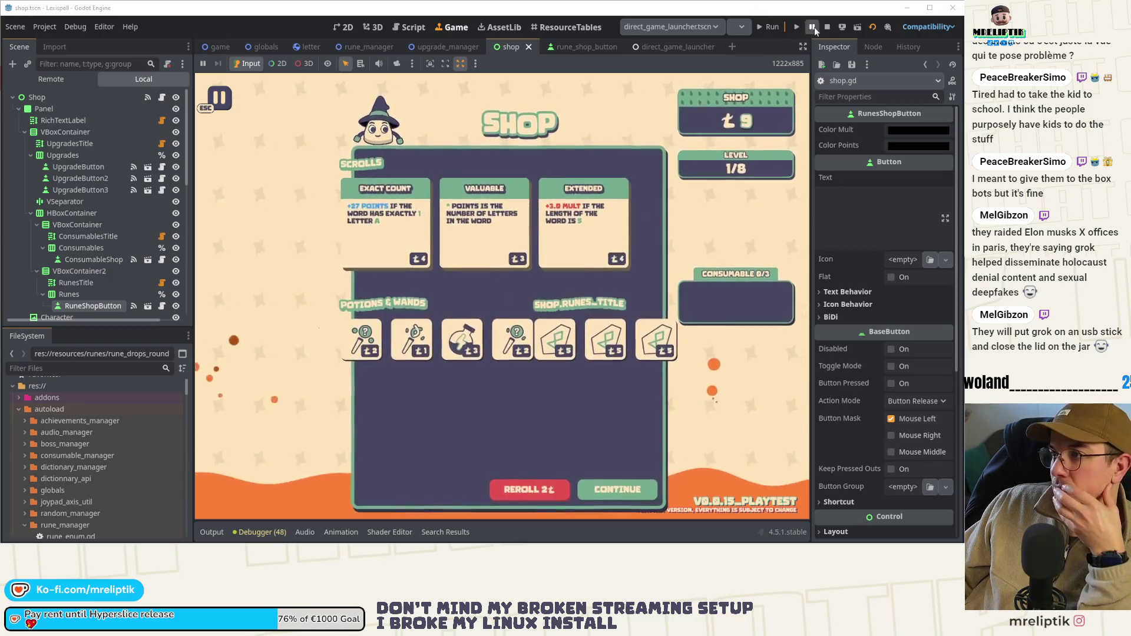
key("F8")
Zoom around the shop scene layout in 2D, then open the Shop node's shop.gd script.
left_click(345, 27)
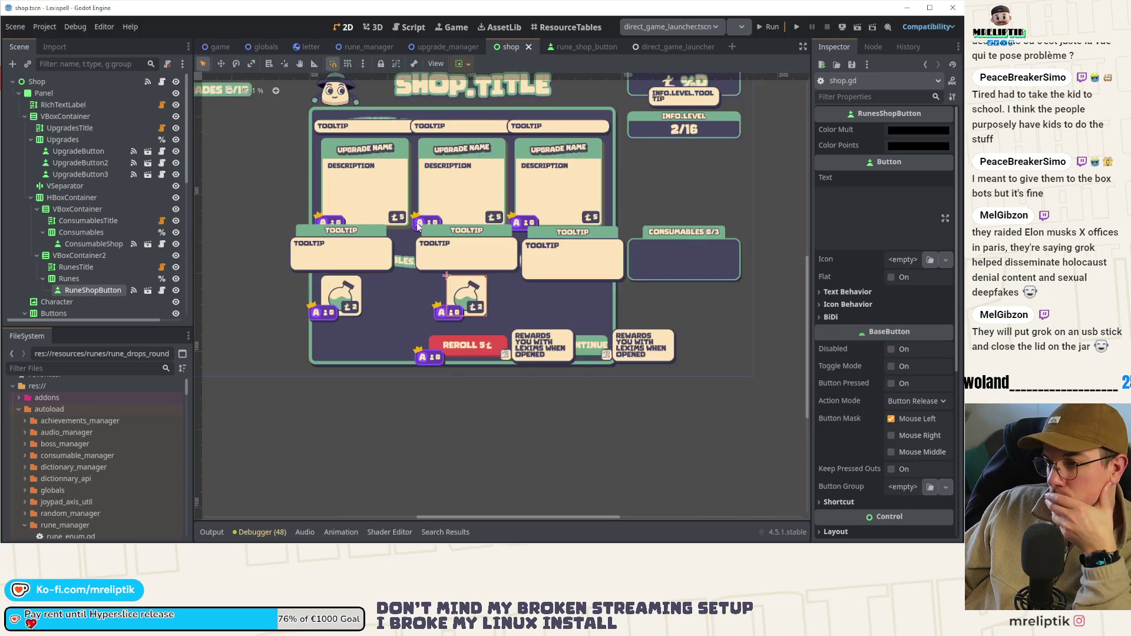
scroll(523, 333, "down", 2)
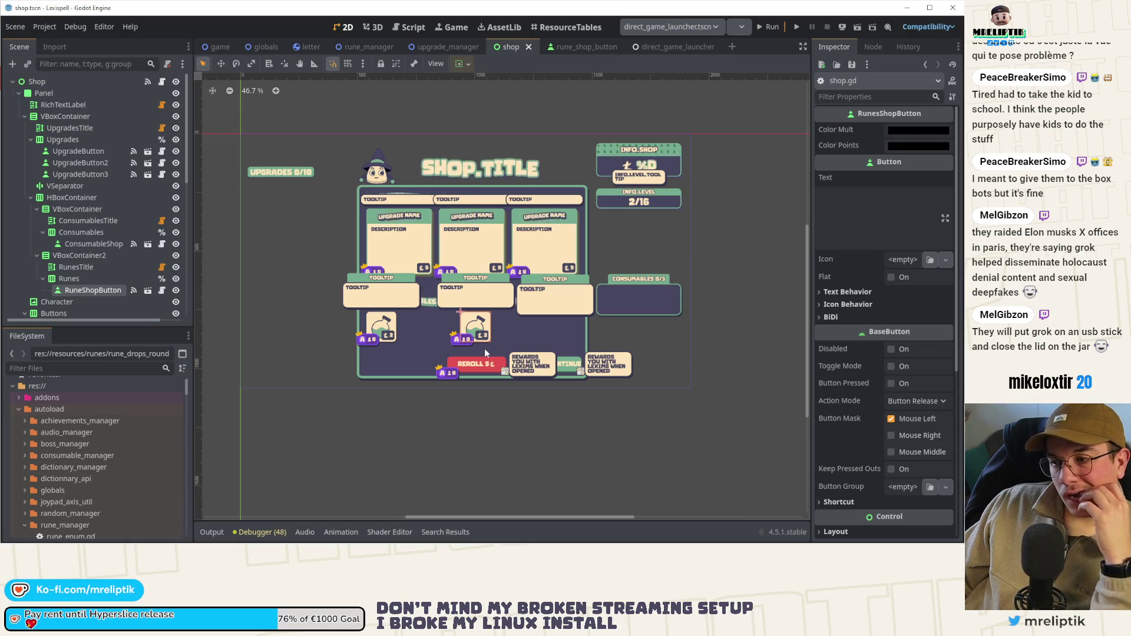
scroll(454, 337, "up", 4)
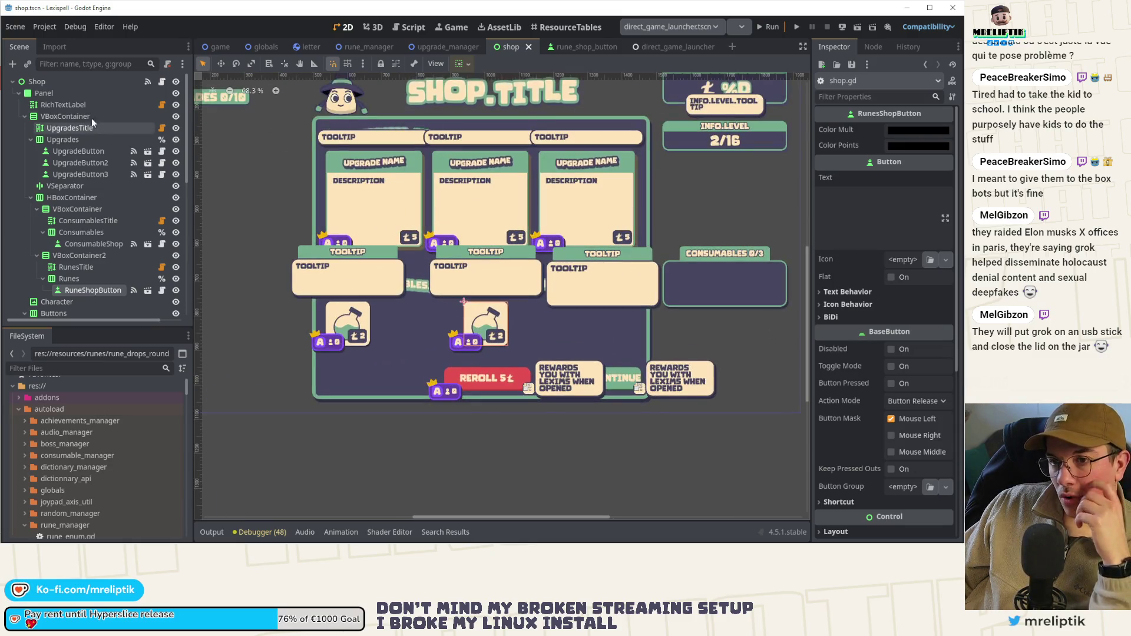
left_click(162, 82)
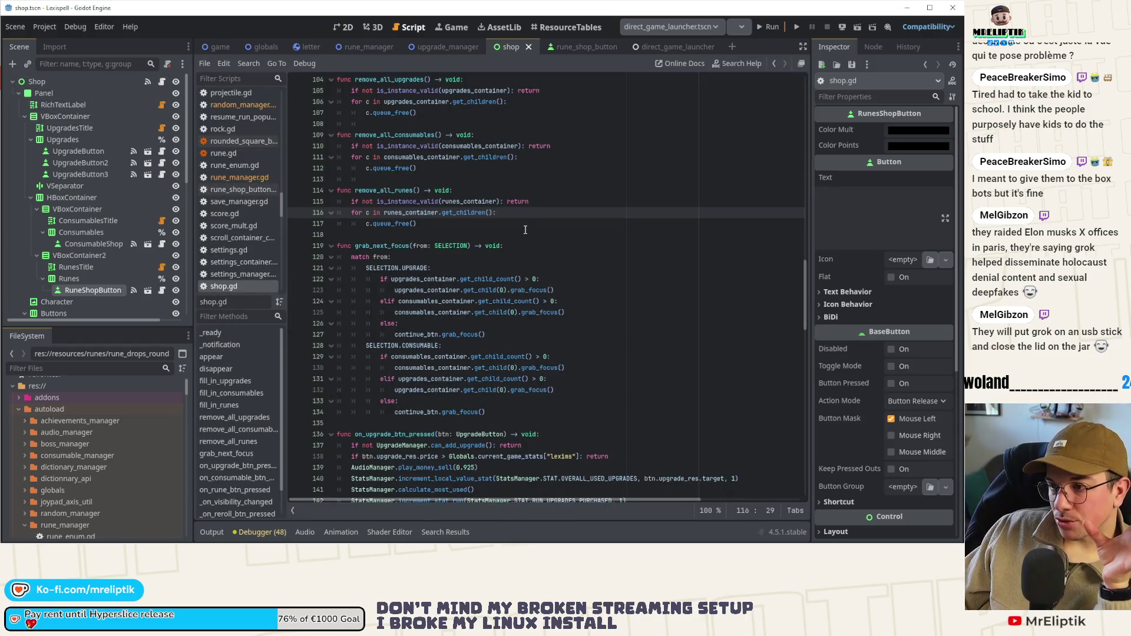
Search shop.gd for fill_in_upgrades and jump to its last match in the reroll handler.
scroll(379, 240, "up", 20)
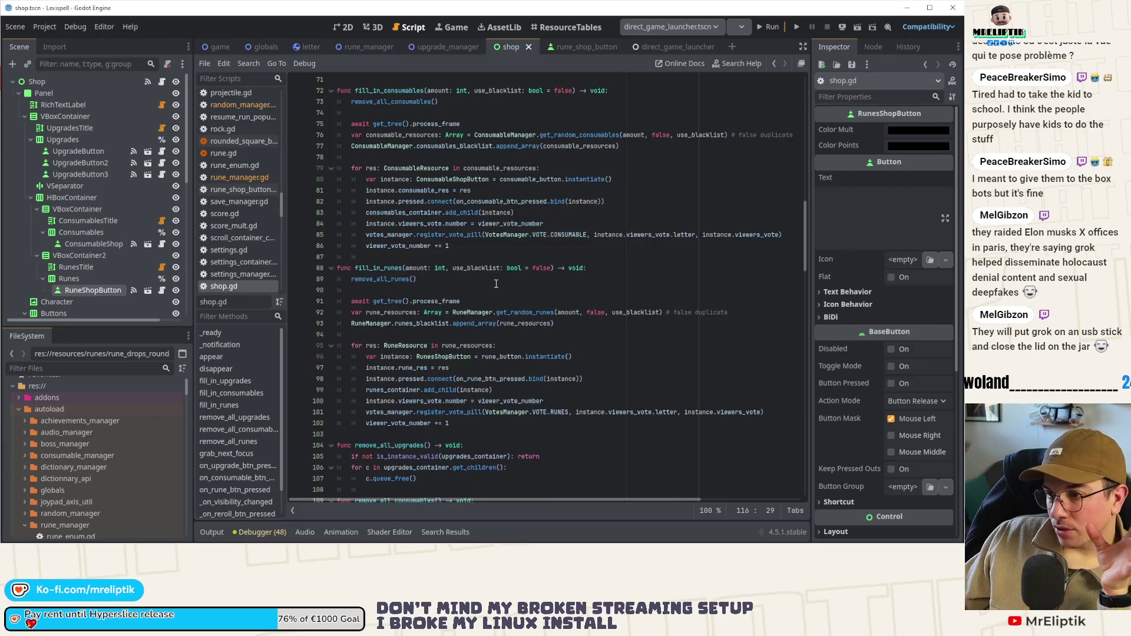
scroll(437, 238, "up", 12)
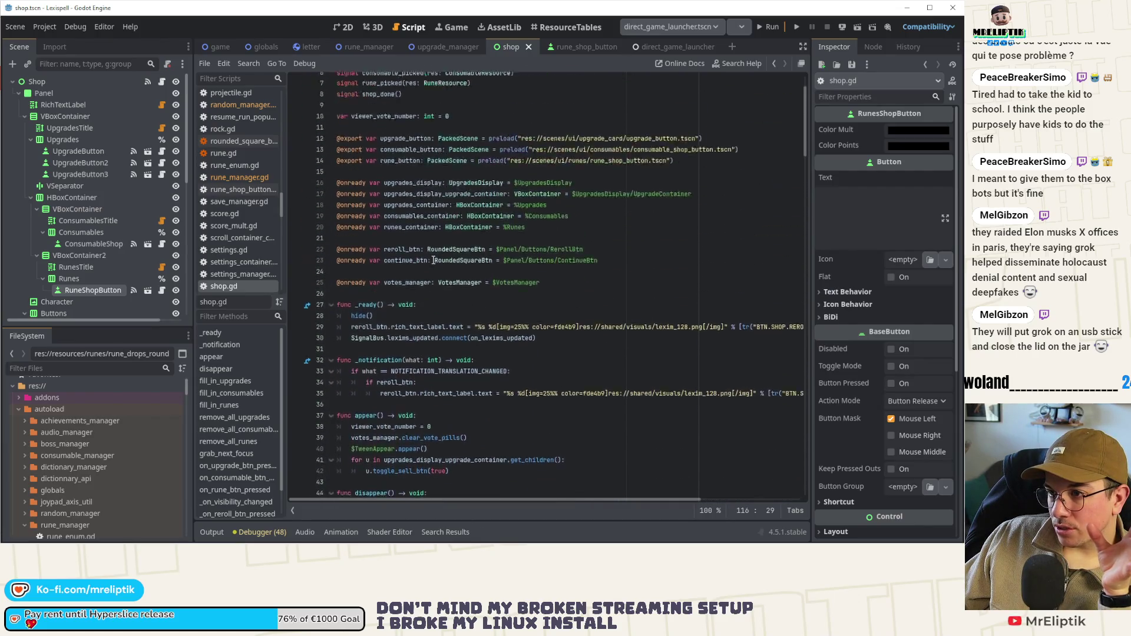
scroll(441, 274, "down", 6)
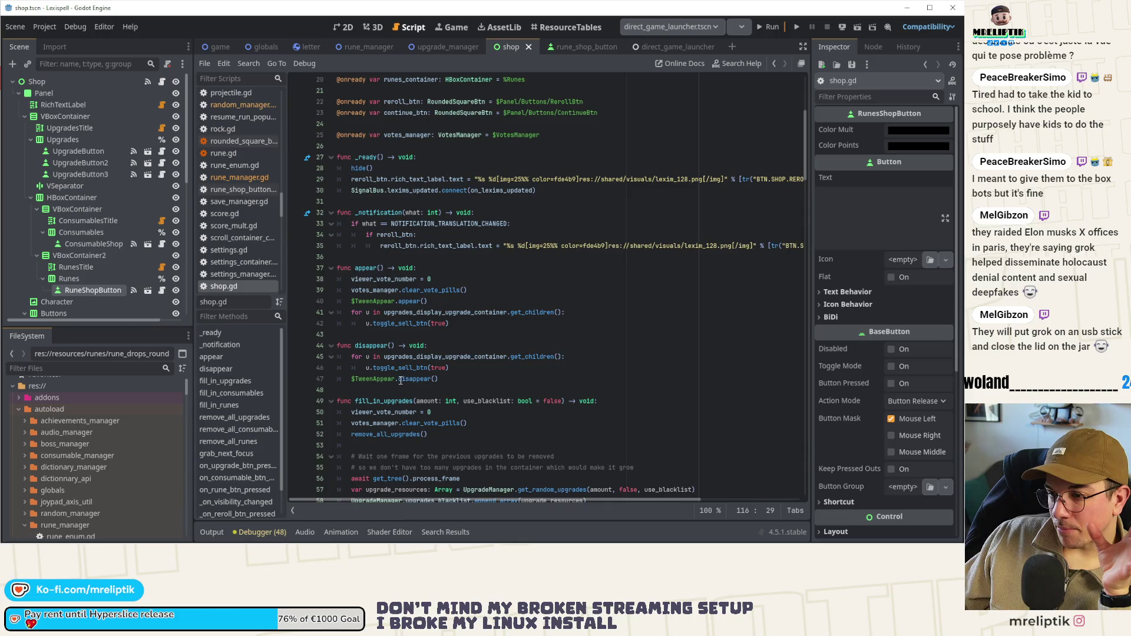
scroll(386, 419, "down", 4)
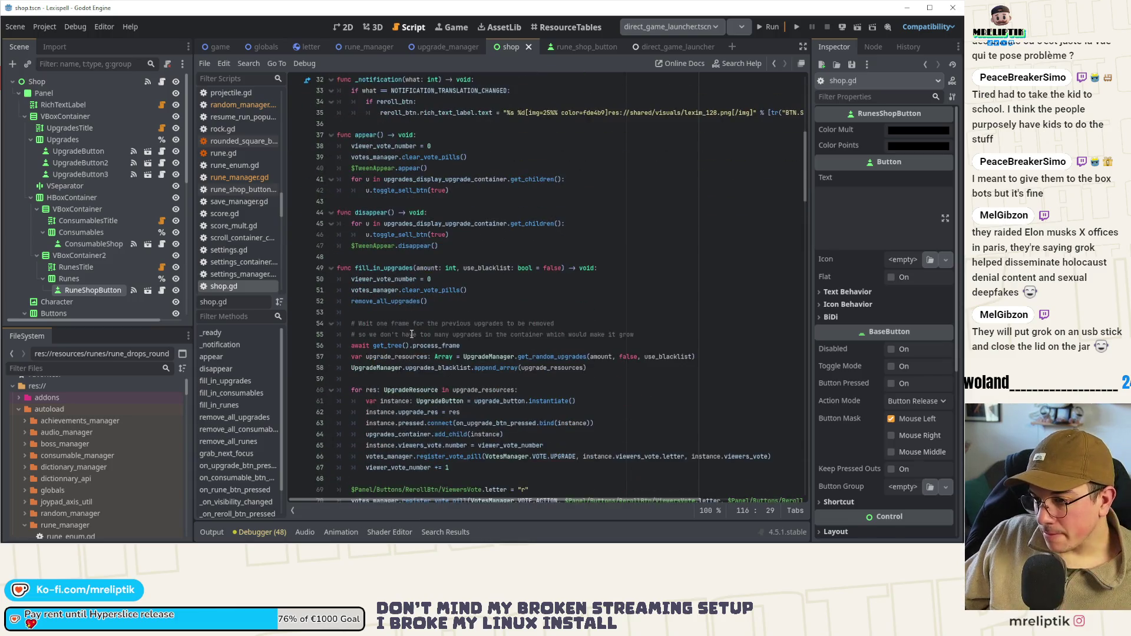
double_click(392, 267)
key("ctrl+f")
left_click(651, 510)
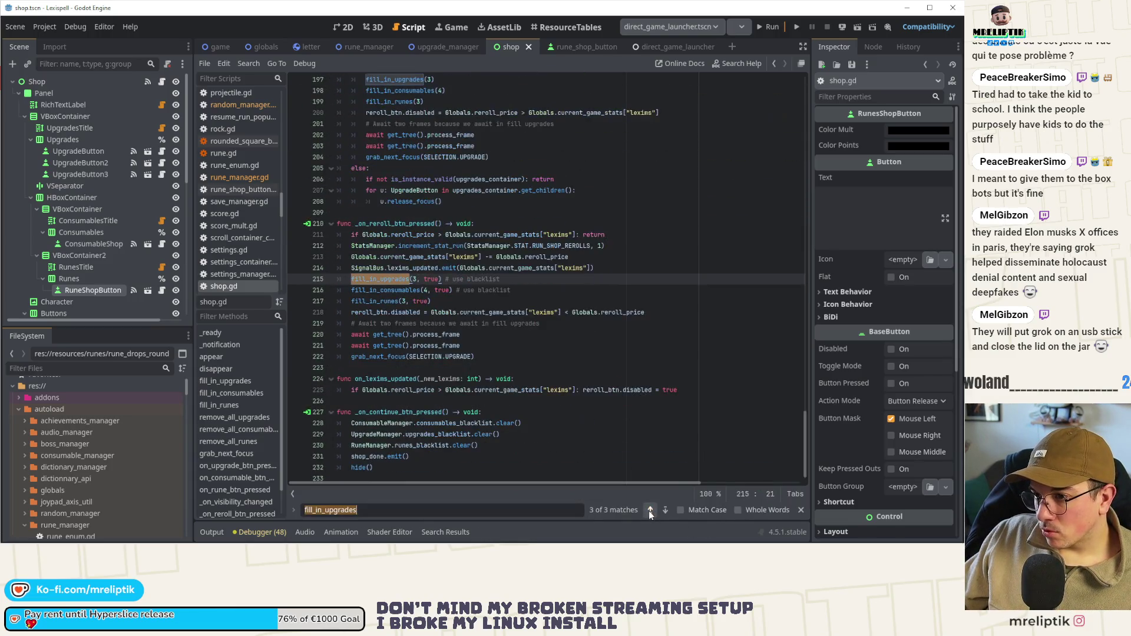
Replace the fill-in call arguments with upgrade_amount, consumables_amount and rune_amount, and save.
left_click(428, 290)
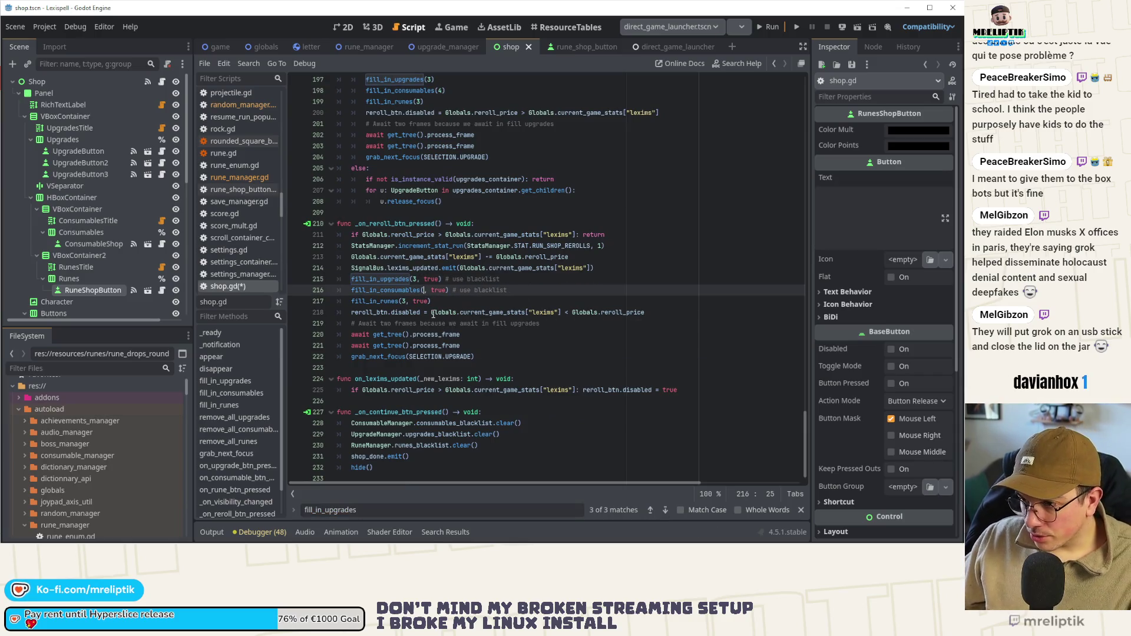
type("3")
key("Up")
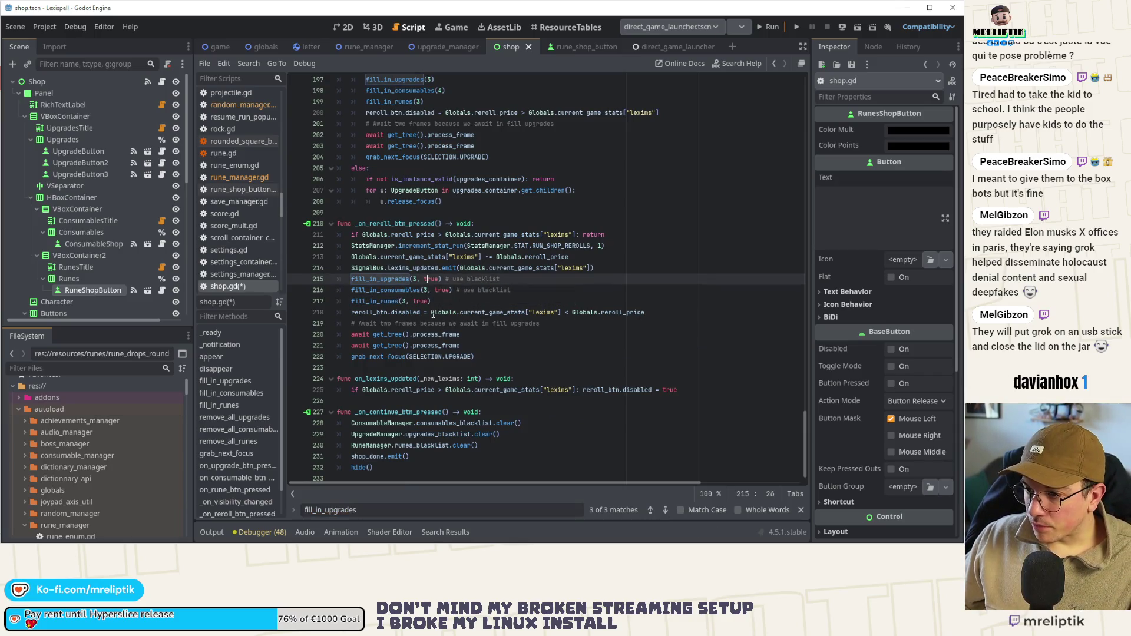
type("upgrade")
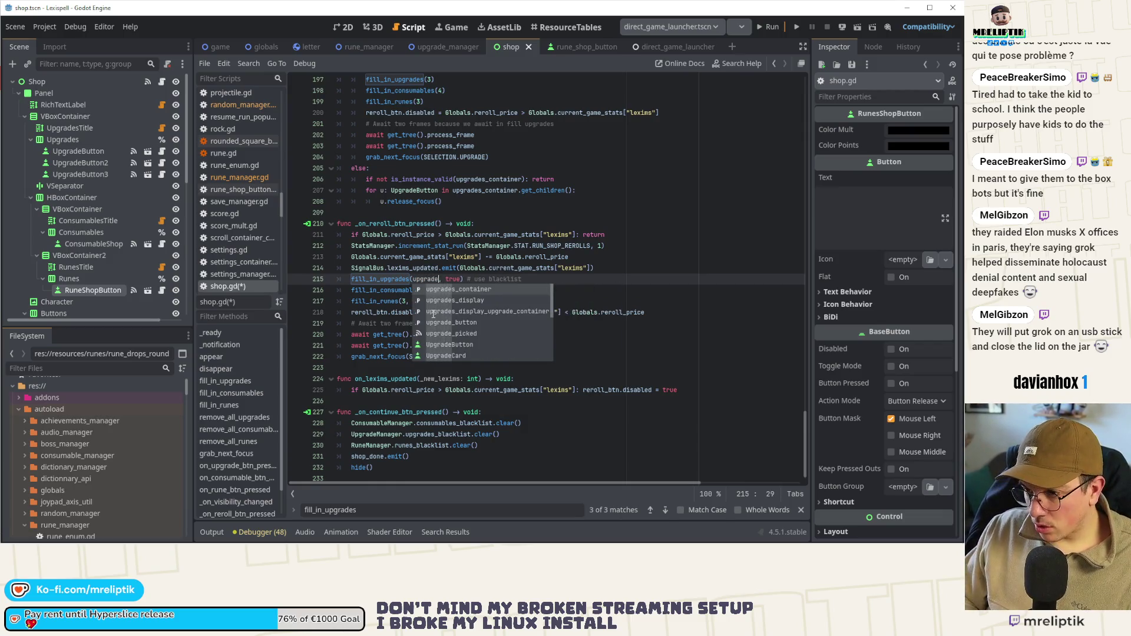
type("_amount")
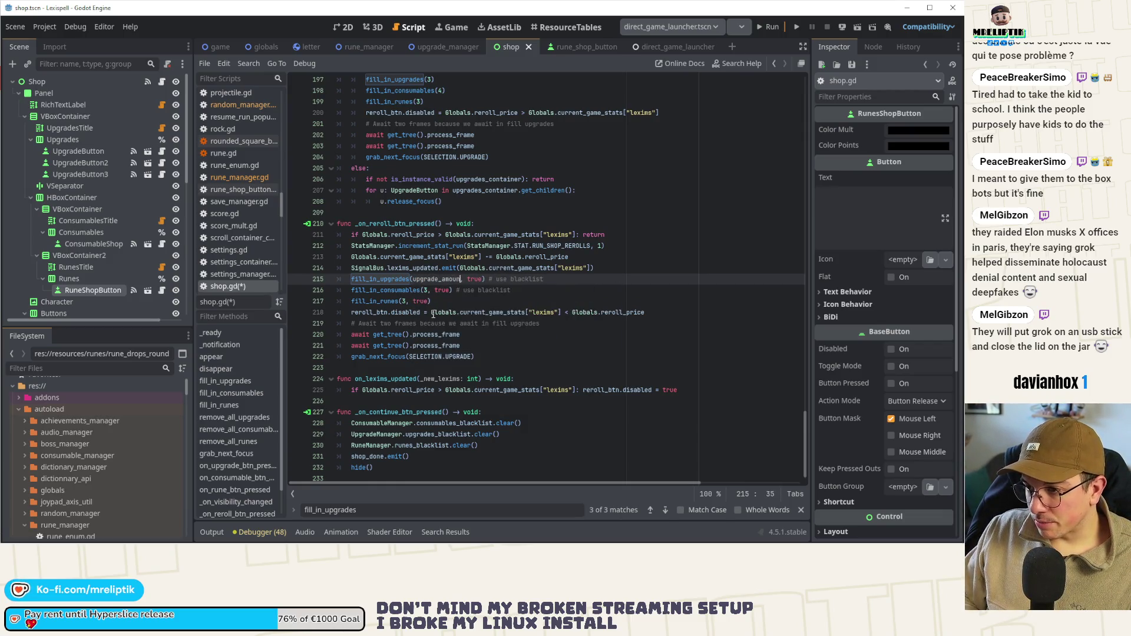
key("Down")
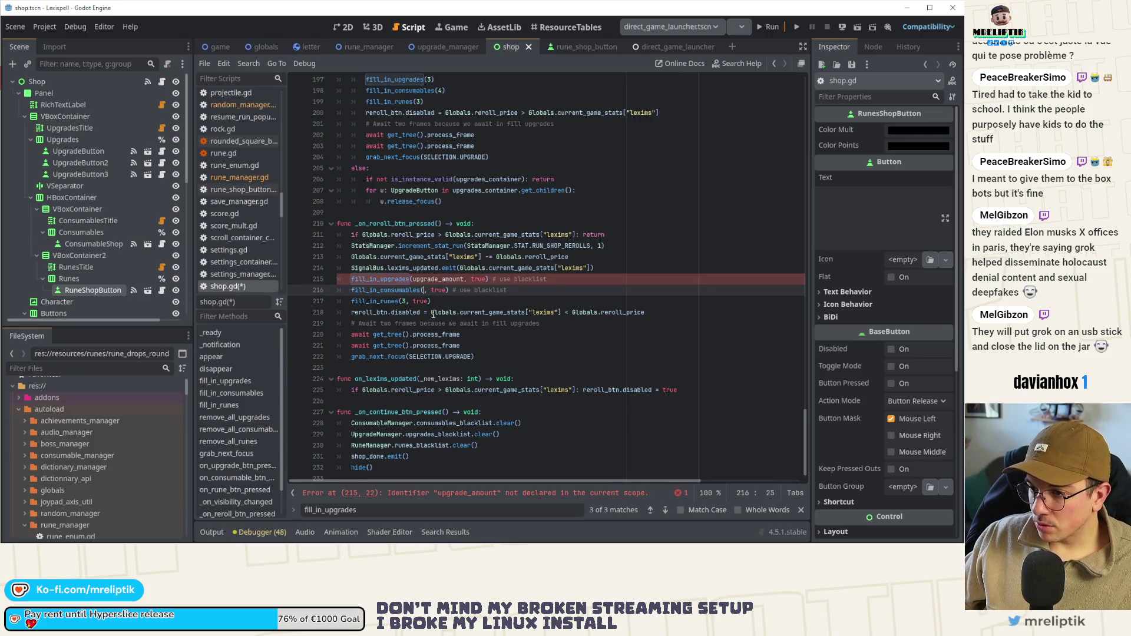
type("consumables")
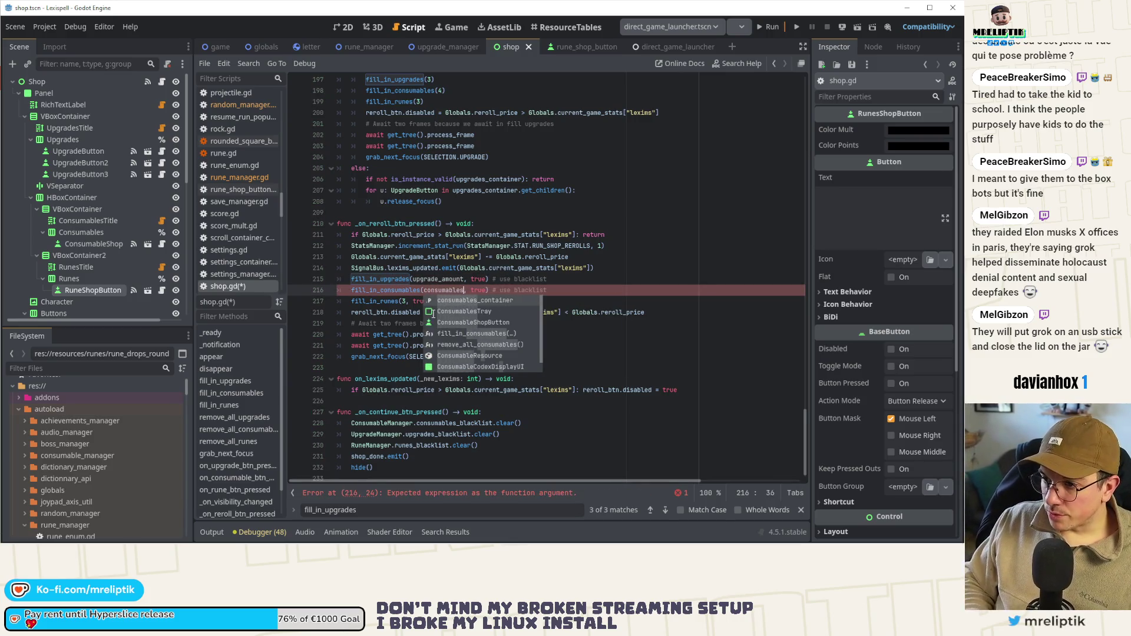
type("_amount")
key("Down")
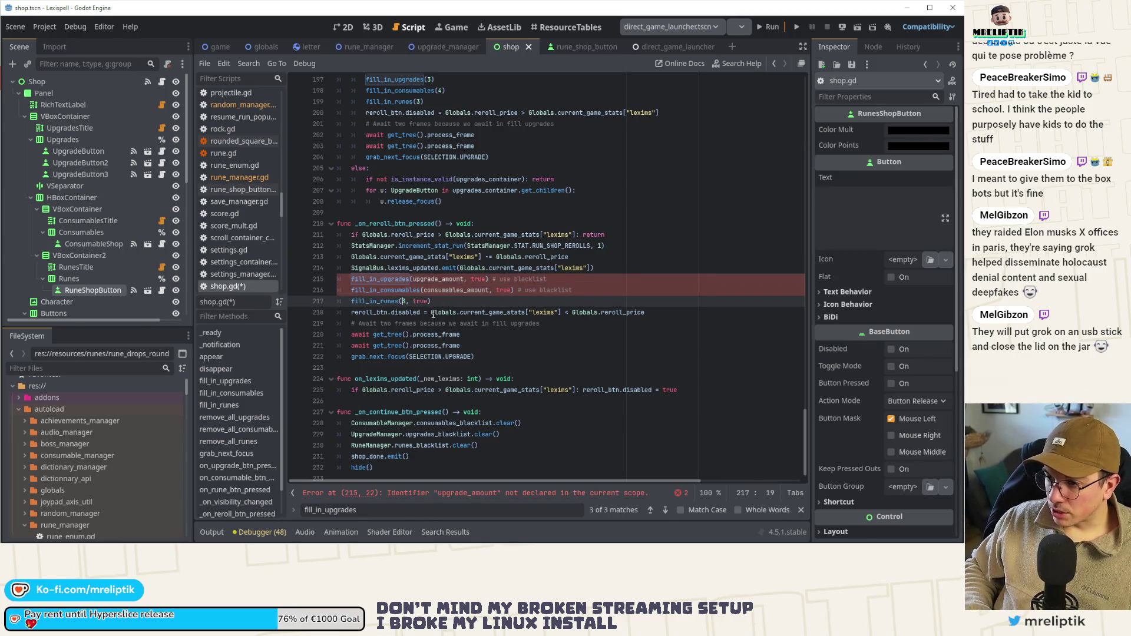
type("rune")
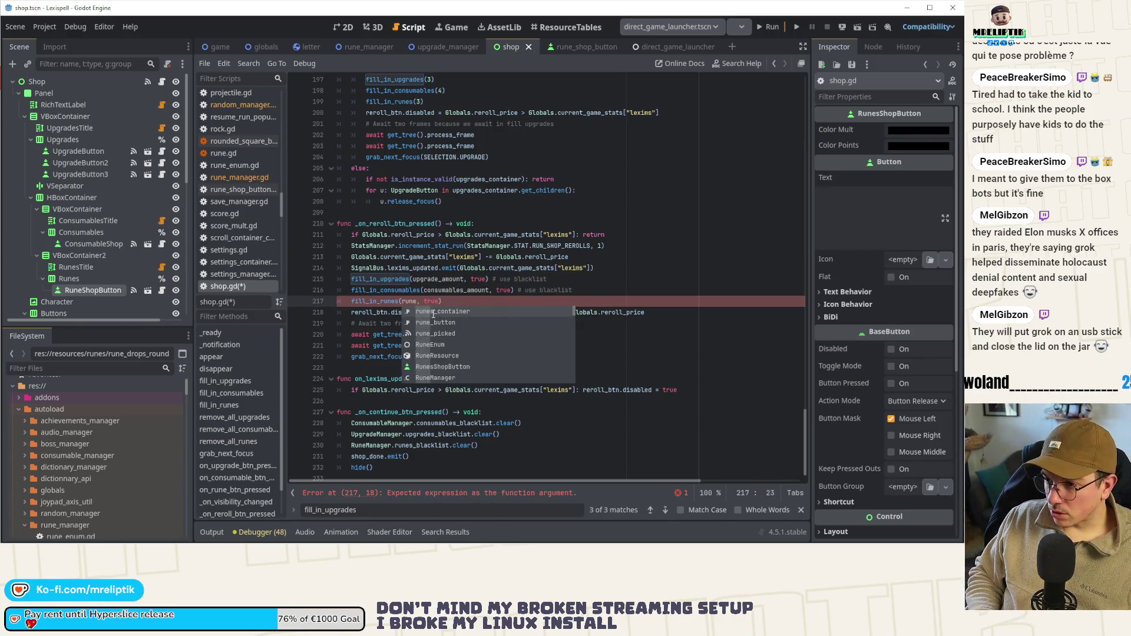
type("_amount")
key("Up")
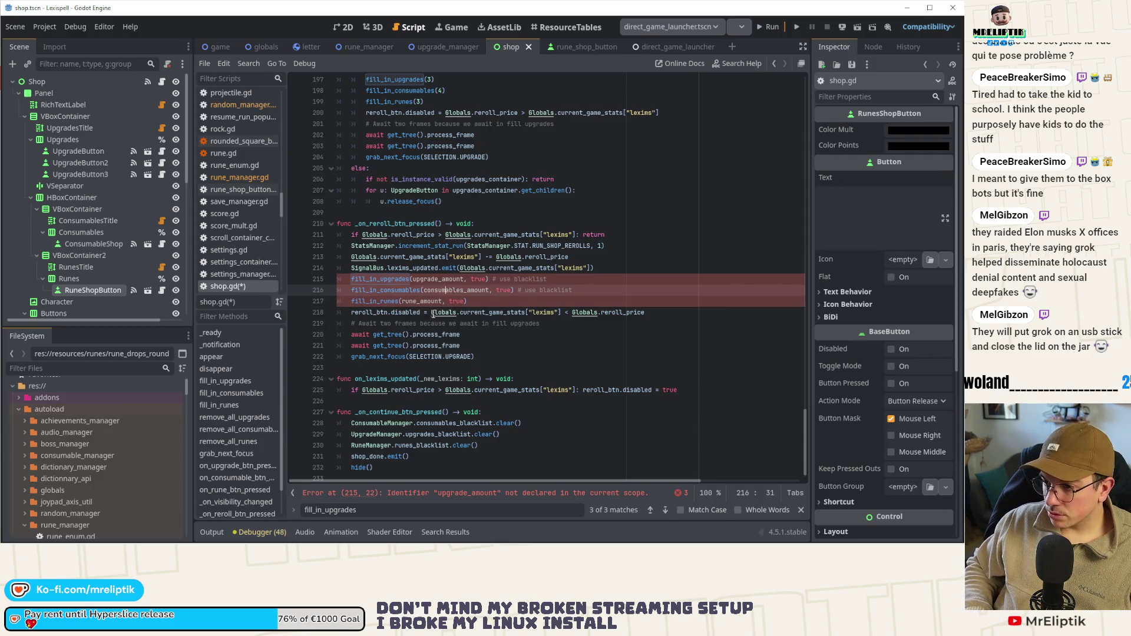
key("ctrl+s")
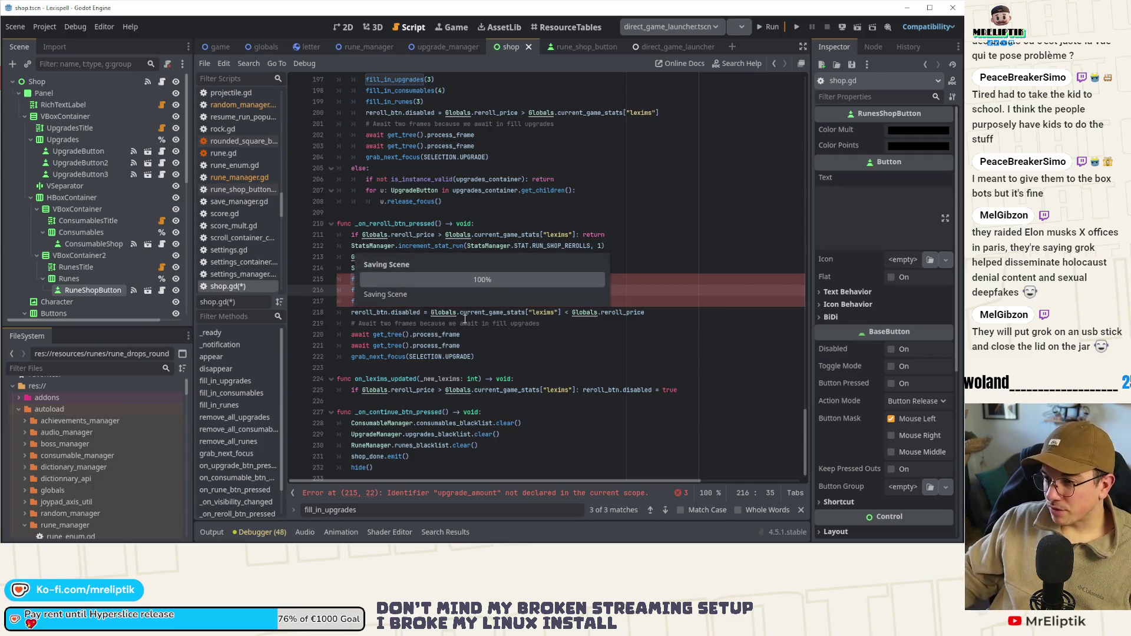
double_click(436, 278)
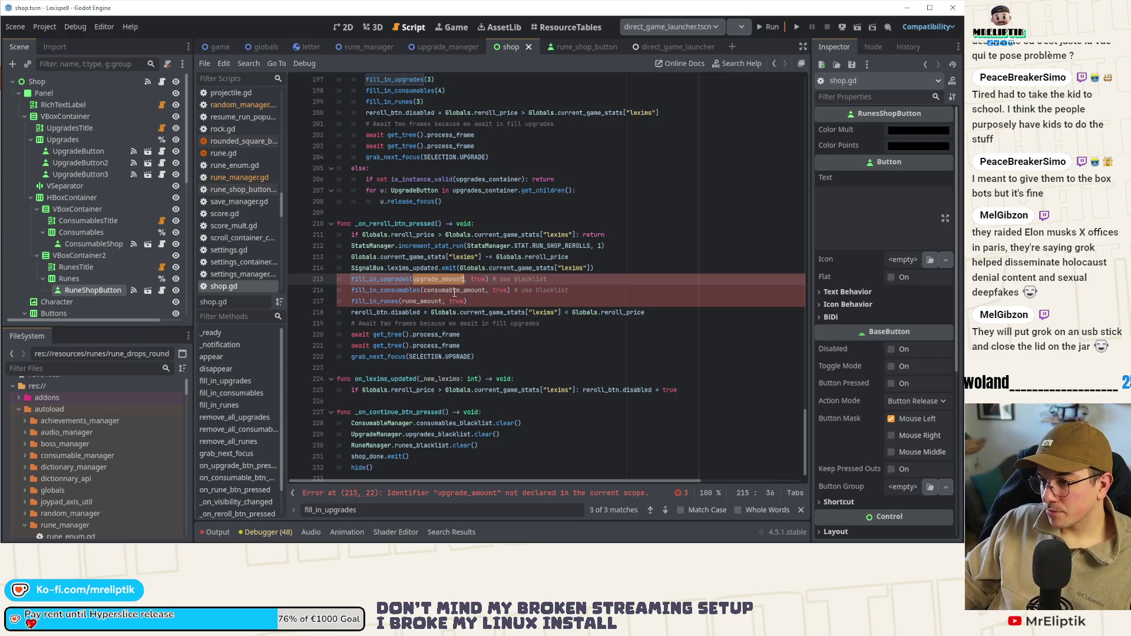
left_click_drag(805, 466, 864, 4)
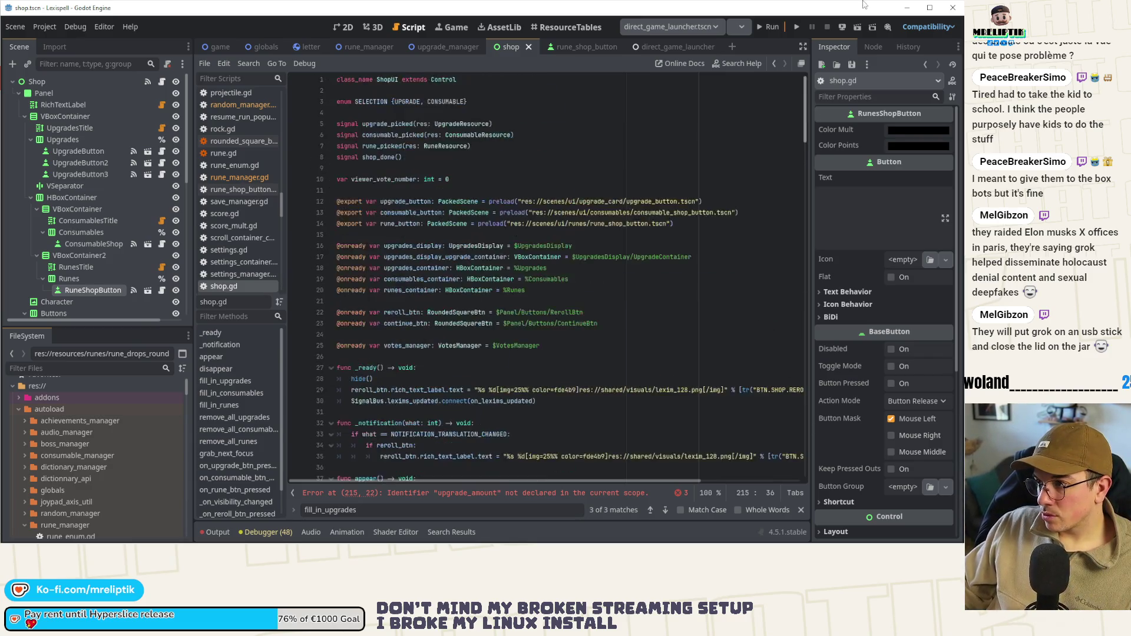
Insert an empty line just above the export declarations in shop.gd.
left_click(377, 115)
key("Down")
key("Down")
key("Down")
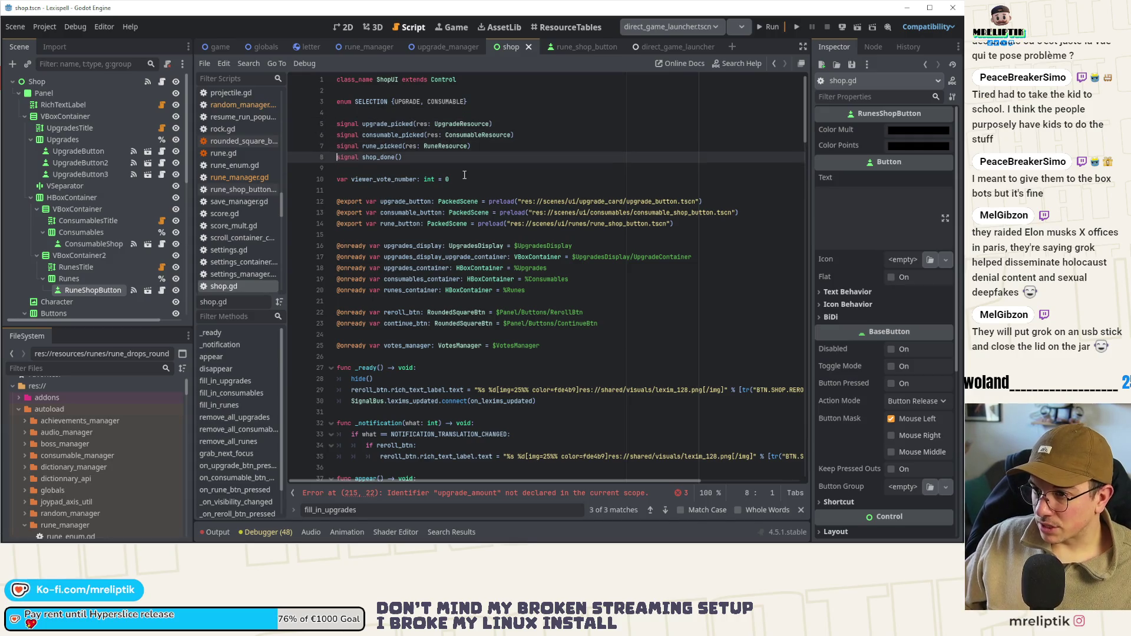
key("alt+Down")
key("alt+Down")
key("alt+Down")
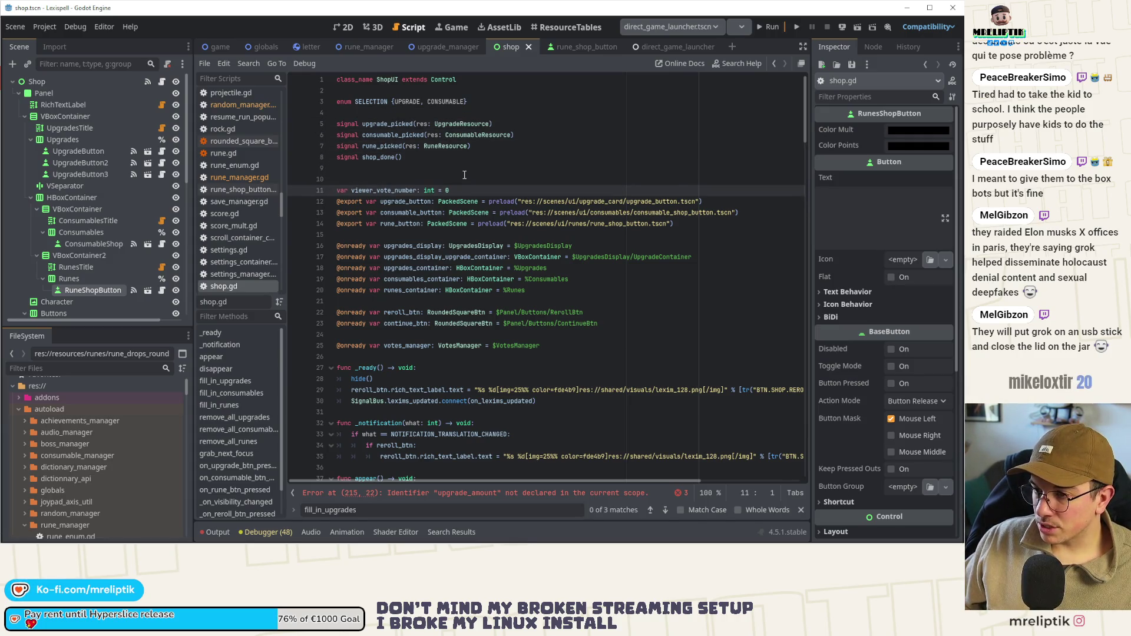
key("alt+Up")
key("alt+Up")
key("alt+Up")
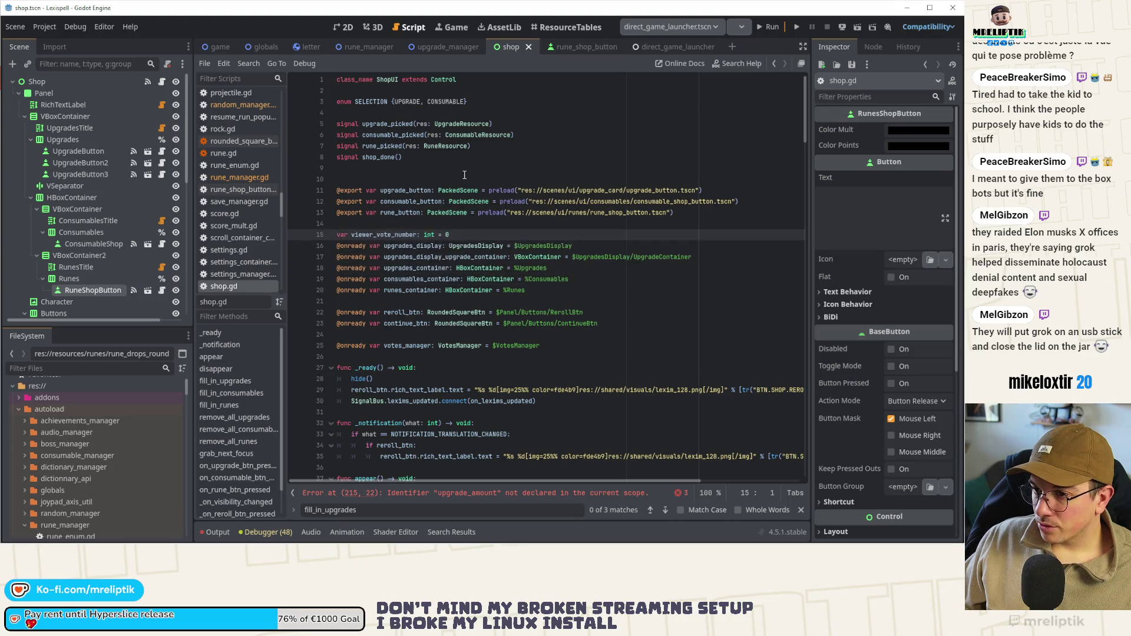
key("Up")
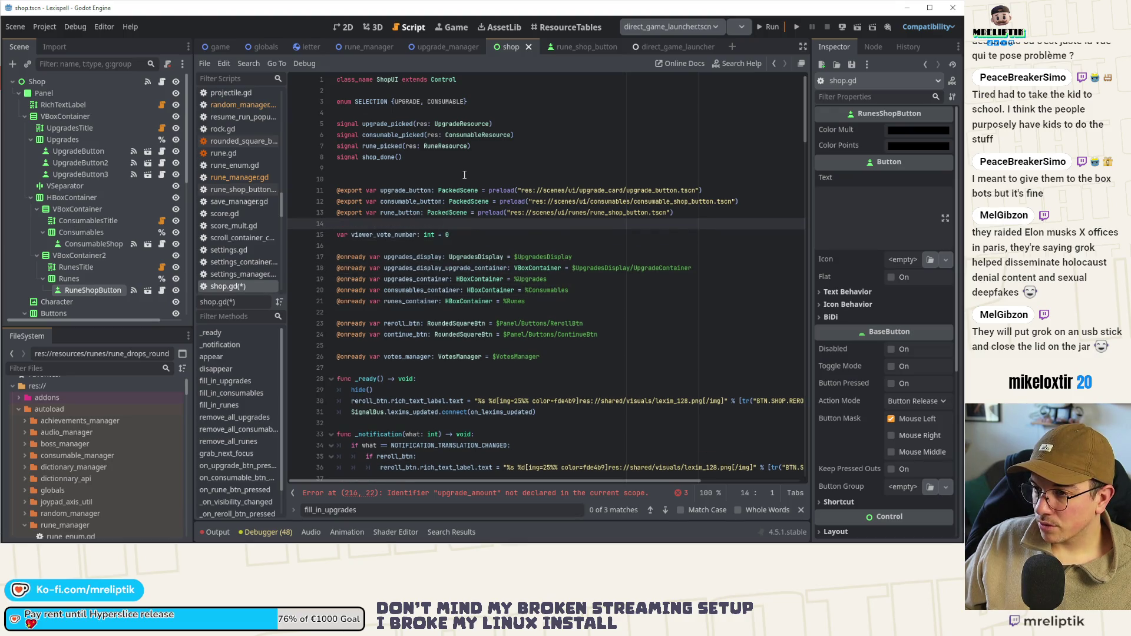
key("Up")
key("Up")
key("Up")
key("Return")
type("@es")
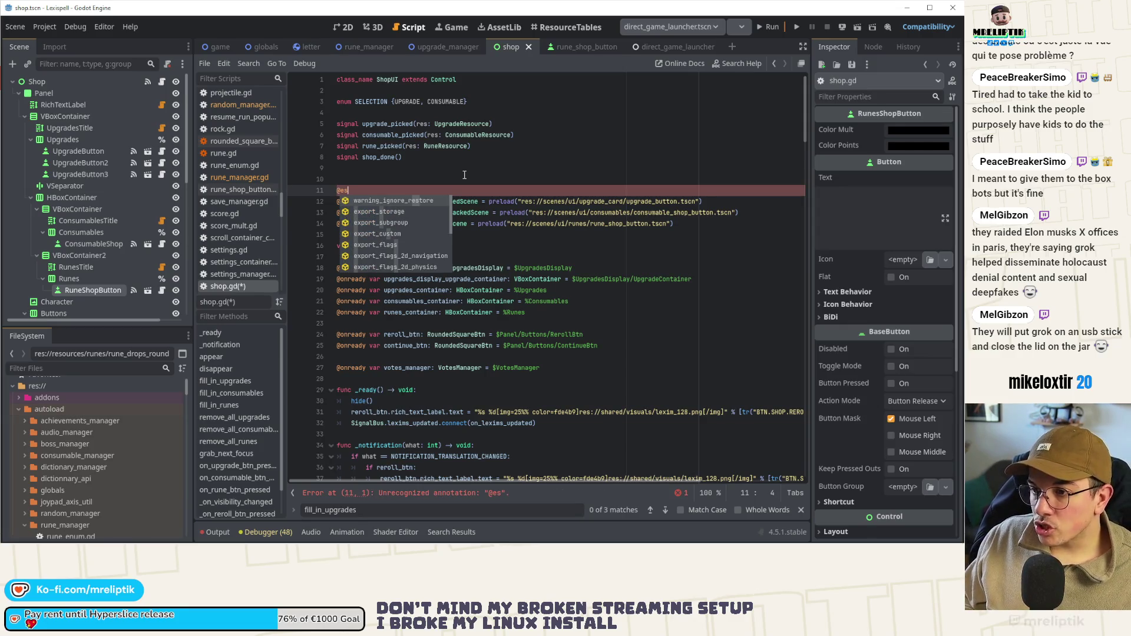
key("BackSpace")
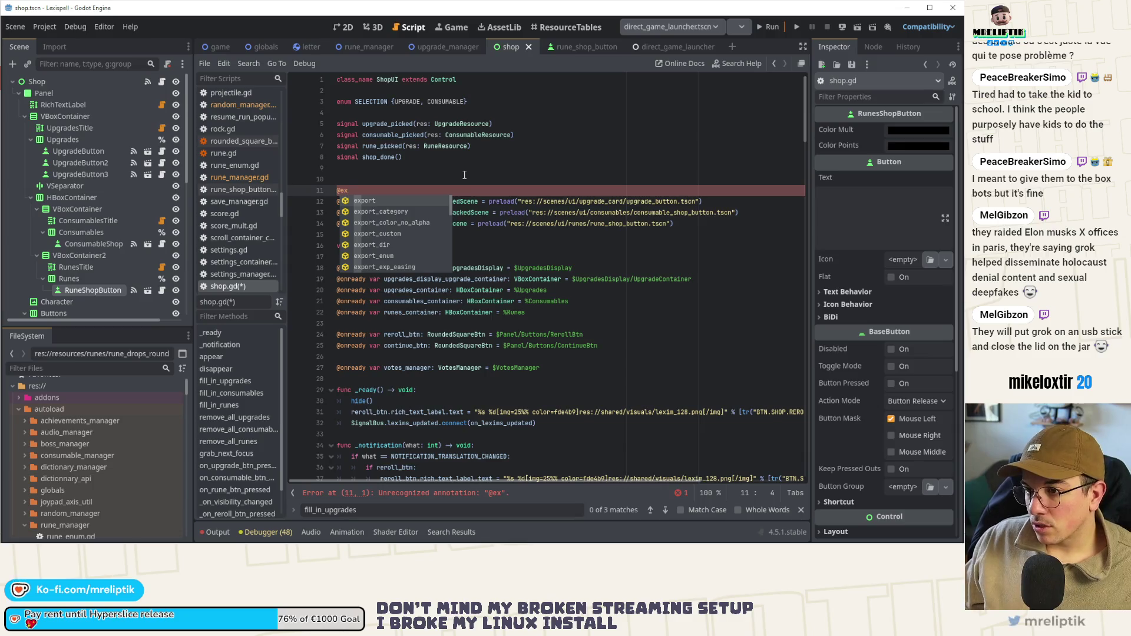
key("Down")
key("Return")
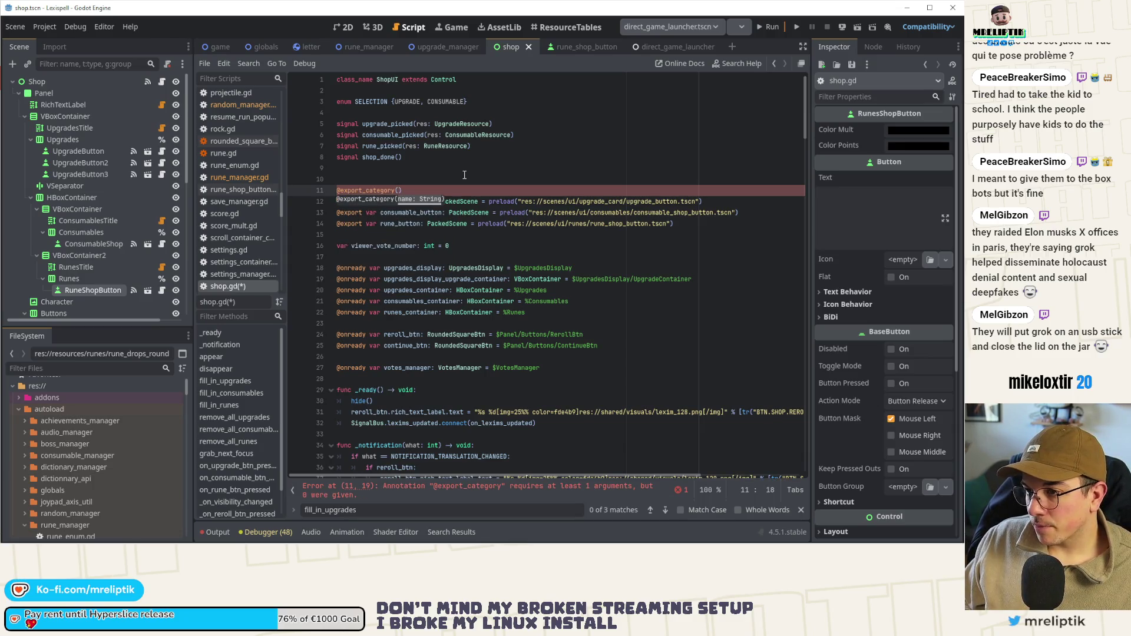
key("ctrl+shift+Left")
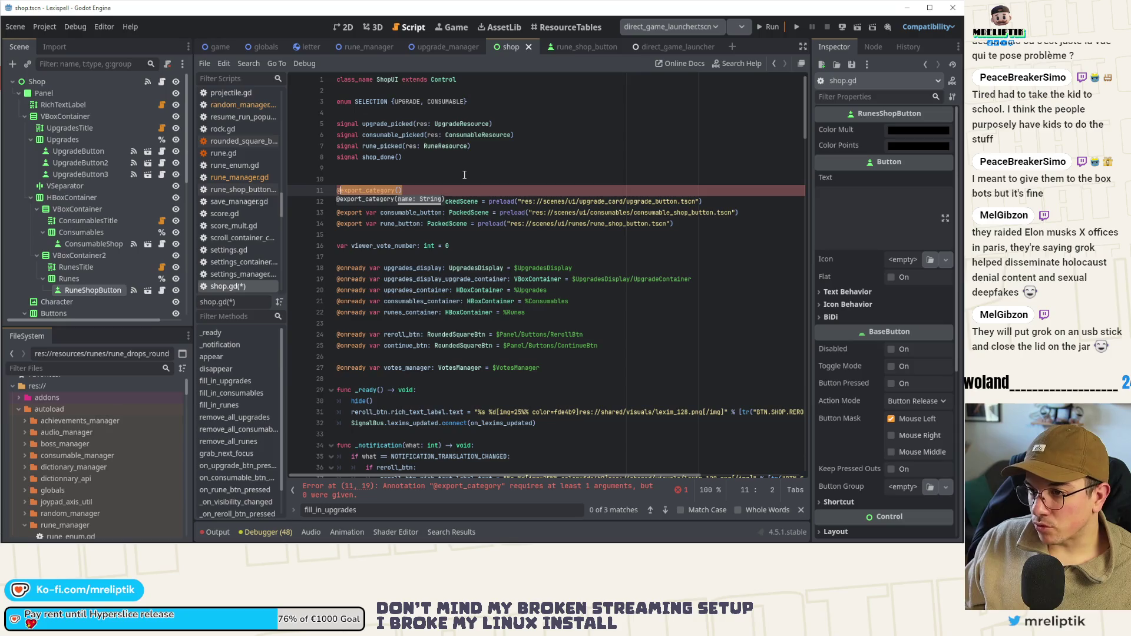
type("xport")
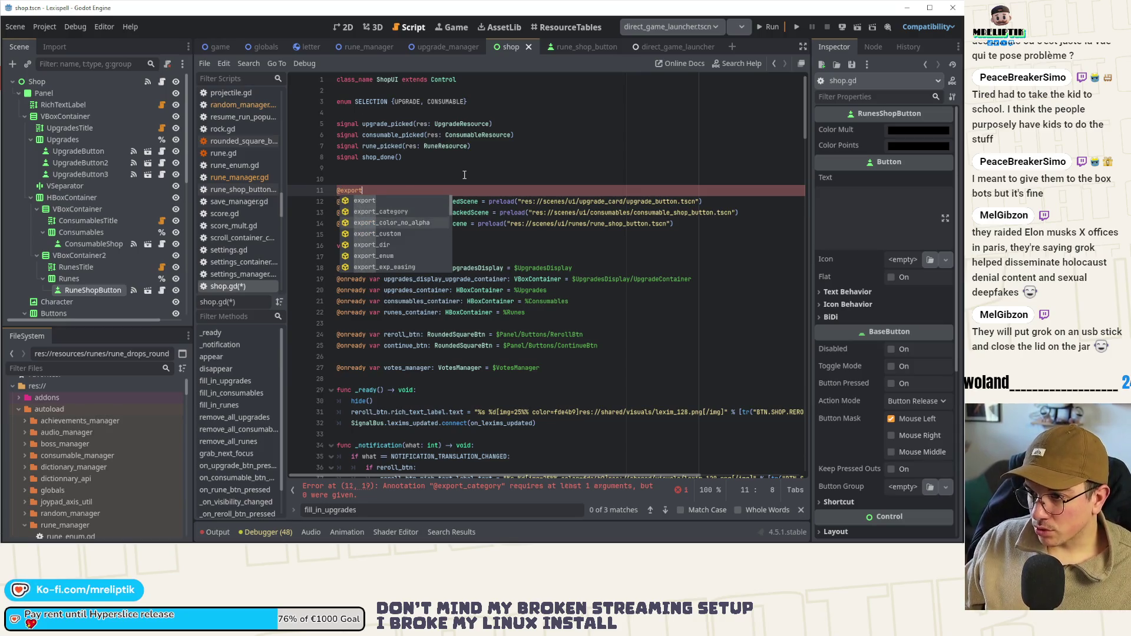
type("_sub")
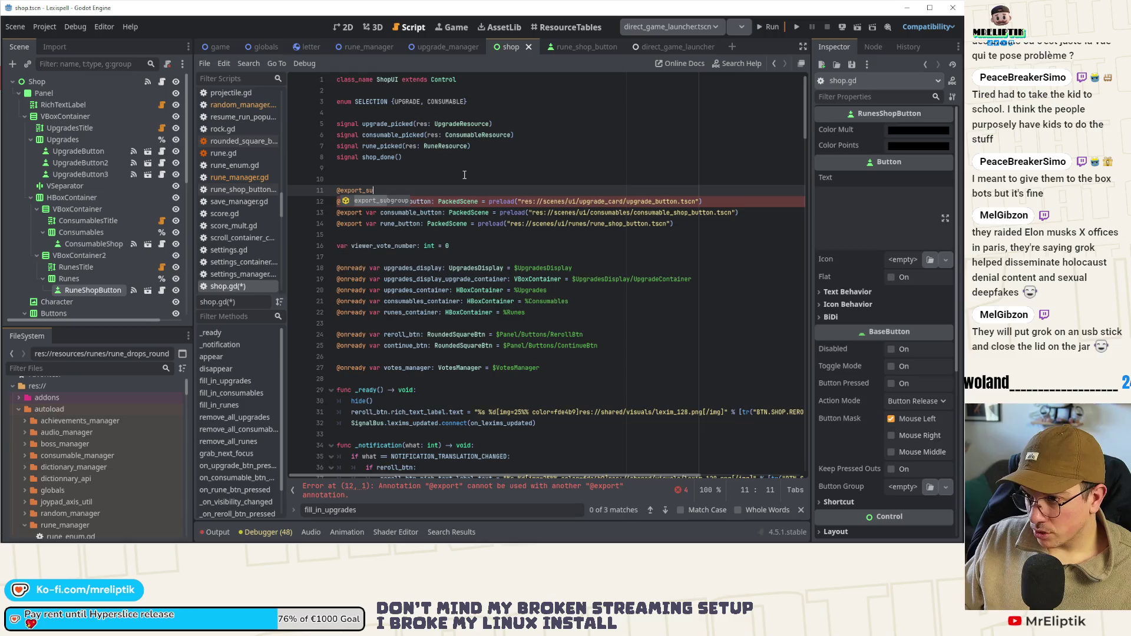
key("Return")
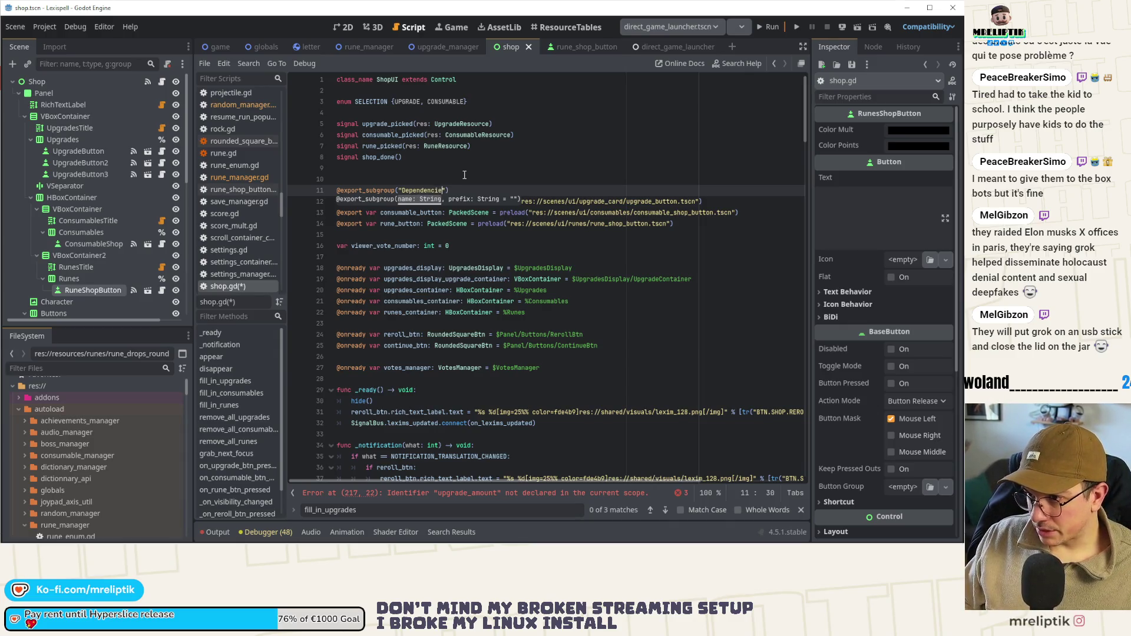
left_click(465, 175)
key("Return")
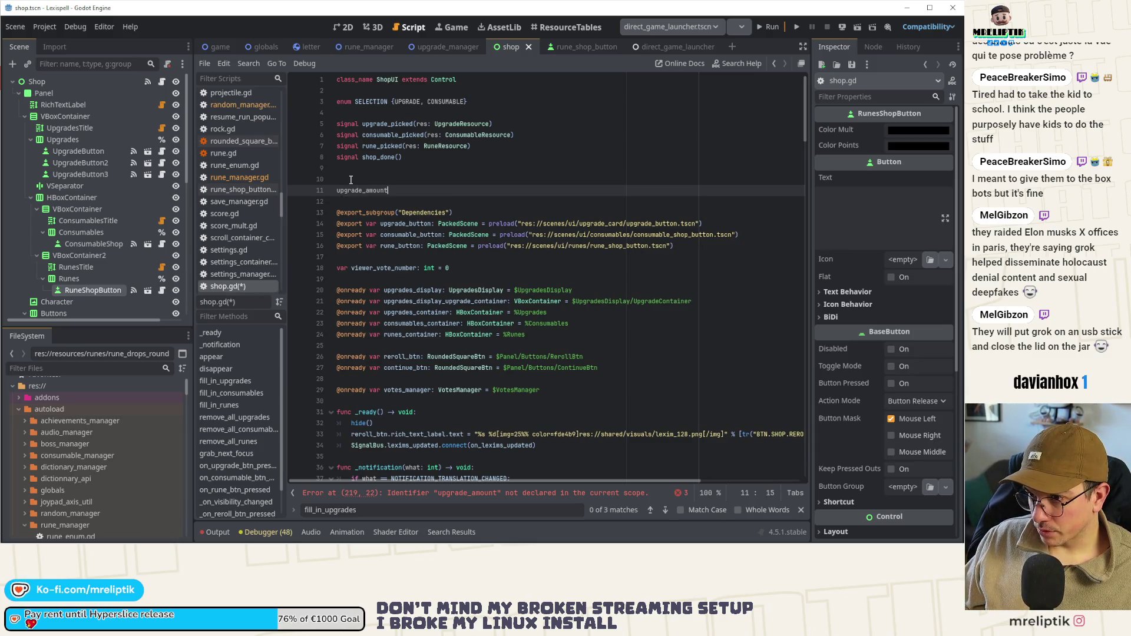
key("Home")
type("@export ")
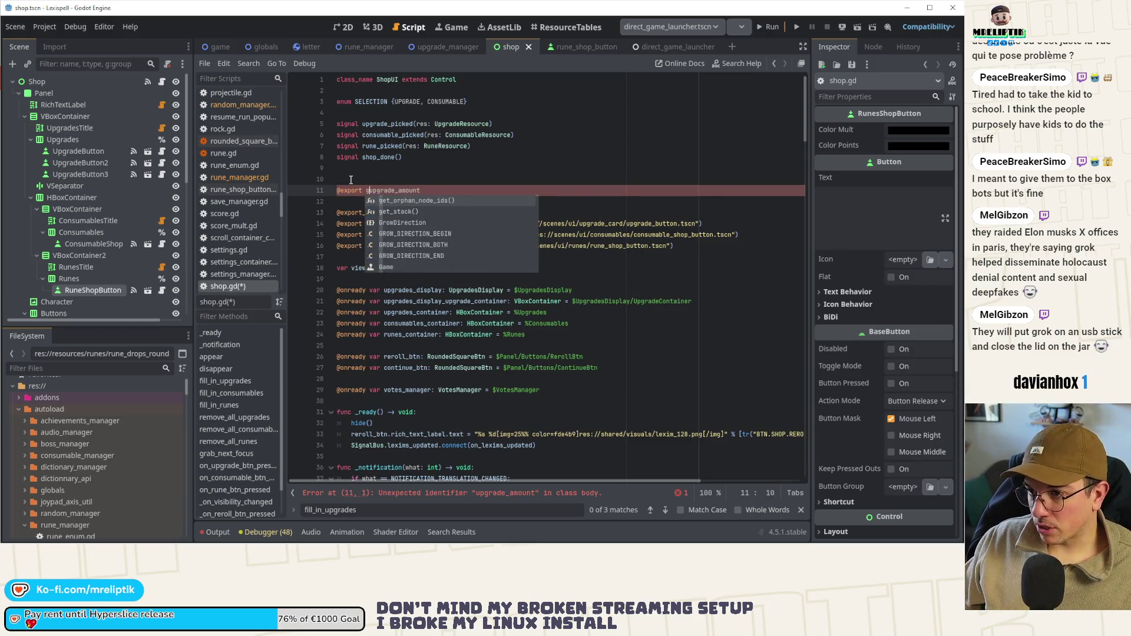
type("var")
key("End")
type(": int")
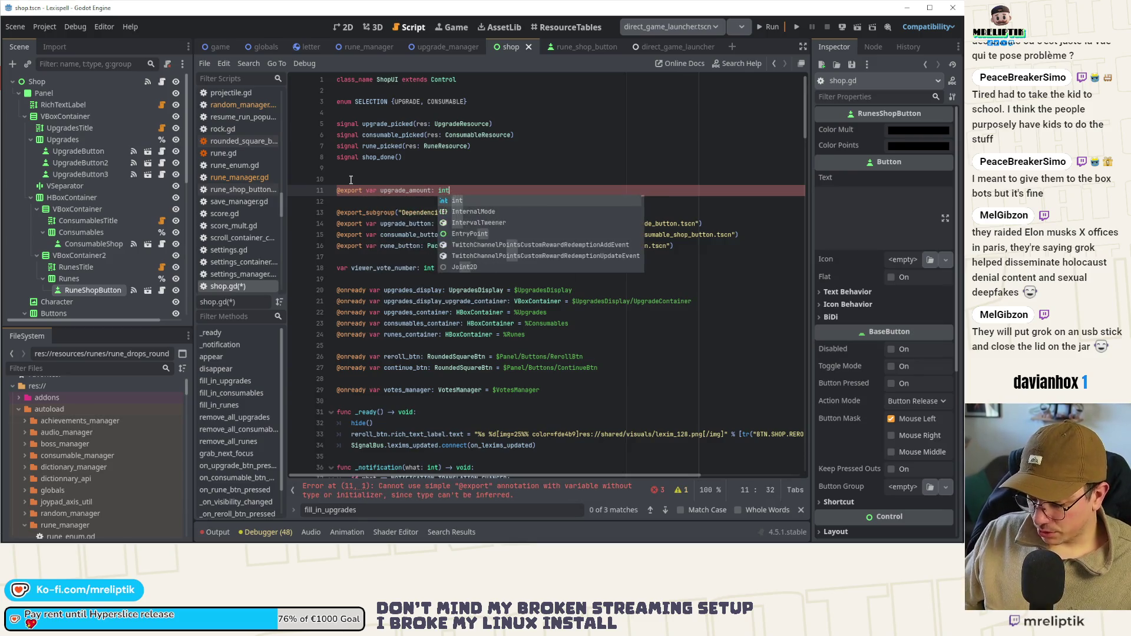
type(" = 3")
Duplicate the declaration into consumable_amount and rune_amount, remove the stray blank line, and save.
key("ctrl+shift+d")
key("ctrl+shift+d")
key("Down")
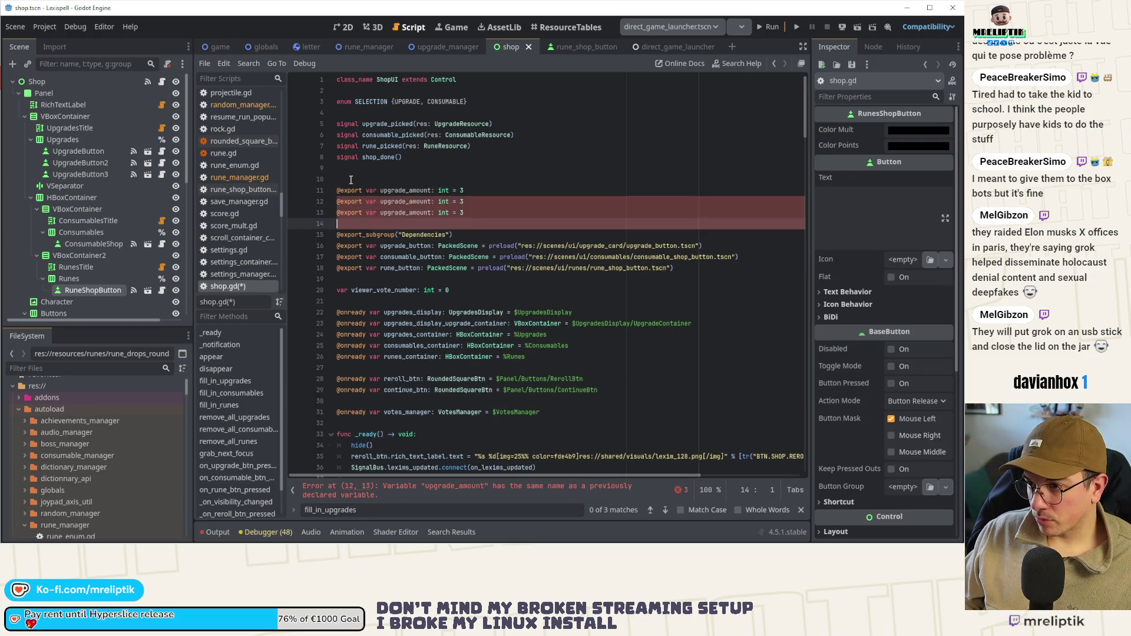
key("Up")
key("Up")
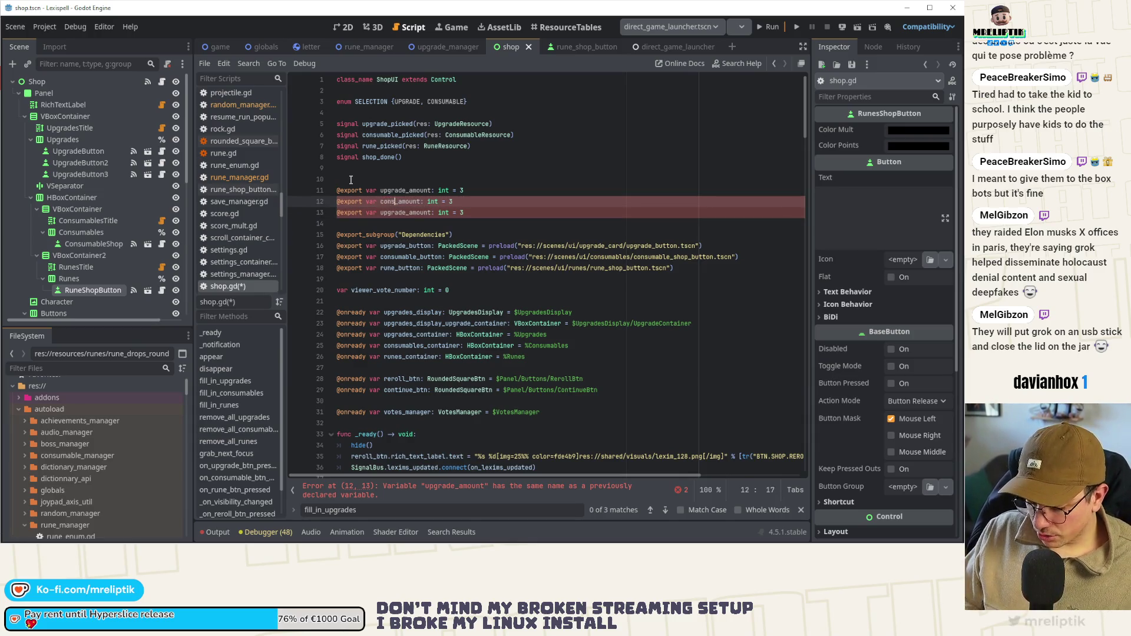
key("Down")
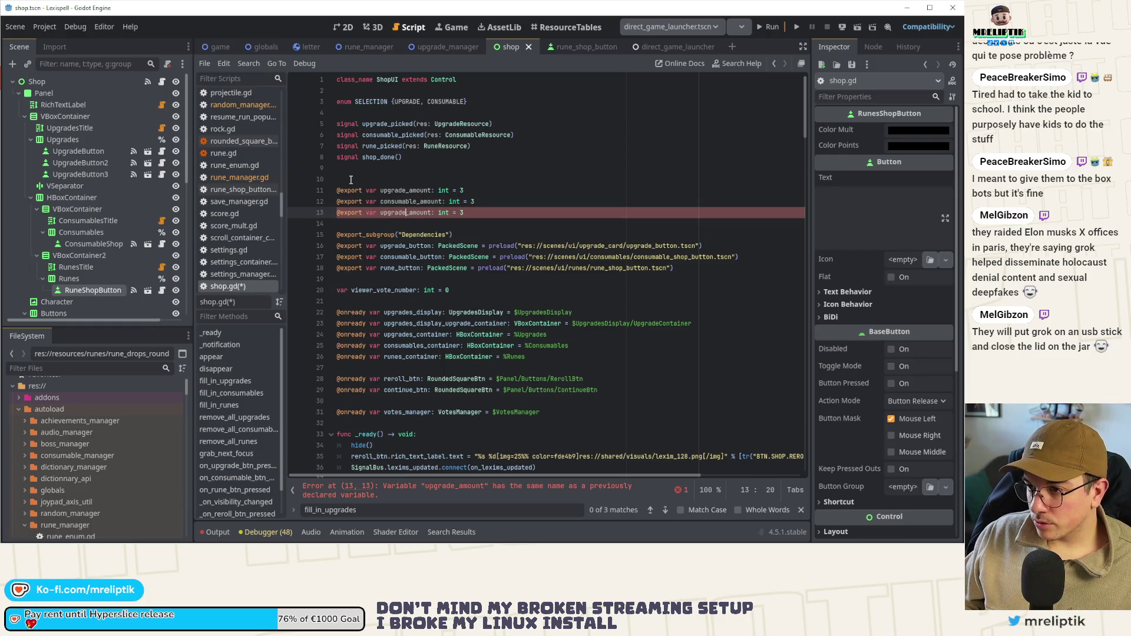
key("BackSpace")
key("BackSpace")
key("BackSpace")
type("rune")
key("ctrl+s")
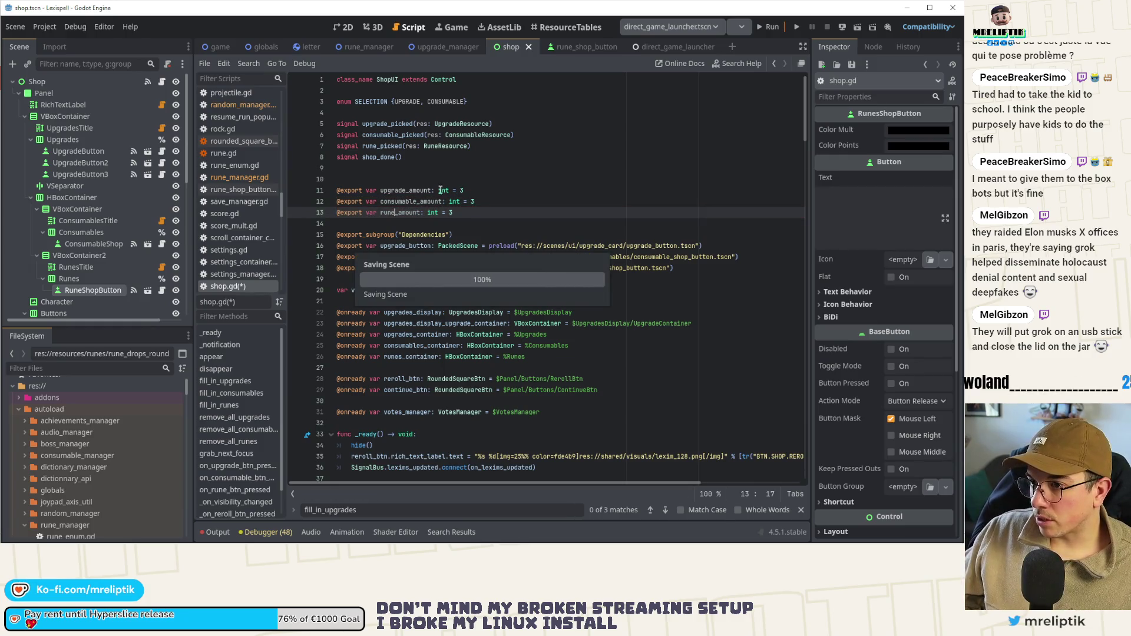
key("Up")
key("Up")
key("Up")
key("BackSpace")
key("ctrl+s")
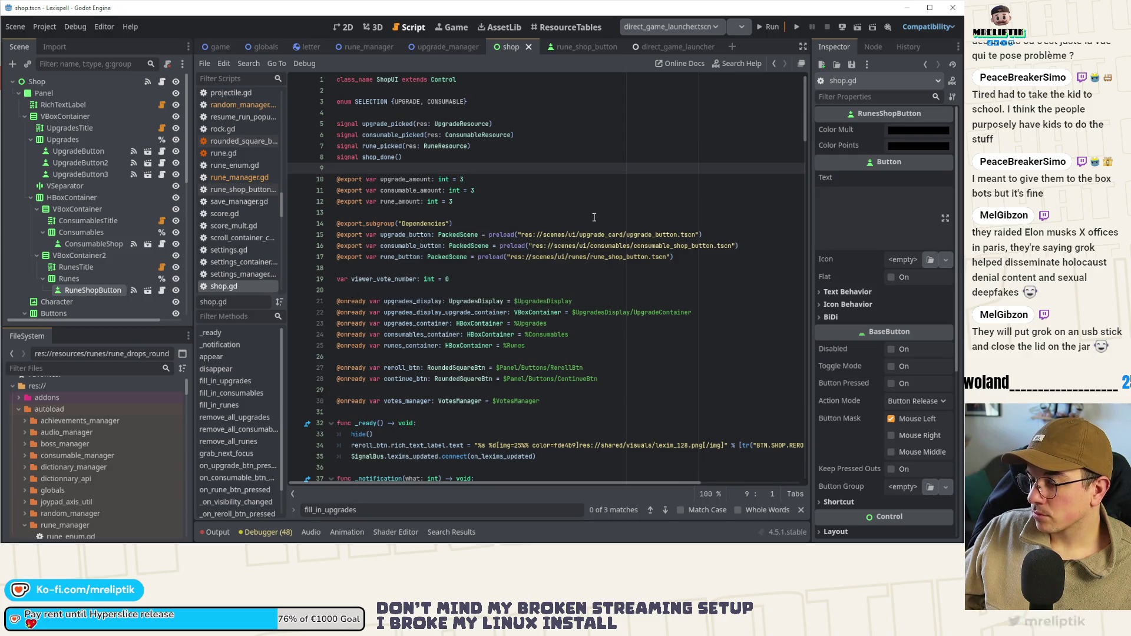
Select the Runes container and RuneShopButton nodes, then save the shop scene.
left_click(72, 279)
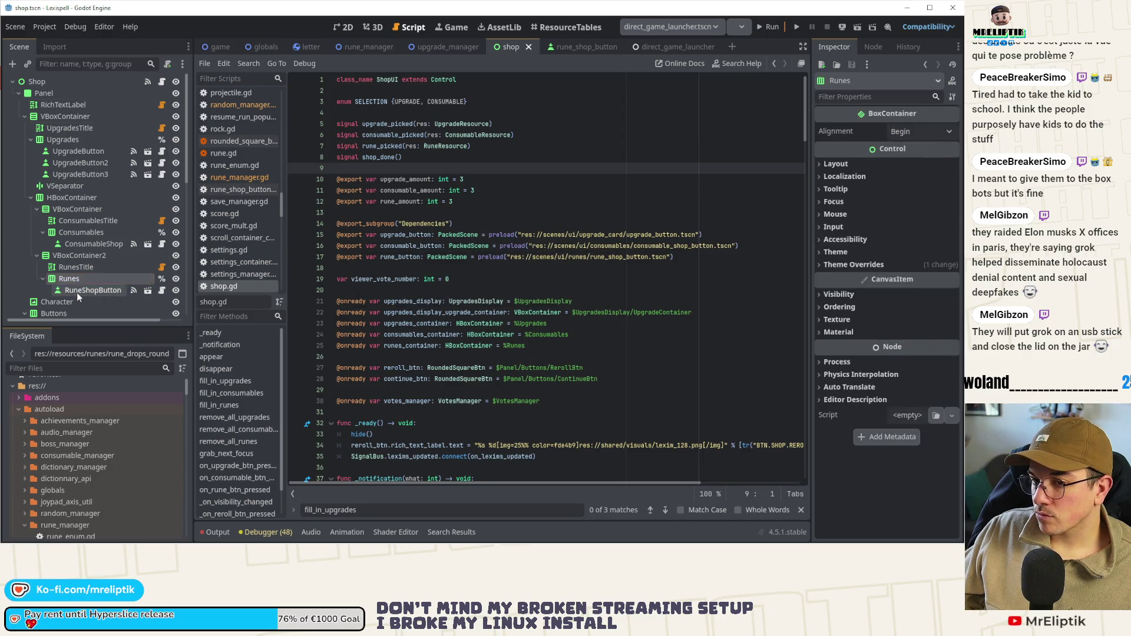
left_click(77, 291)
left_click(500, 211)
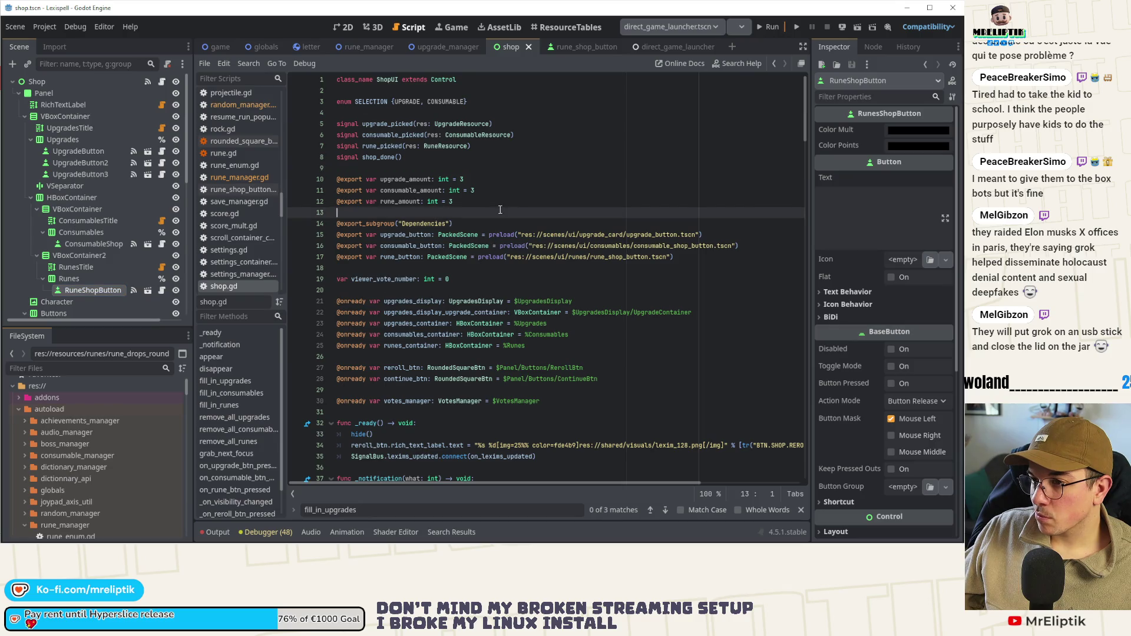
key("ctrl+s")
Open RuneShopButton in its own scene tab and scroll through rune_shop_button.gd.
left_click(148, 291)
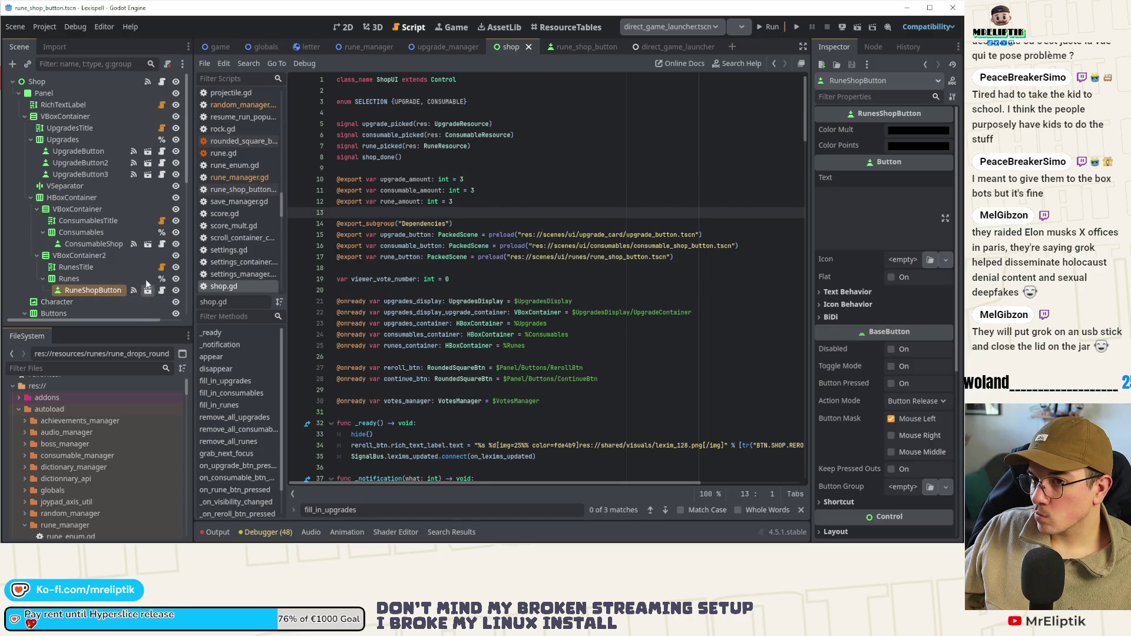
left_click(411, 99)
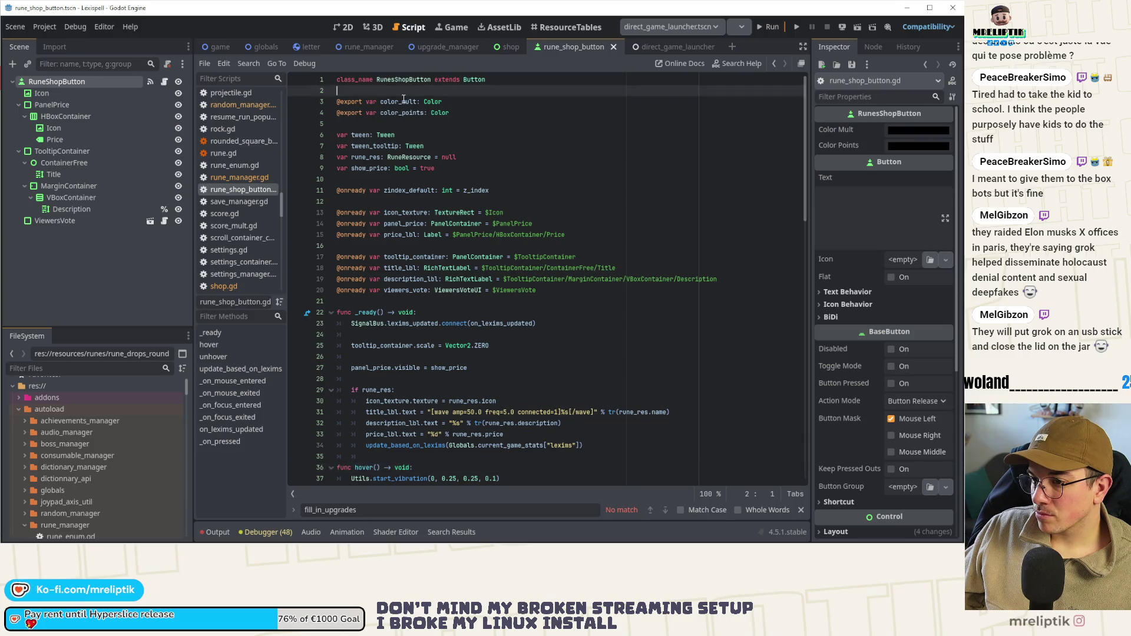
scroll(445, 183, "down", 12)
scroll(444, 183, "down", 10)
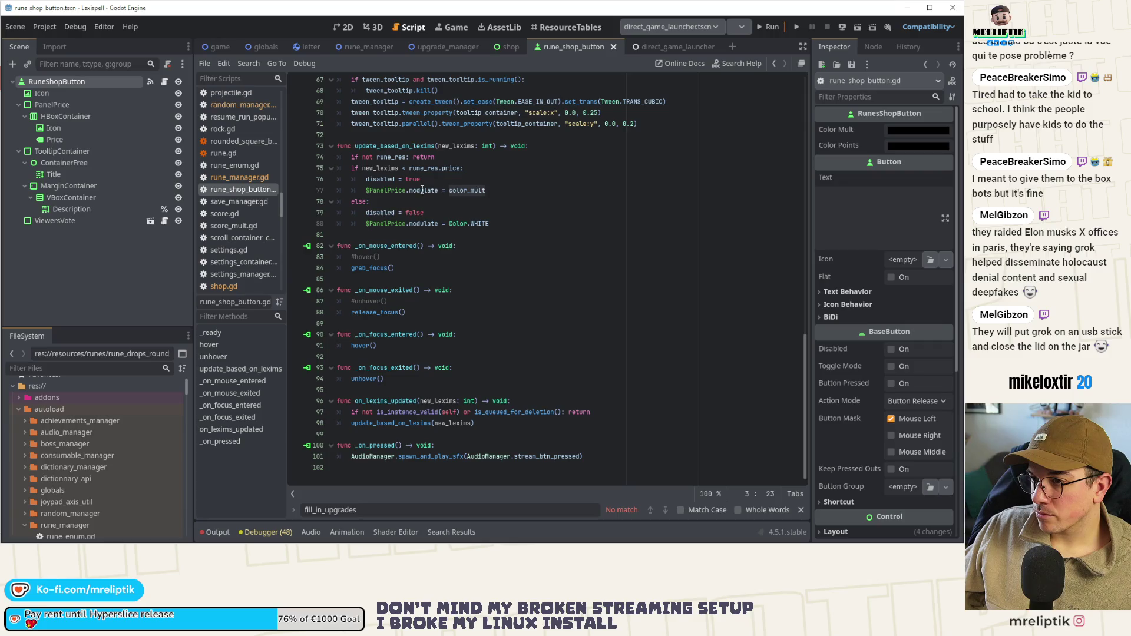
scroll(542, 194, "up", 5)
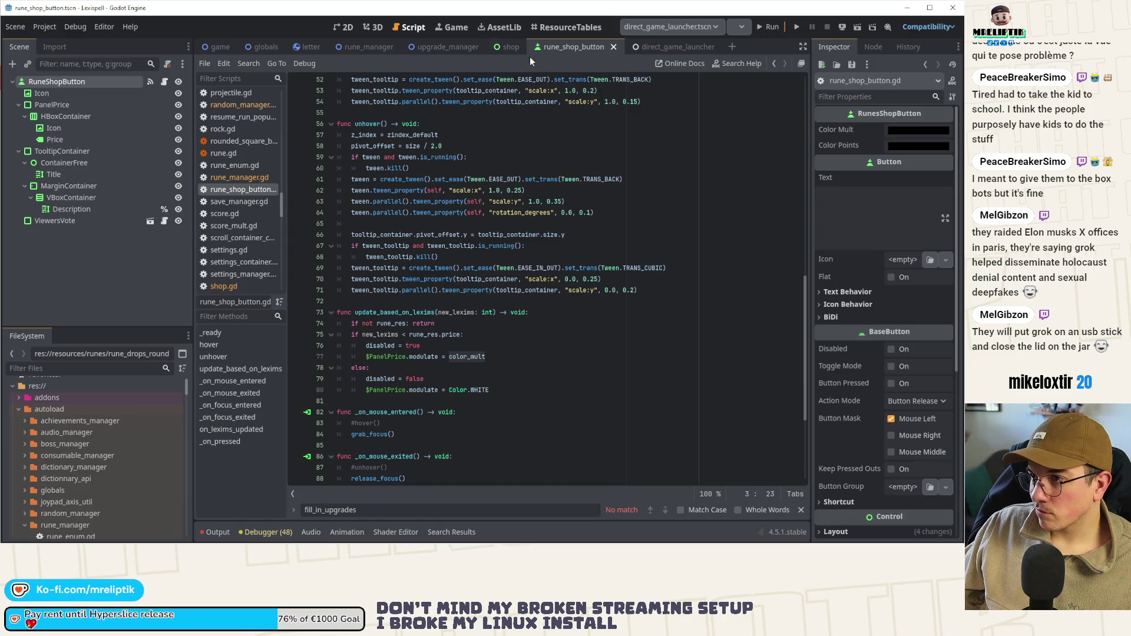
Open consumable_shop_button.tscn, check ConsumableShopButton's Color Mult hex value, and close it.
key("ctrl+shift+o")
type("consum")
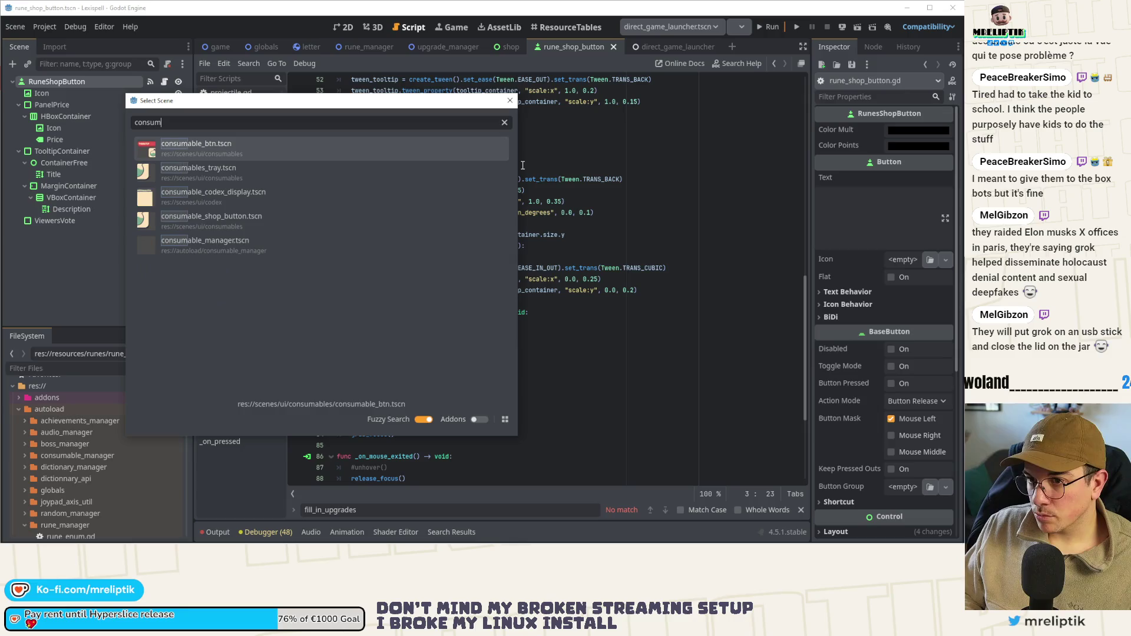
key("Down")
key("Down")
key("Down")
key("Return")
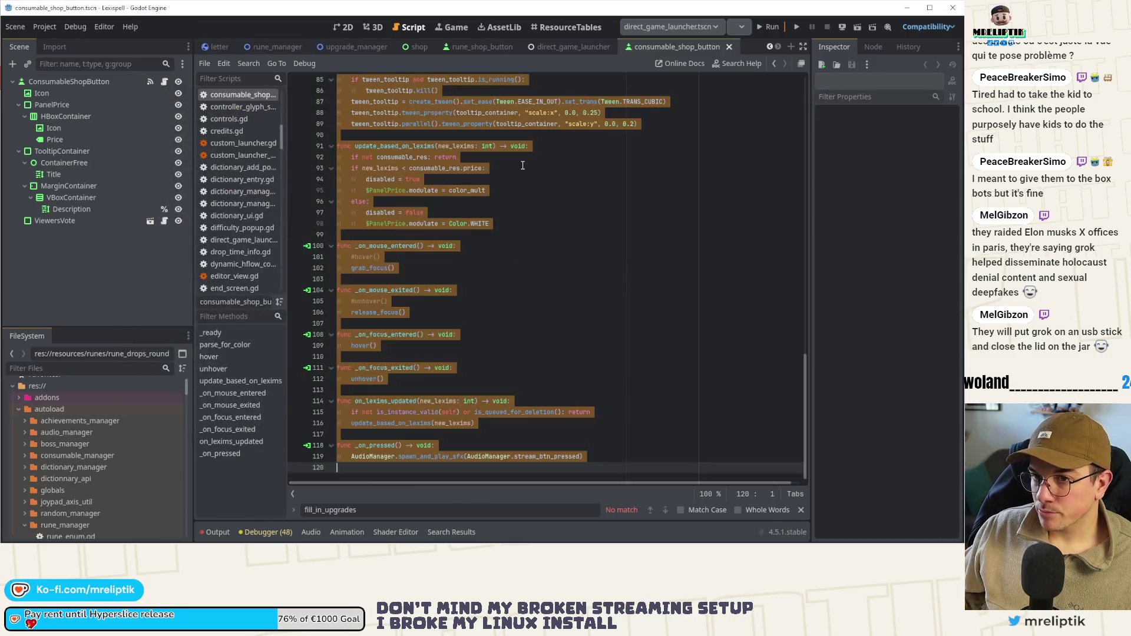
left_click(100, 83)
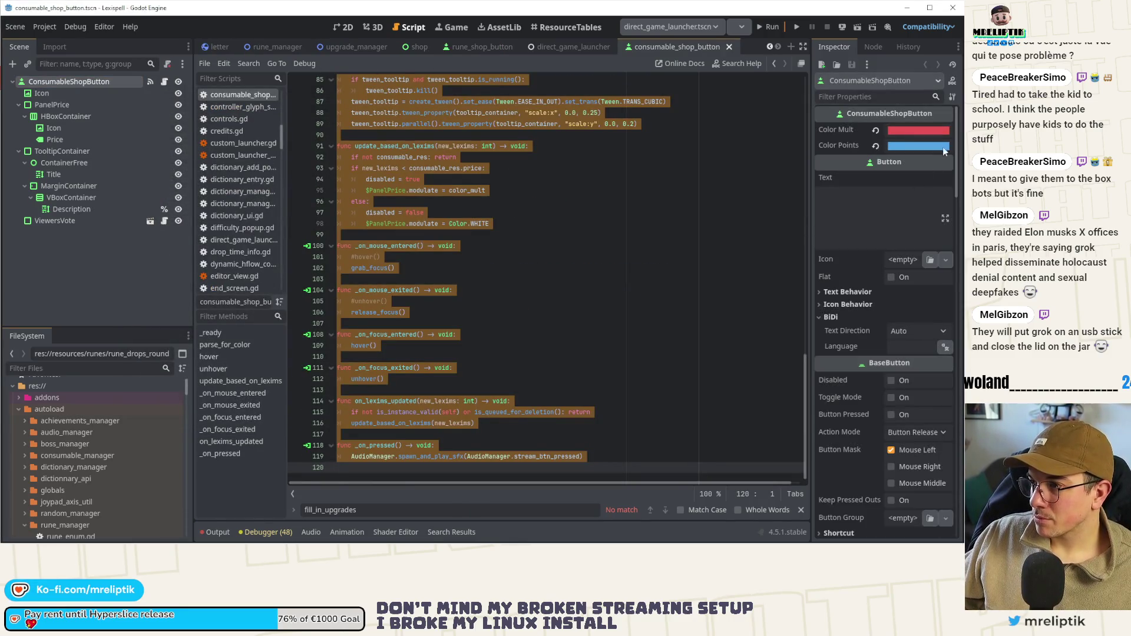
left_click(918, 131)
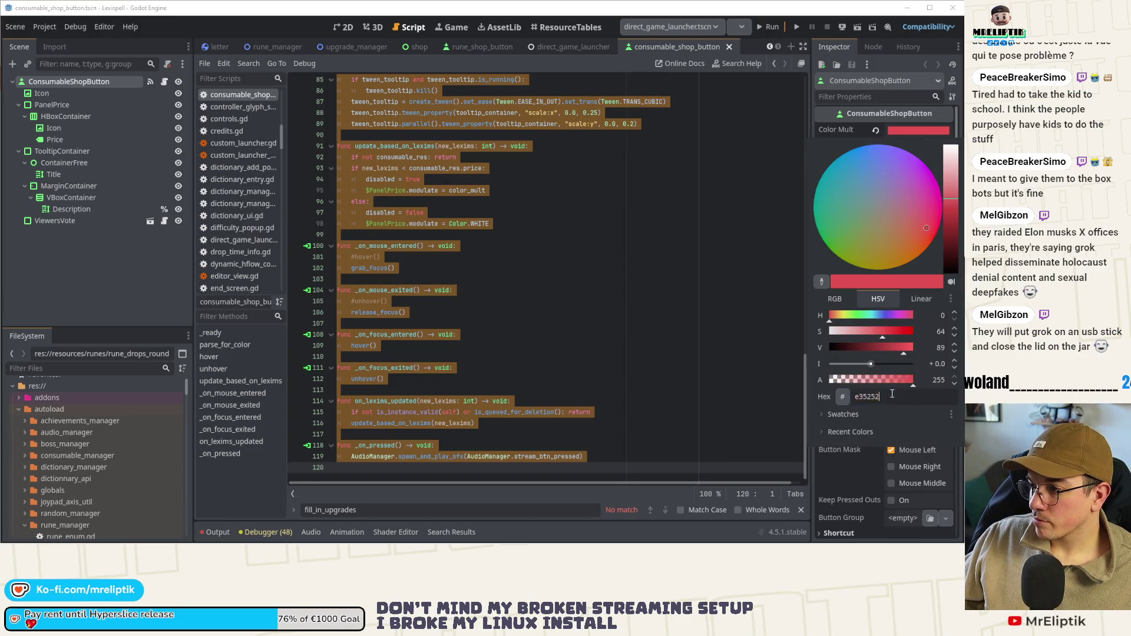
left_click(610, 62)
middle_click(674, 46)
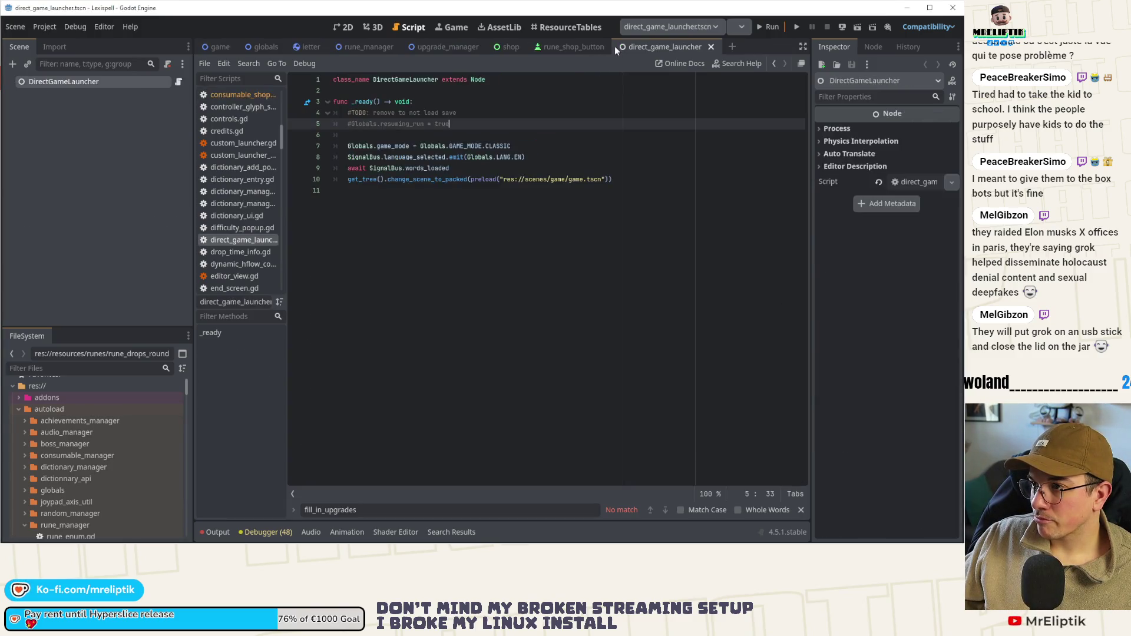
Paste the red hex into RuneShopButton's Color Mult and save the scene.
left_click(545, 47)
left_click(896, 131)
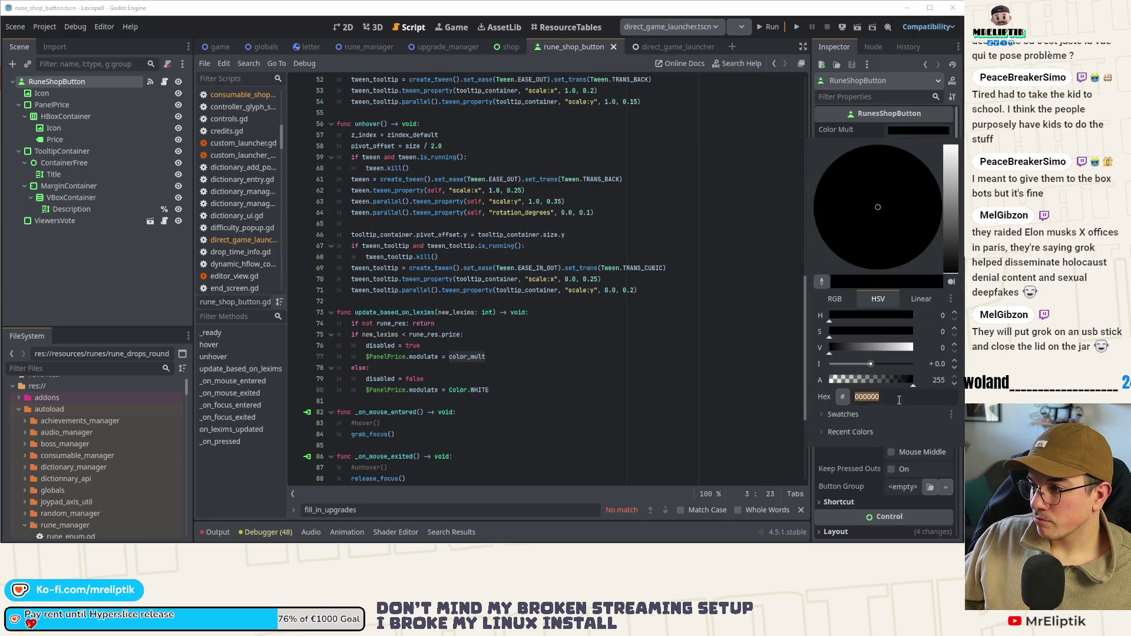
type("e35252")
key("Return")
left_click(623, 467)
key("ctrl+s")
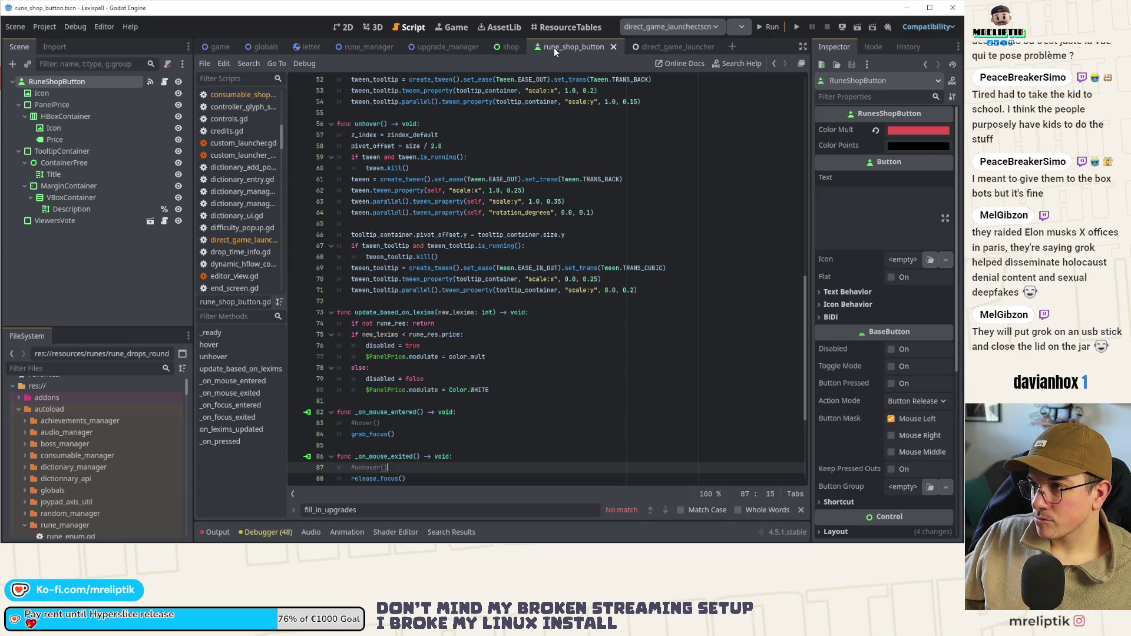
Close the direct_game_launcher, upgrade_manager and globals scene tabs.
left_click(668, 48)
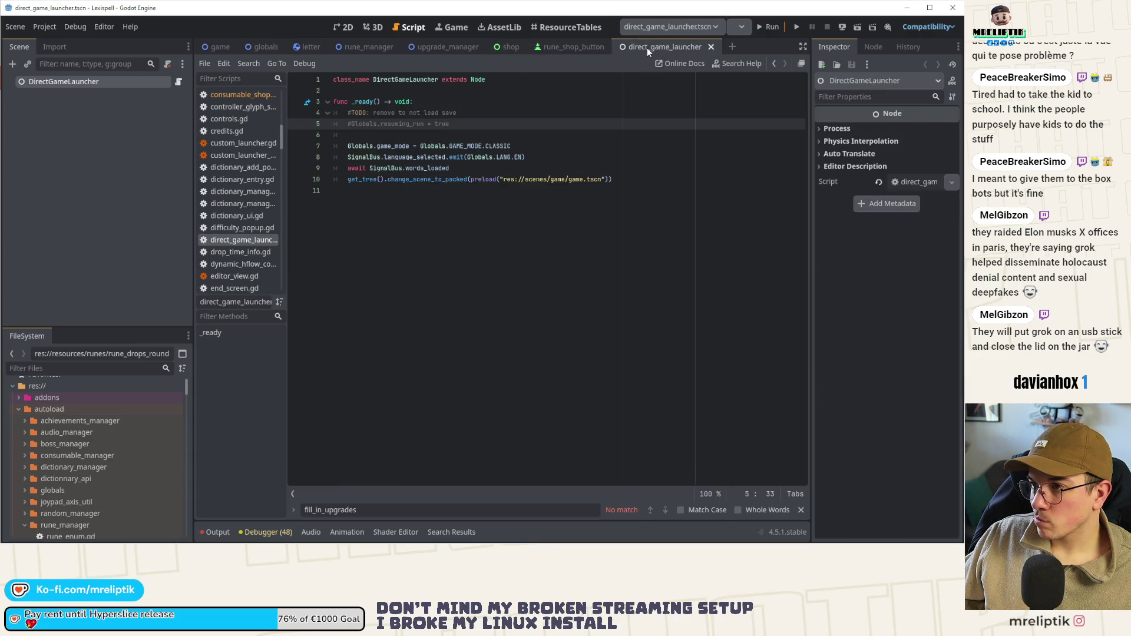
middle_click(647, 48)
left_click(447, 44)
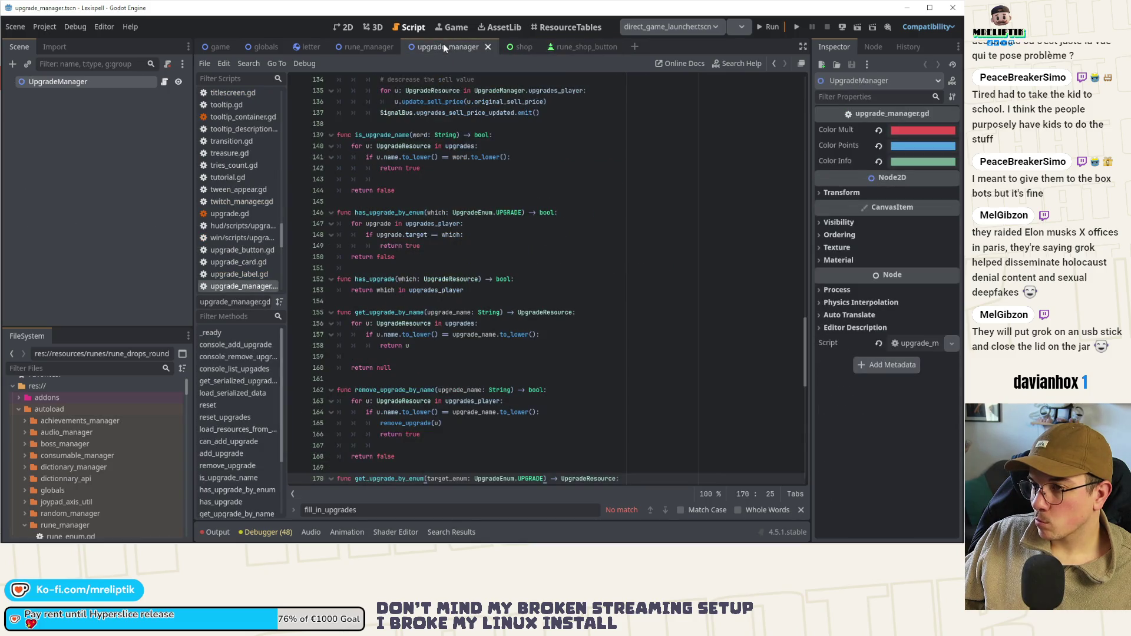
middle_click(443, 43)
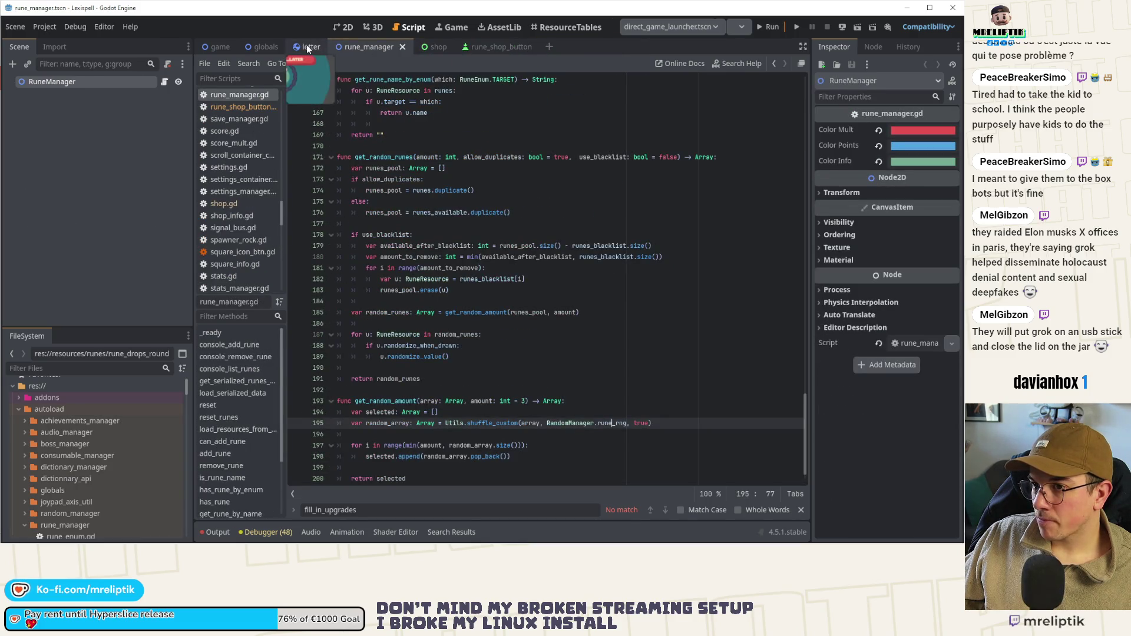
left_click(284, 46)
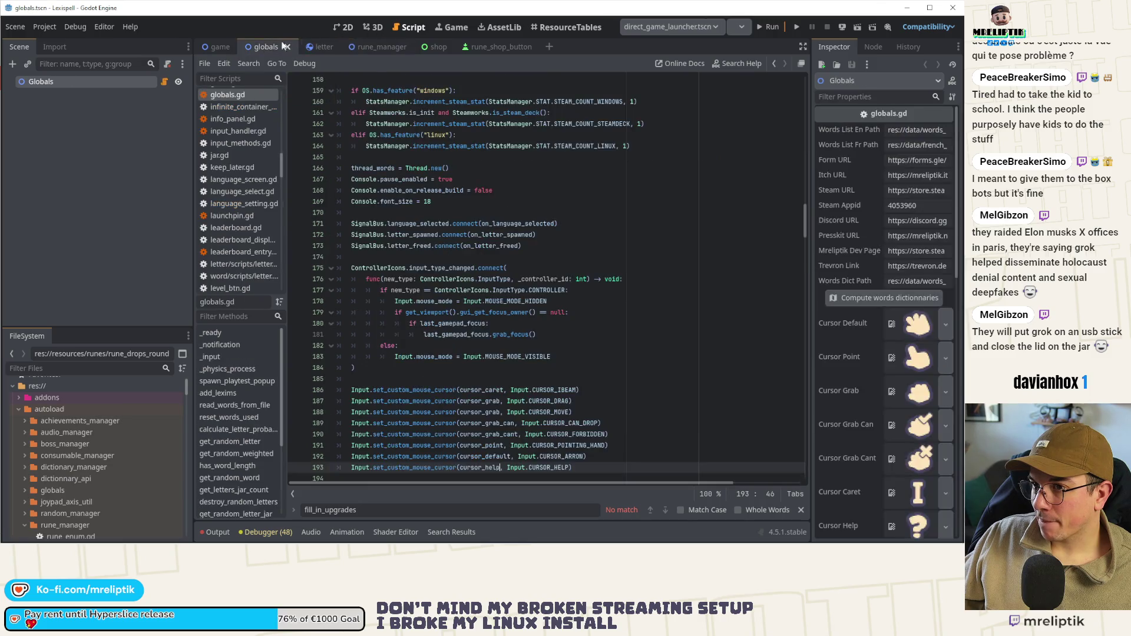
key("ctrl+w")
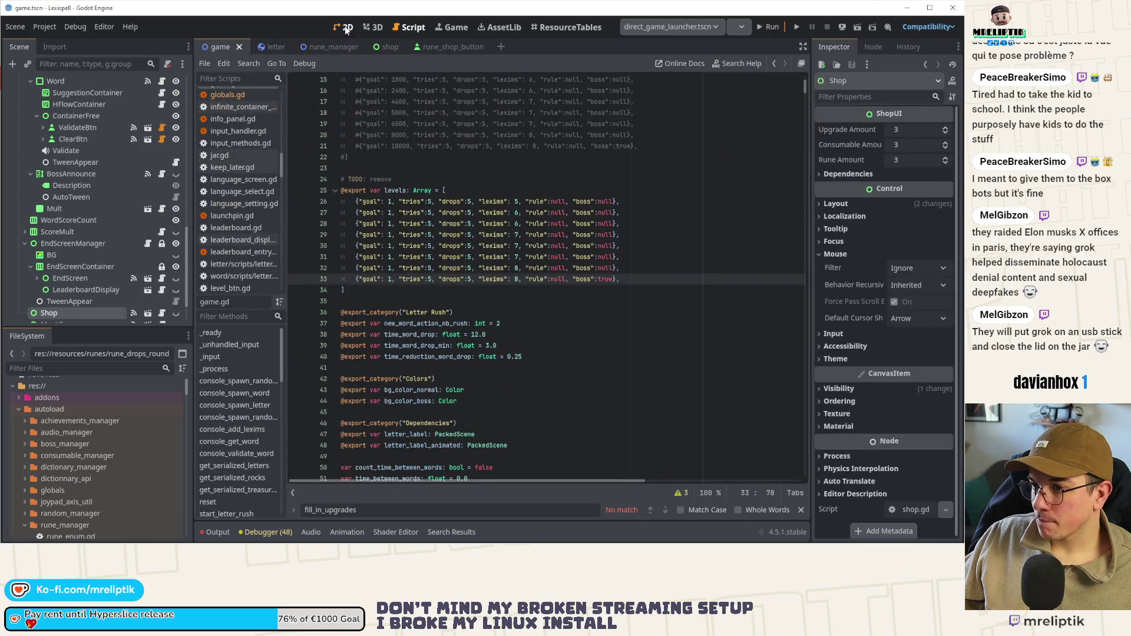
Expand and collapse the Shop node's Dependencies properties, then run the game in the Game tab.
left_click(346, 27)
scroll(378, 206, "down", 2)
scroll(418, 236, "up", 1)
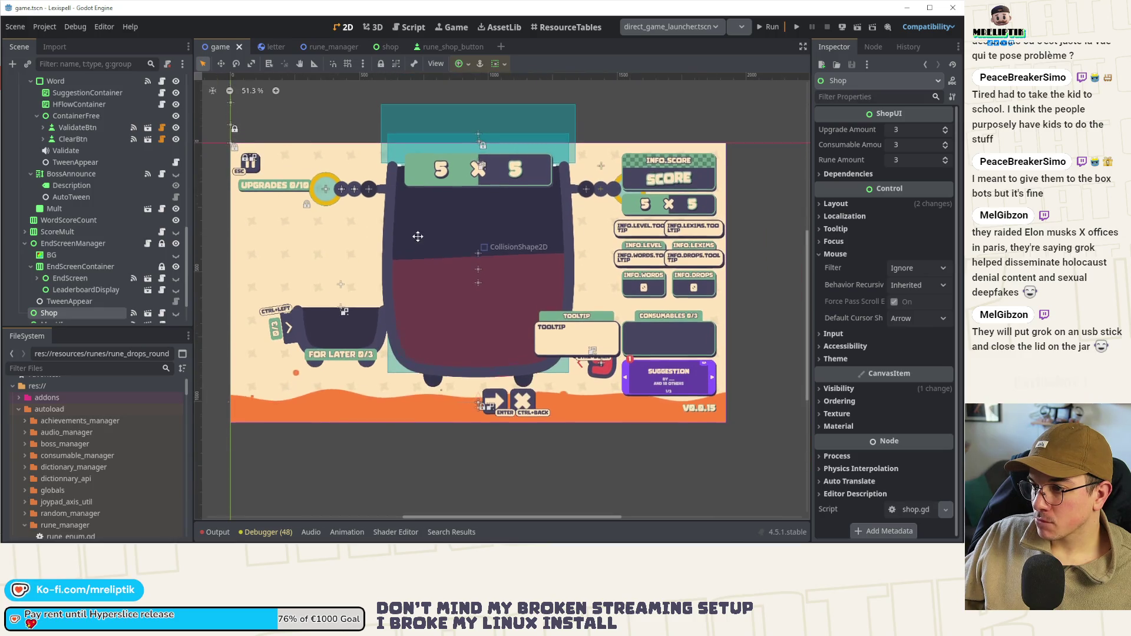
right_click(413, 228)
left_click(838, 173)
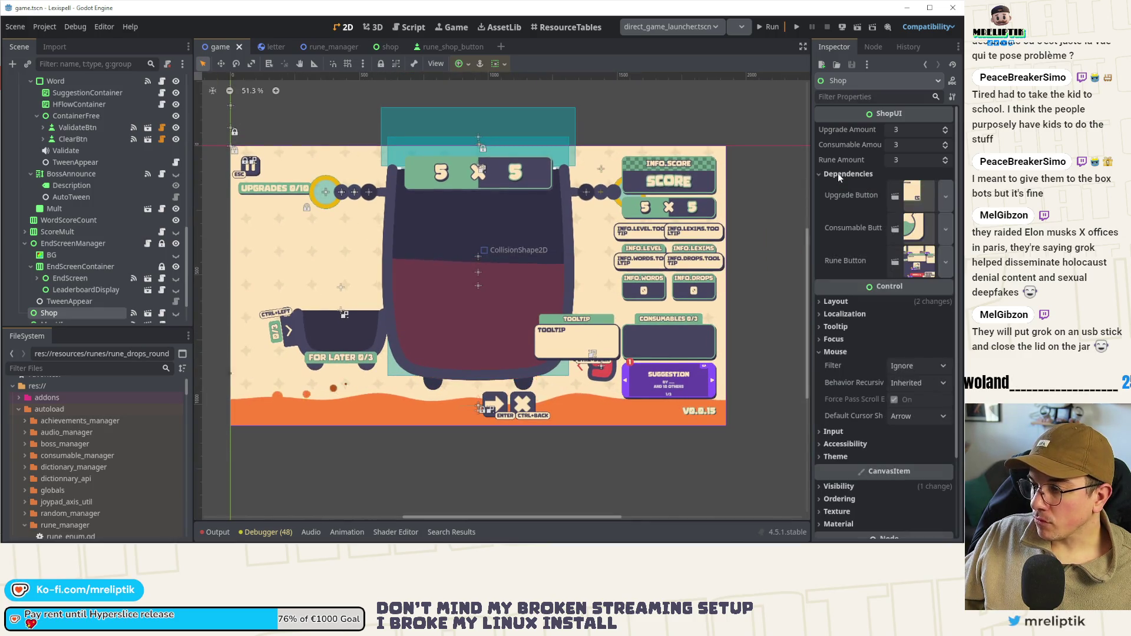
left_click(838, 174)
left_click(825, 171)
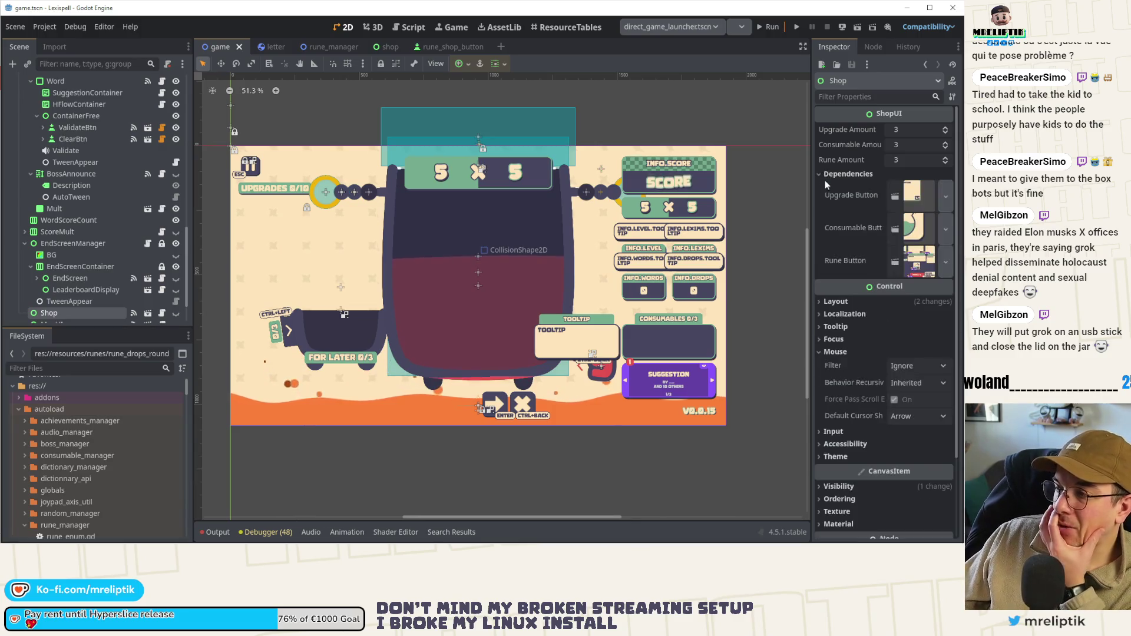
left_click(831, 173)
left_click(832, 173)
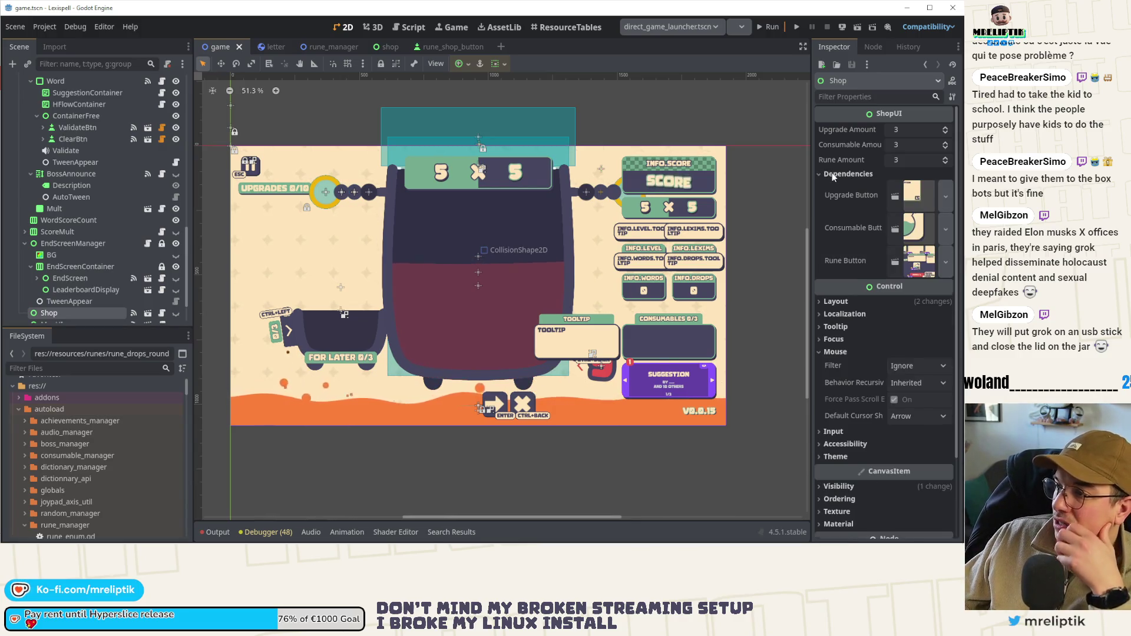
left_click(832, 172)
left_click(765, 30)
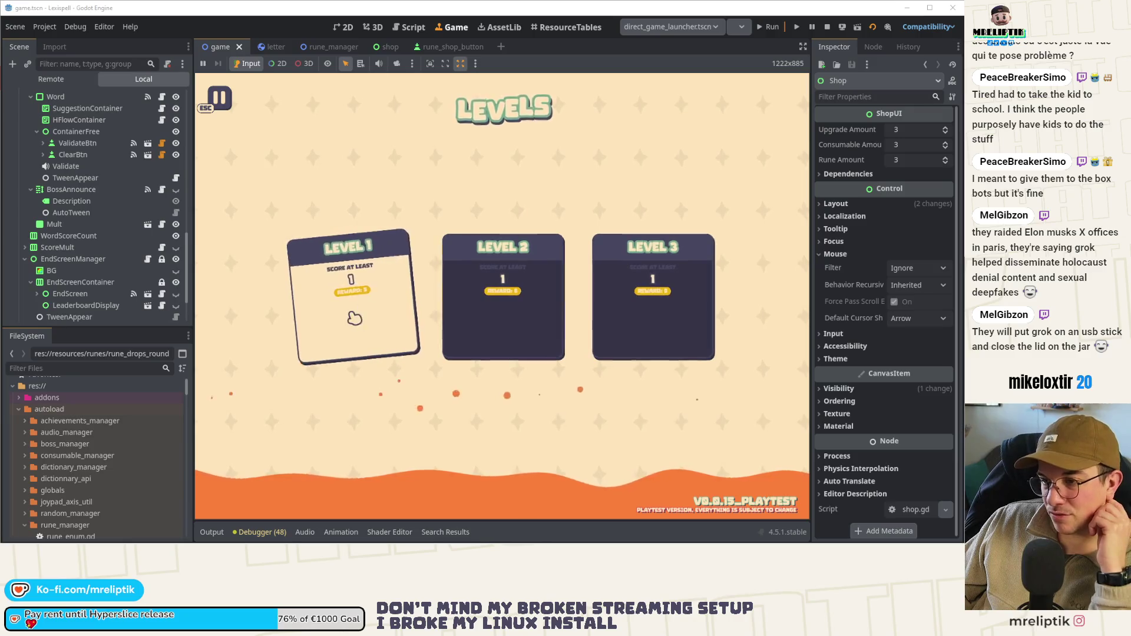
Start Level 1, then enlarge the game view and enable keep aspect ratio.
left_click(361, 318)
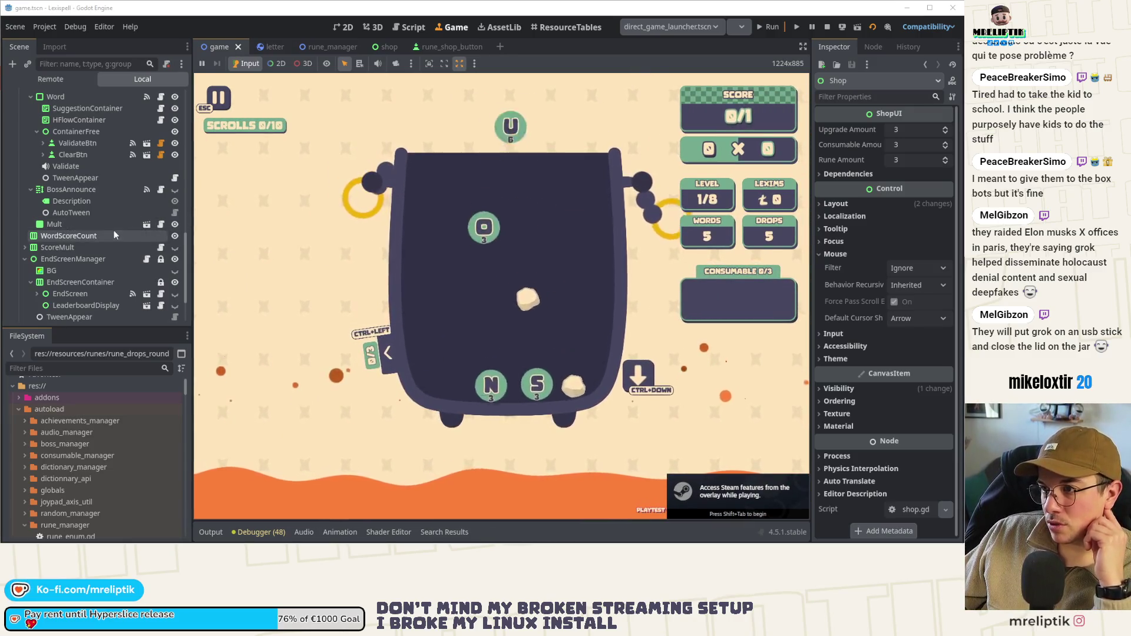
key("ctrl+shift+F11")
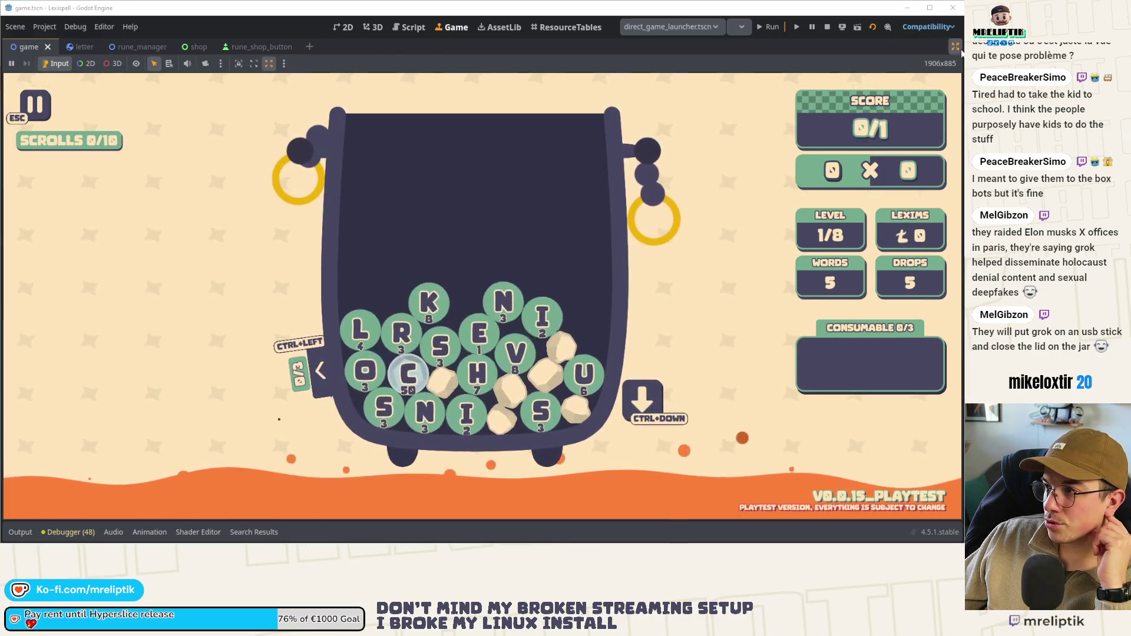
key("ctrl+shift+F11")
left_click_drag(813, 108, 856, 108)
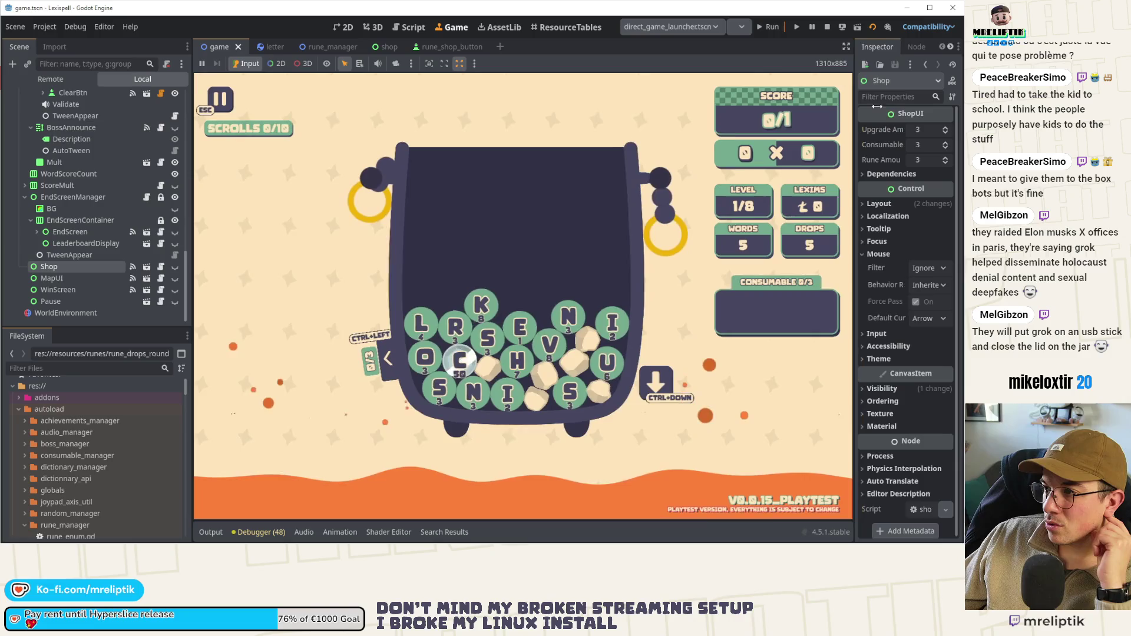
left_click_drag(187, 156, 184, 158)
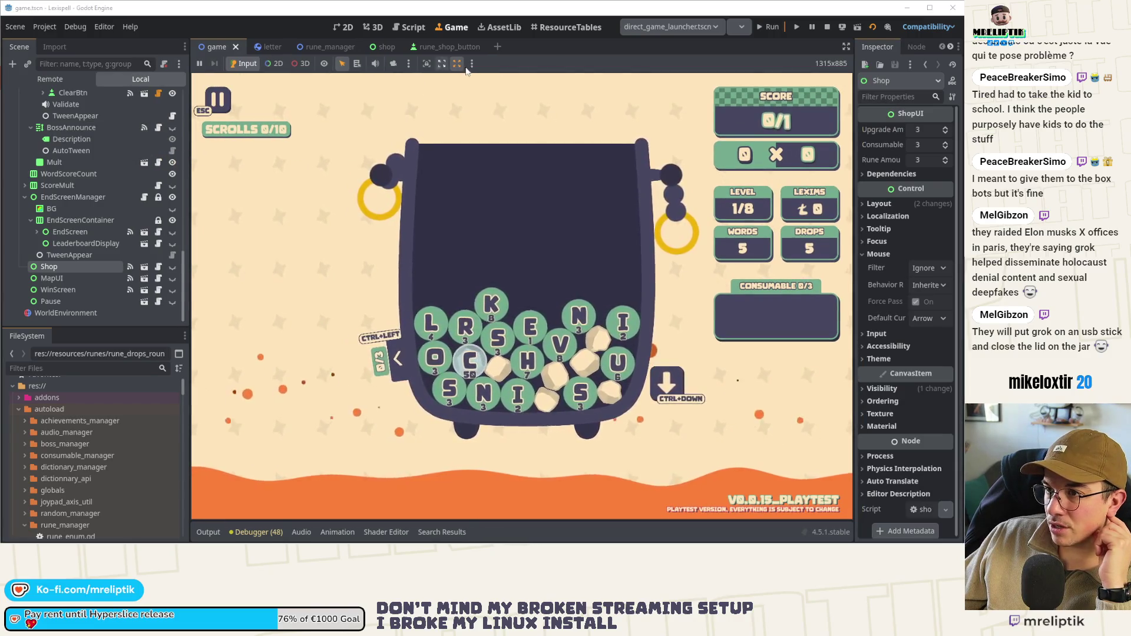
left_click(442, 63)
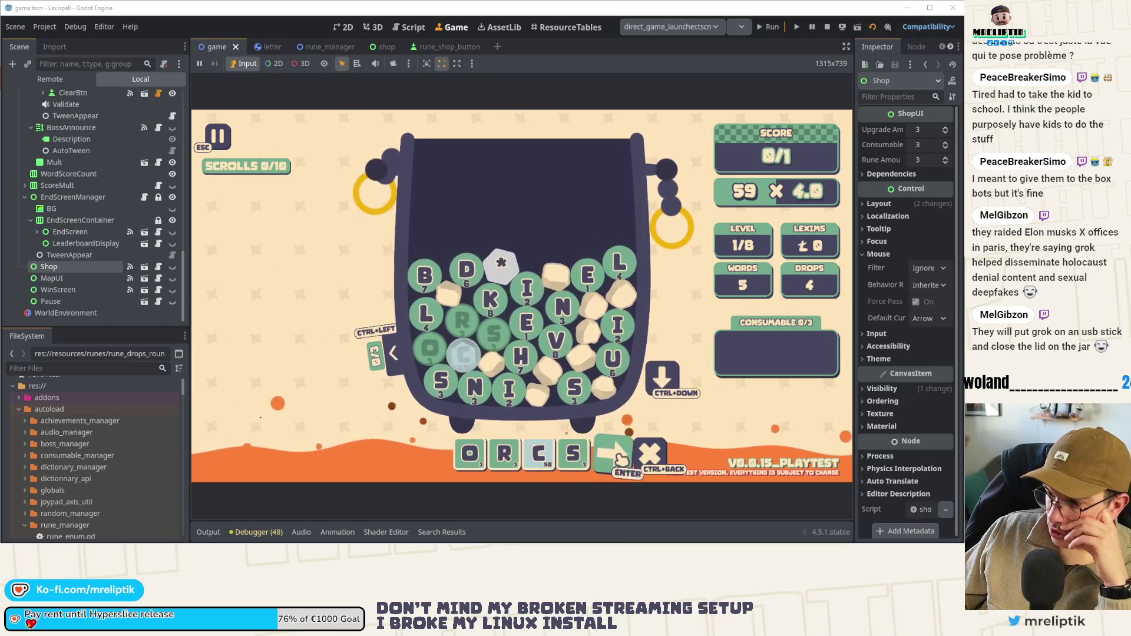
Submit the word ORCS and continue past the level summary into the shop.
left_click(621, 458)
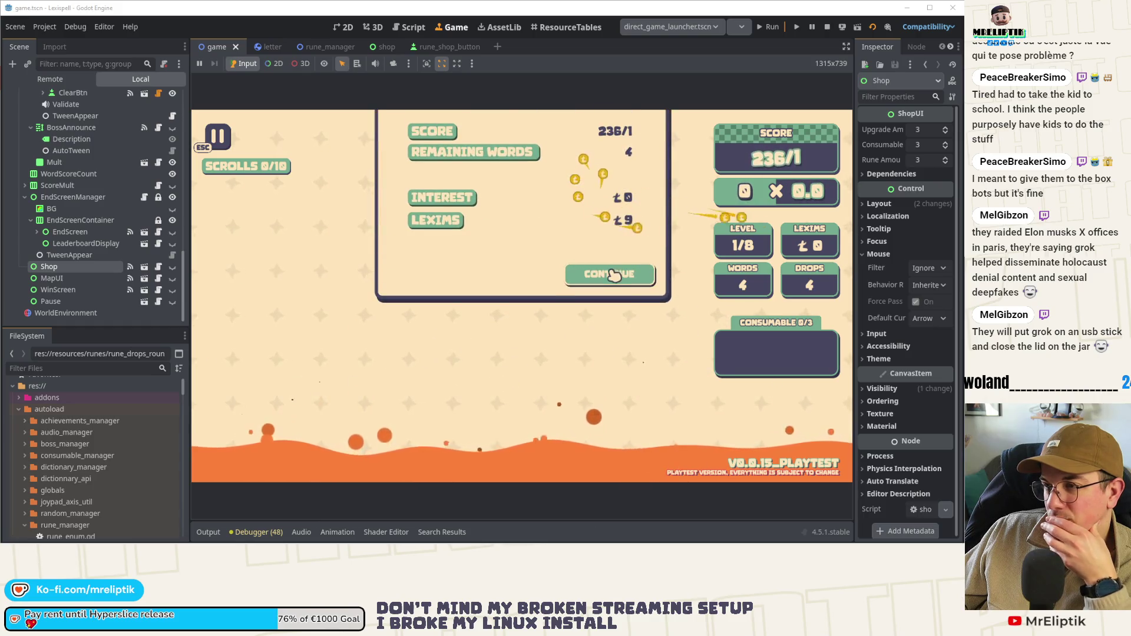
left_click(613, 275)
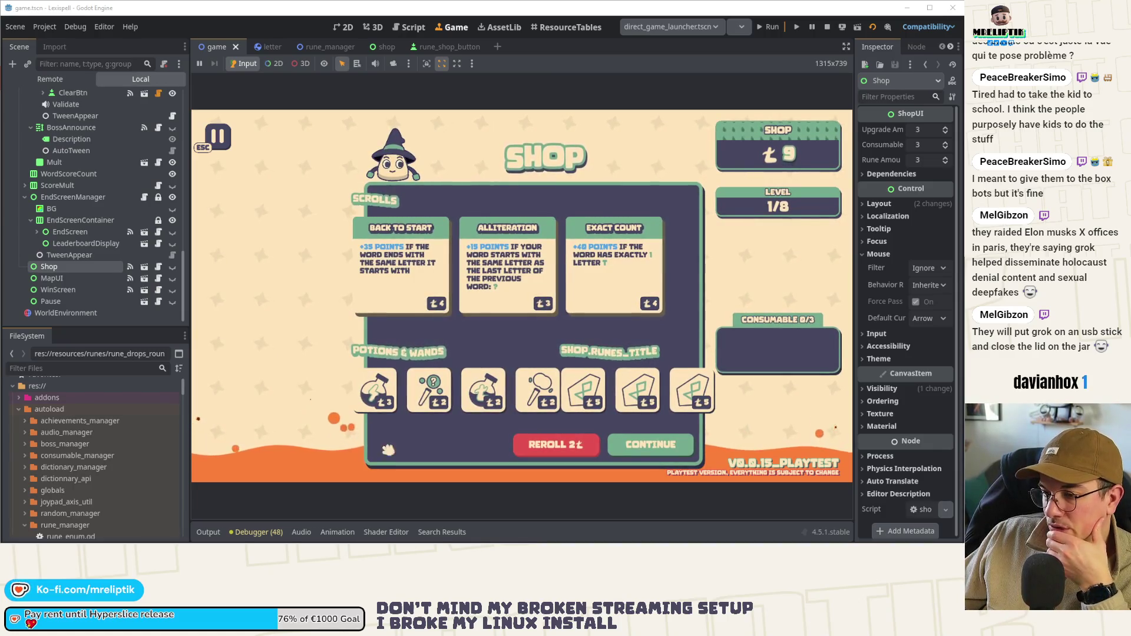
mouse_move(389, 403)
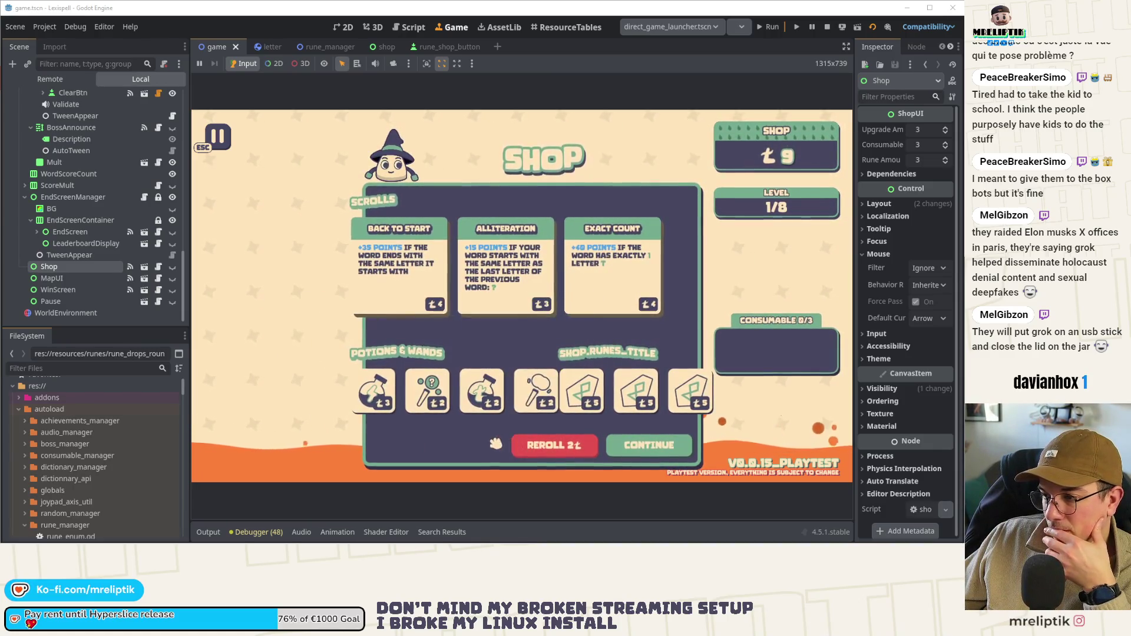
mouse_move(433, 401)
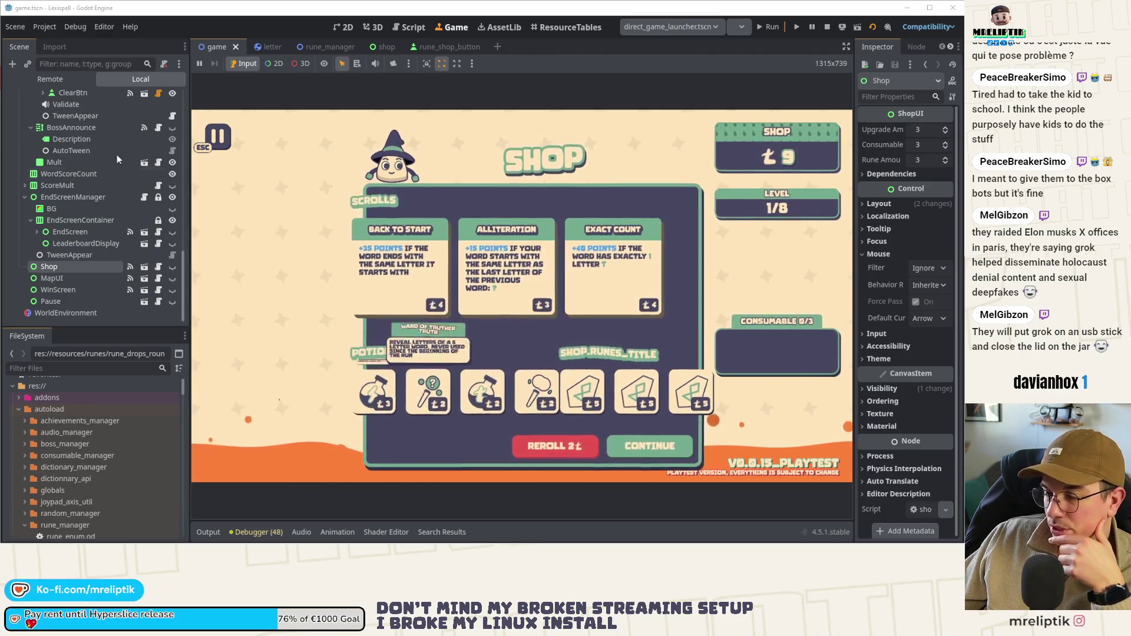
scroll(150, 136, "up", 10)
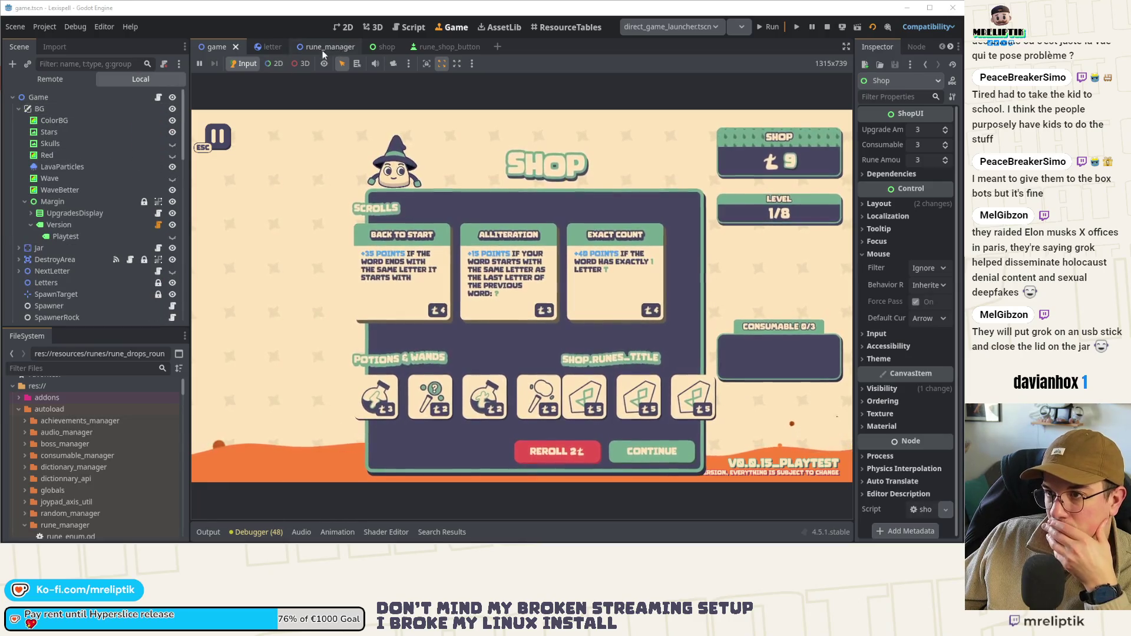
Open shop.gd from the shop scene and search for 3 to reach _on_visibility_changed.
left_click(377, 47)
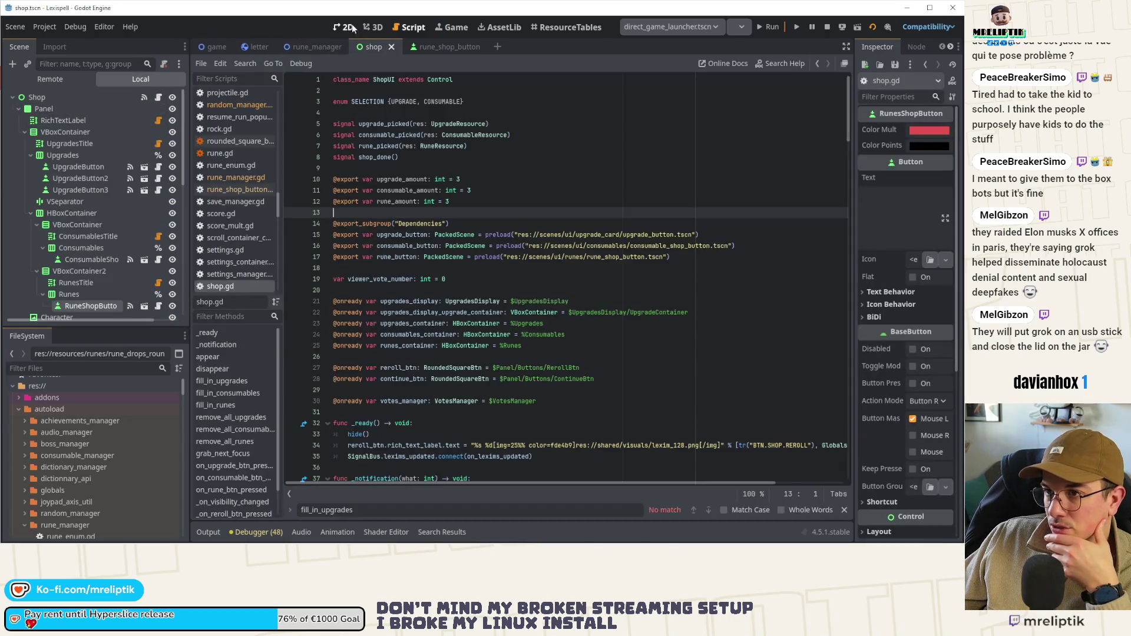
left_click(344, 31)
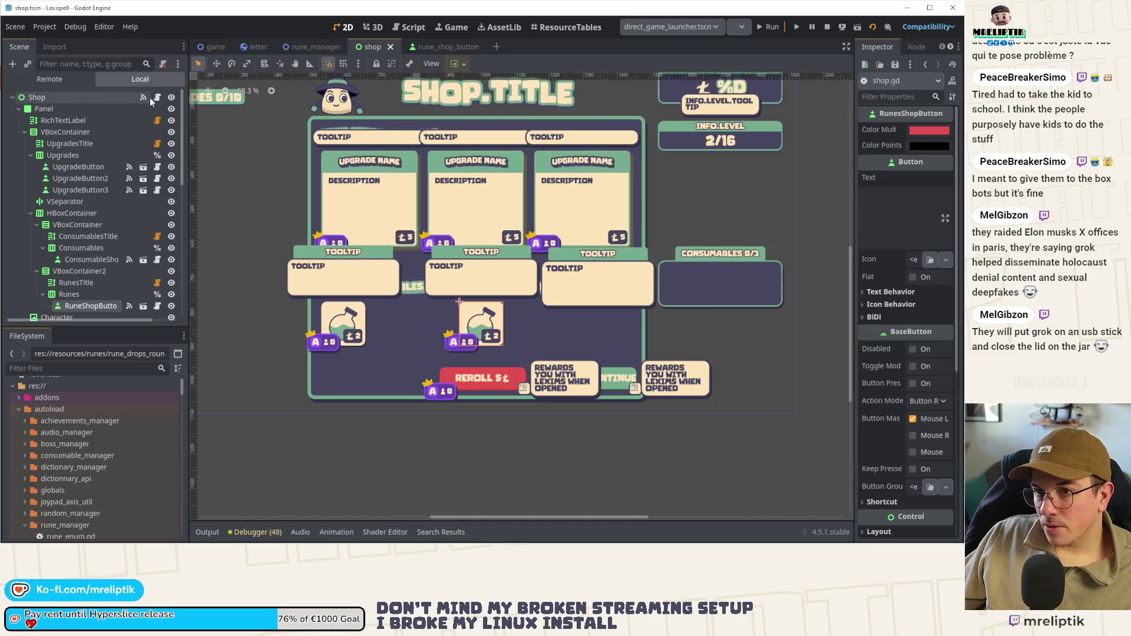
key("ctrl+F3")
left_click(403, 190)
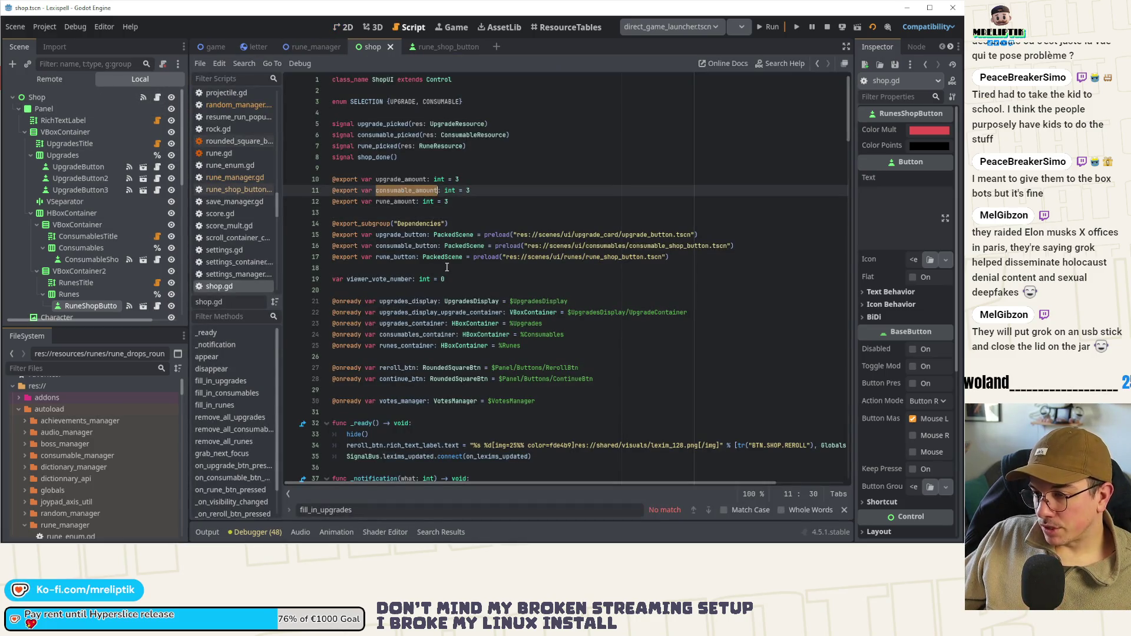
key("ctrl+f")
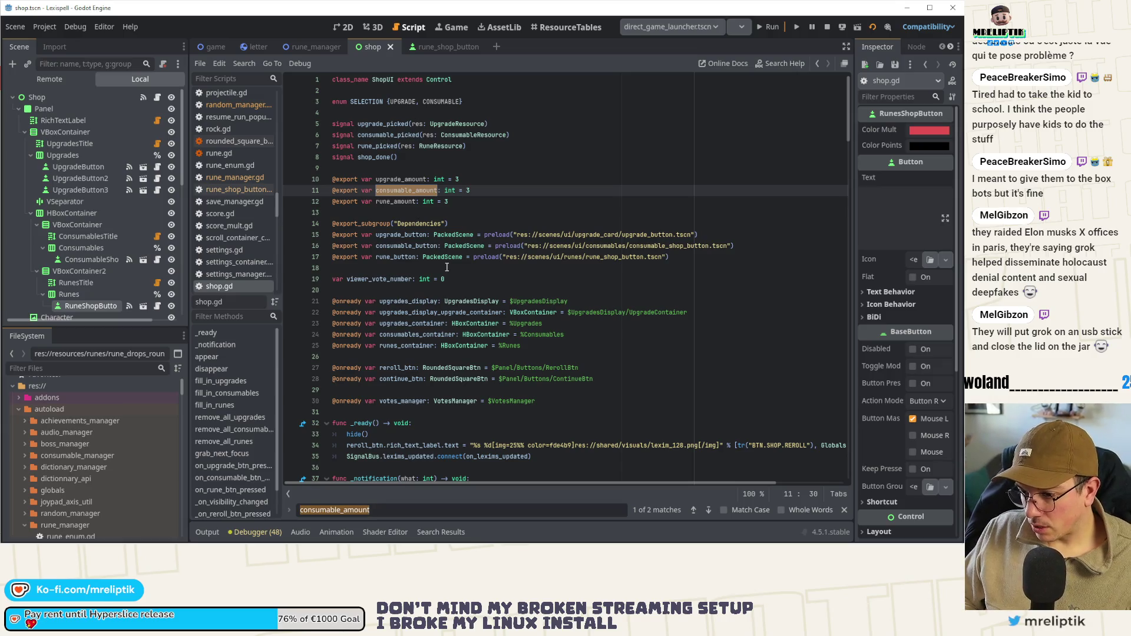
type("3")
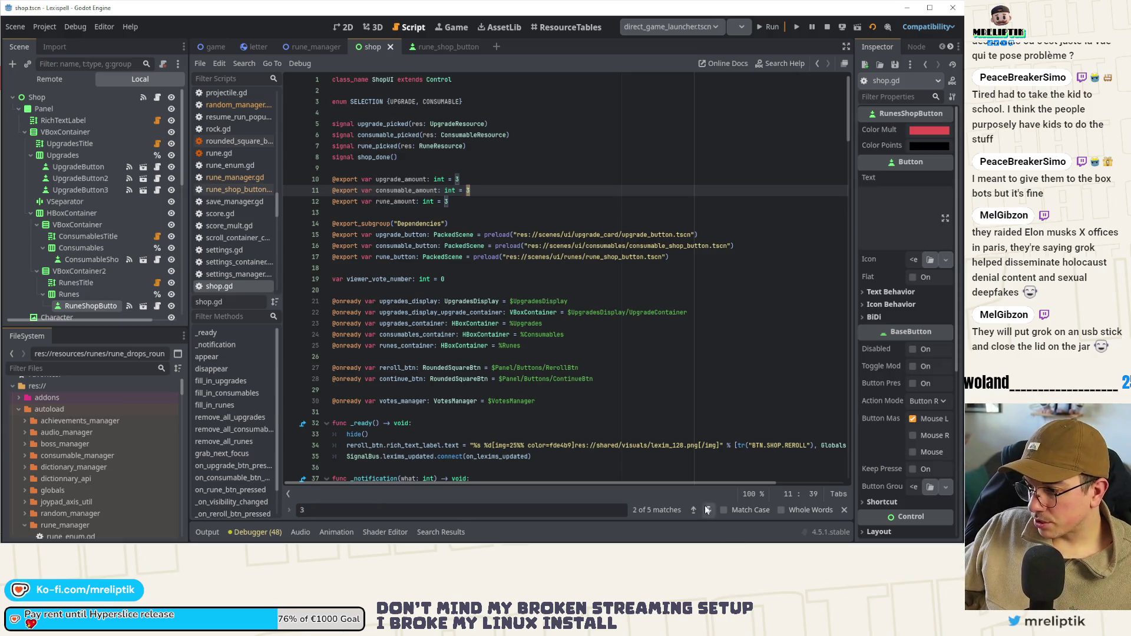
left_click(707, 510)
left_click(708, 510)
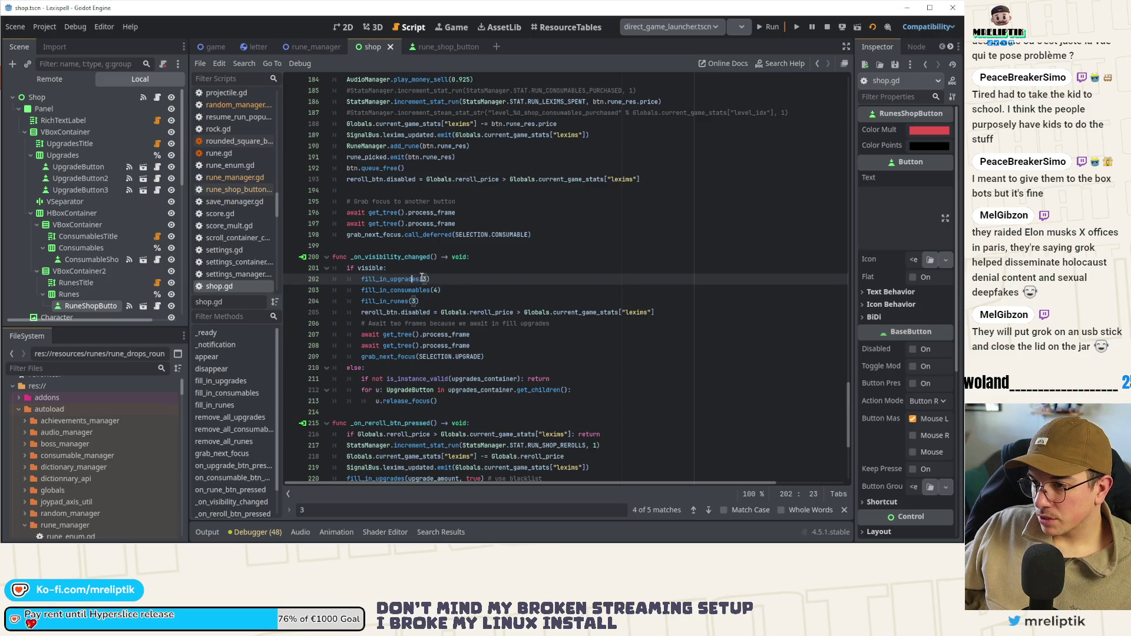
Replace the three literal 3 arguments with upgrade_amount, consumable_amount and rune_amount, and save.
key("ctrl+shift+Left")
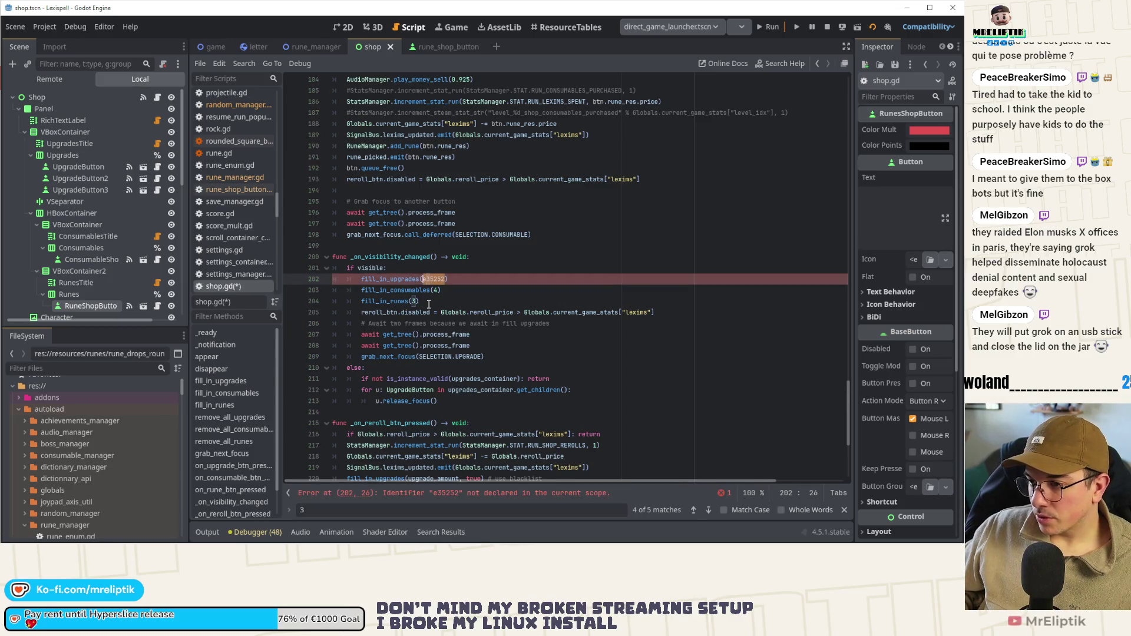
type("upgra")
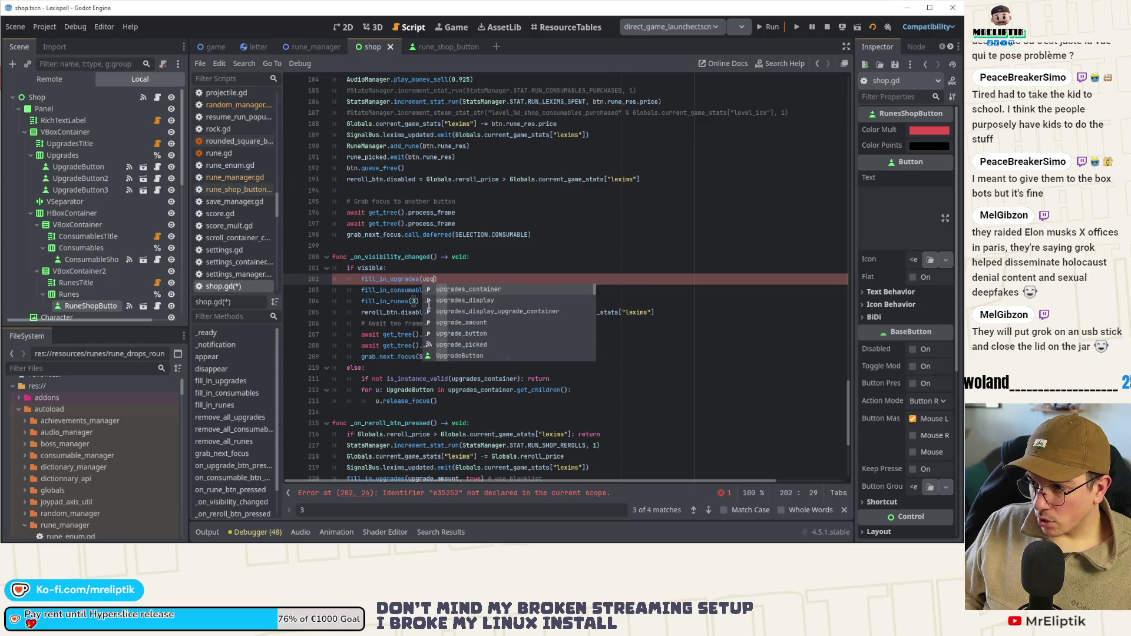
key("Return")
key("Down")
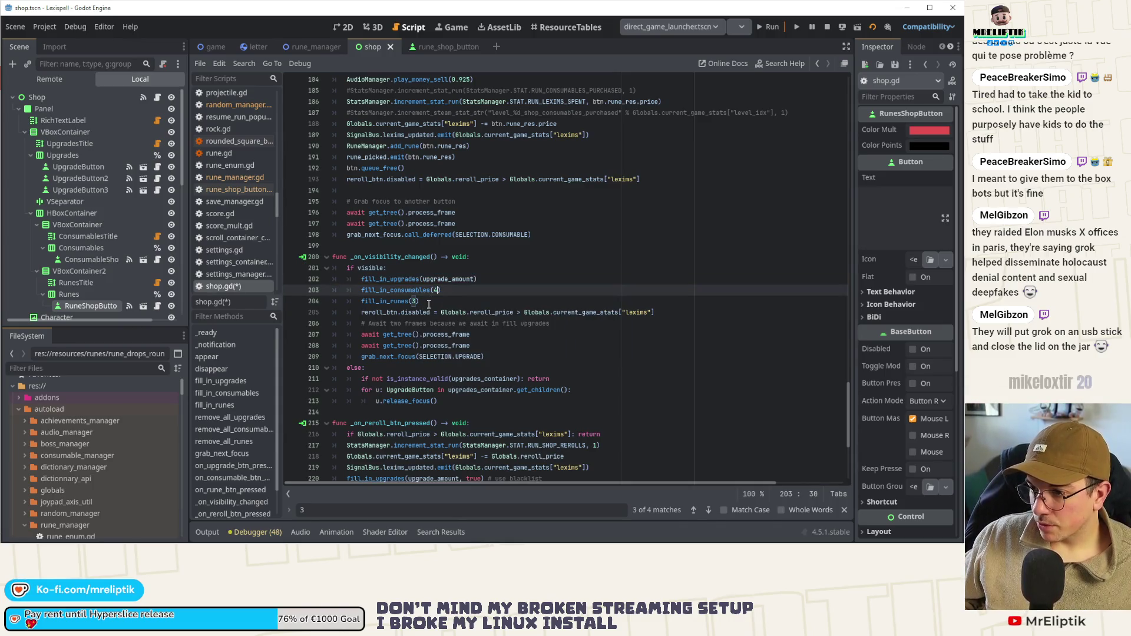
type("consum")
key("Return")
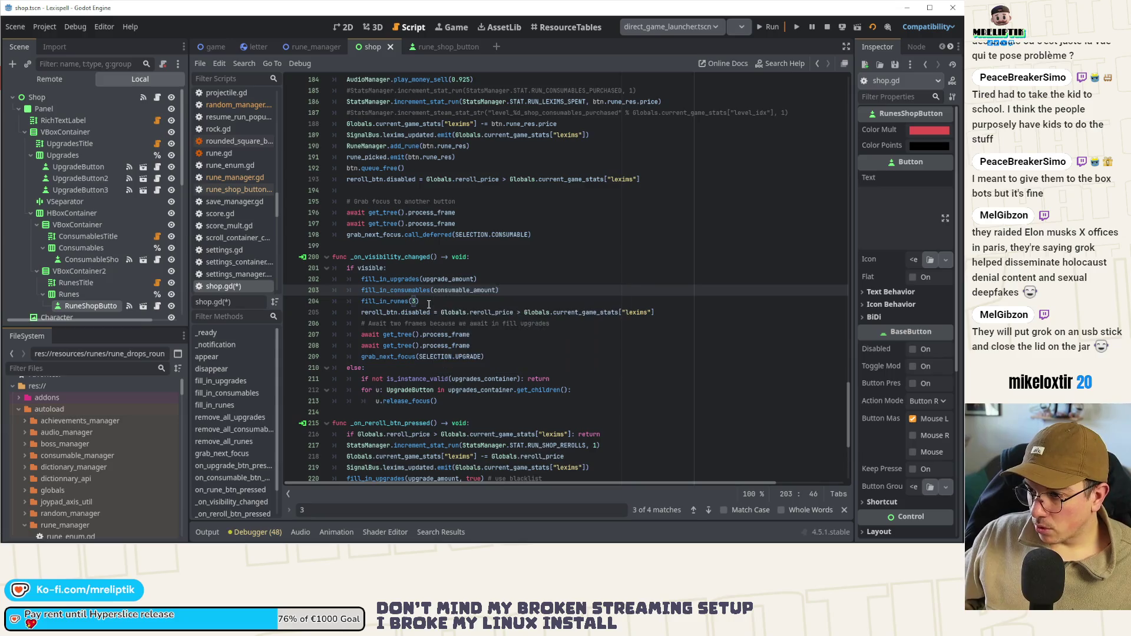
key("Down")
type("run")
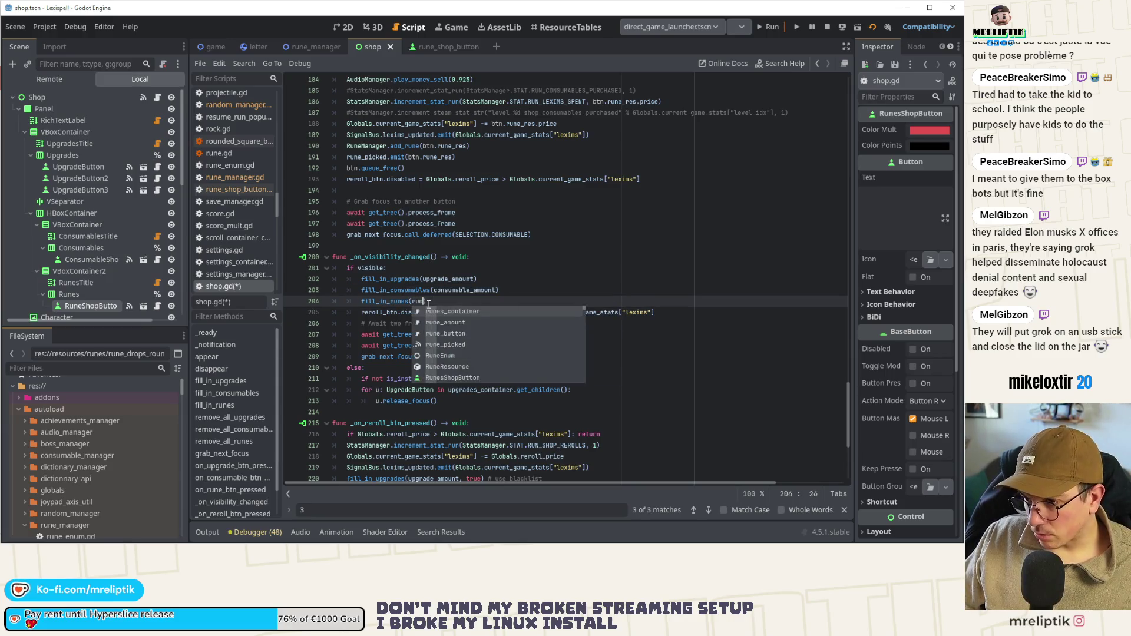
key("Down")
key("Return")
key("ctrl+s")
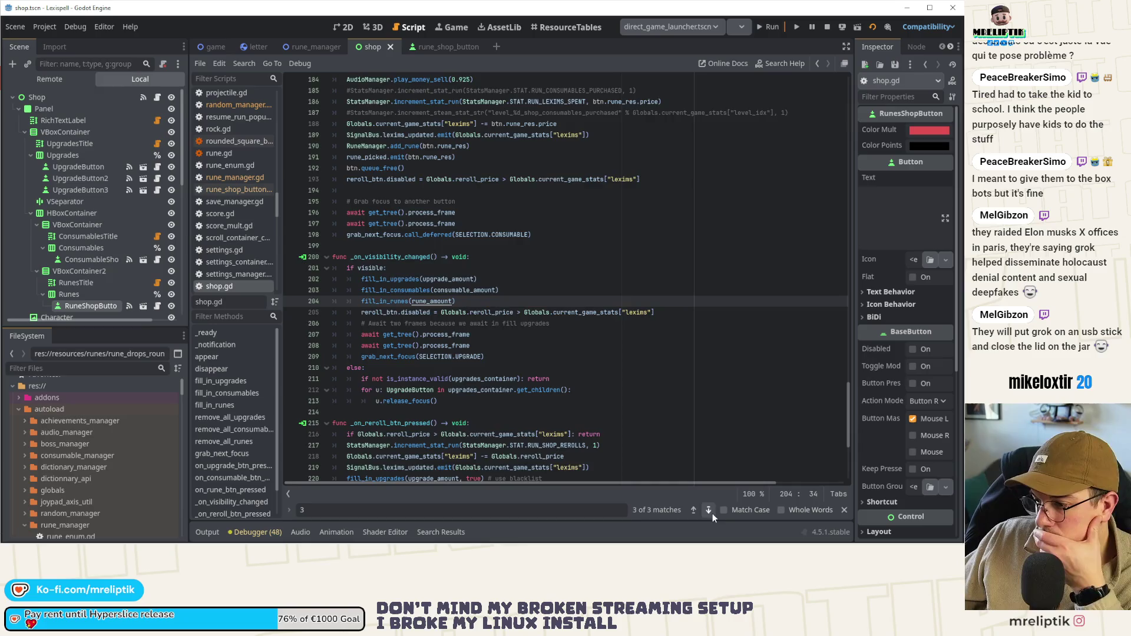
Step through the remaining matches of 3, then close the search bar.
left_click(708, 511)
left_click(709, 510)
left_click(708, 510)
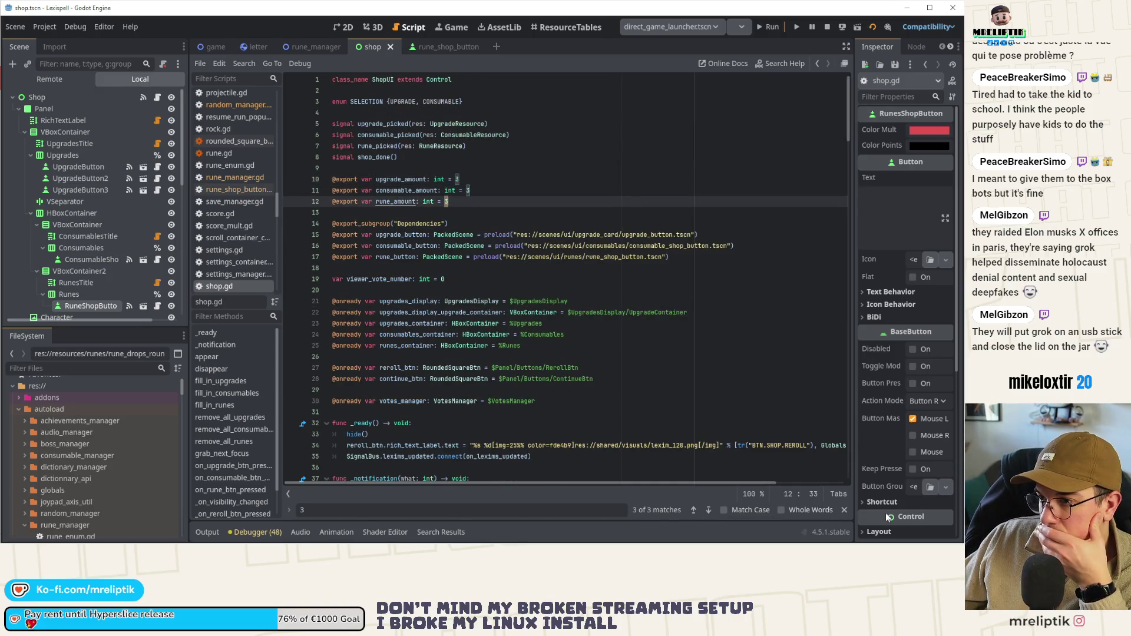
left_click(843, 511)
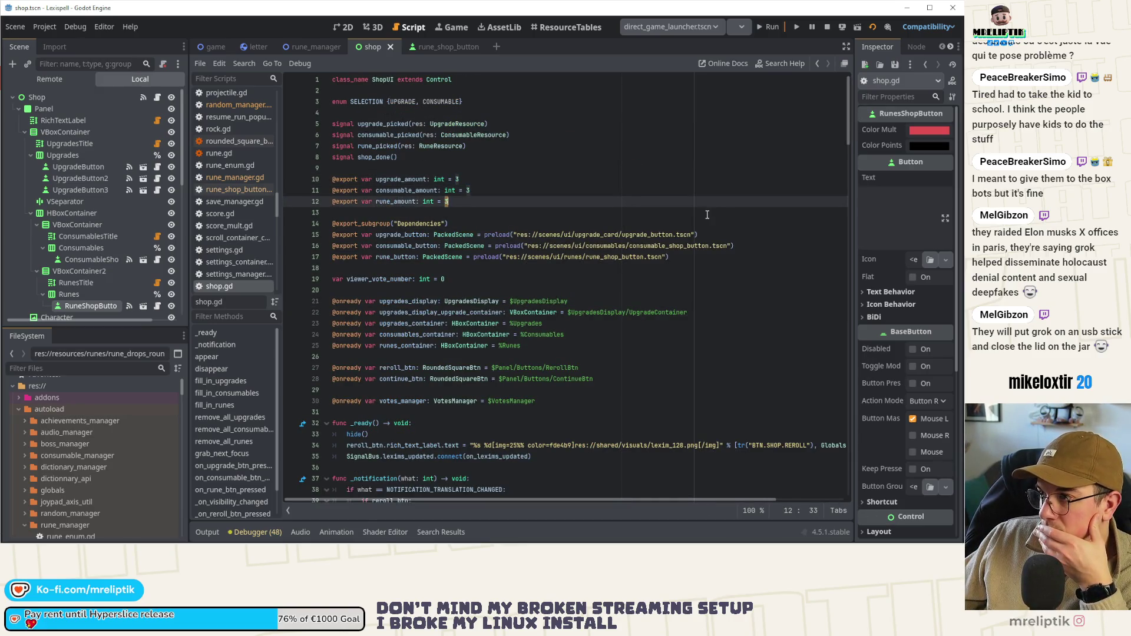
Run the game, start Level 1, then spell the word MUSTARD from the M, U, S, T, R runes and submit it.
left_click(768, 27)
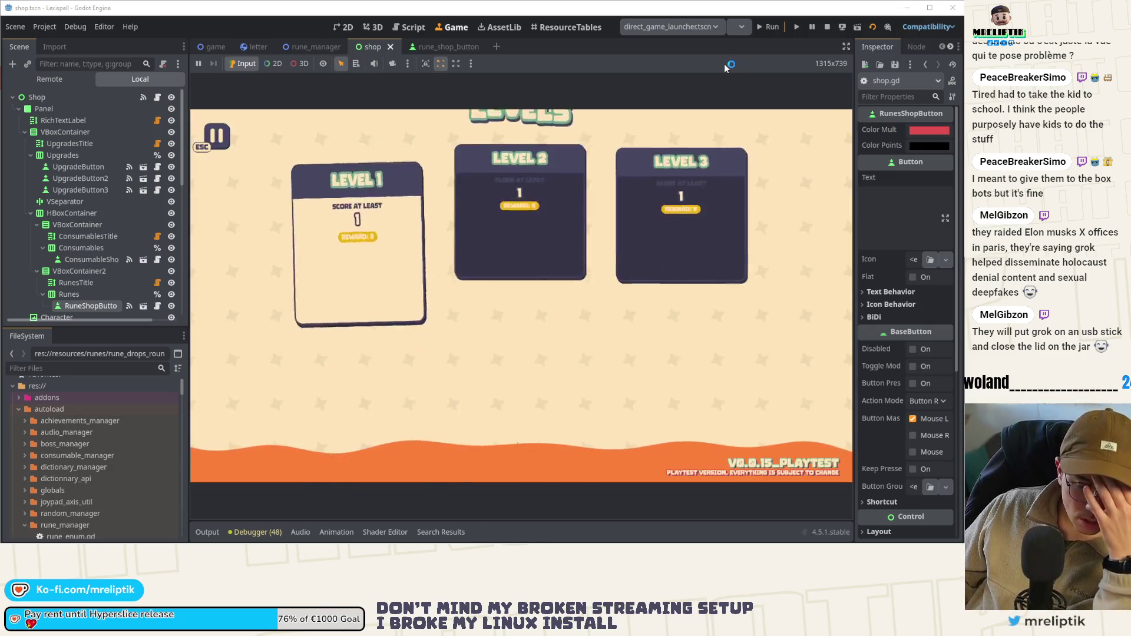
left_click(386, 283)
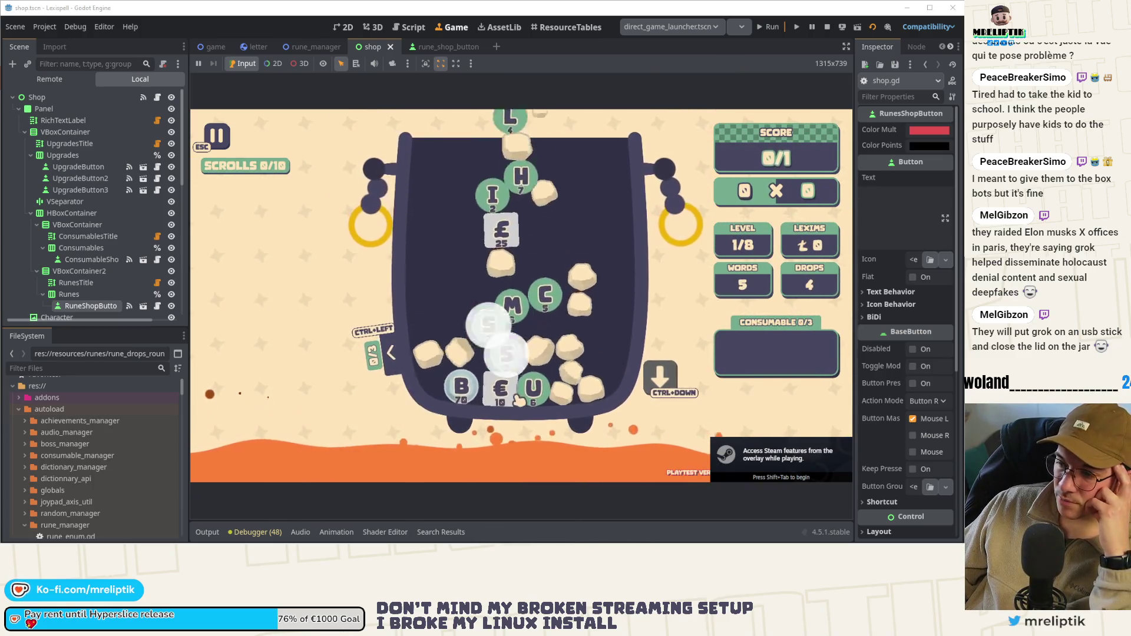
left_click(531, 355)
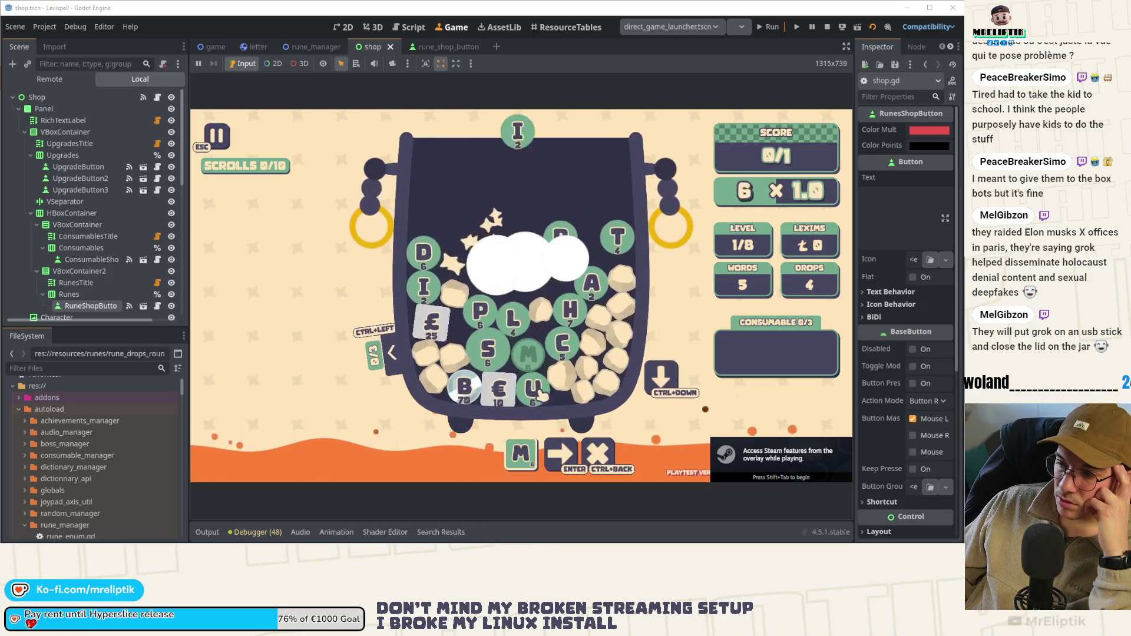
left_click(531, 388)
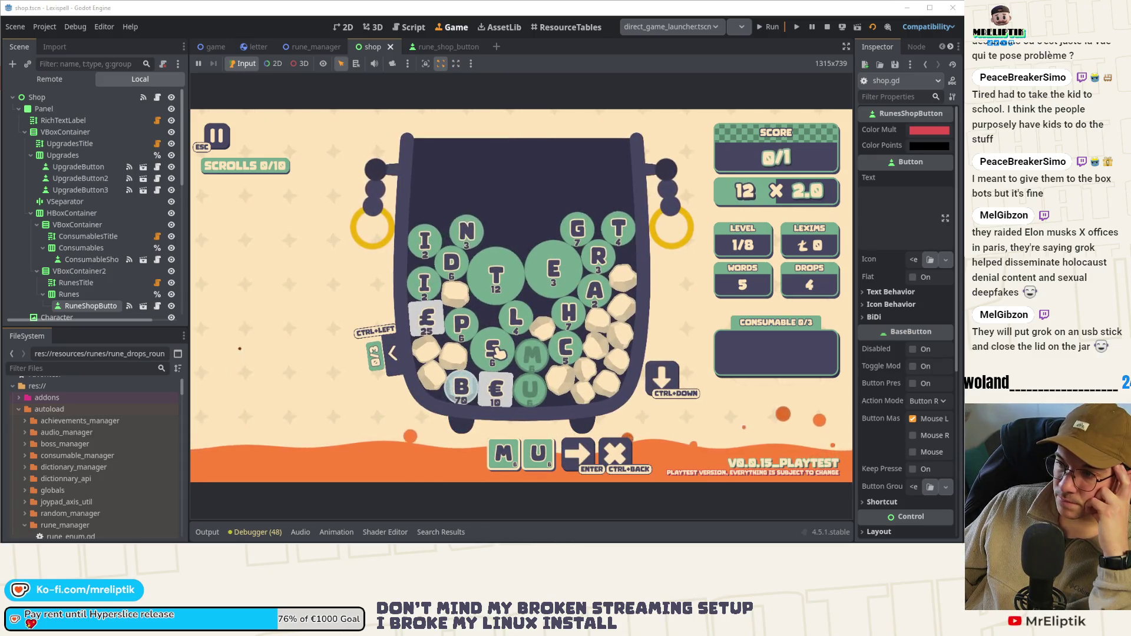
left_click(496, 352)
left_click(618, 230)
left_click(597, 262)
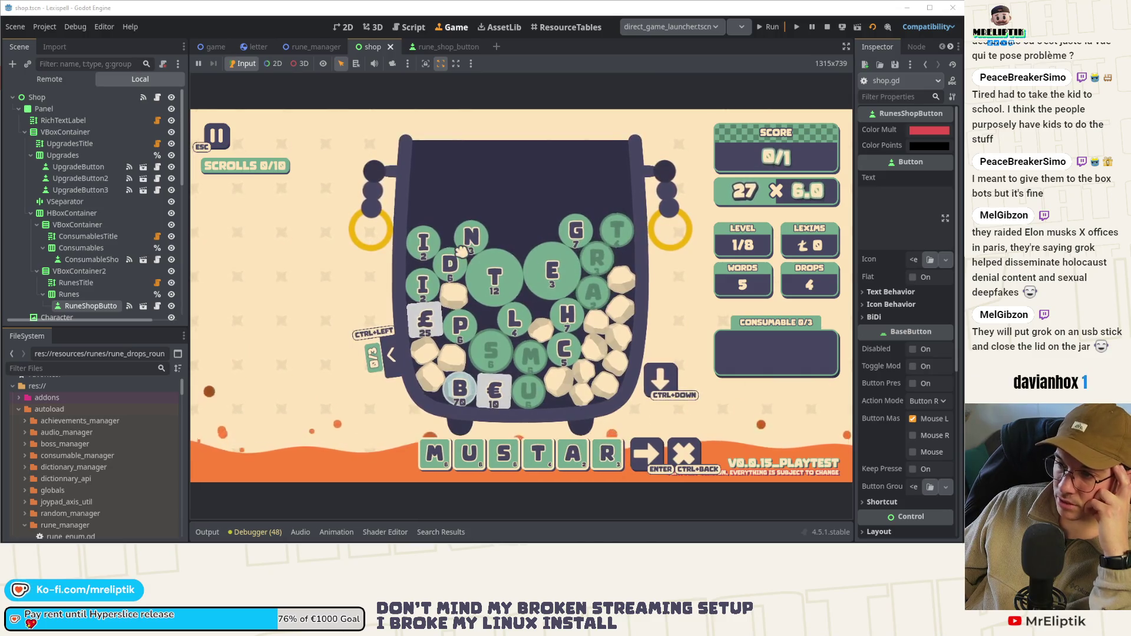
key("Return")
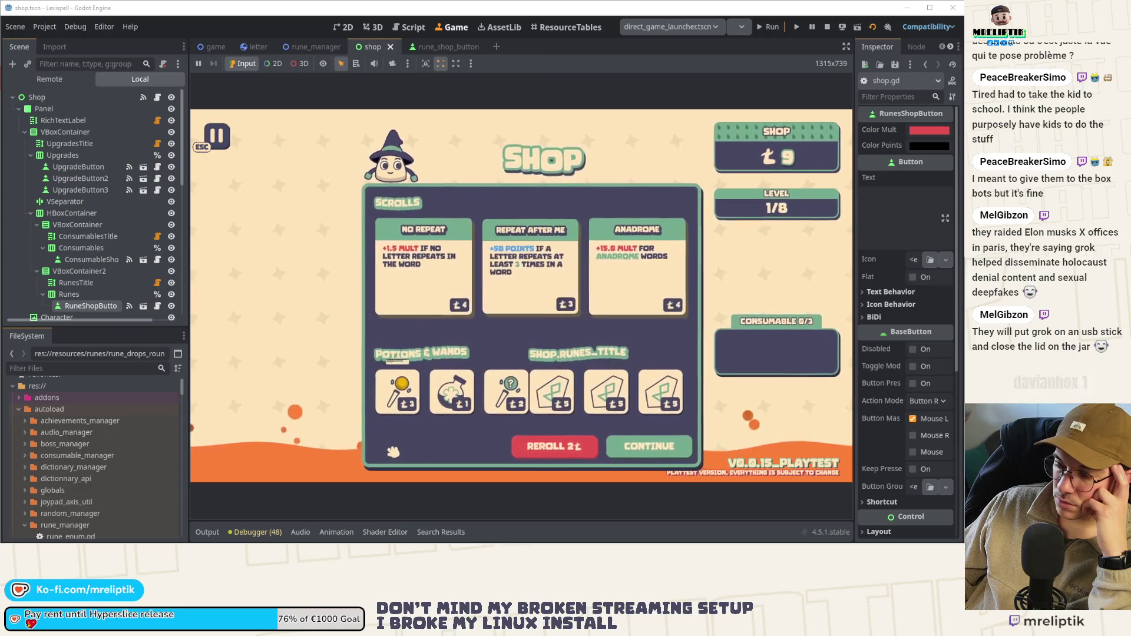
Check the tooltip of a rune offered in the shop.
mouse_move(565, 402)
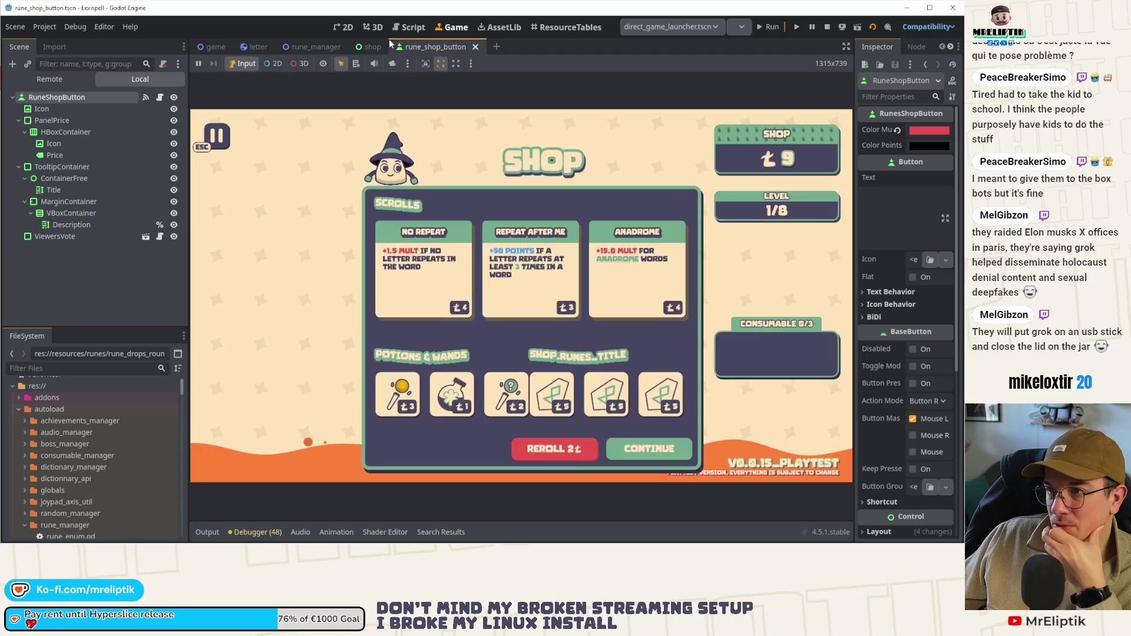
In the shop scene, give Consumables and Runes a Separation override of 15, and save.
left_click(414, 52)
left_click(371, 52)
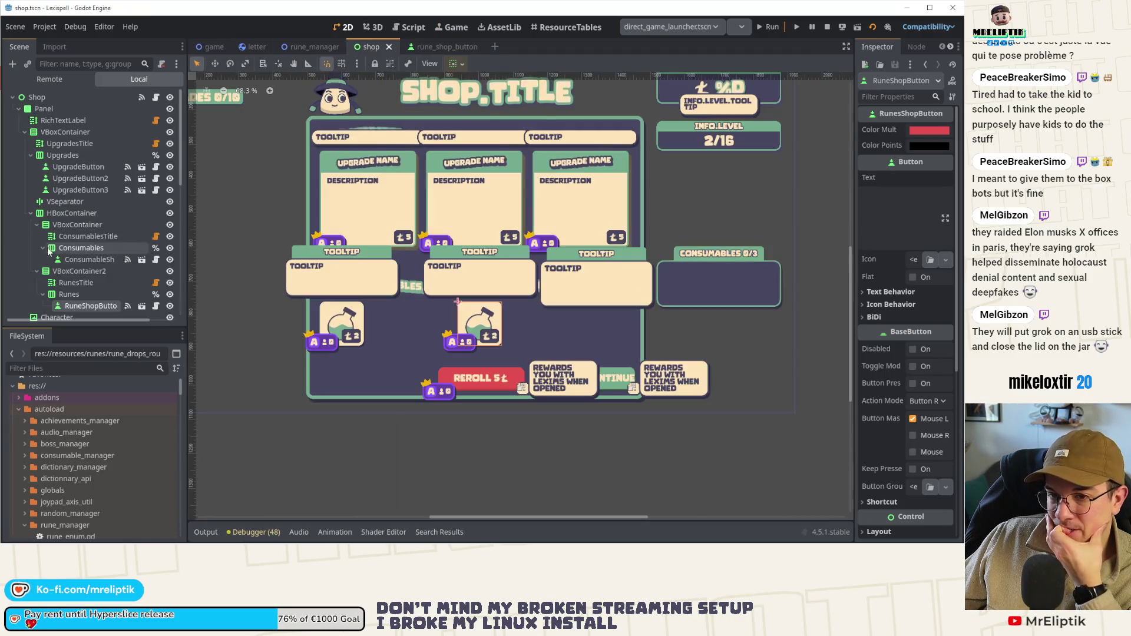
left_click(85, 217)
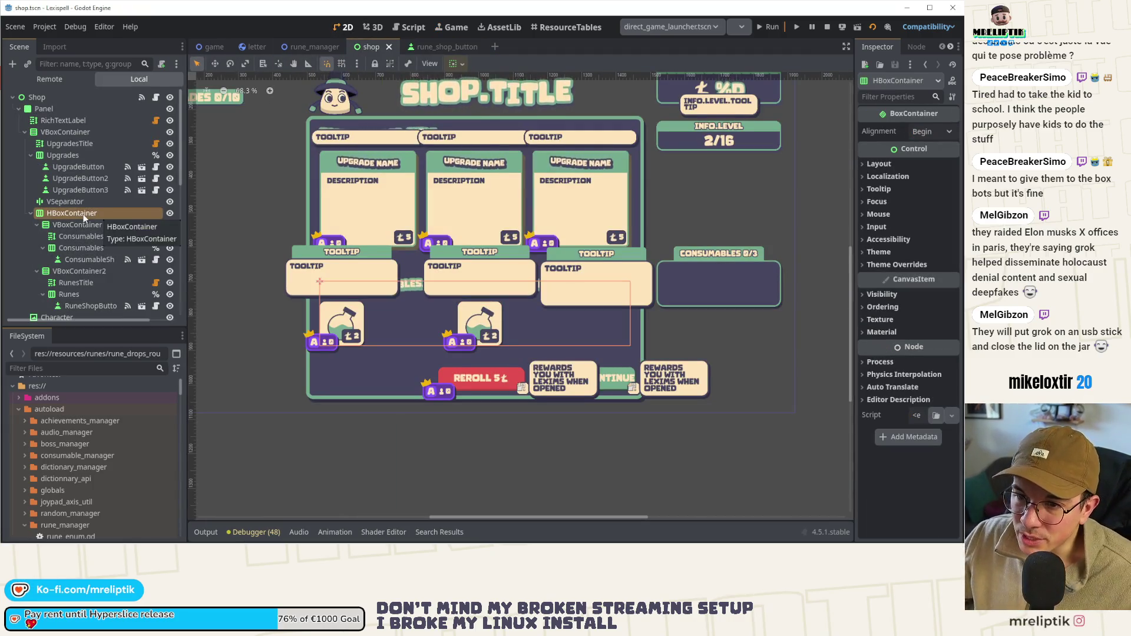
left_click(80, 248)
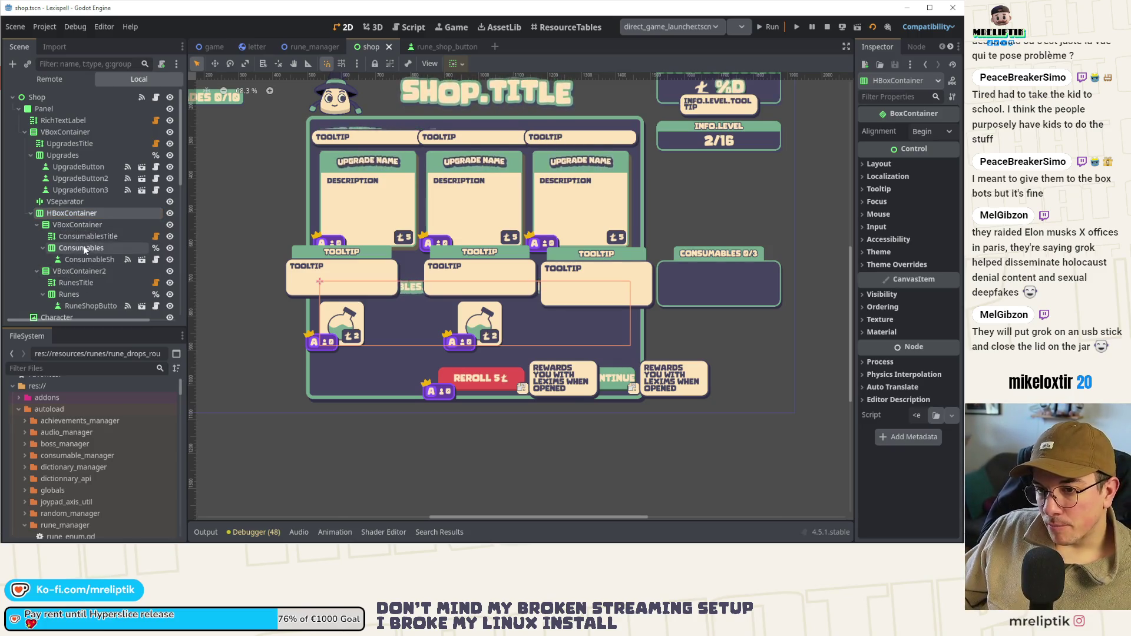
left_click(86, 293, "ctrl")
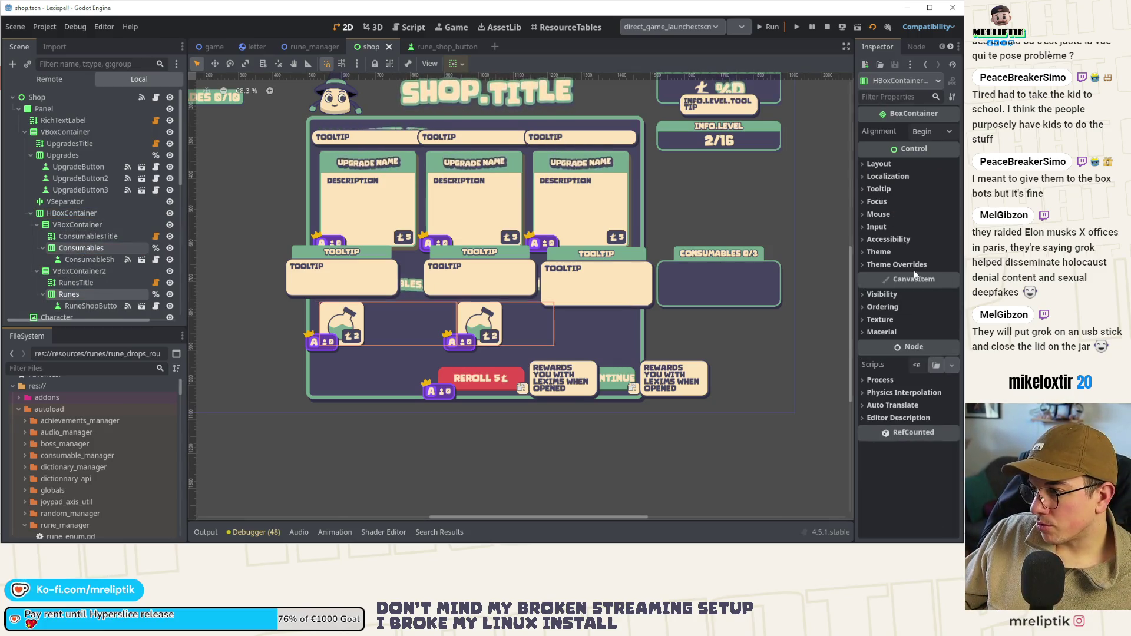
left_click(875, 251)
left_click(872, 295)
left_click(876, 307)
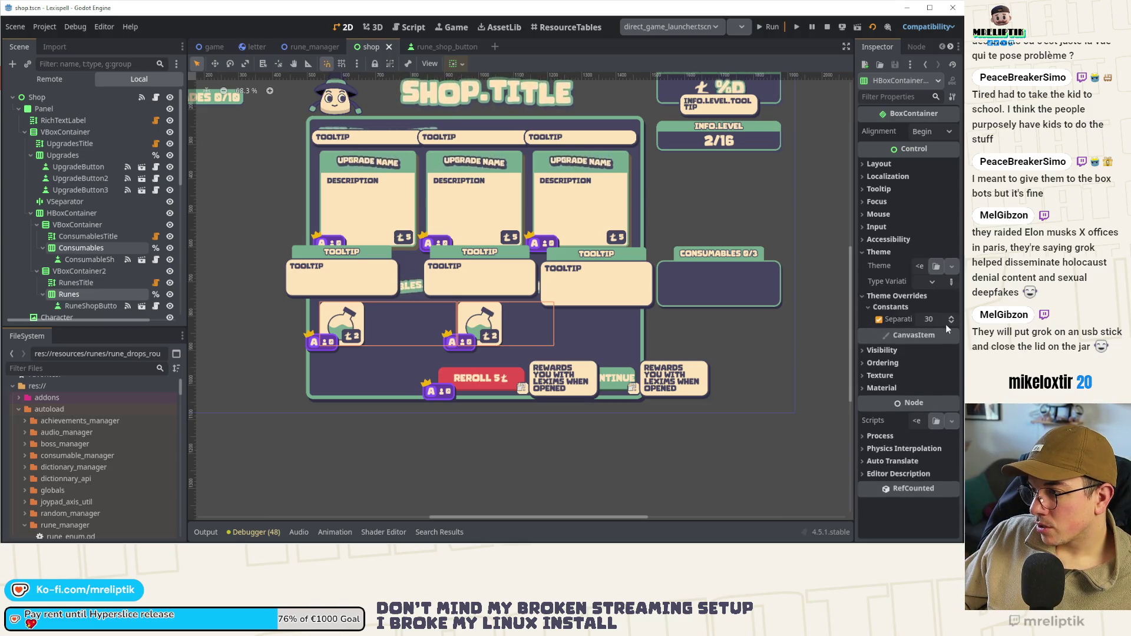
double_click(930, 319)
type("15")
key("Return")
key("ctrl+s")
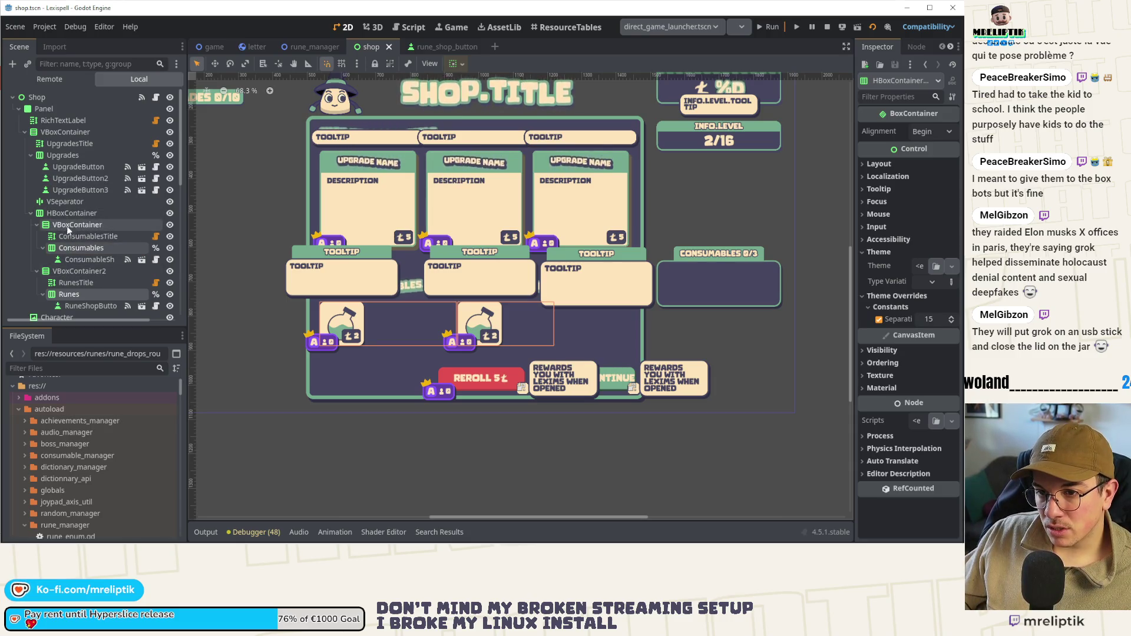
Set the parent HBoxContainer's Separation theme override to 10.
left_click(73, 212)
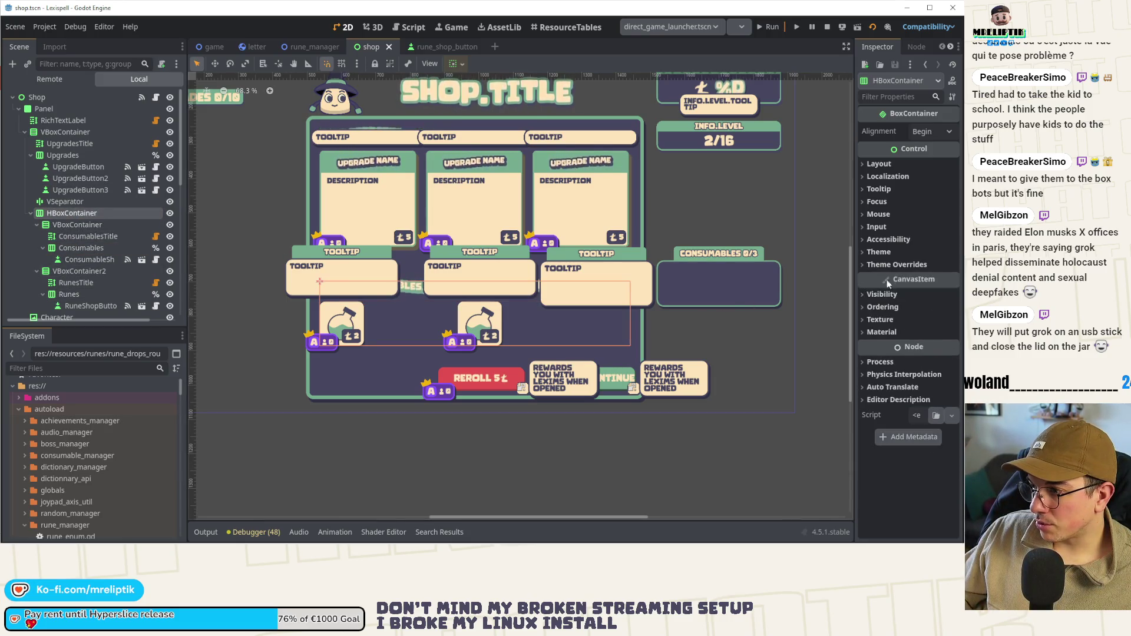
left_click(893, 265)
left_click(891, 276)
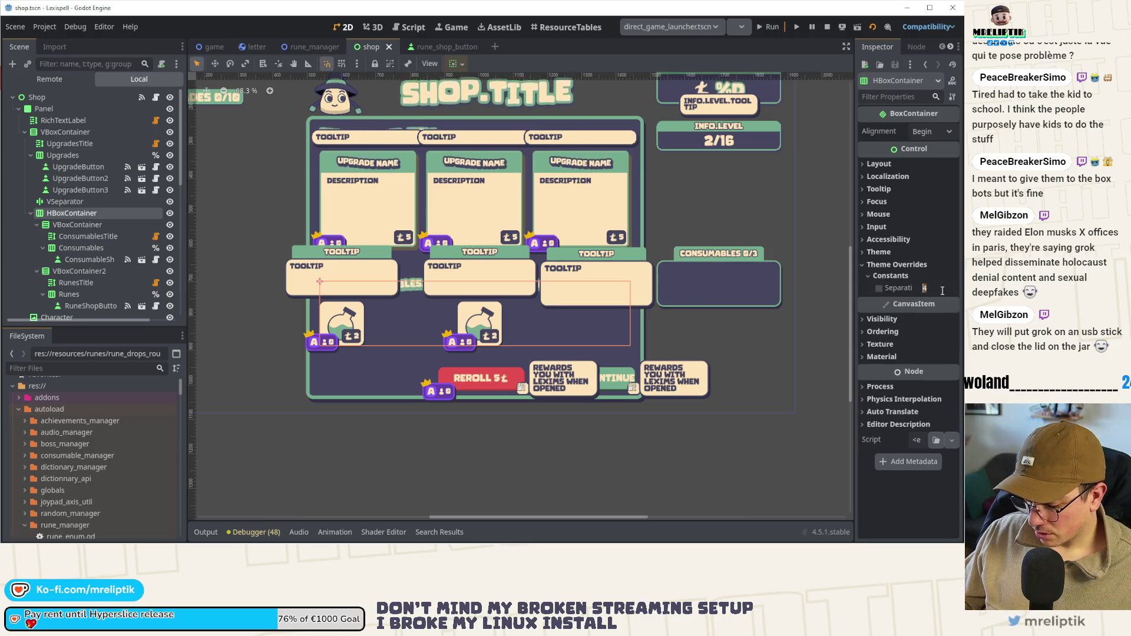
type("10")
key("Return")
Check the new potion and rune spacing in the running game's shop screen.
left_click(446, 30)
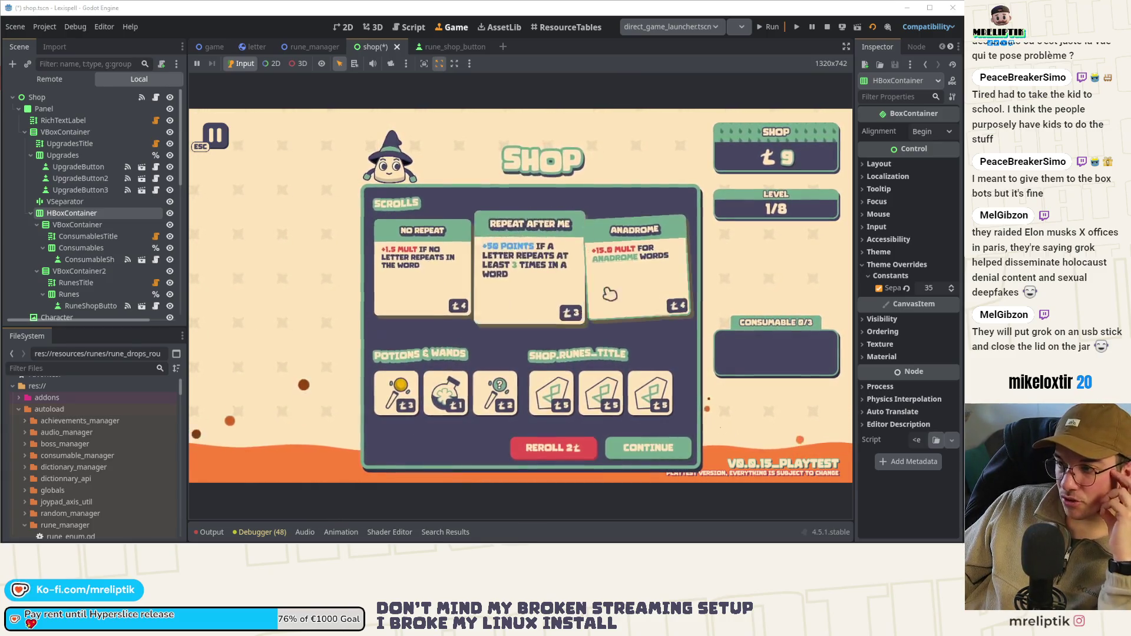
mouse_move(624, 259)
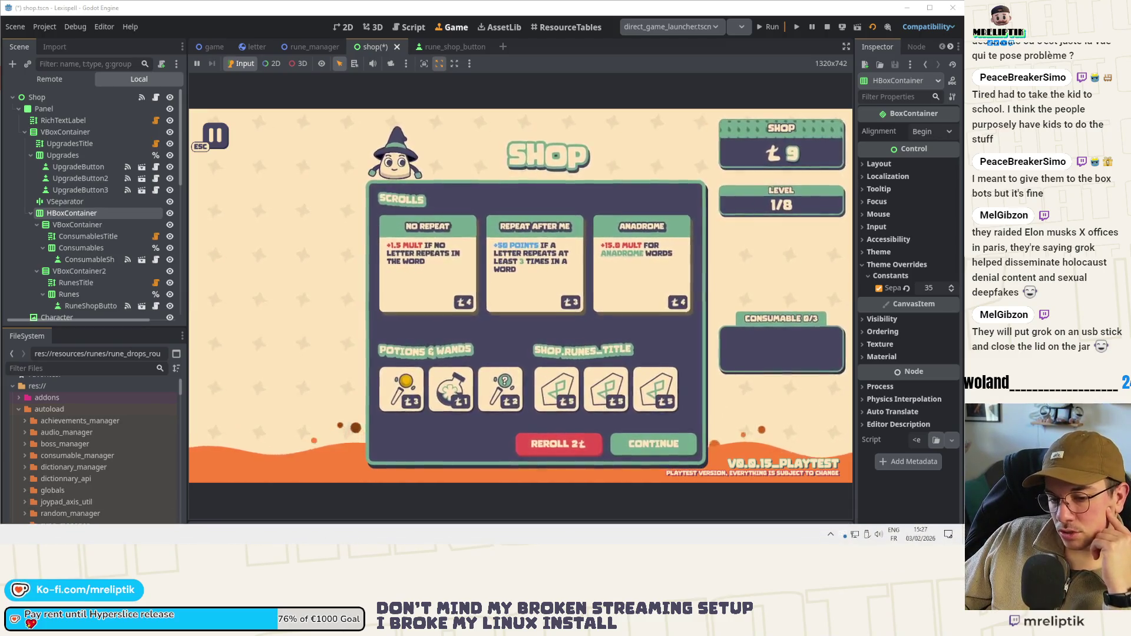
key("alt+Tab")
Place a copy of the scroll_closed artwork above the original.
scroll(334, 319, "down", 10)
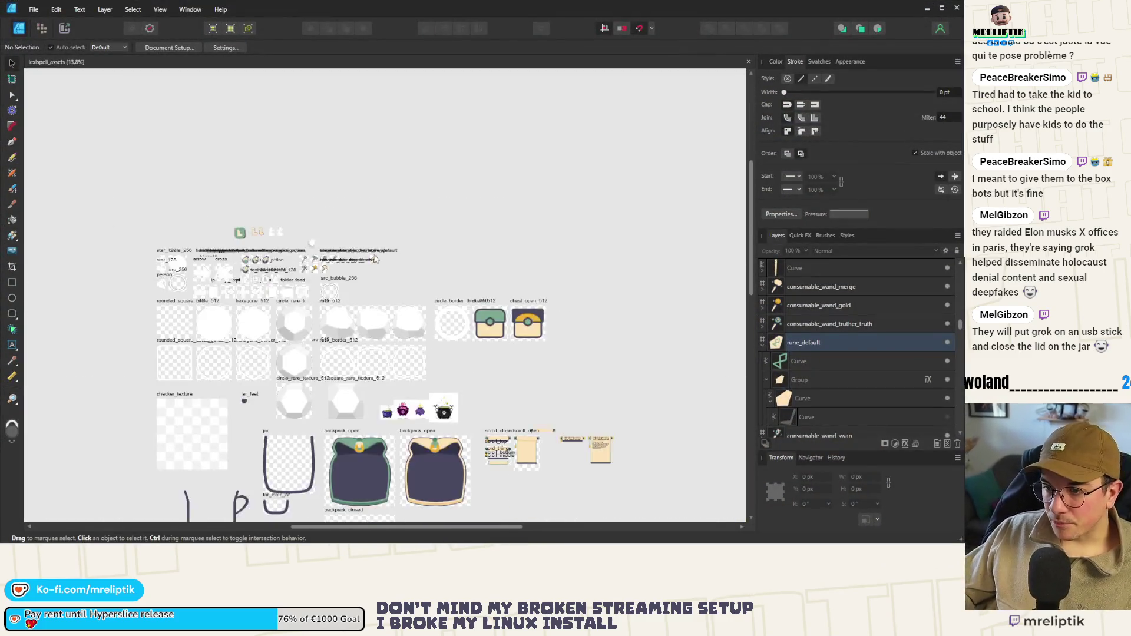
scroll(293, 396, "down", 3)
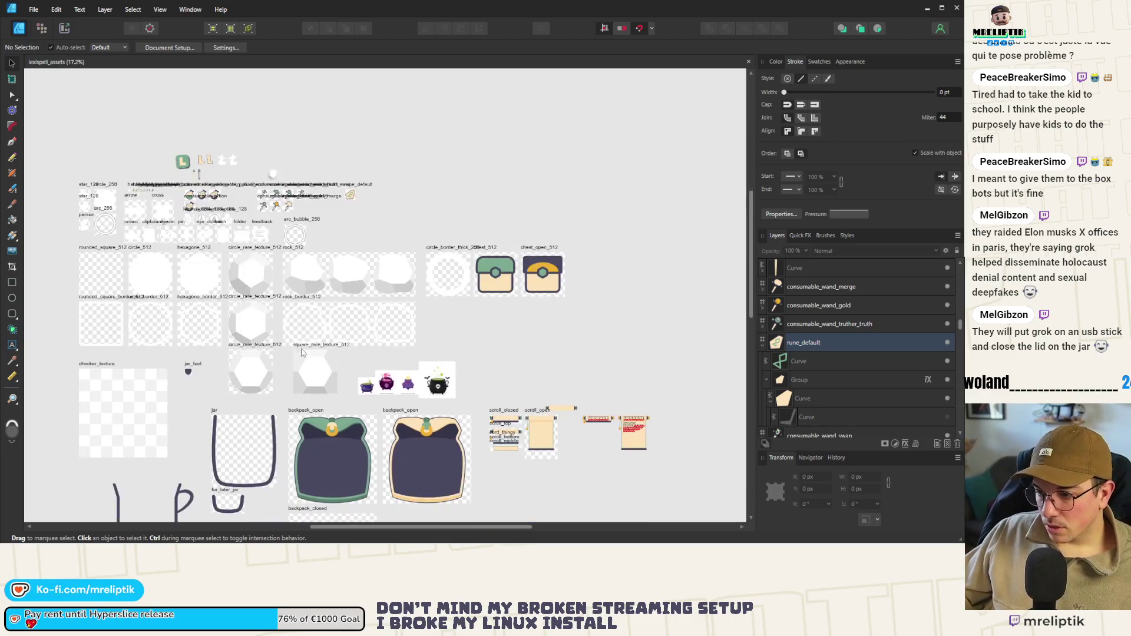
scroll(333, 212, "up", 5)
scroll(333, 212, "up", 3)
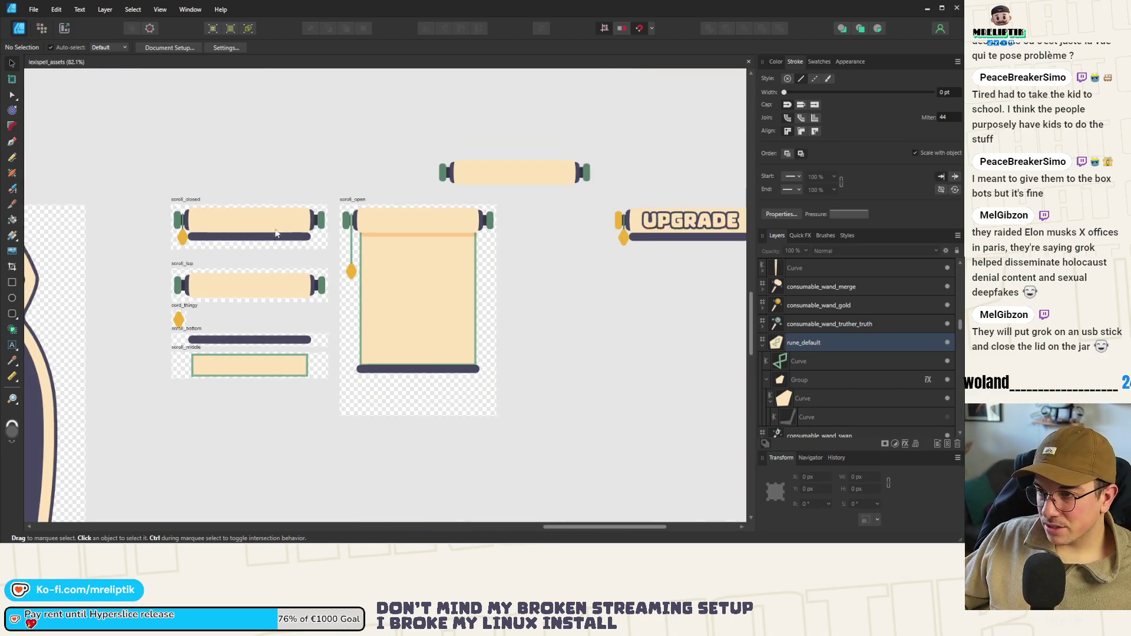
left_click_drag(375, 180, 396, 205)
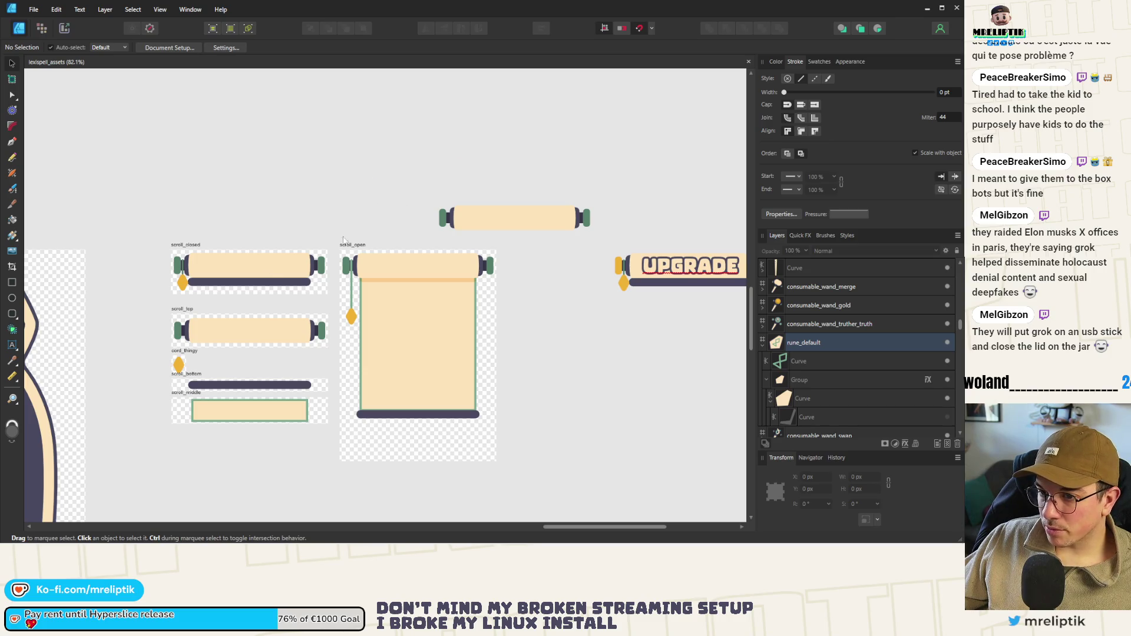
left_click_drag(301, 287, 162, 318)
key("ctrl+j")
left_click_drag(247, 265, 248, 153)
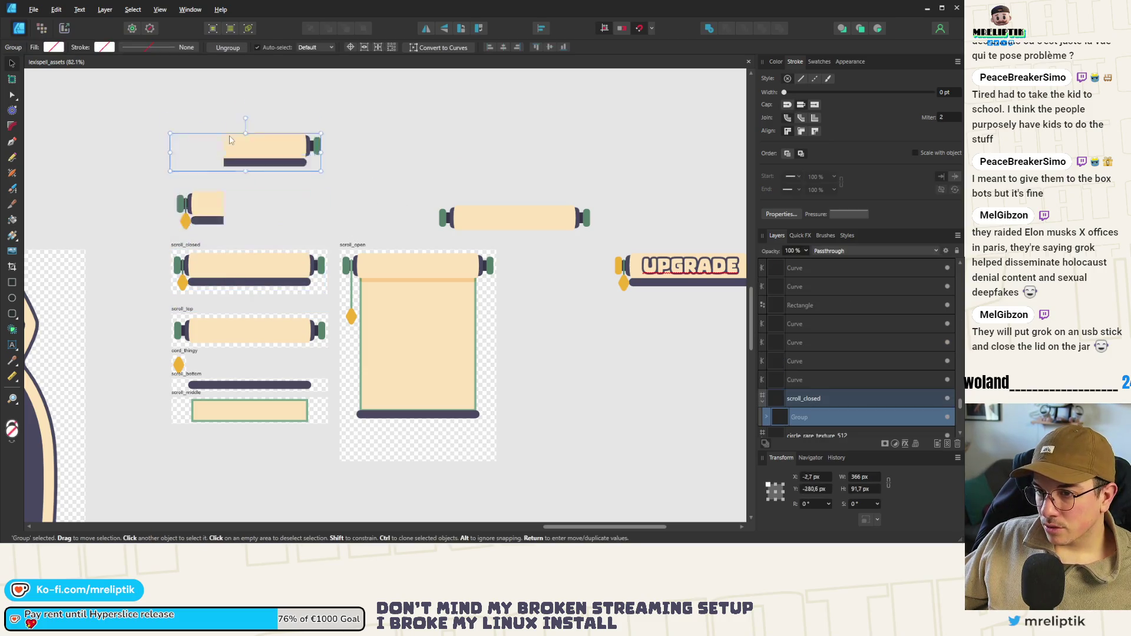
Clone the rune_default artboard between the potions and the wands.
scroll(393, 420, "down", 4)
scroll(393, 420, "down", 3)
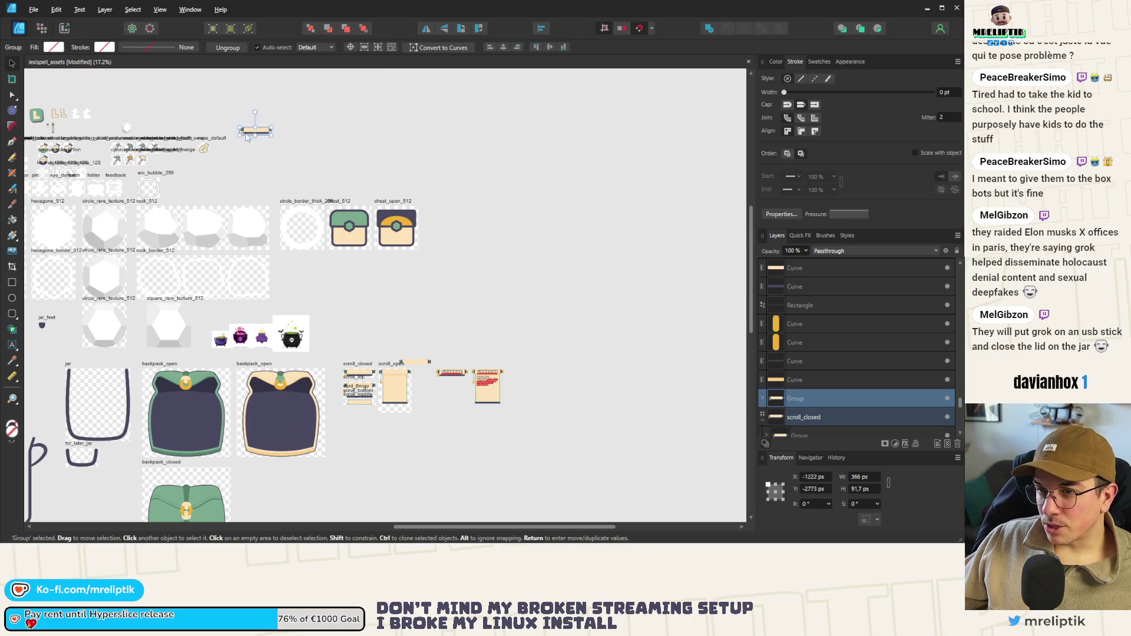
scroll(247, 137, "up", 3)
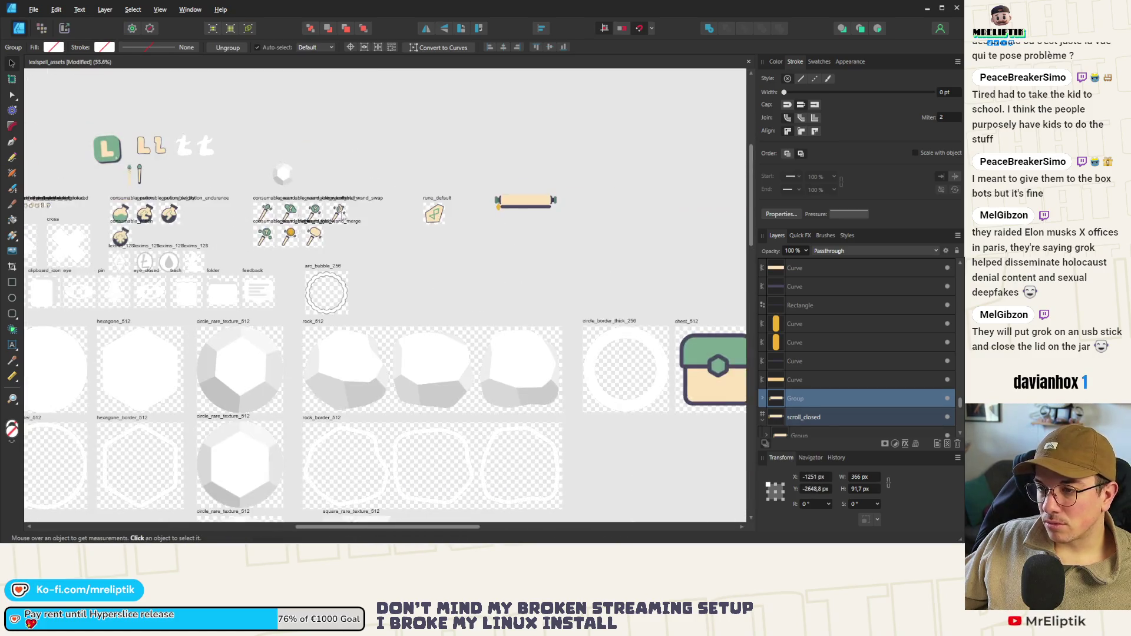
scroll(324, 194, "up", 3)
left_click(273, 179)
scroll(273, 177, "down", 3)
scroll(326, 199, "up", 3)
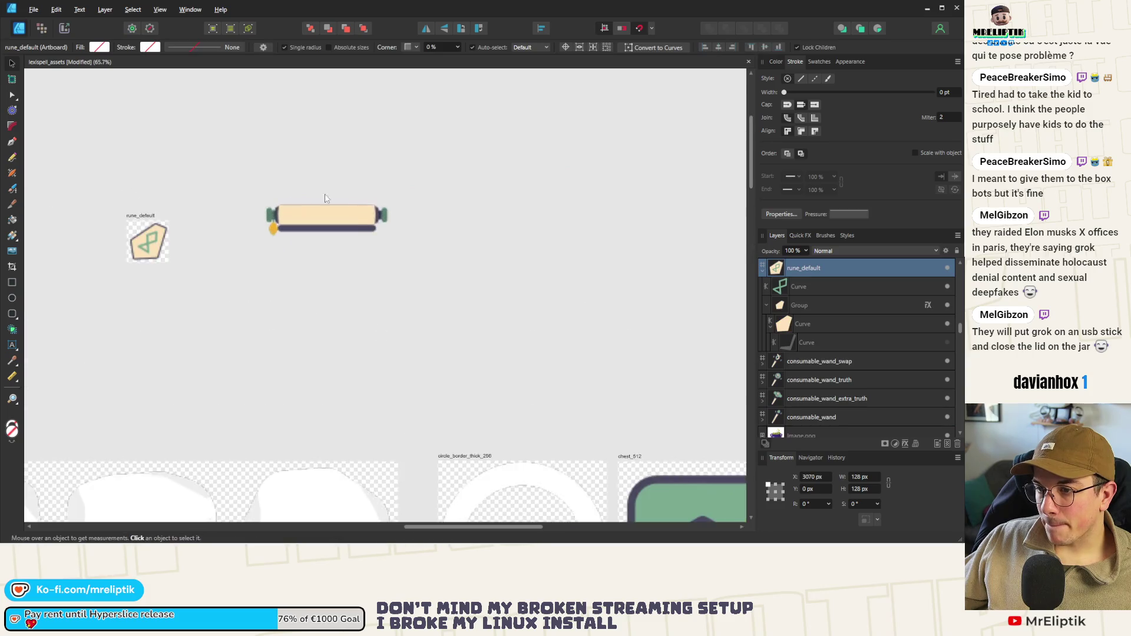
left_click(294, 235)
left_click(305, 215)
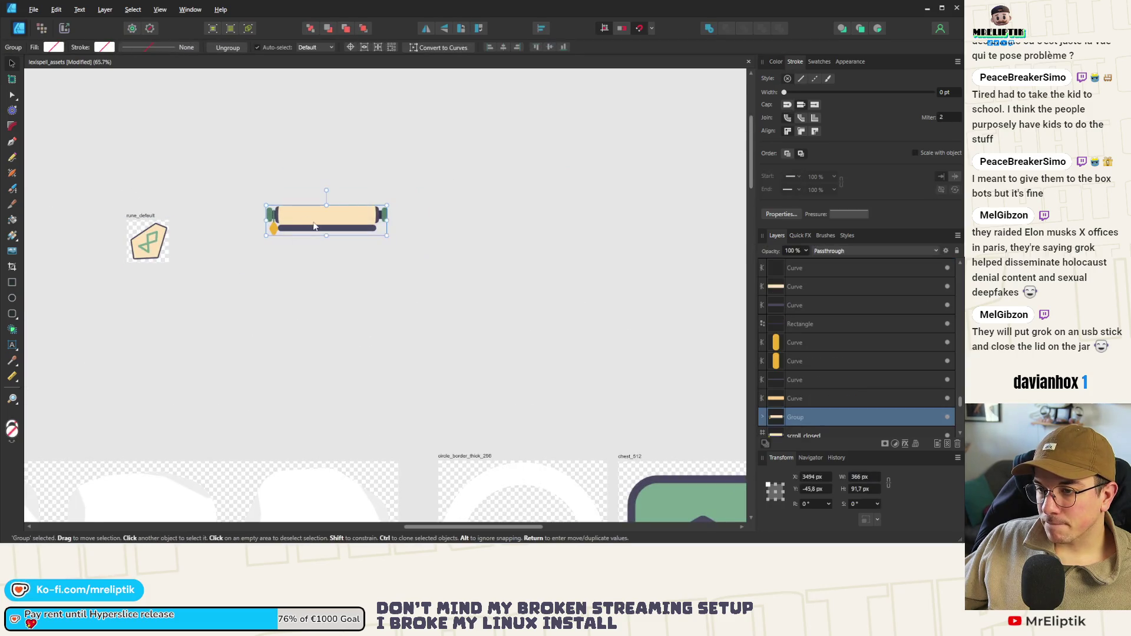
scroll(361, 222, "down", 5)
scroll(152, 237, "up", 3)
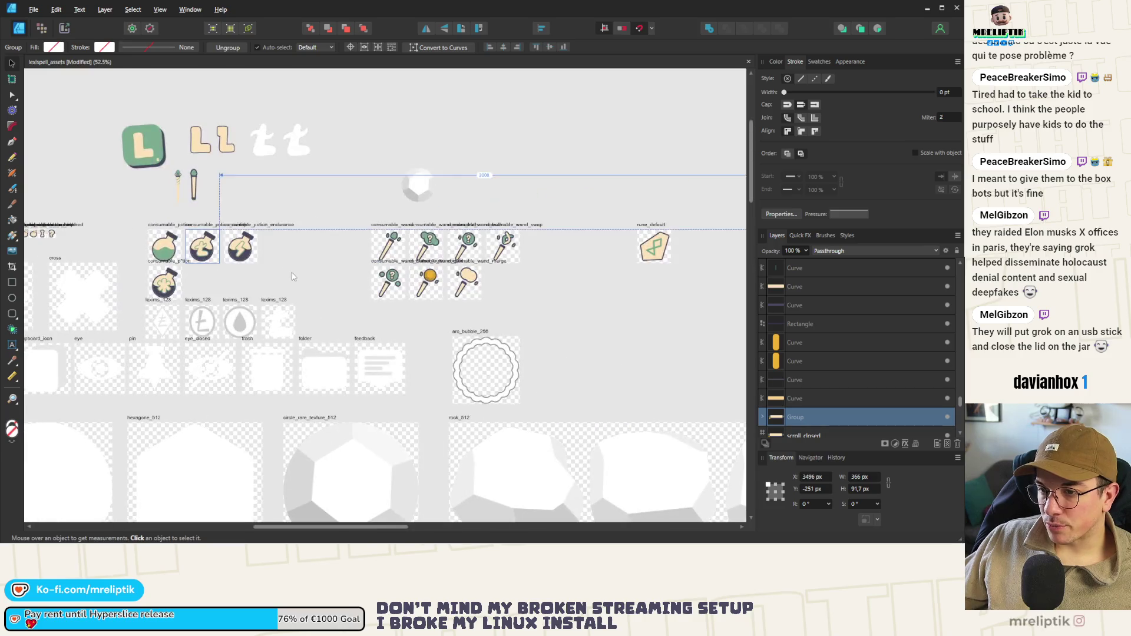
left_click(660, 226)
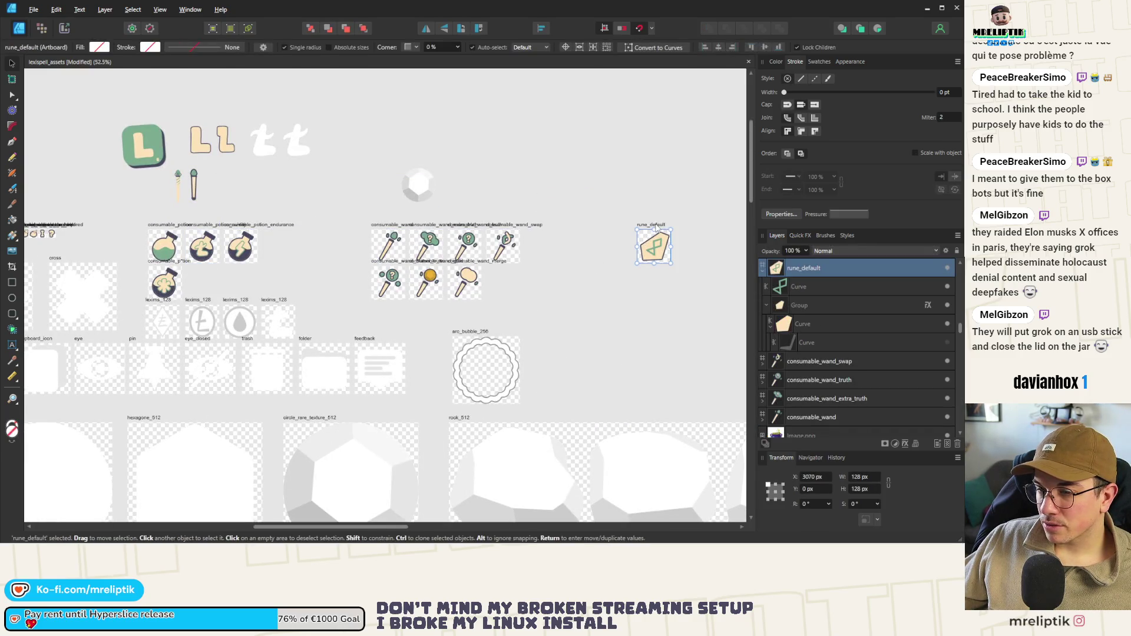
mouse_move(656, 228)
left_mouse_down()
mouse_move(312, 239)
mouse_move(322, 240)
left_mouse_up()
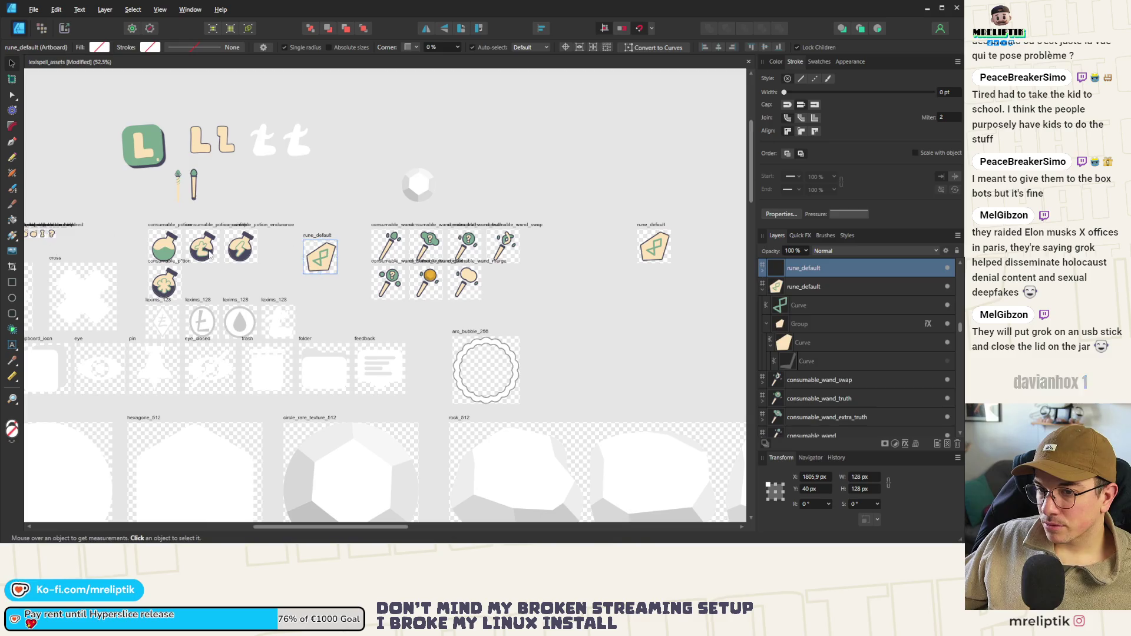
Drag the copied rune_default artboard roughly into place near the lexim icons.
scroll(519, 280, "up", 3)
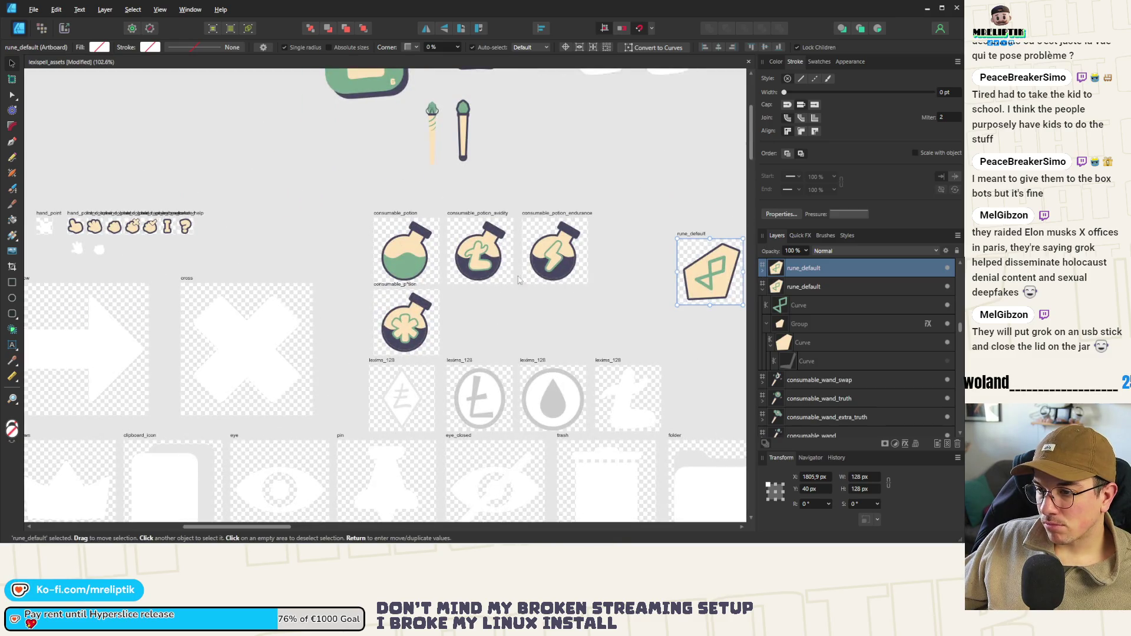
left_click_drag(694, 236, 308, 216)
left_click(253, 223)
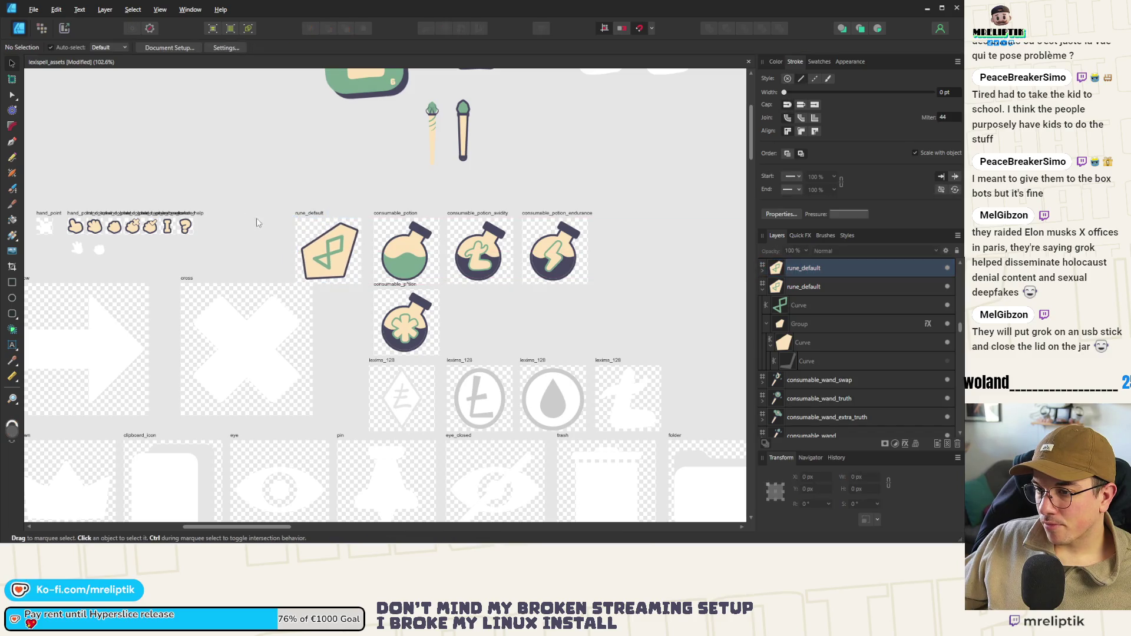
scroll(320, 256, "up", 3)
scroll(273, 274, "down", 3)
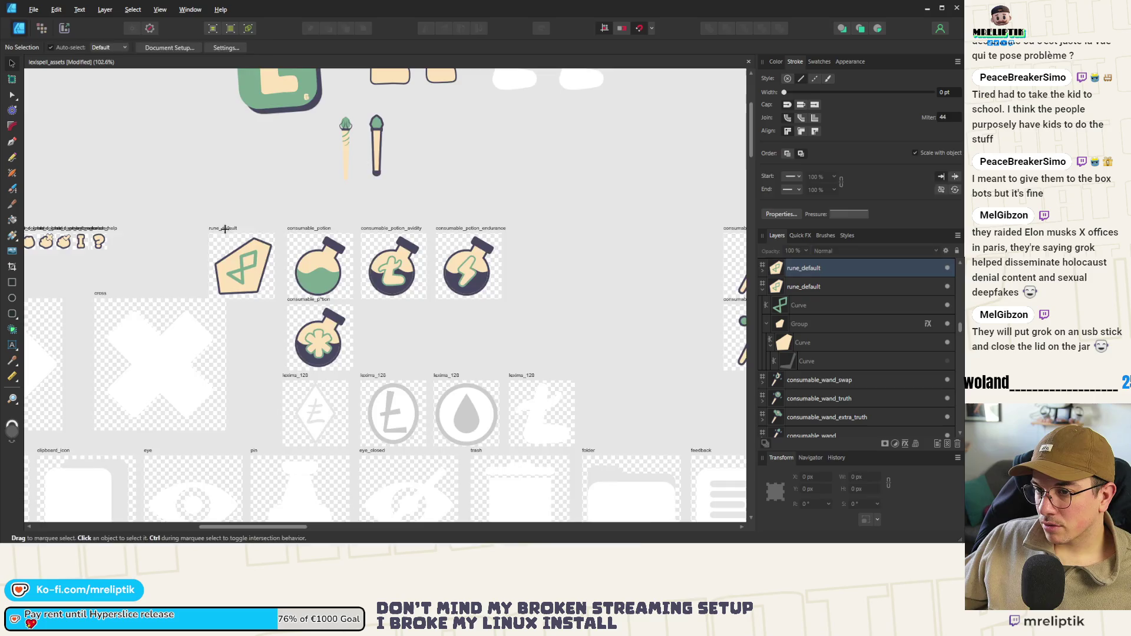
scroll(224, 229, "down", 3)
left_click(150, 252)
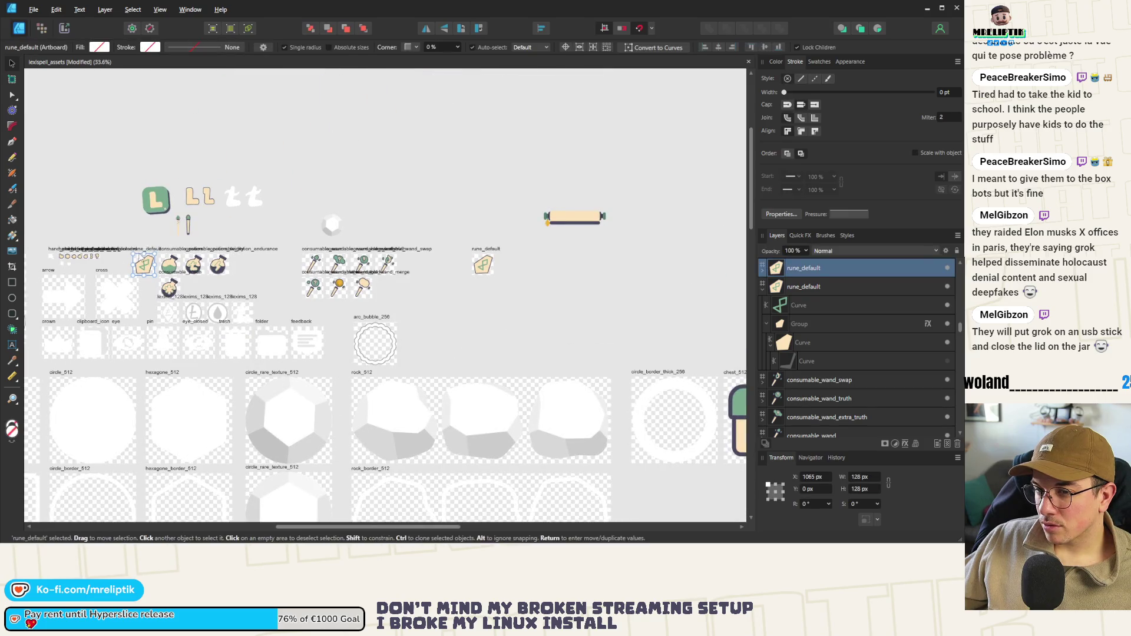
scroll(144, 252, "up", 3)
mouse_move(141, 256)
left_mouse_down()
mouse_move(486, 352)
mouse_move(435, 371)
left_mouse_up()
scroll(521, 373, "up", 5)
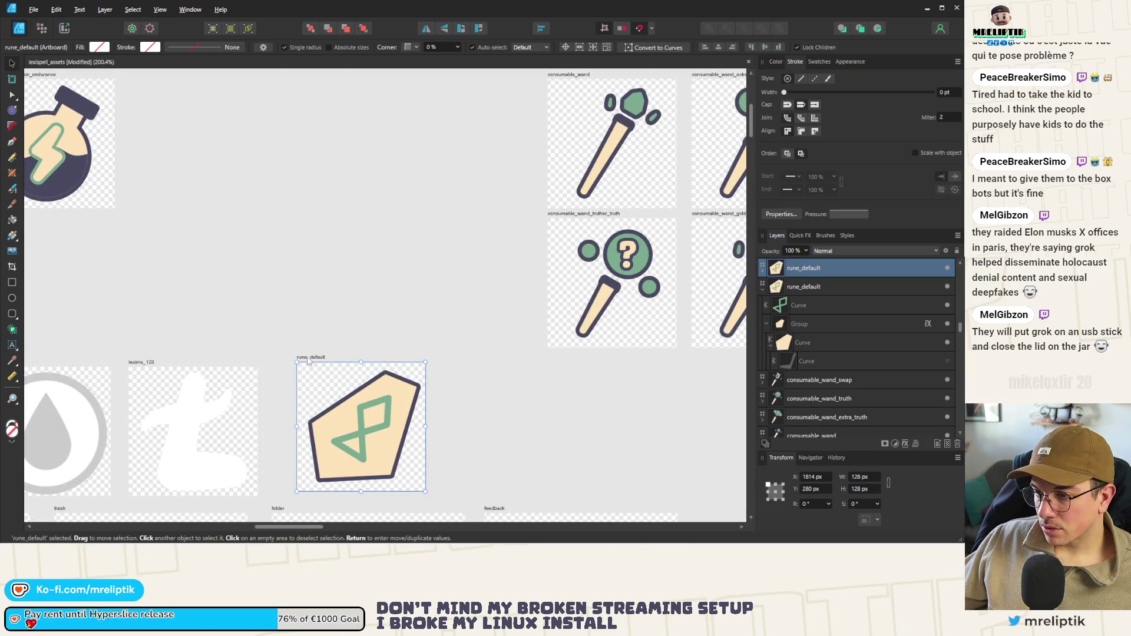
left_click_drag(307, 357, 289, 364)
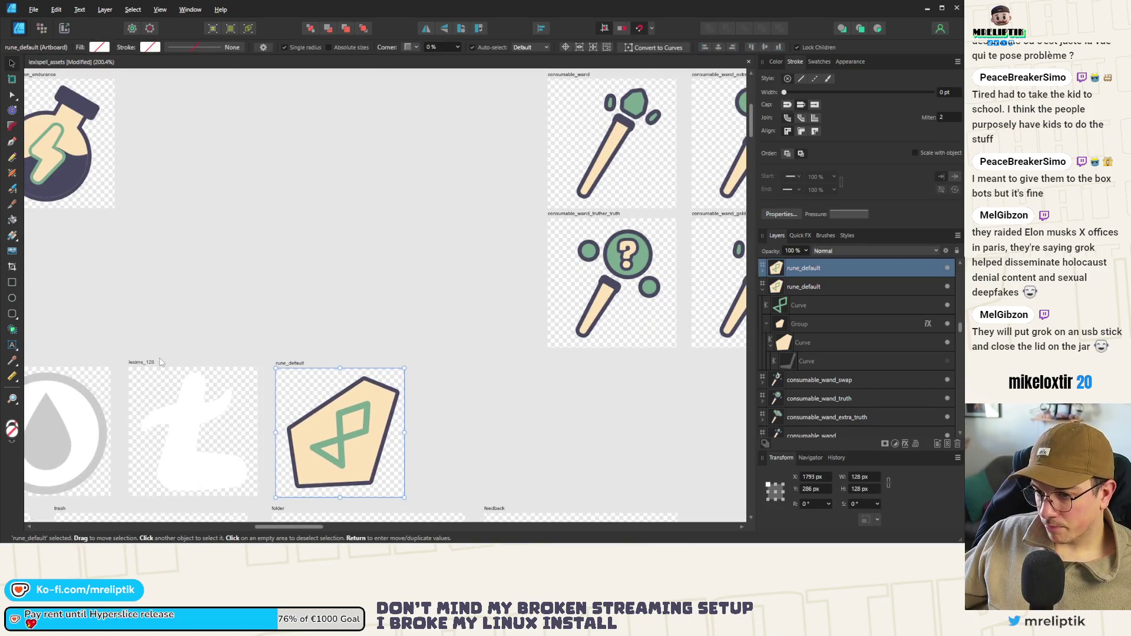
Position the copied rune artboard at X 1850 px and Y 285 px.
left_click(142, 362)
left_click(807, 490)
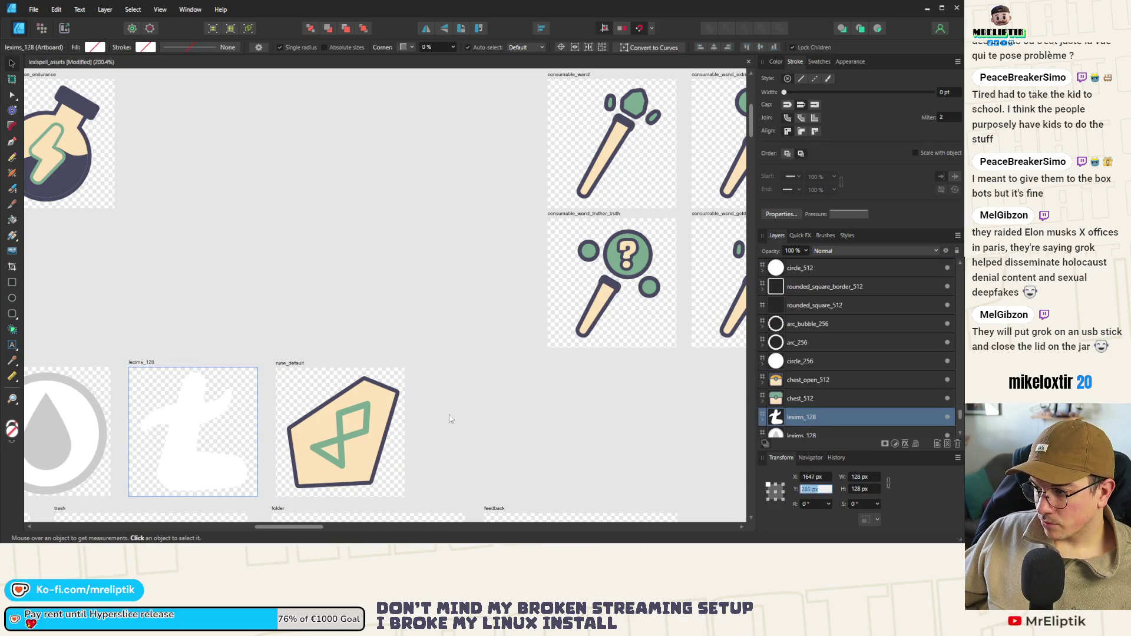
left_click(288, 365)
left_click(811, 490)
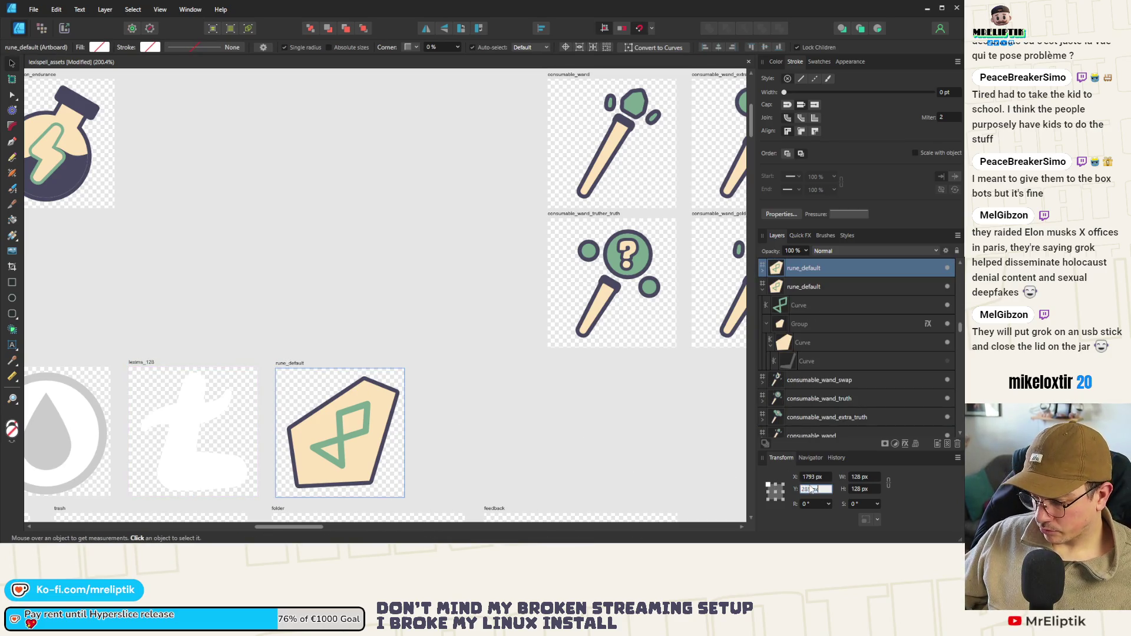
type("284")
key("Return")
left_click(815, 478)
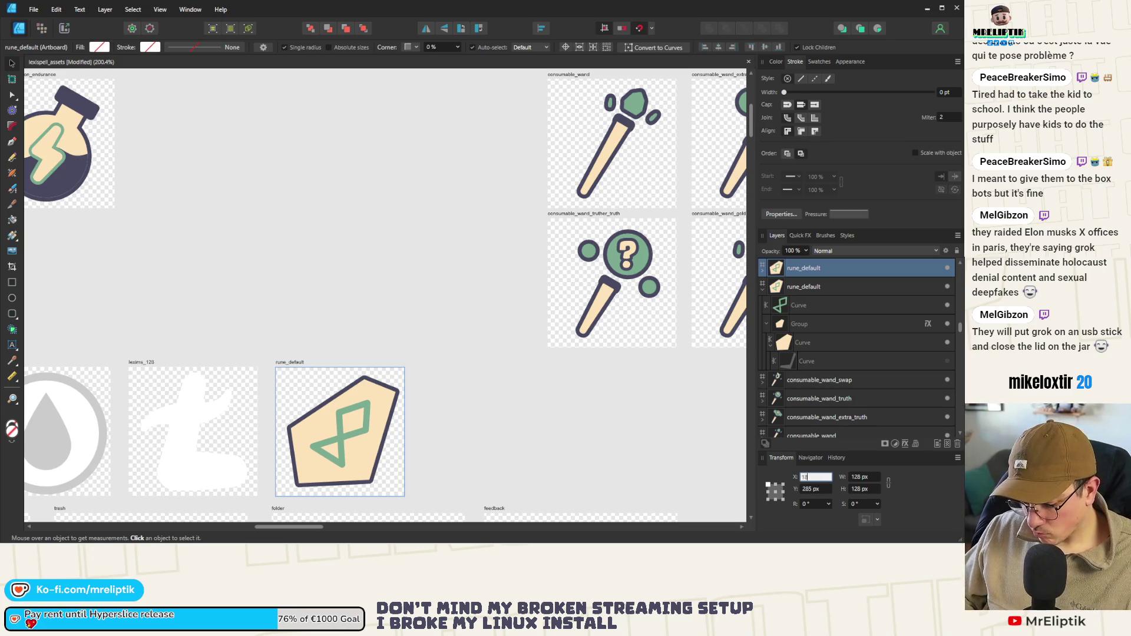
type("50")
key("Return")
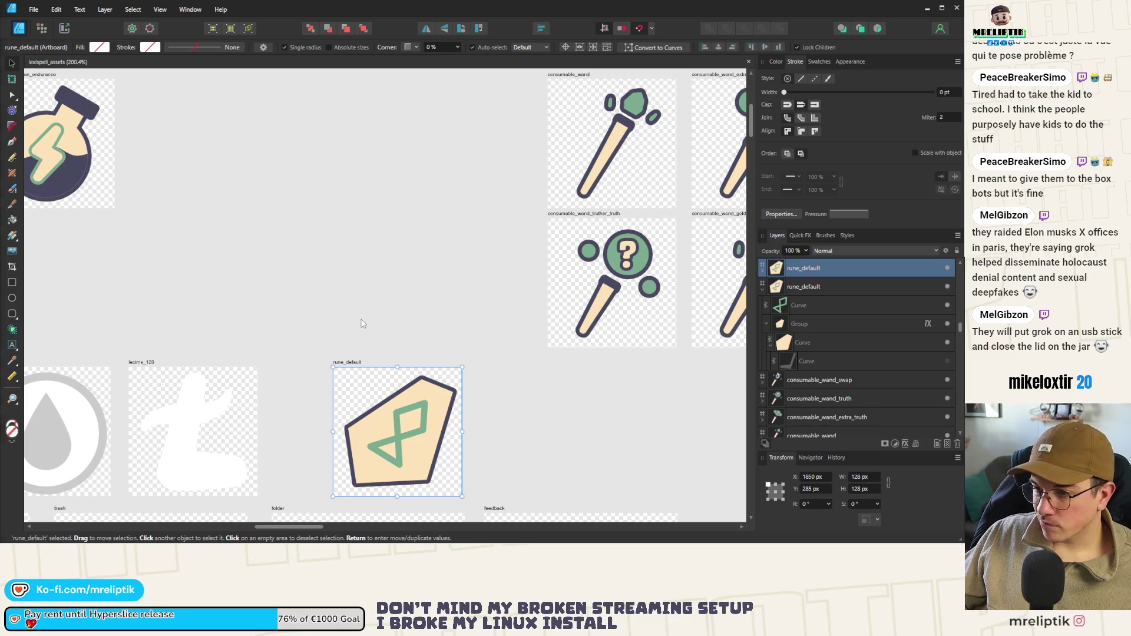
Rename the copied artboard to scroll_default.
scroll(362, 323, "down", 3)
scroll(354, 336, "up", 3)
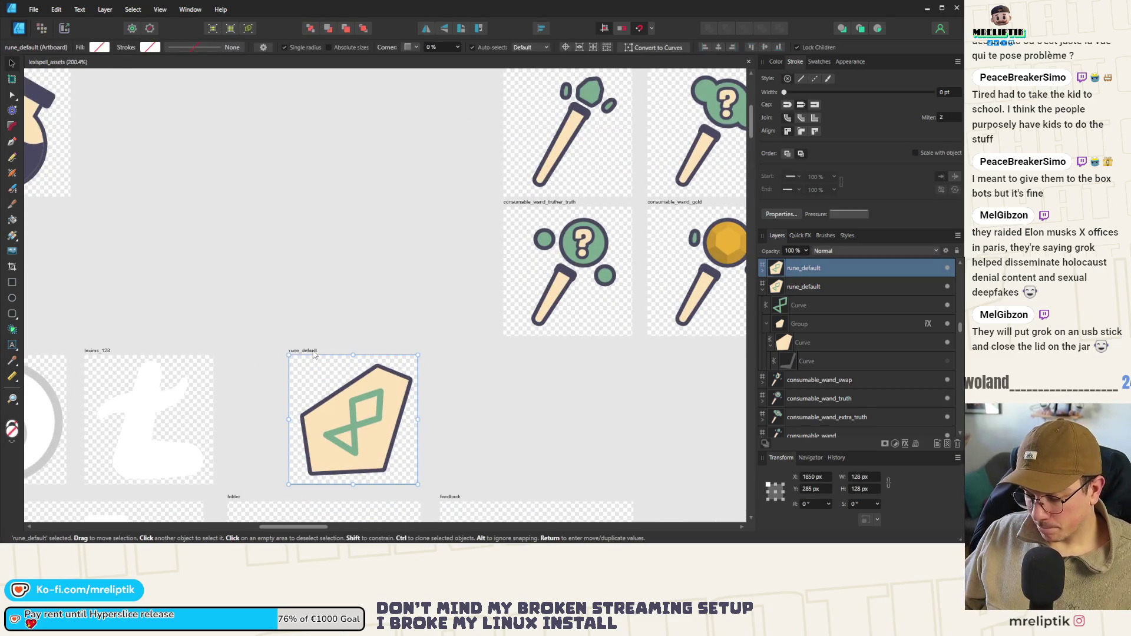
double_click(314, 351)
type("scroll_def")
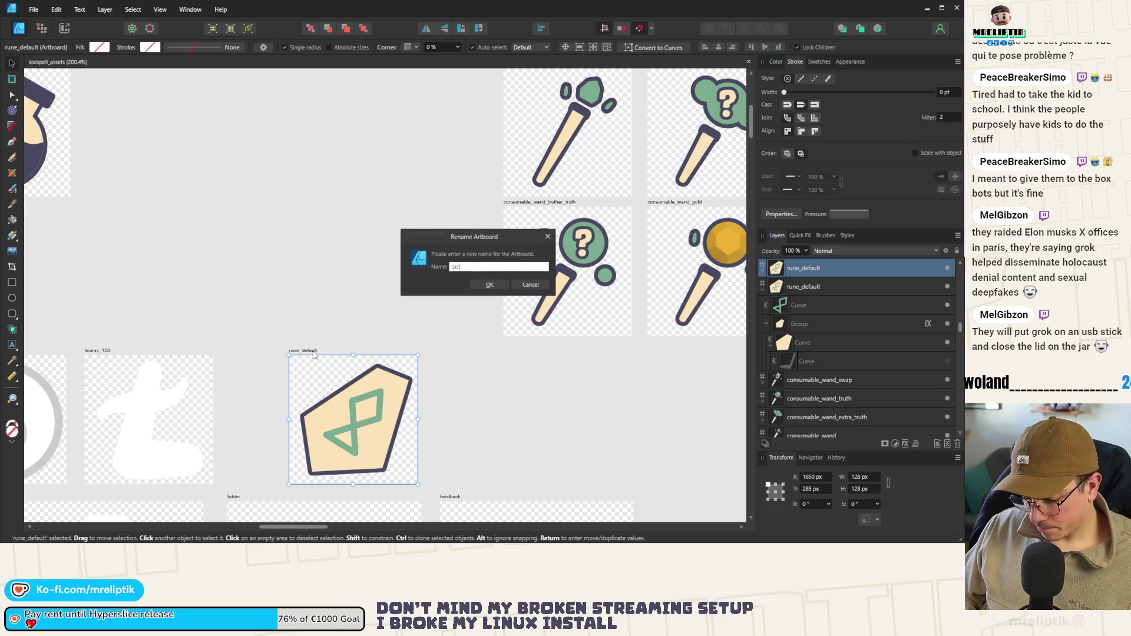
type("ault")
key("Return")
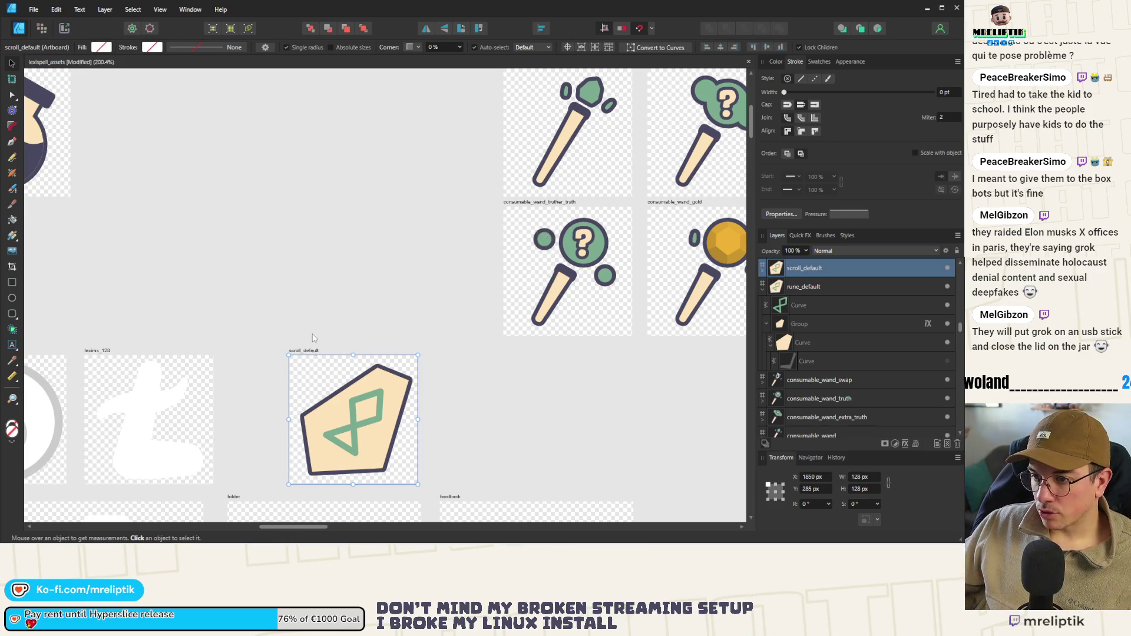
scroll(312, 341, "down", 3)
Replace scroll_default's pentagon with the scroll graphic, shrunk, tilted diagonally and centred.
left_click(332, 379)
key("Delete")
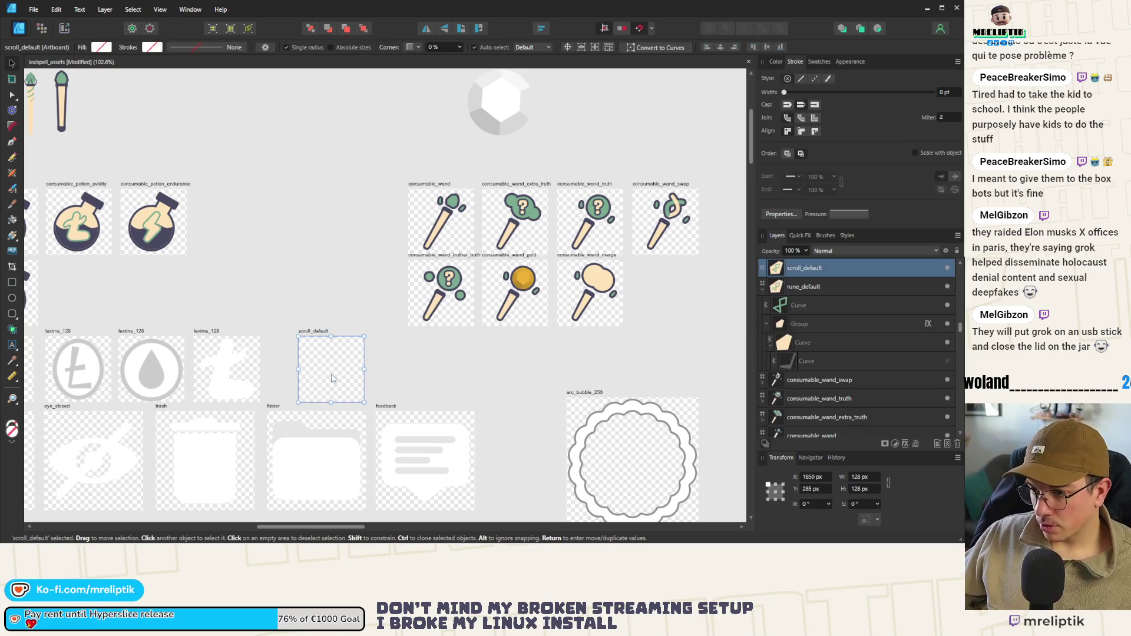
scroll(234, 364, "down", 3)
mouse_move(557, 277)
left_mouse_down()
mouse_move(321, 372)
mouse_move(276, 372)
mouse_move(314, 372)
left_mouse_up()
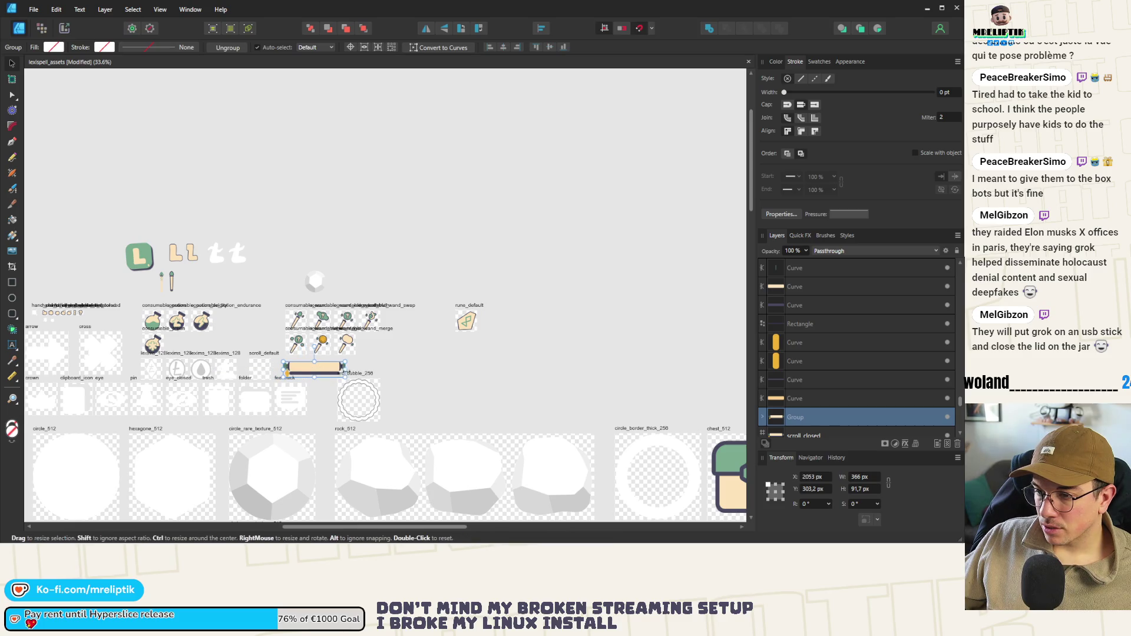
scroll(275, 373, "up", 4)
mouse_move(617, 398)
left_mouse_down()
mouse_move(518, 372)
mouse_move(454, 371)
mouse_move(446, 387)
left_mouse_up()
left_click_drag(412, 344, 231, 362)
scroll(231, 361, "up", 3)
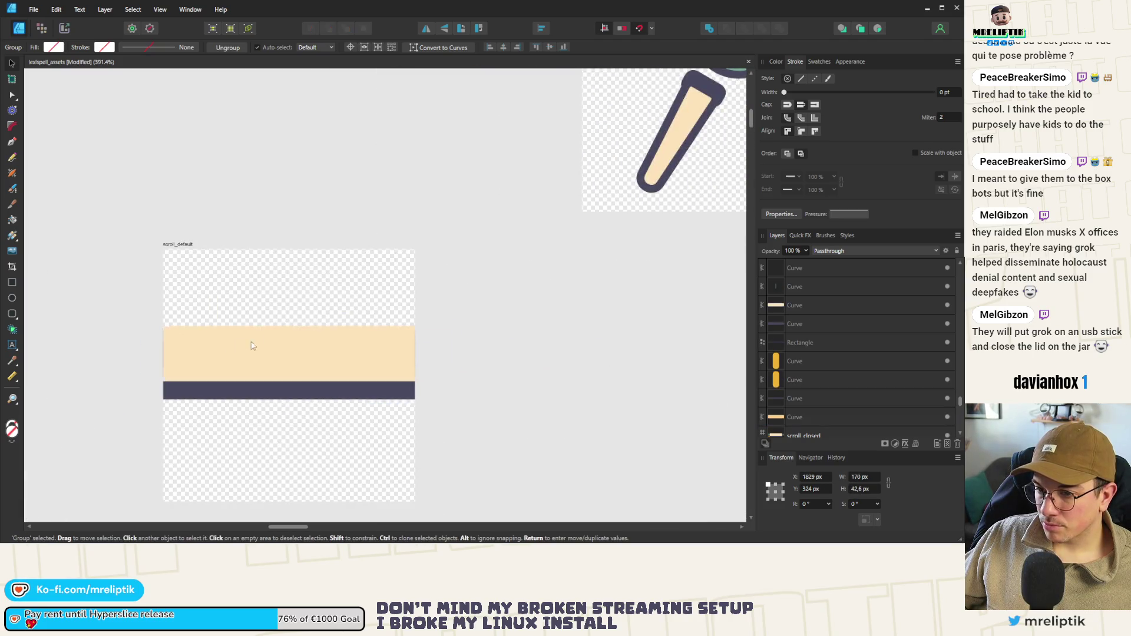
left_click_drag(285, 313, 226, 307)
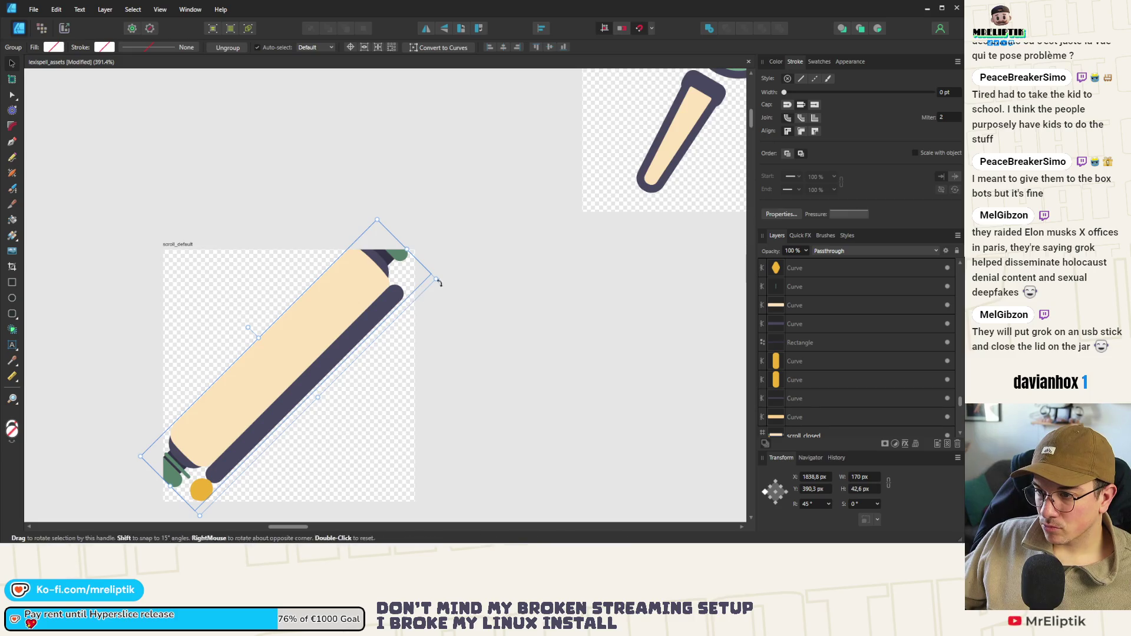
left_click_drag(436, 279, 371, 319)
left_click_drag(282, 346, 323, 334)
left_click(474, 338)
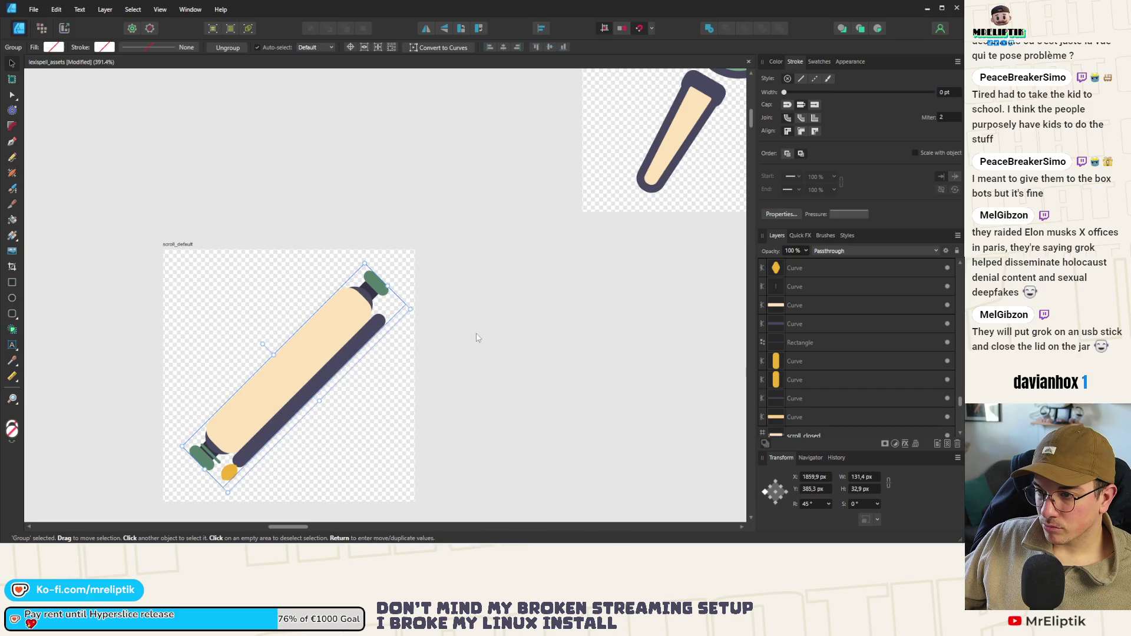
Fine-tune the scroll's tilt and size to fit the artboard, then save the asset file.
scroll(299, 340, "down", 5)
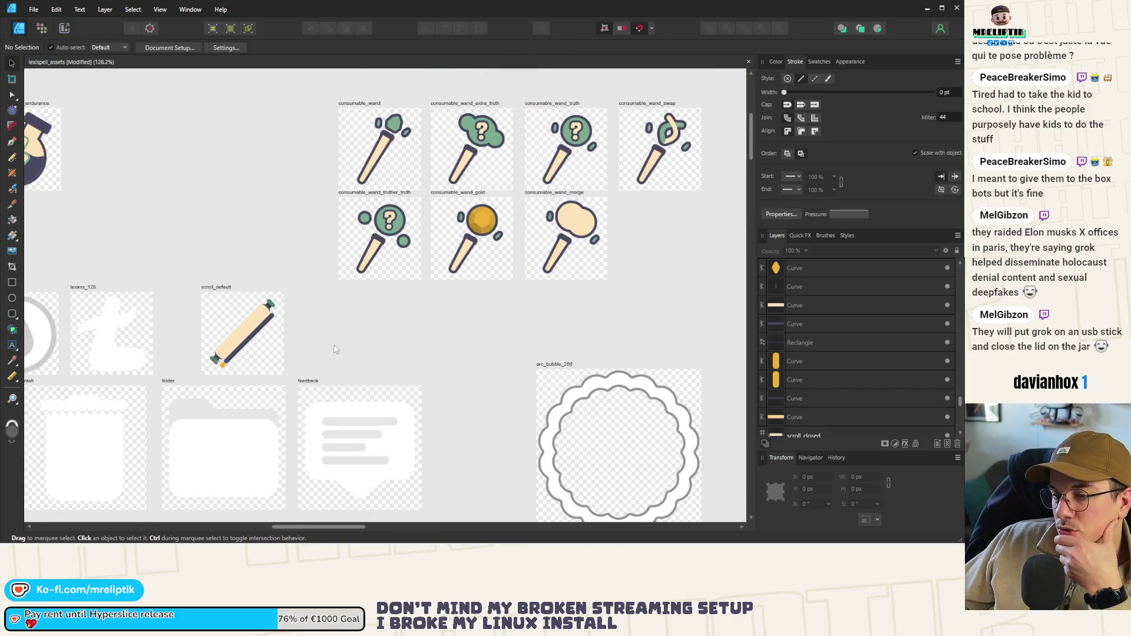
scroll(297, 321, "up", 2)
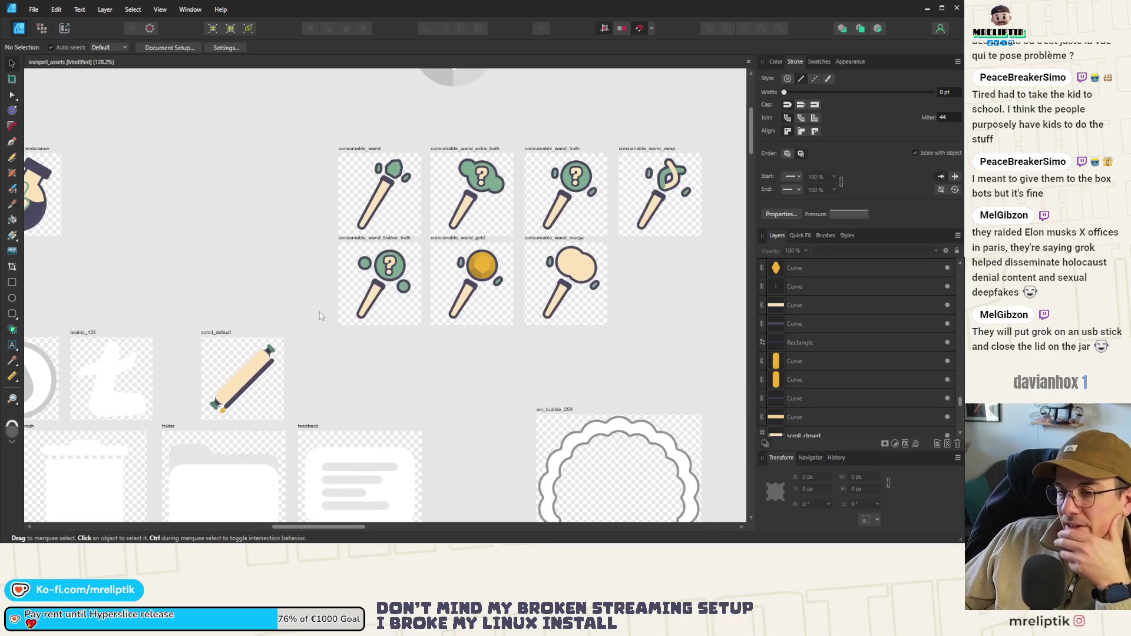
scroll(330, 283, "down", 2)
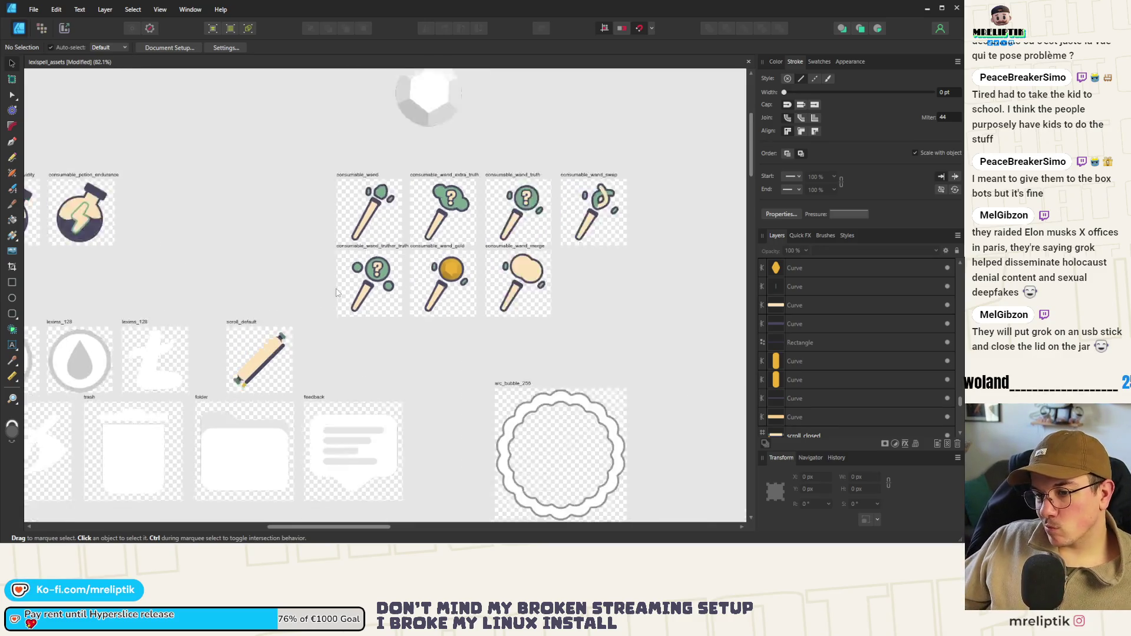
scroll(323, 303, "down", 1)
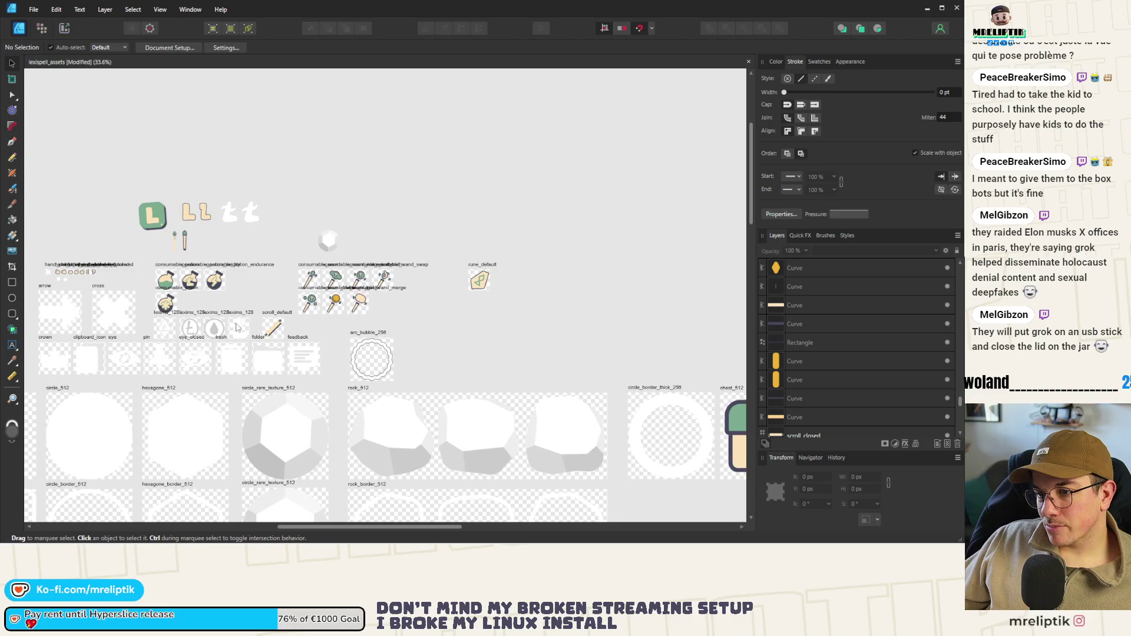
scroll(324, 306, "up", 3)
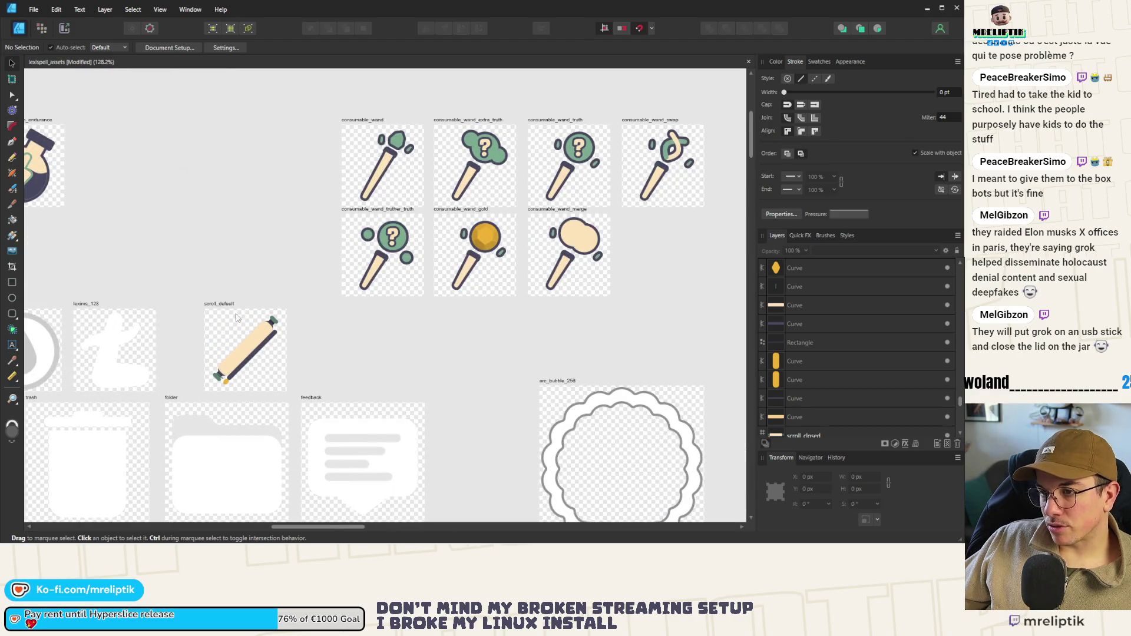
scroll(229, 348, "up", 3)
left_click(253, 345)
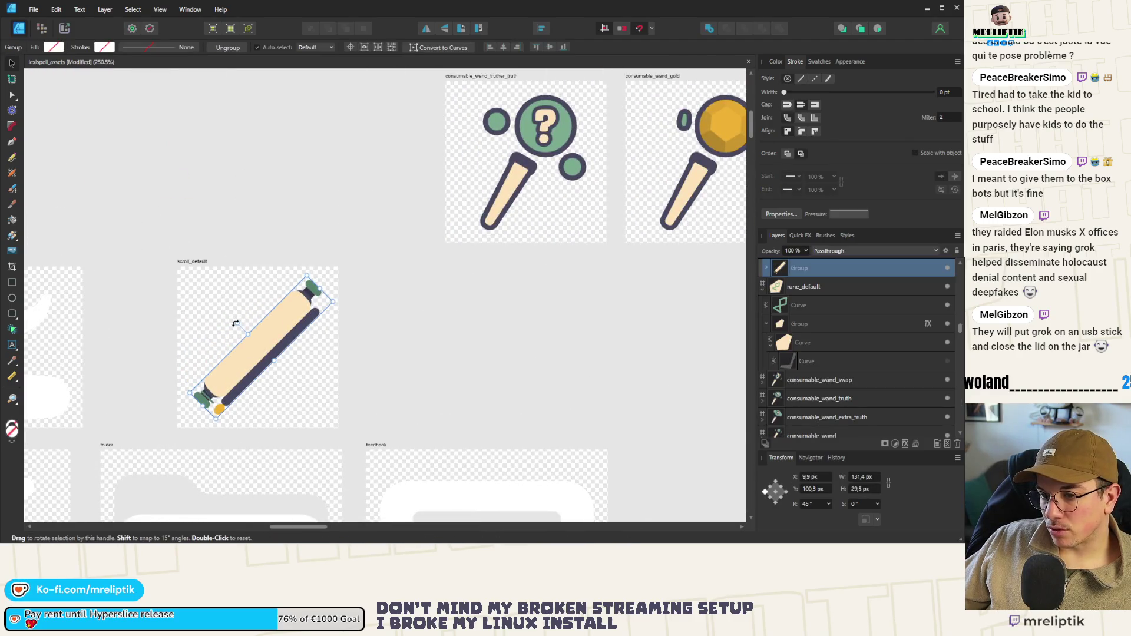
left_click_drag(237, 326, 219, 333)
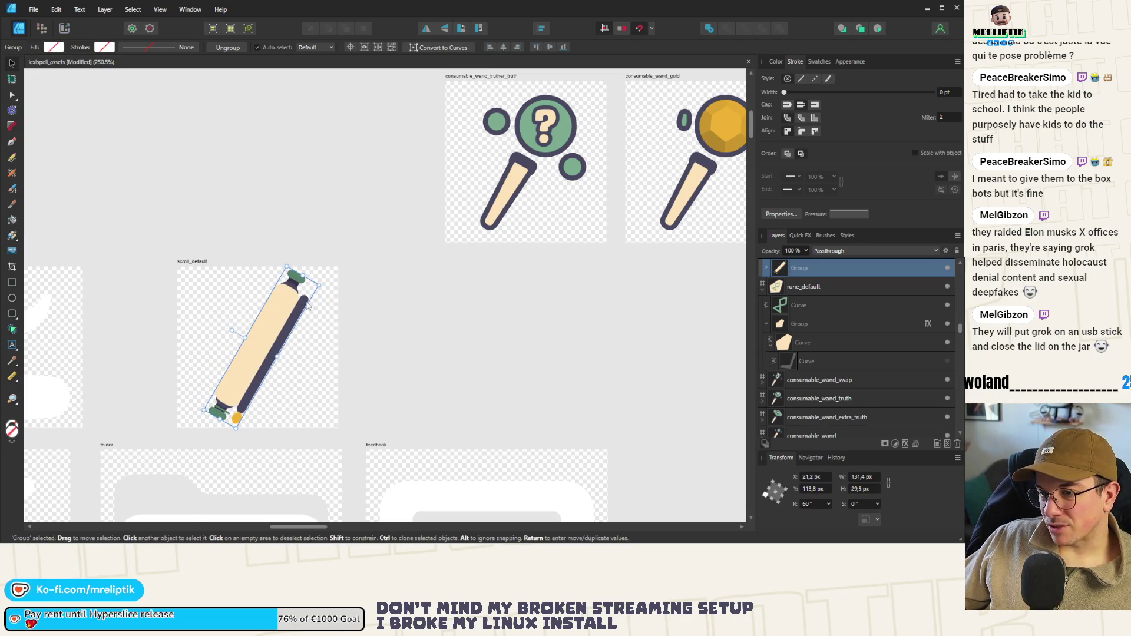
mouse_move(318, 283)
left_mouse_down()
mouse_move(317, 303)
mouse_move(335, 299)
mouse_move(324, 297)
left_mouse_up()
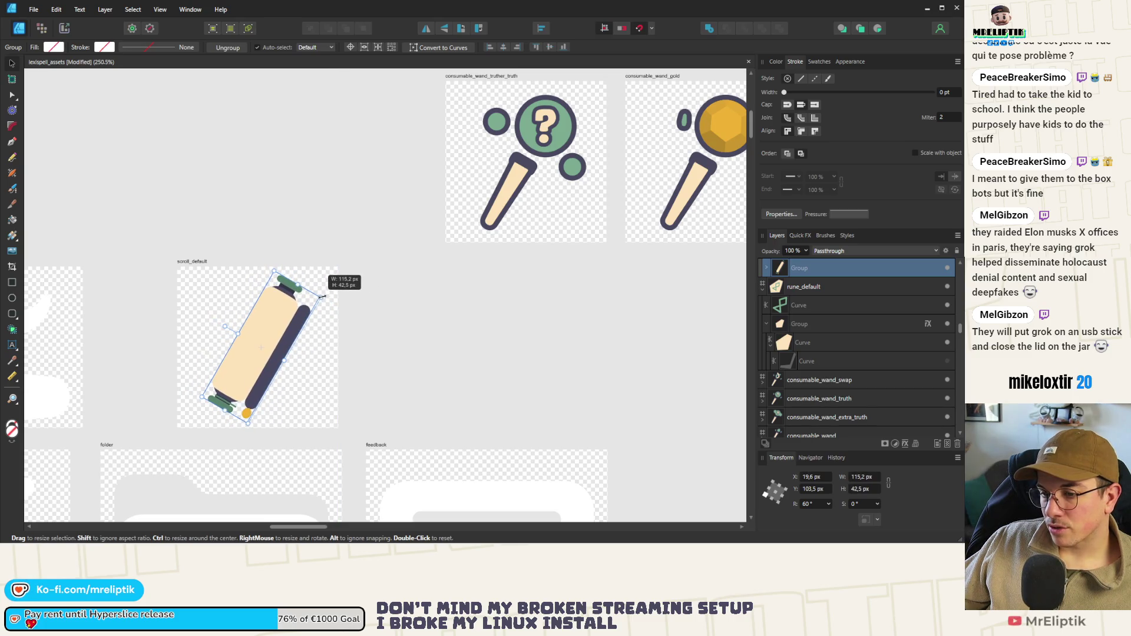
left_click(217, 324)
scroll(179, 345, "down", 4)
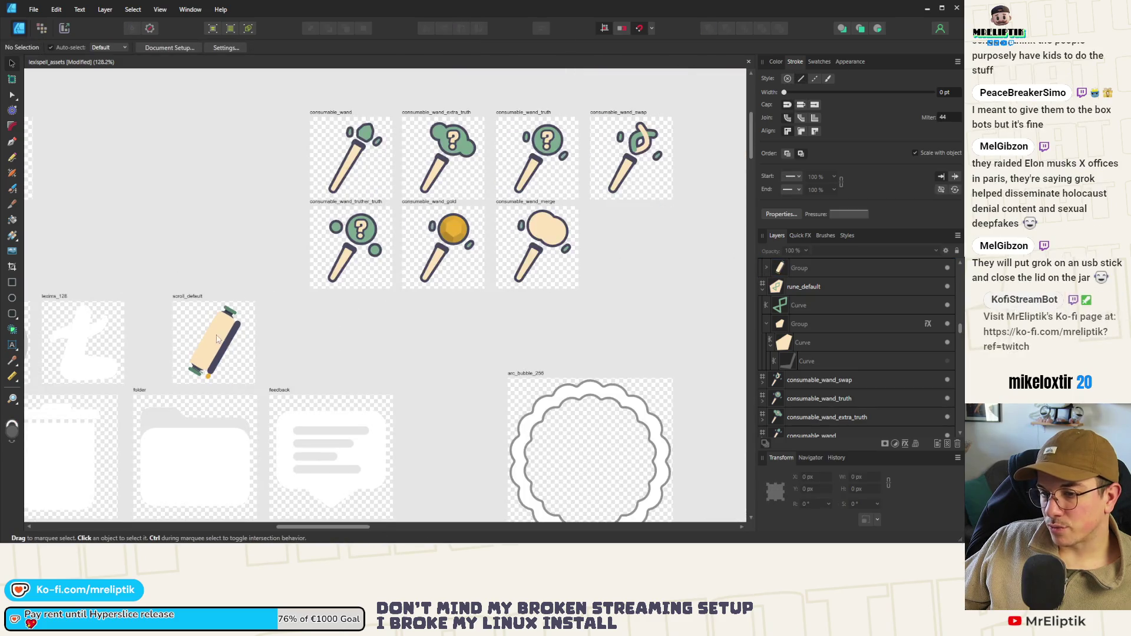
scroll(218, 343, "down", 1)
key("ctrl+s")
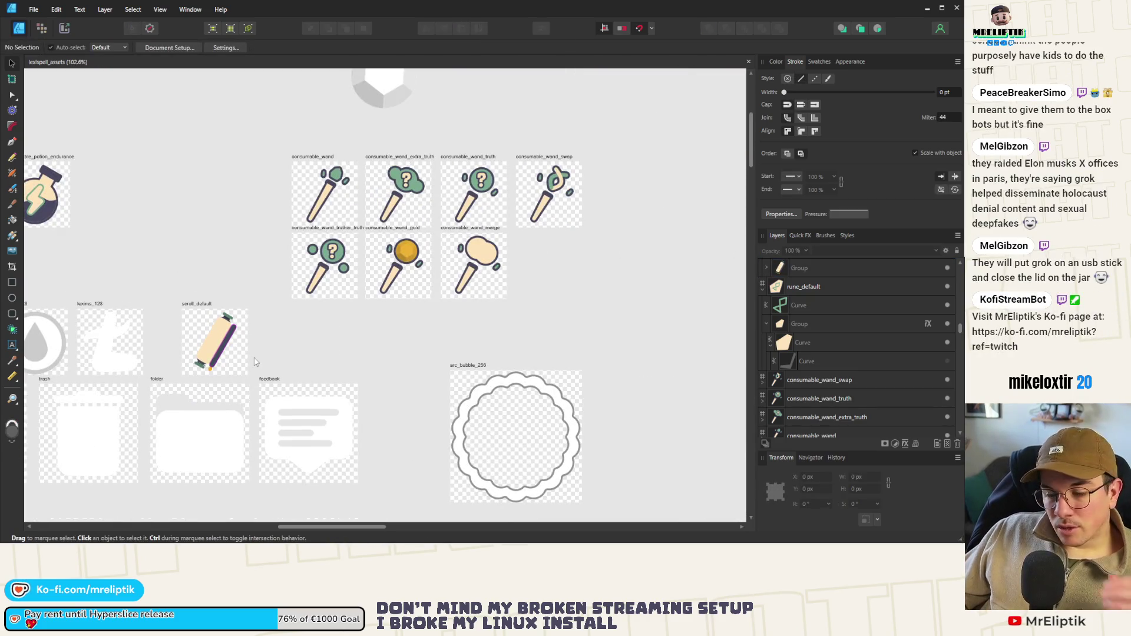
Back in Godot, inspect the tooltips of the items in the running shop.
left_click(119, 539)
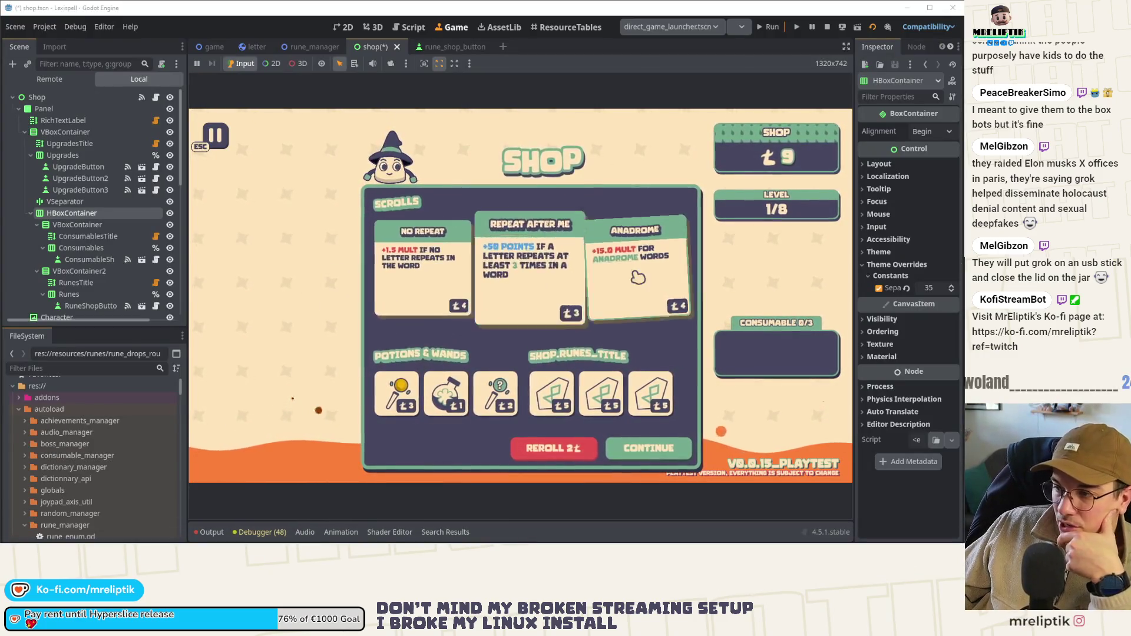
mouse_move(402, 398)
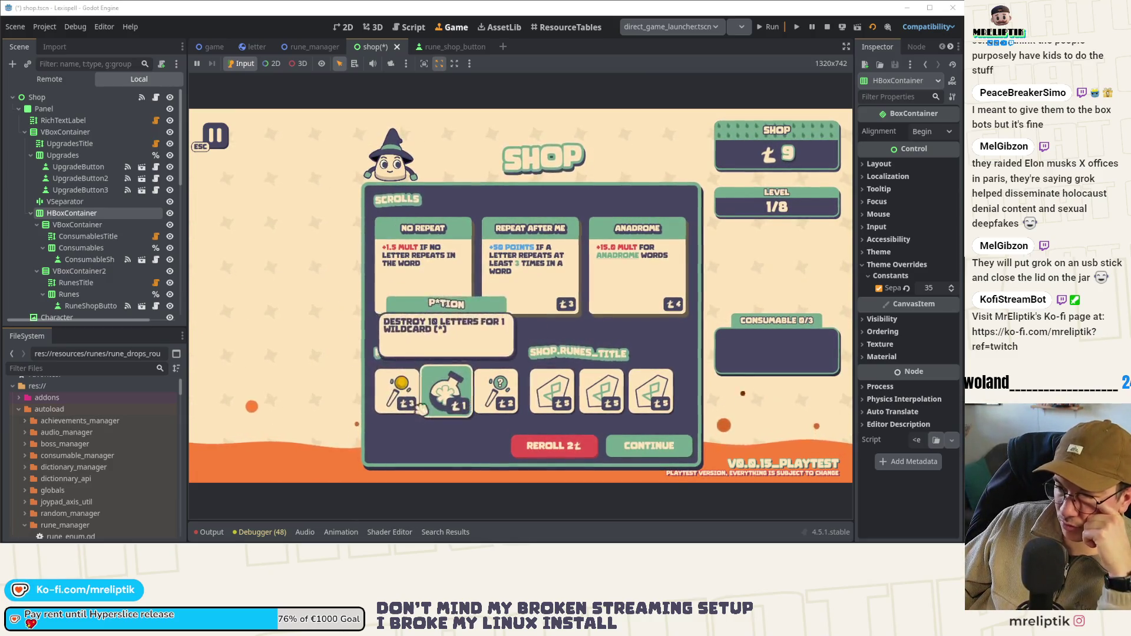
mouse_move(580, 404)
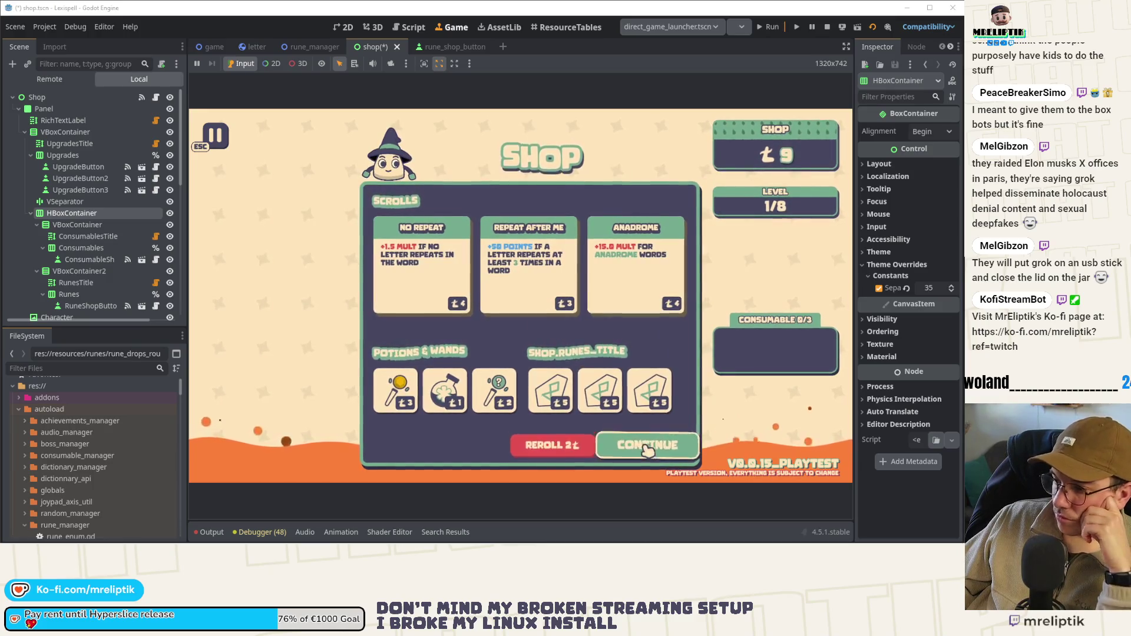
mouse_move(639, 399)
mouse_move(459, 422)
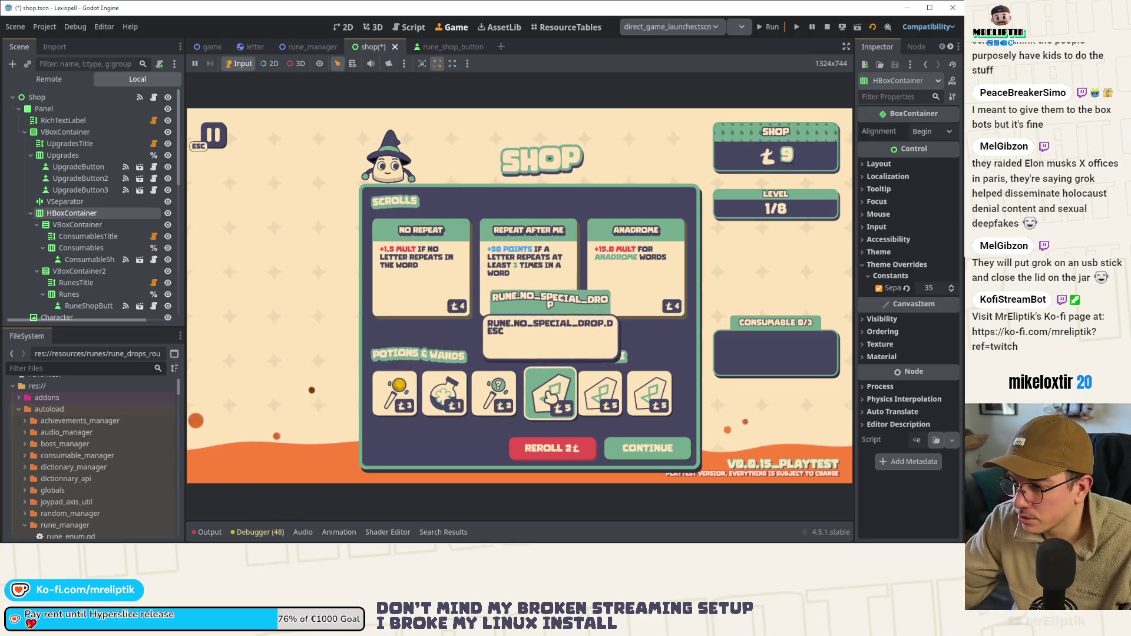
Open the rune_shop_button scene and its script.
left_click(448, 47)
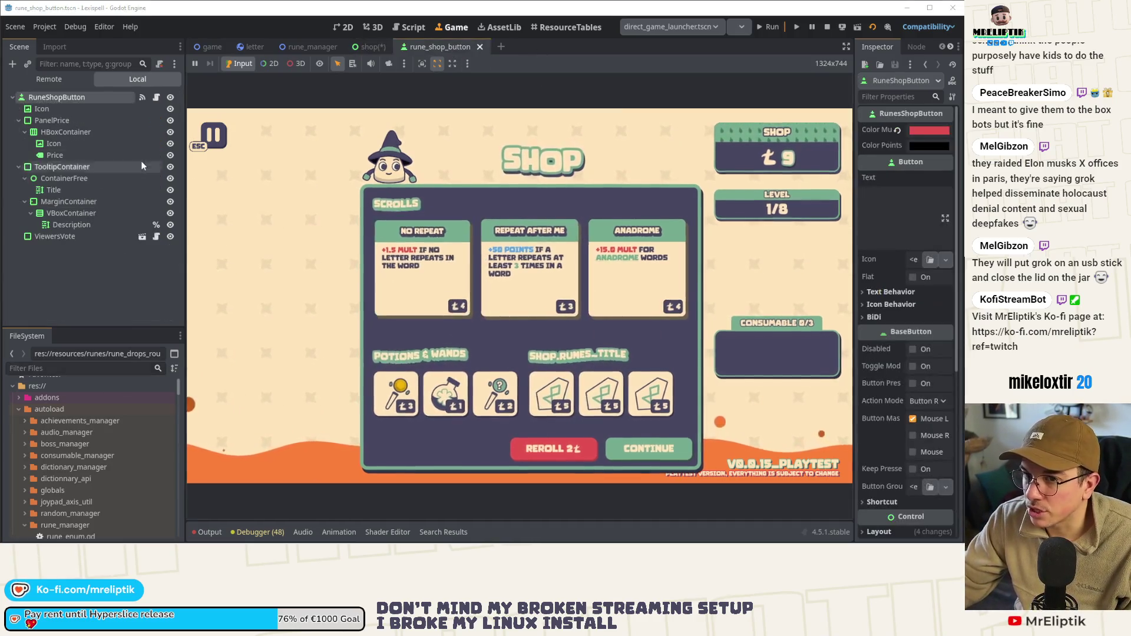
left_click(156, 97)
scroll(432, 235, "up", 12)
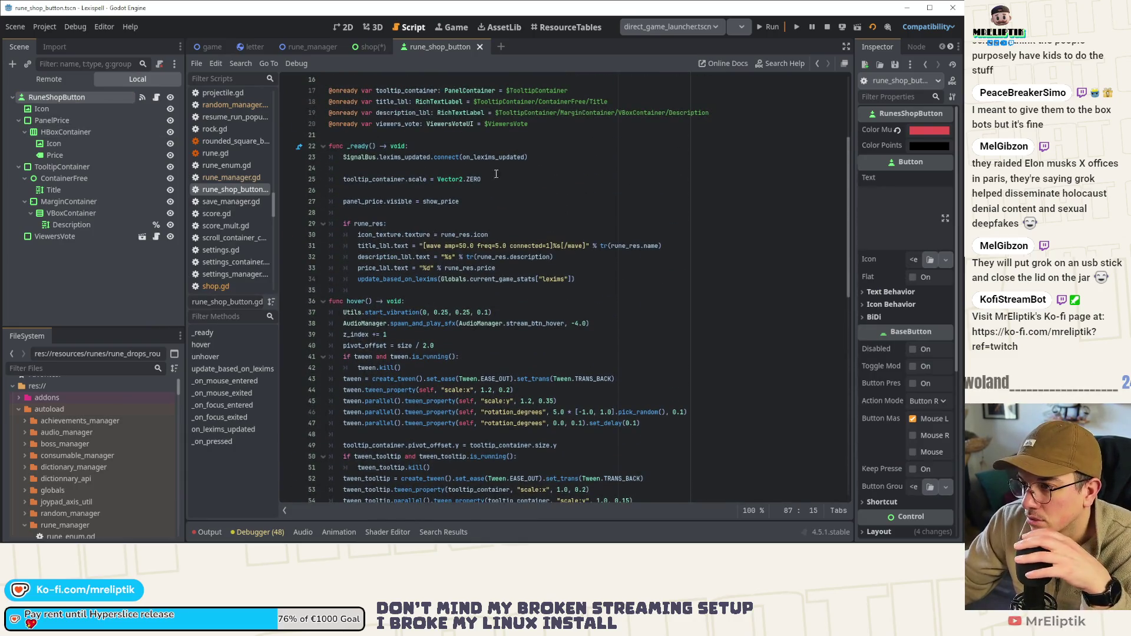
Trace the rune_res references on lines 31–32, then go to the RuneResource definition in rune.gd.
double_click(624, 247)
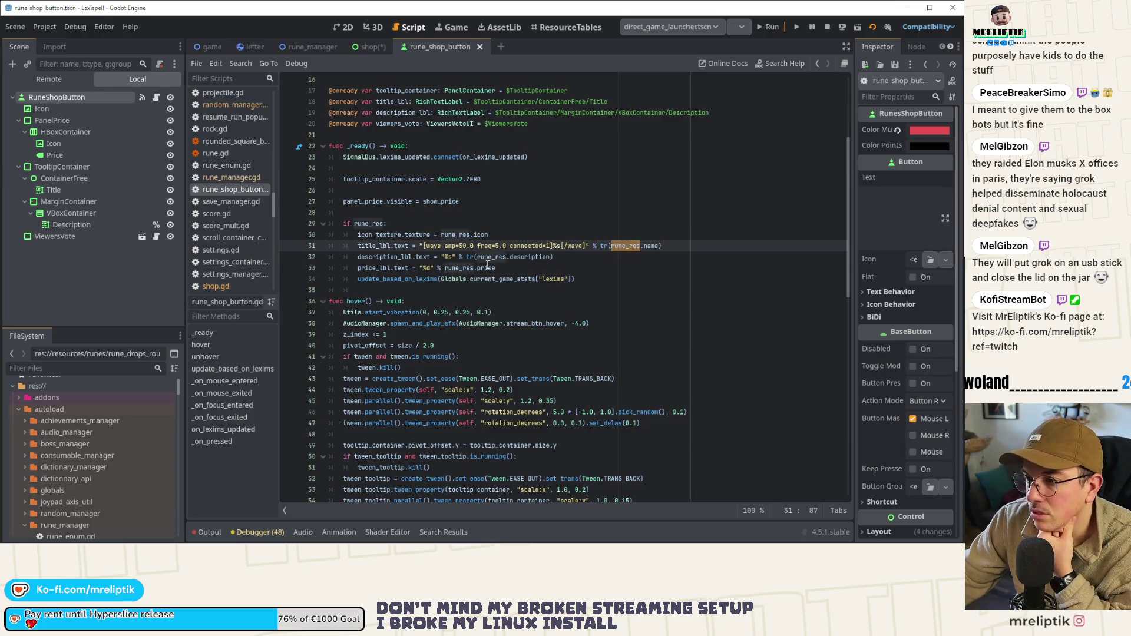
left_click(572, 259)
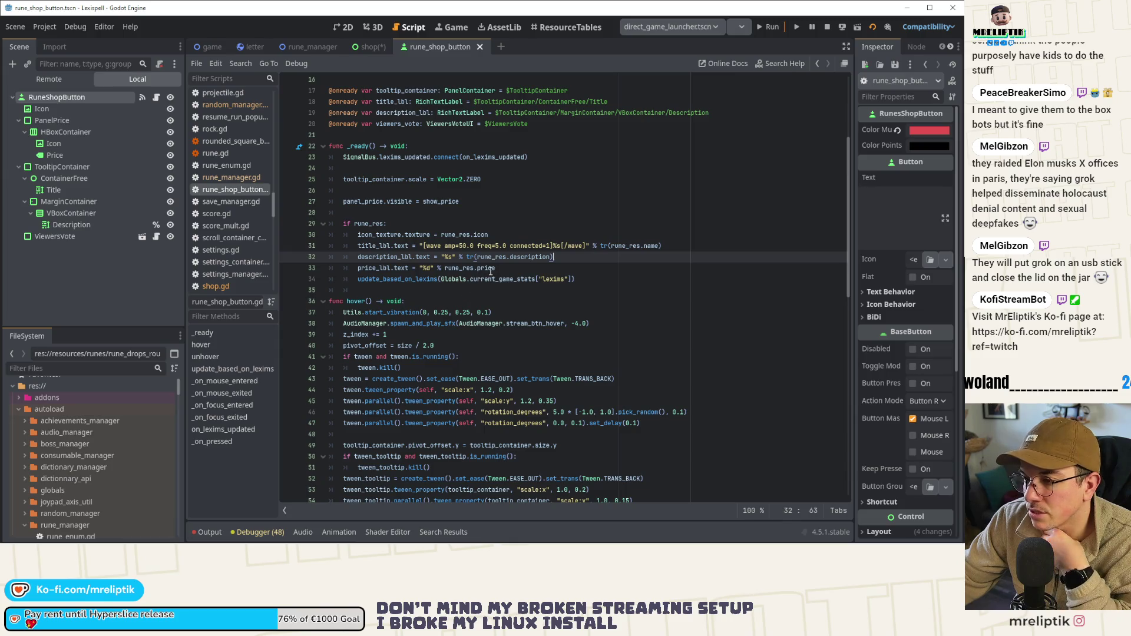
mouse_move(35, 542)
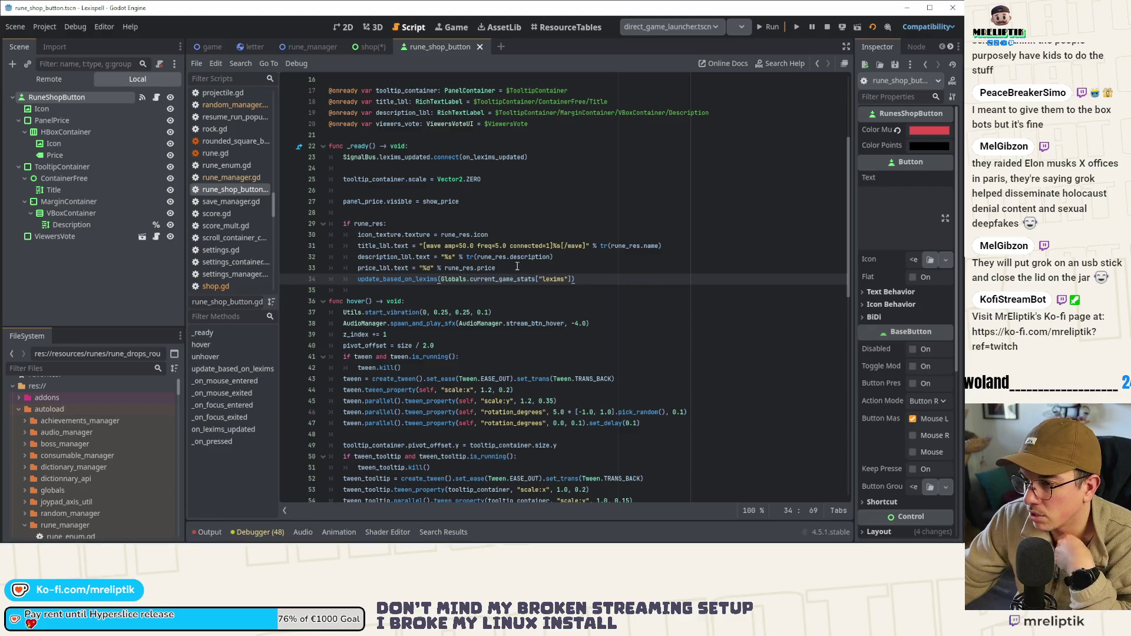
left_click(477, 257)
double_click(478, 257)
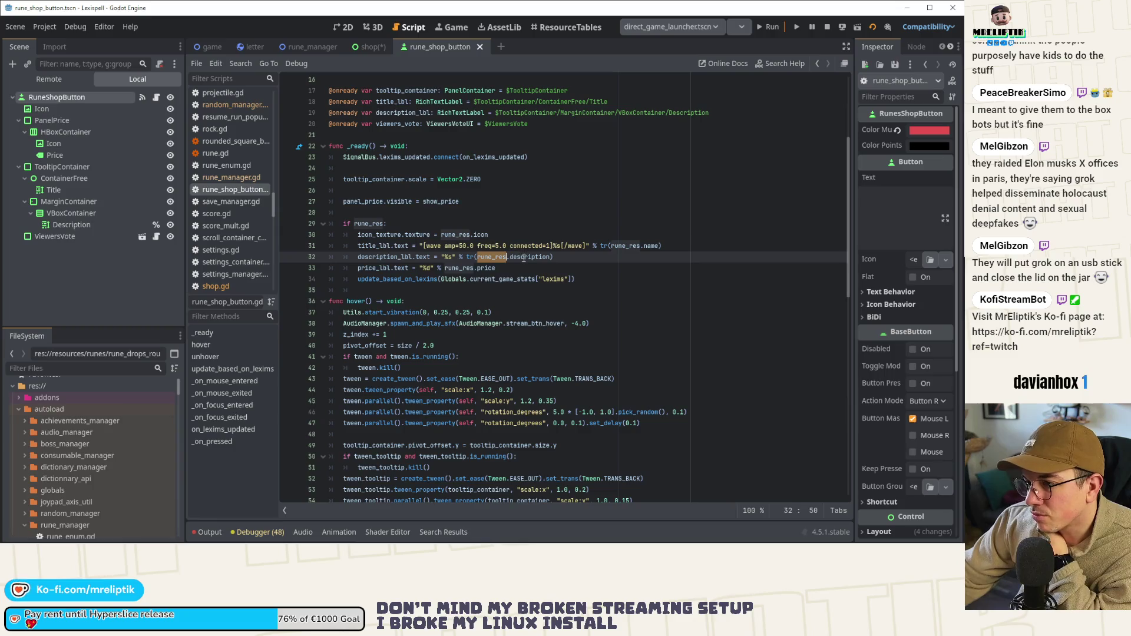
double_click(524, 257)
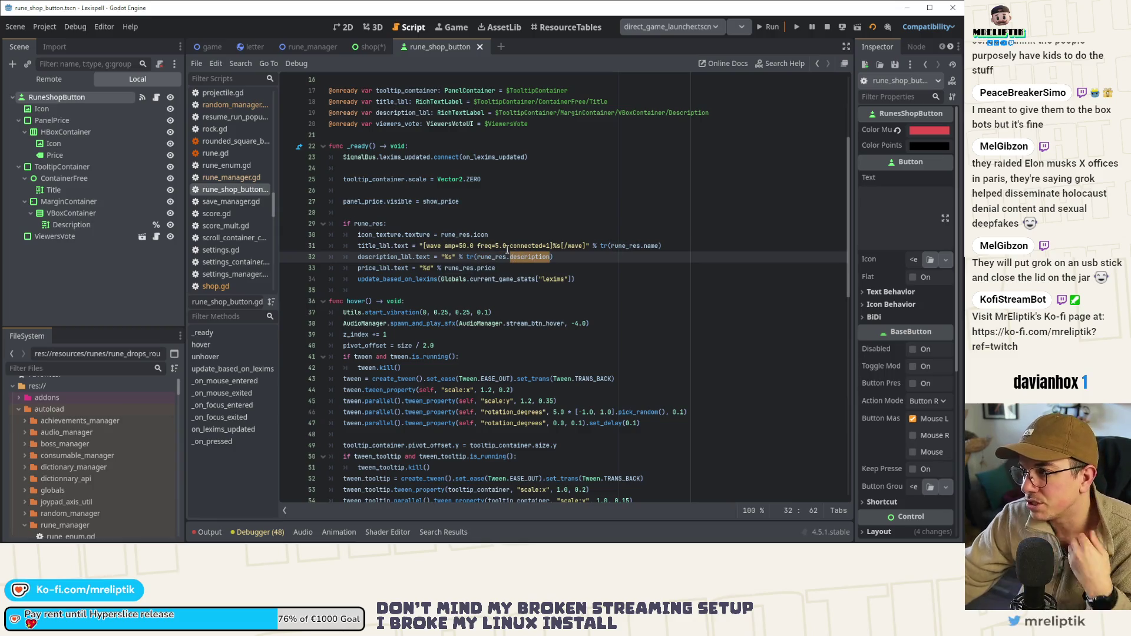
double_click(491, 257)
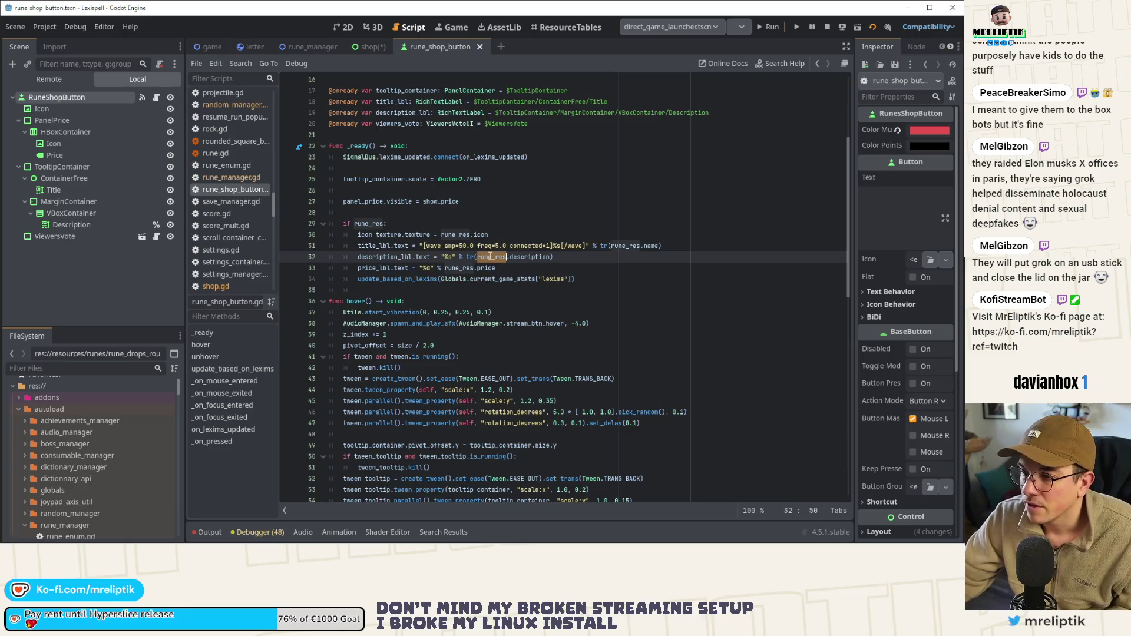
scroll(430, 199, "up", 4)
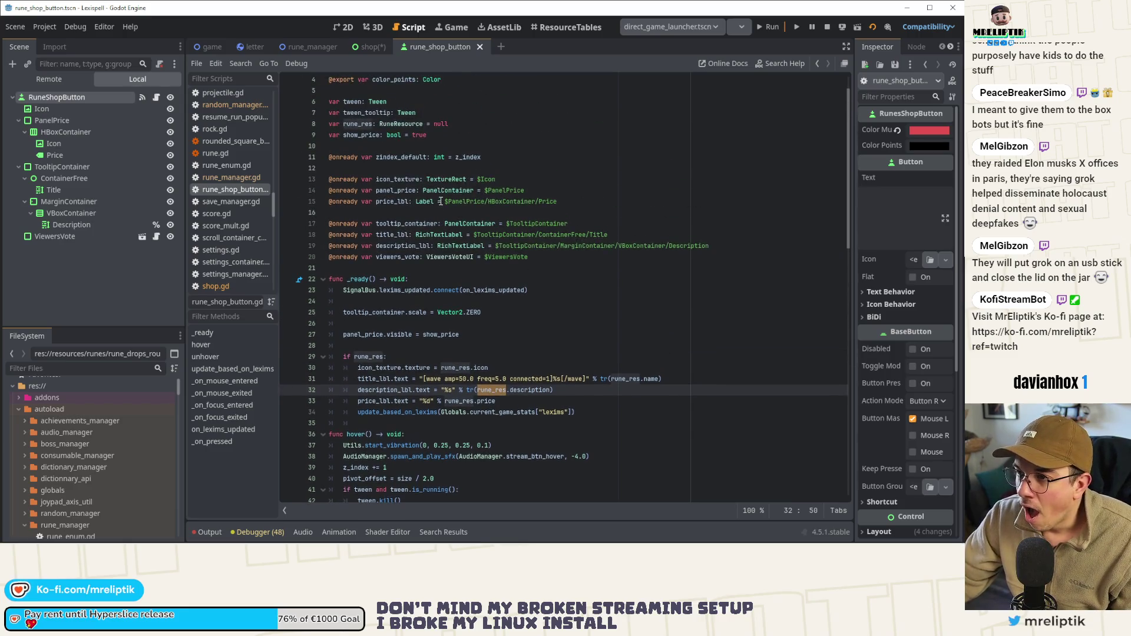
left_click(413, 123, "ctrl")
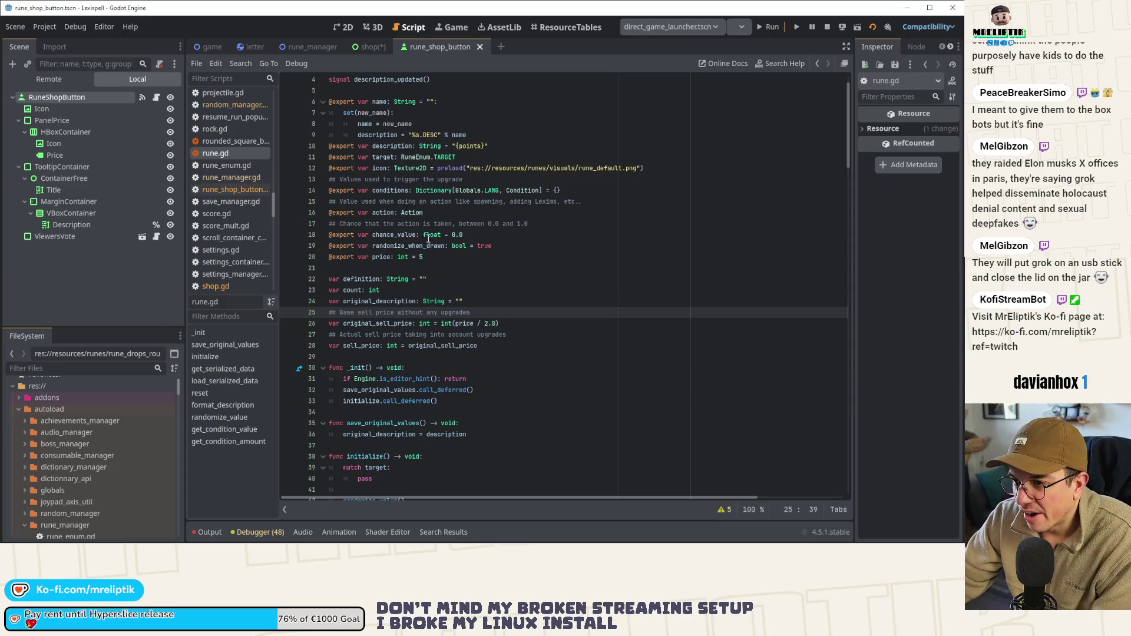
Follow rune.gd's format_description call on line 43 to its function definition.
scroll(448, 330, "down", 9)
scroll(472, 343, "down", 3)
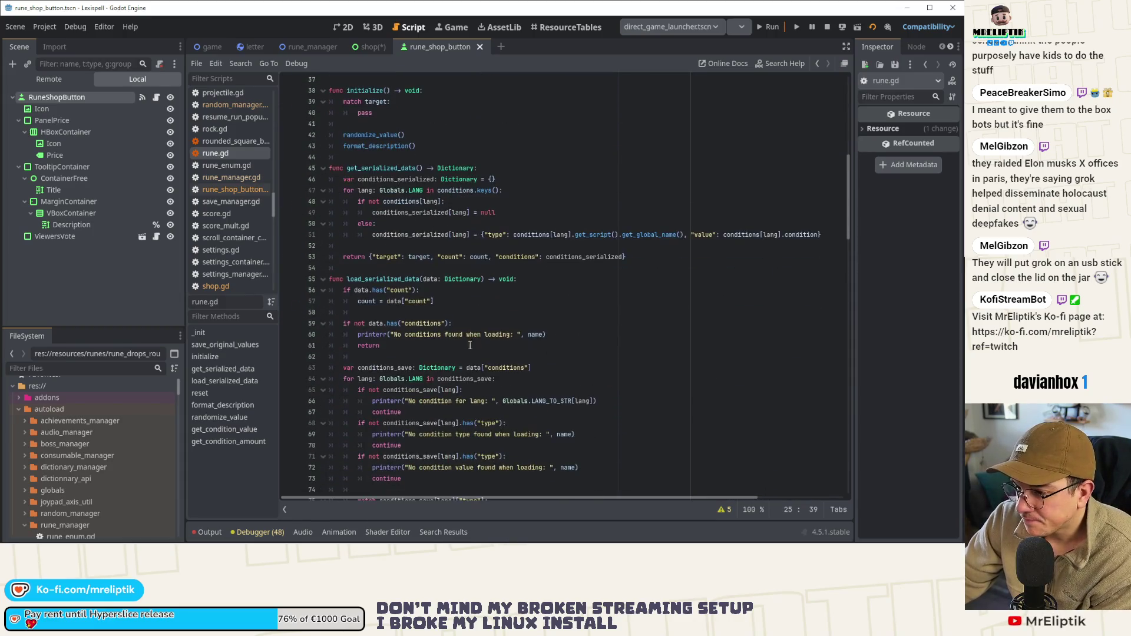
double_click(372, 276)
scroll(416, 299, "up", 5)
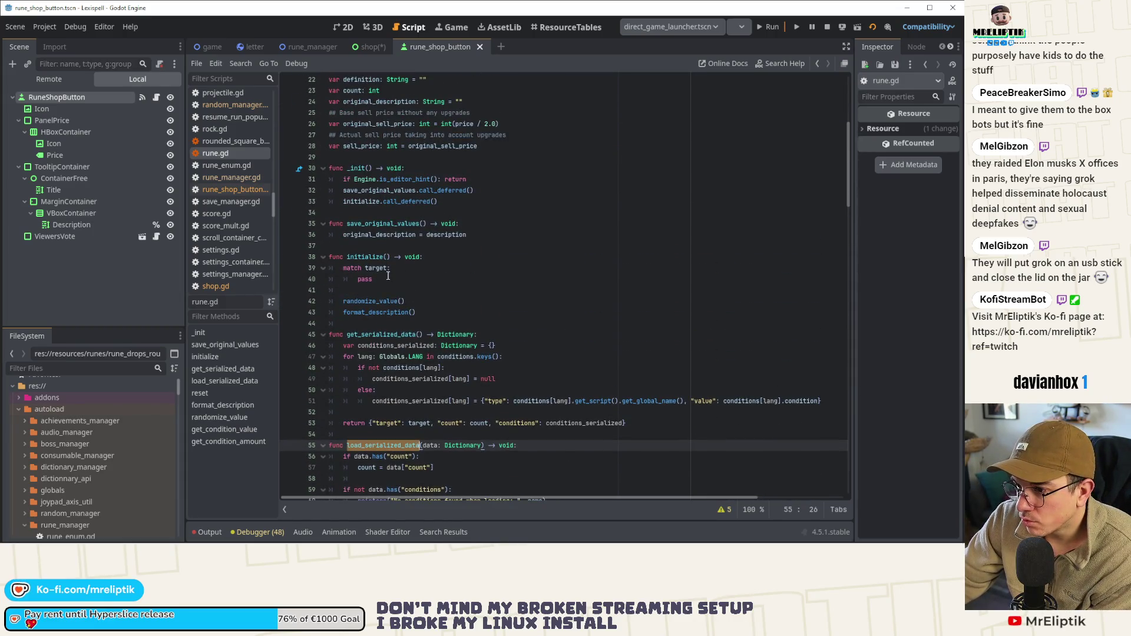
left_click(368, 301)
double_click(370, 313)
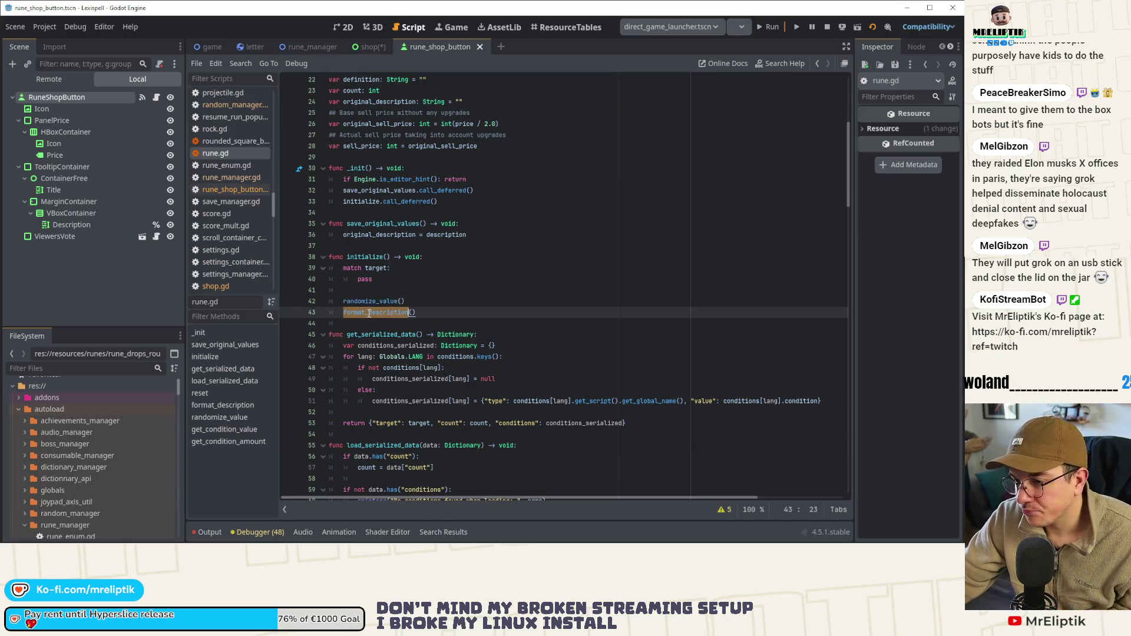
left_click(371, 317, "ctrl")
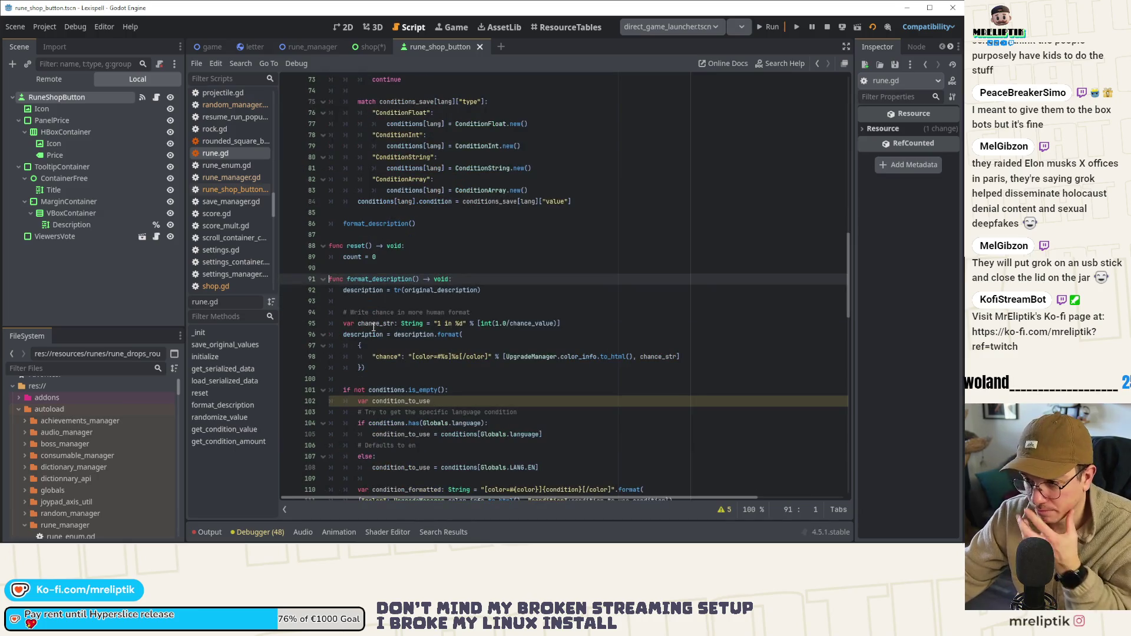
Review the format_description function, then bring up the Lexispell_localization spreadsheet.
scroll(413, 321, "down", 3)
scroll(456, 294, "down", 8)
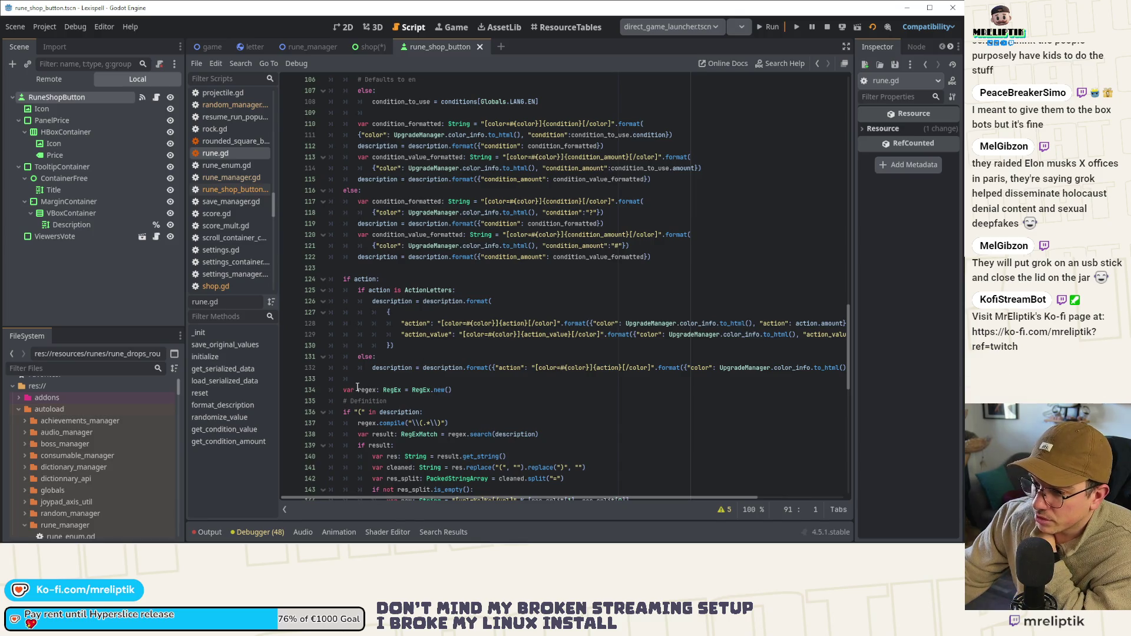
scroll(408, 350, "up", 8)
scroll(408, 350, "up", 2)
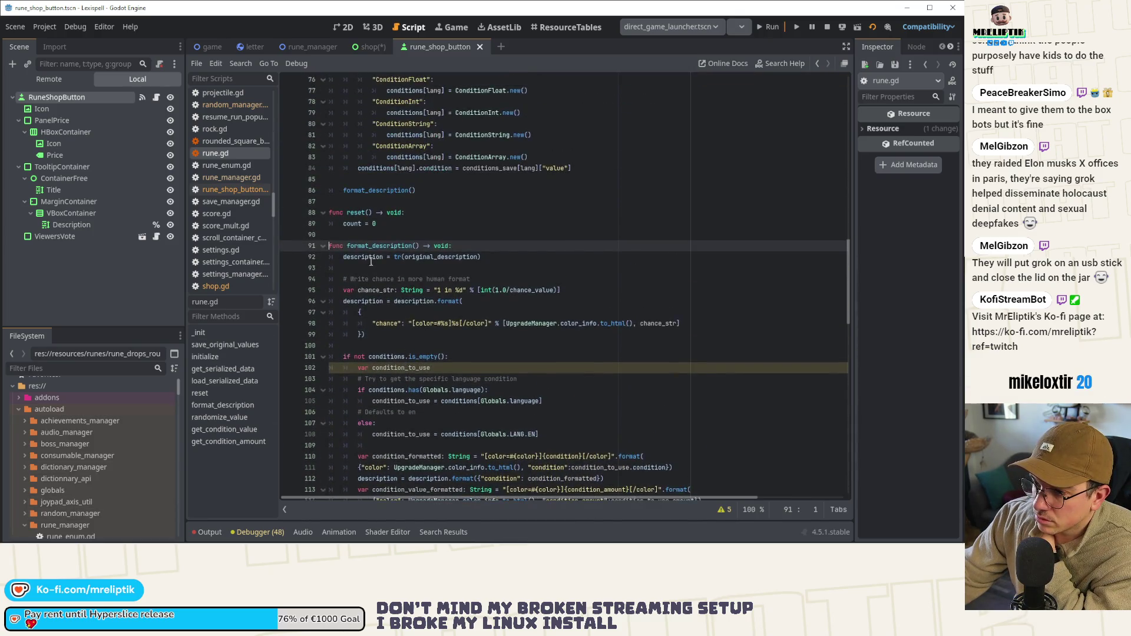
double_click(370, 246)
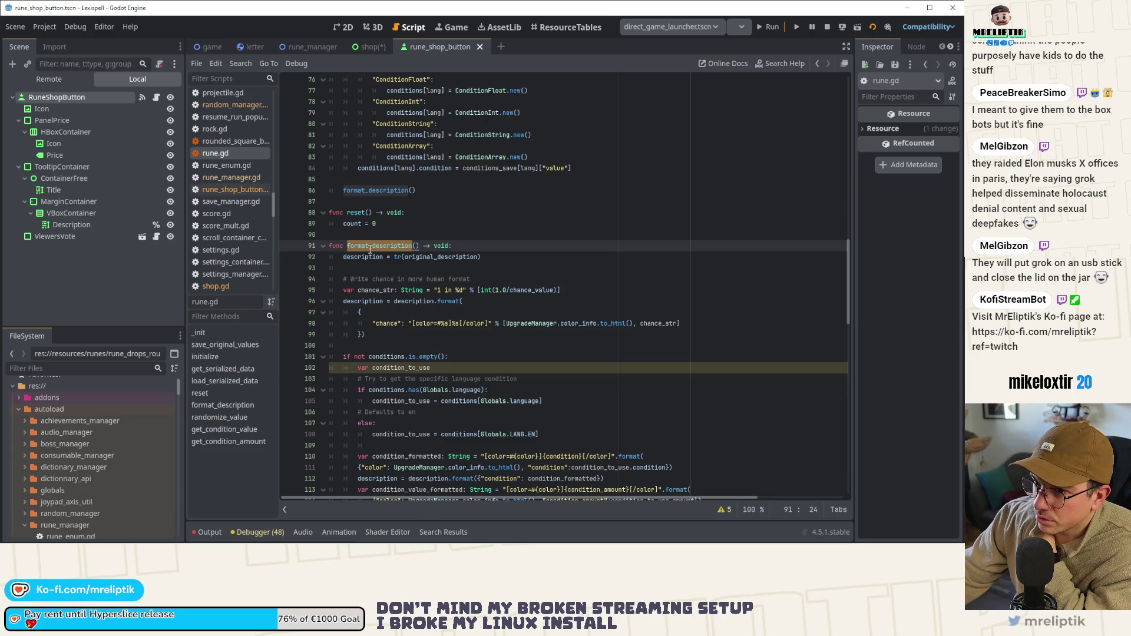
key("alt+Tab")
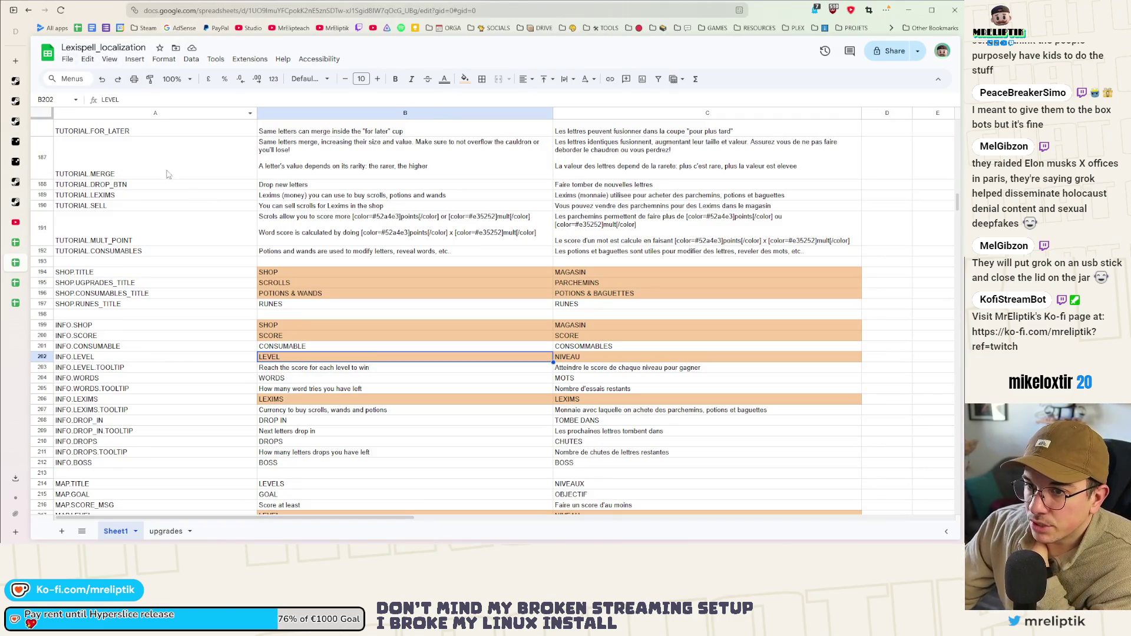
Download the Lexispell_localization sheet as a separated-values file, then minimize the browser to return to Godot.
left_click(66, 59)
mouse_move(88, 183)
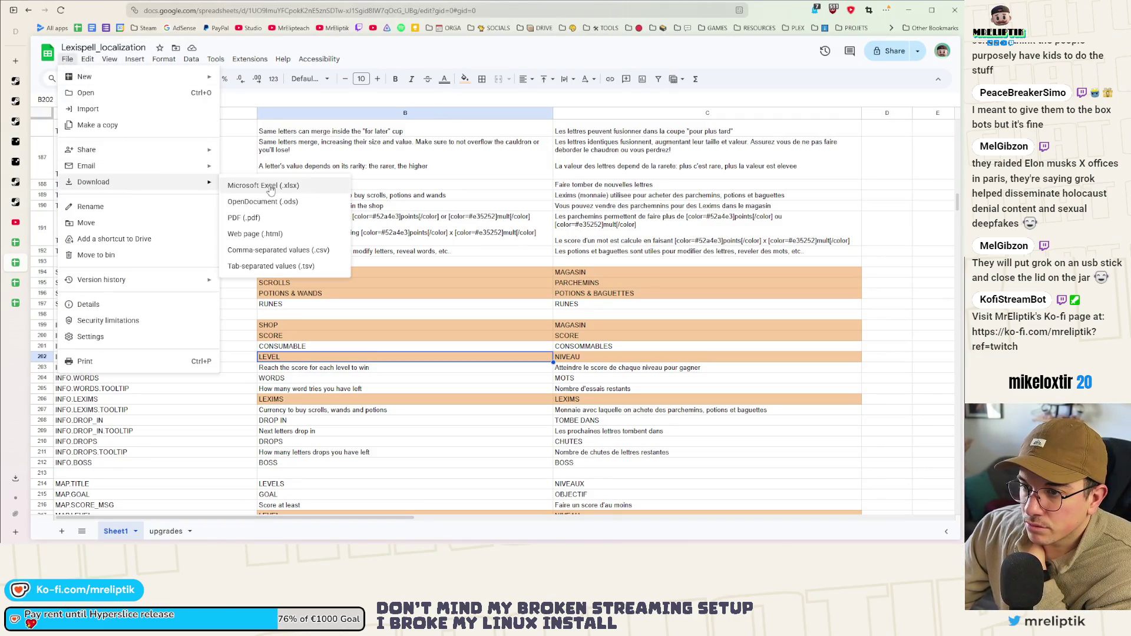
left_click(271, 255)
left_click(908, 10)
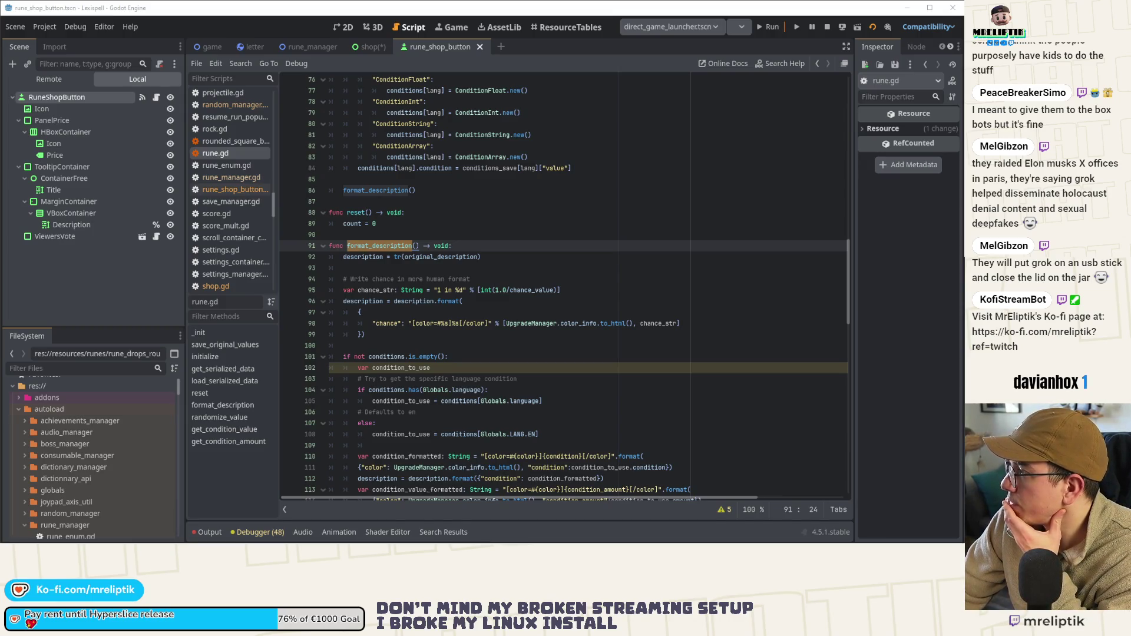
Run the game, clear Level 1 by spelling and submitting STAN, then continue to the shop.
left_click(761, 26)
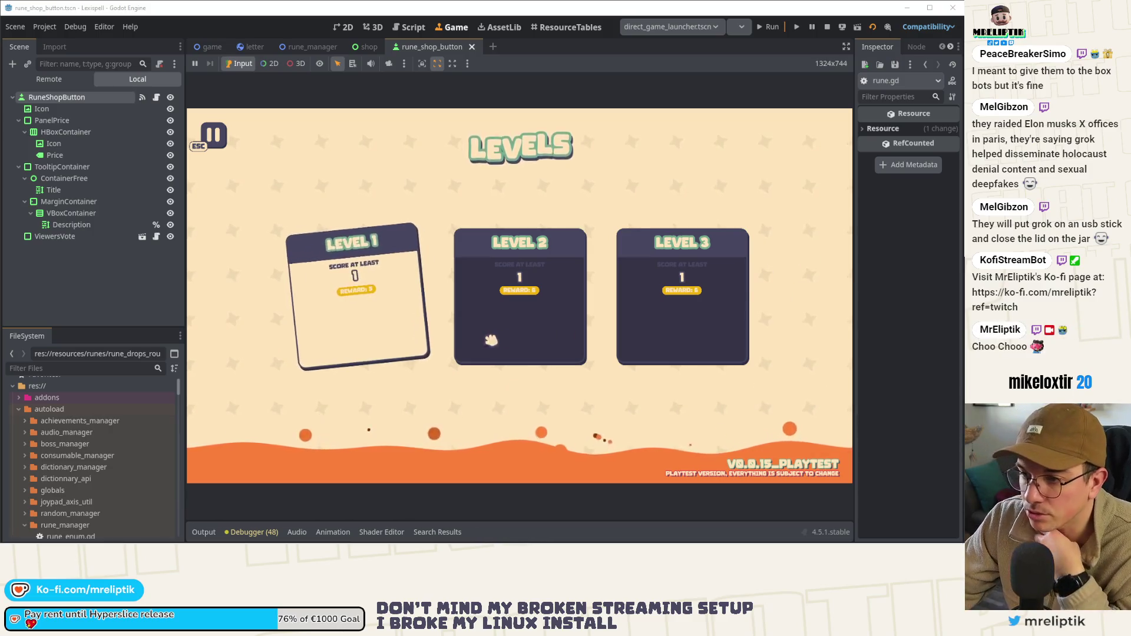
key("Return")
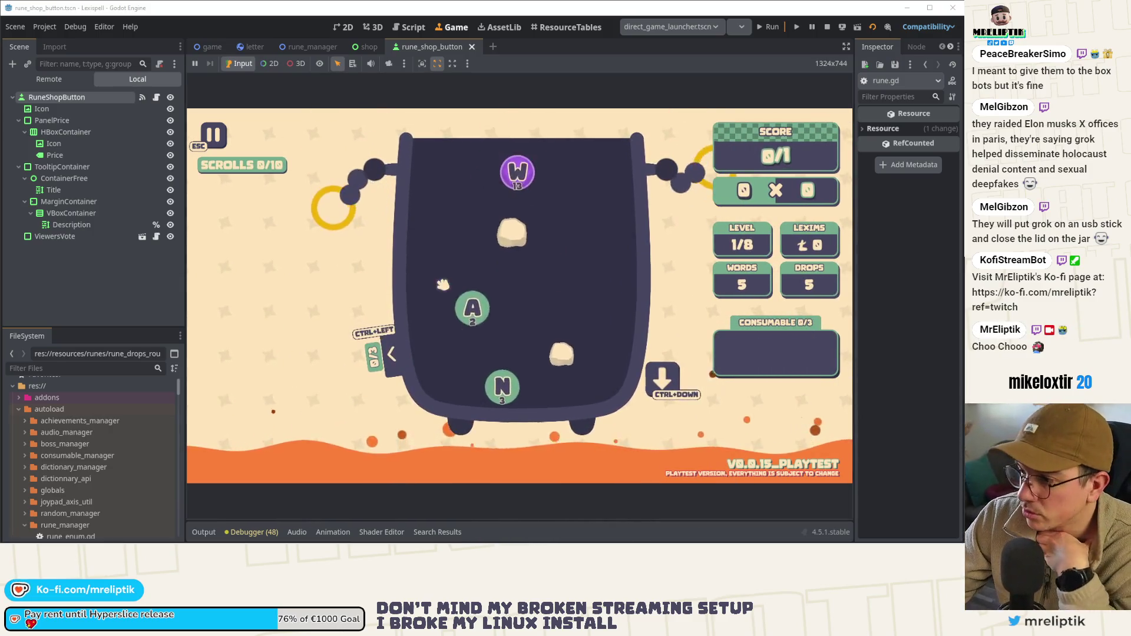
left_click(636, 396)
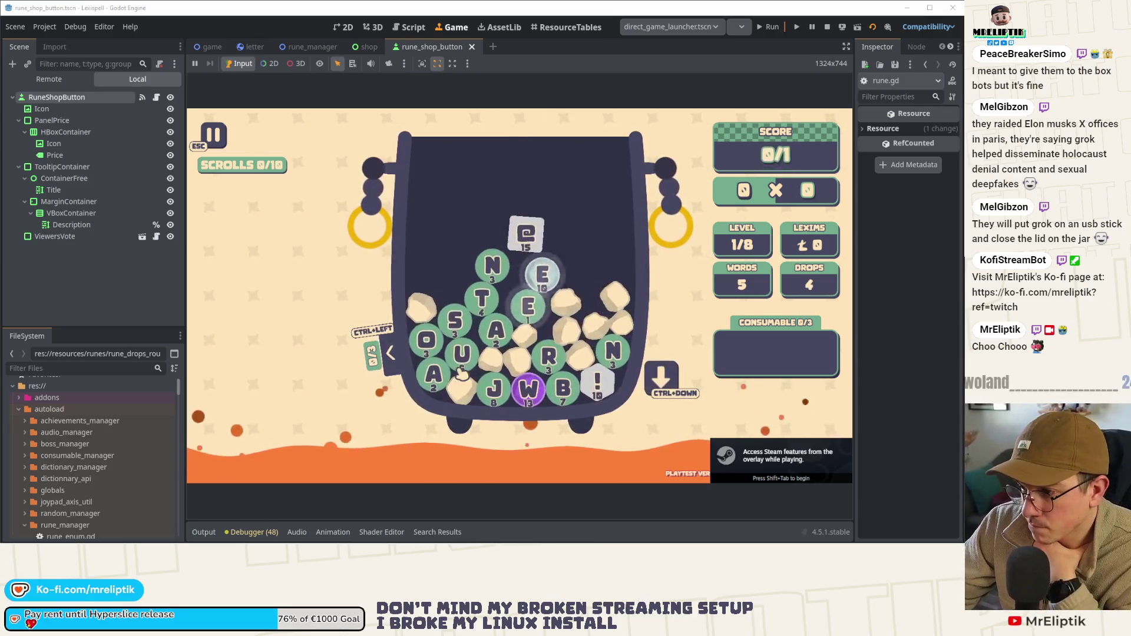
left_click(452, 319)
left_click(480, 298)
left_click(493, 331)
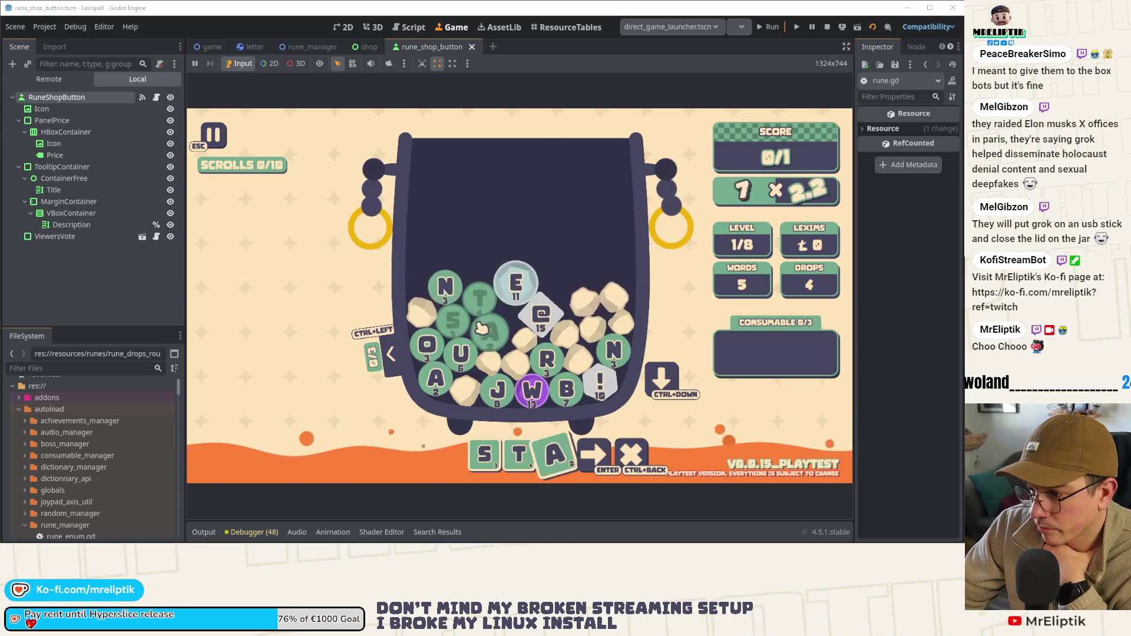
left_click(440, 287)
key("Return")
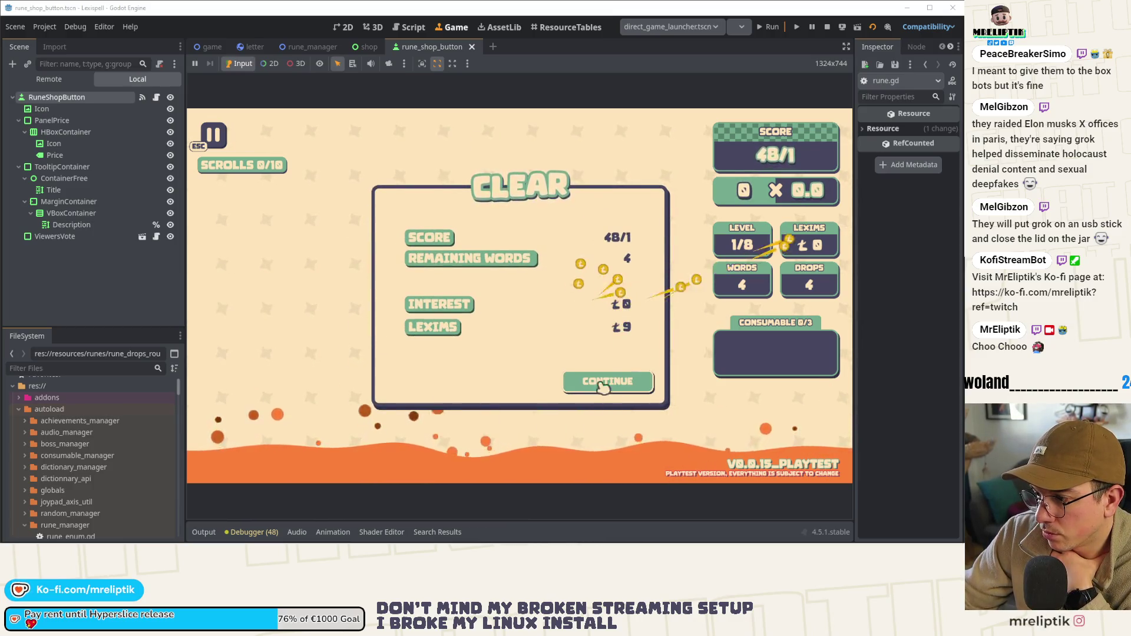
left_click(607, 381)
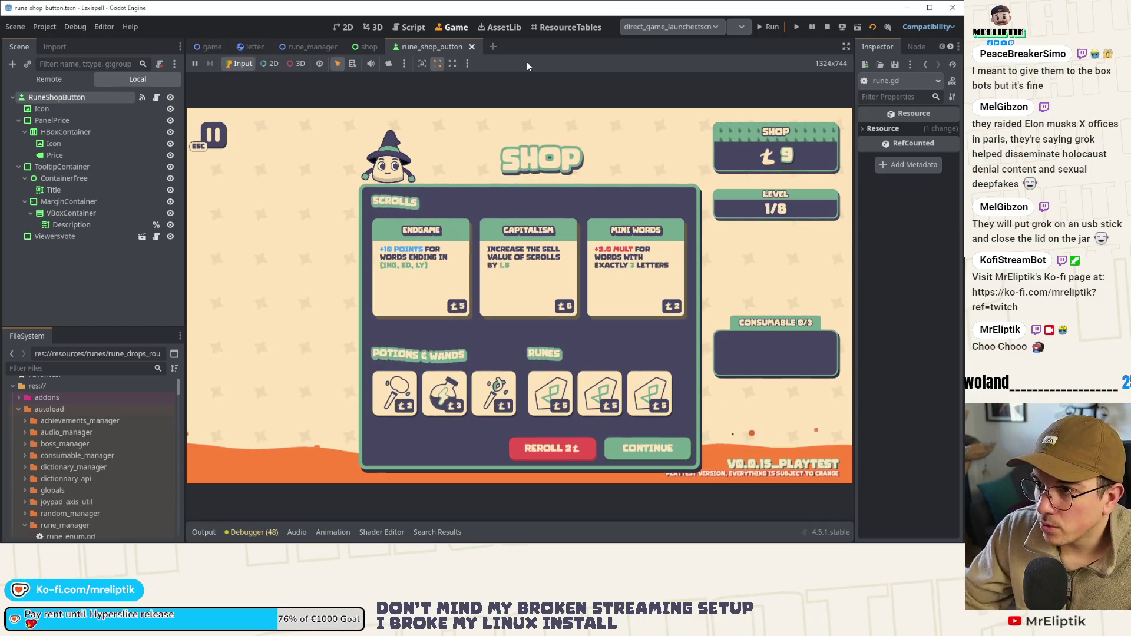
In rune_shop_button.gd, change the line 31 title amp from 50.0 to 25 and save.
left_click(343, 27)
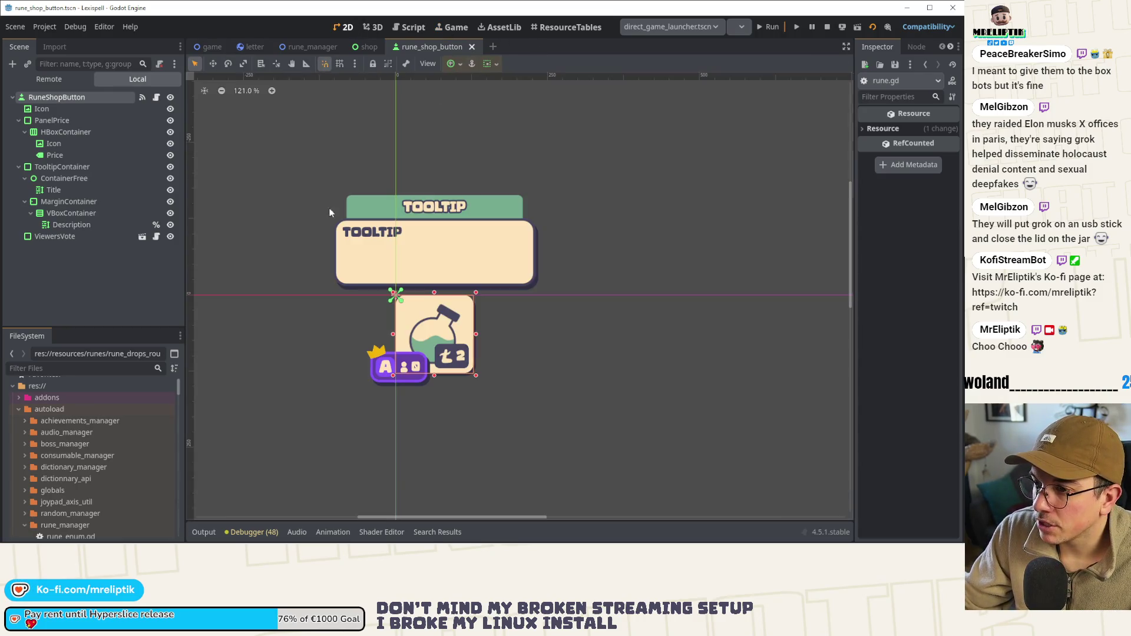
left_click(142, 97)
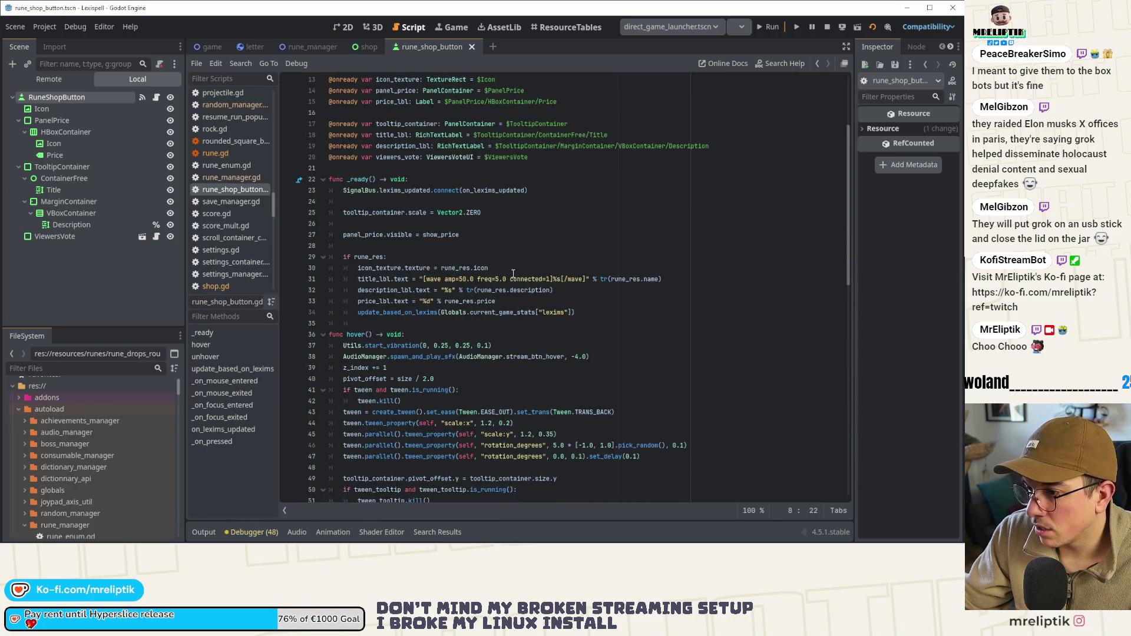
double_click(530, 278)
left_click(461, 278)
scroll(463, 294, "down", 9)
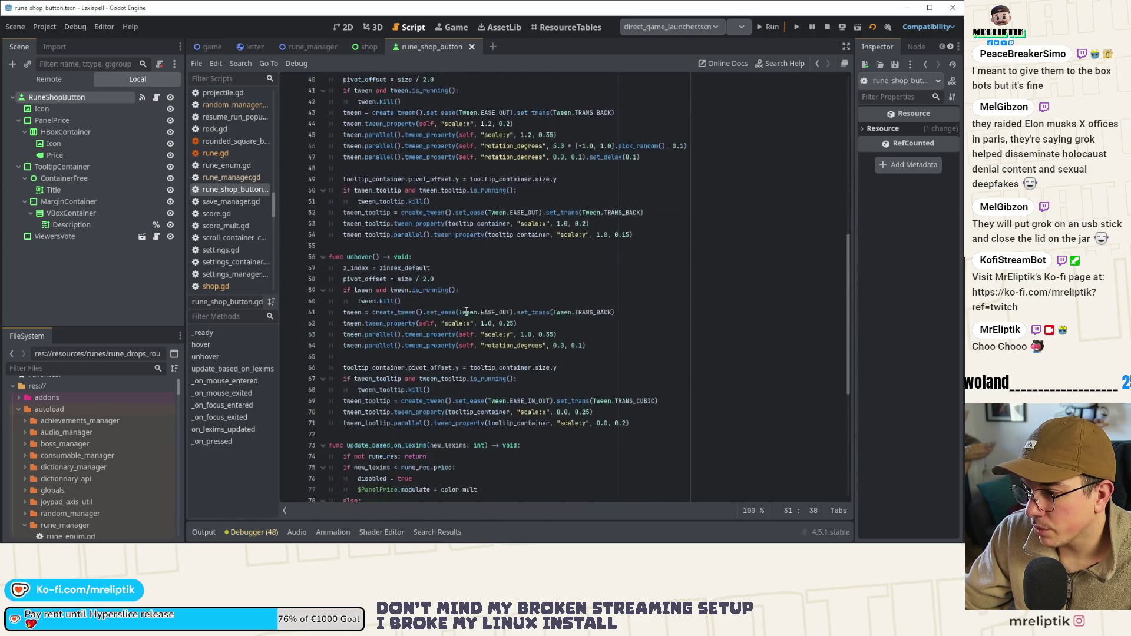
scroll(466, 313, "down", 5)
scroll(481, 340, "up", 8)
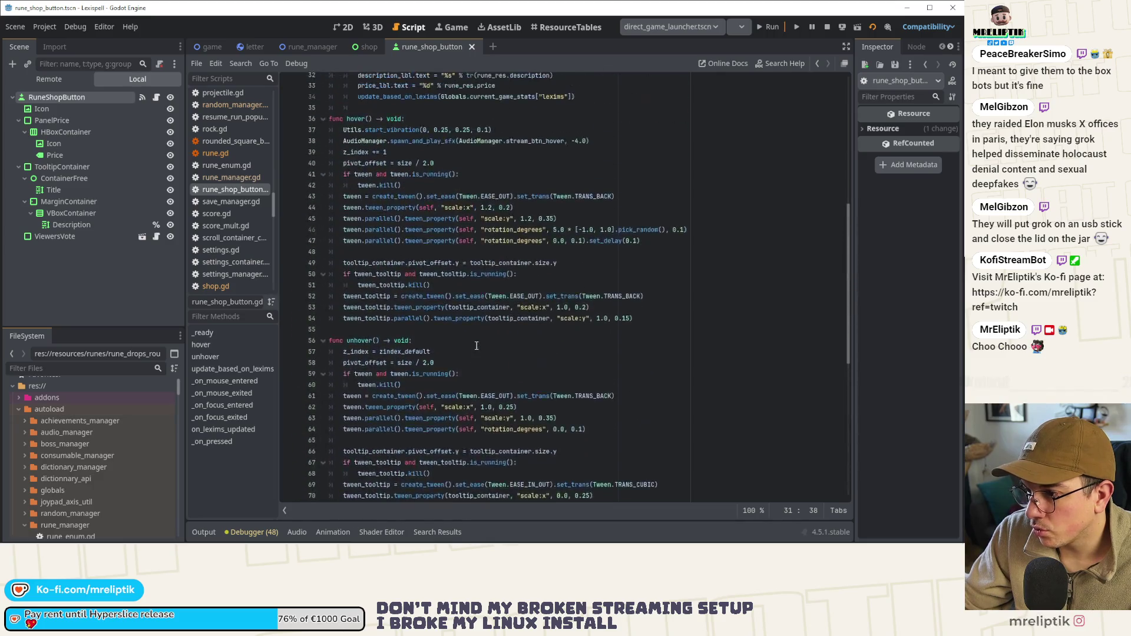
scroll(480, 340, "up", 5)
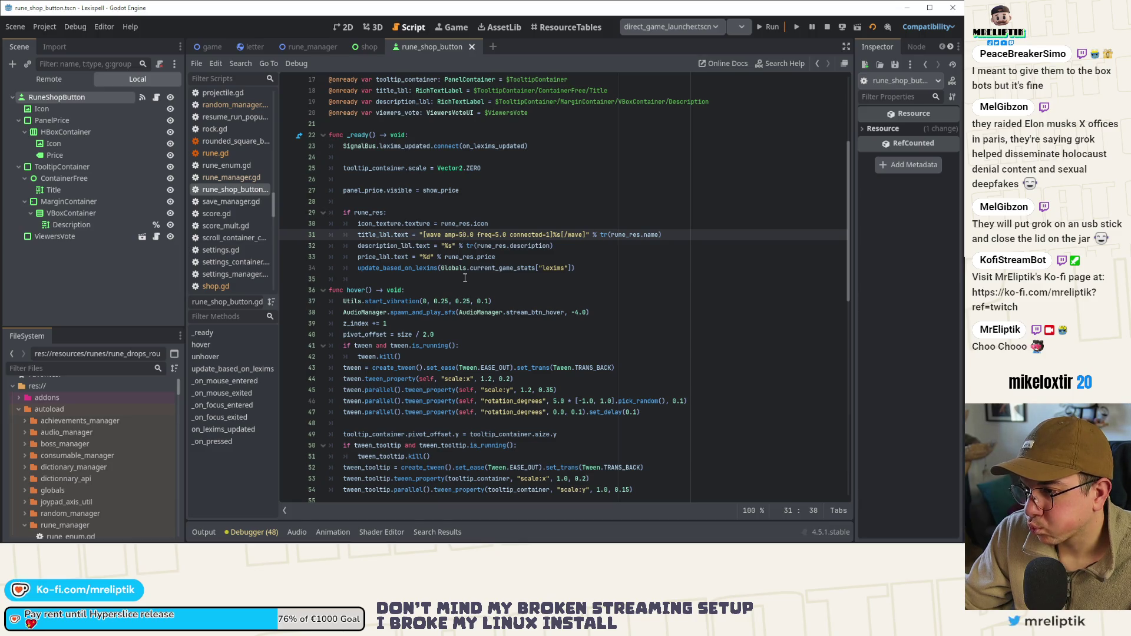
key("BackSpace")
key("Delete")
type("25")
key("ctrl+s")
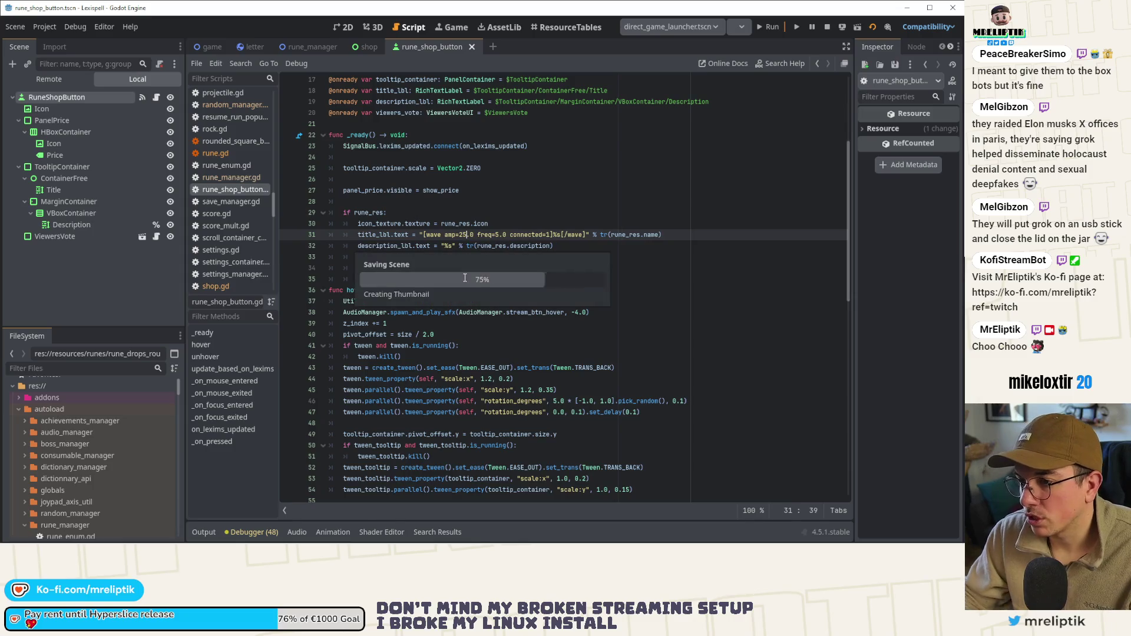
Quick-open the consumable_btn.tscn scene by searching 'consumable'.
key("ctrl+shift+o")
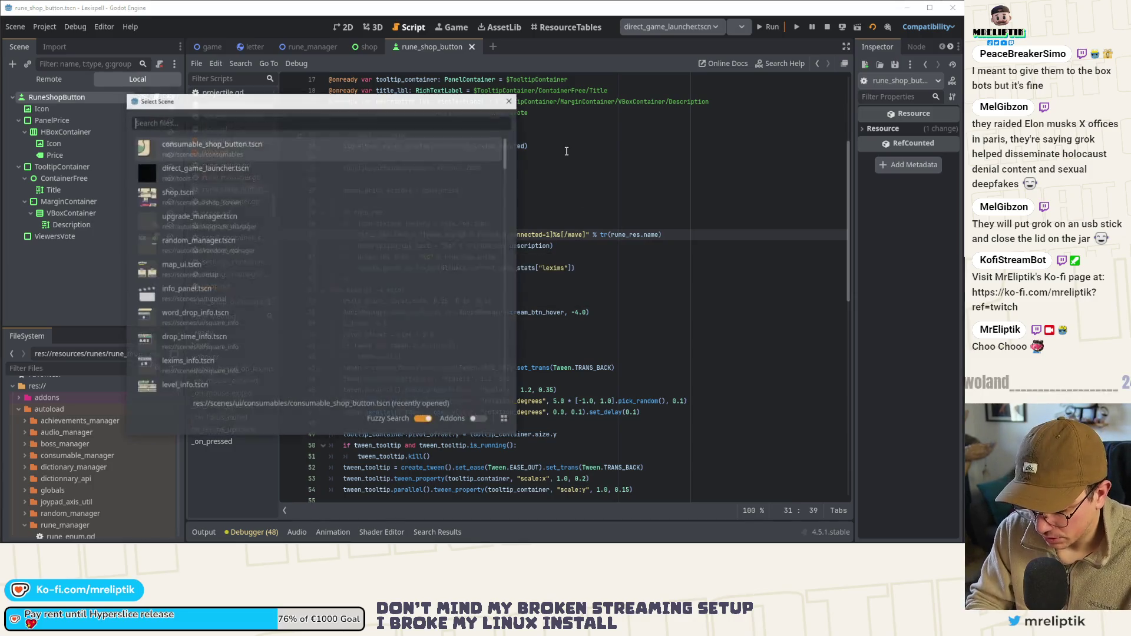
type("consumable")
key("Return")
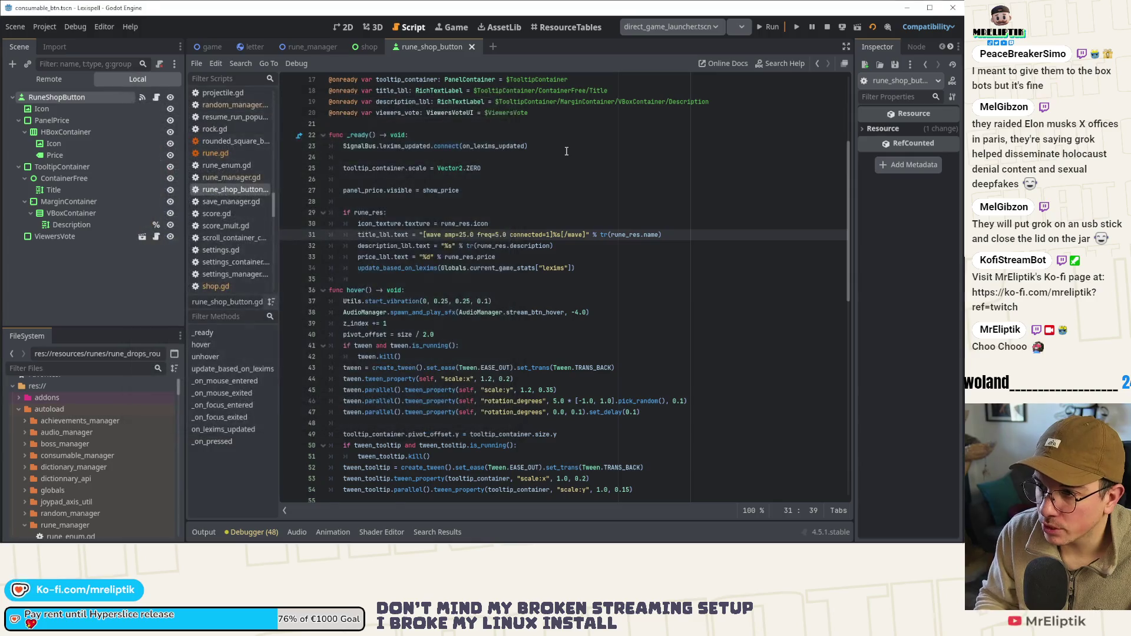
scroll(478, 317, "down", 1)
key("F5")
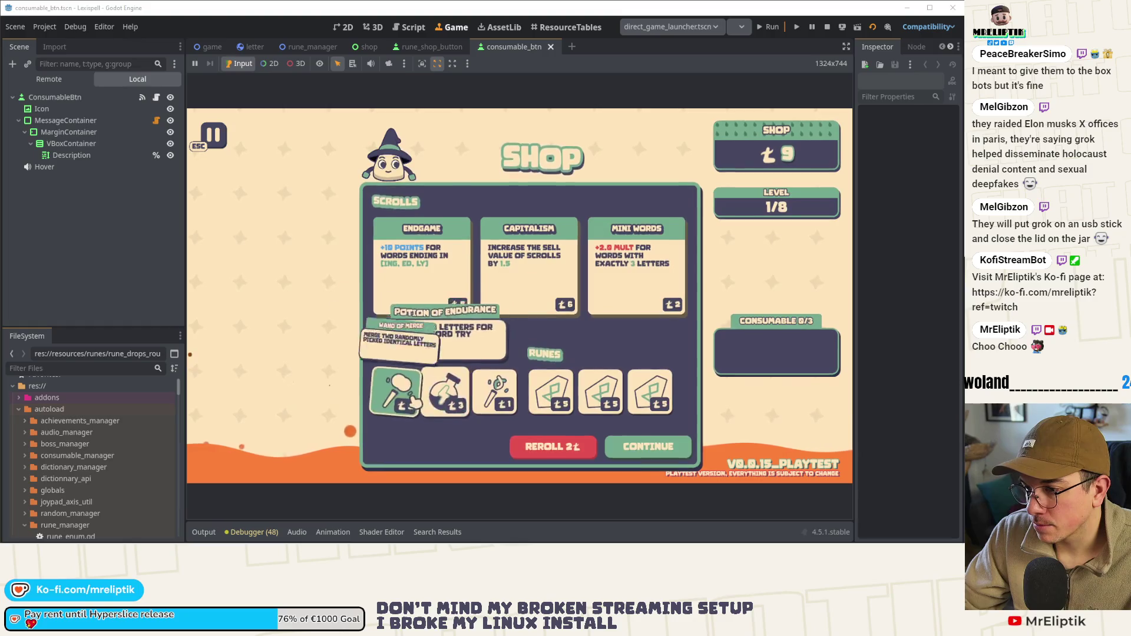
Open the consumable_btn.gd script from the scene's 2D view.
left_click(346, 27)
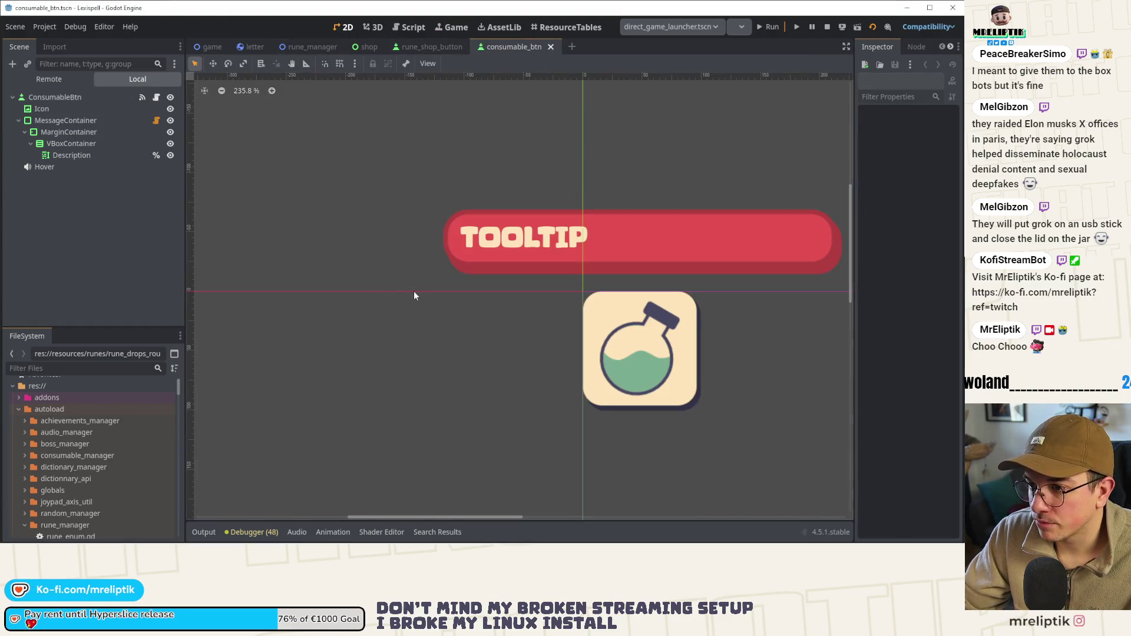
left_click(156, 97)
scroll(483, 307, "up", 5)
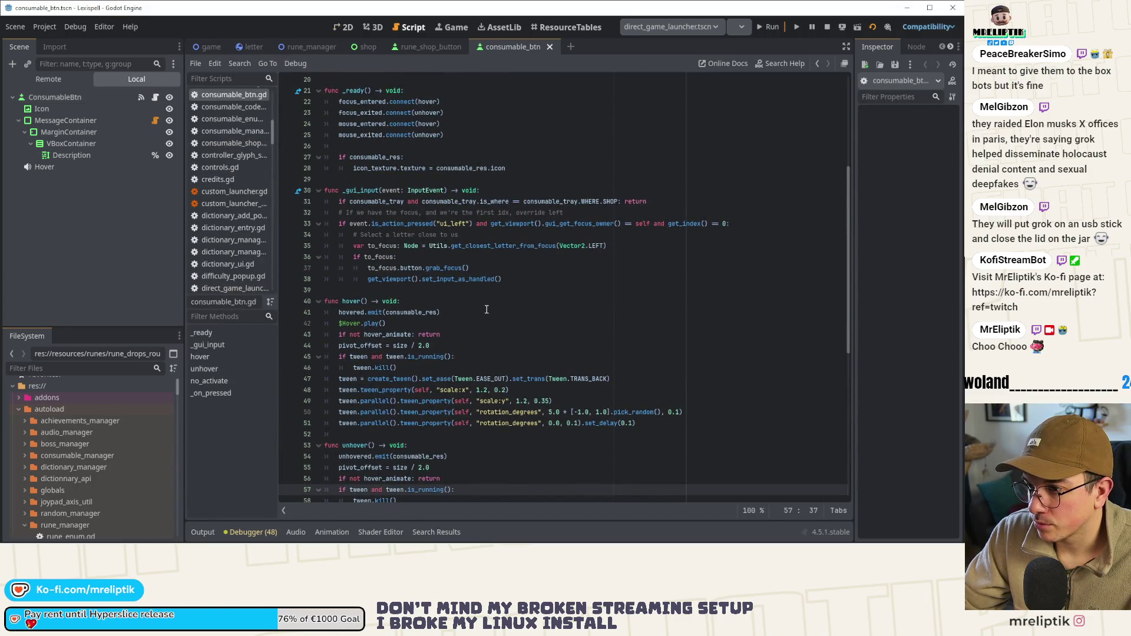
scroll(487, 310, "up", 7)
left_click(91, 250)
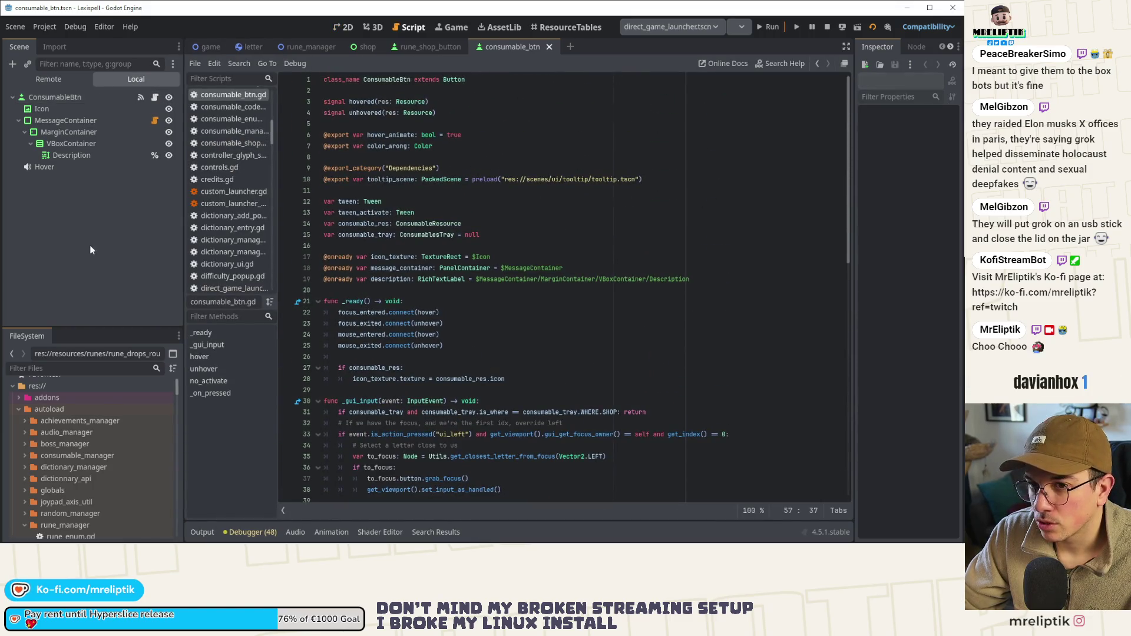
key("ctrl+shift+o")
Open consumable_shop_button.tscn, lower its line 31 title wave amplitude from 50.0, save, and view the running shop.
type("consua")
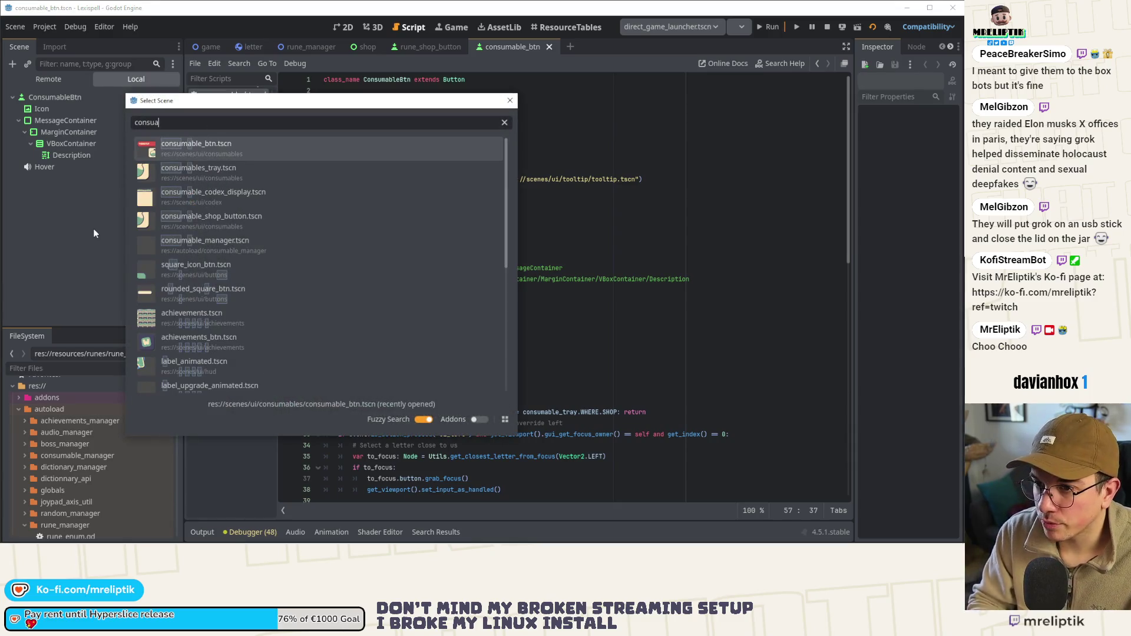
left_click(213, 221)
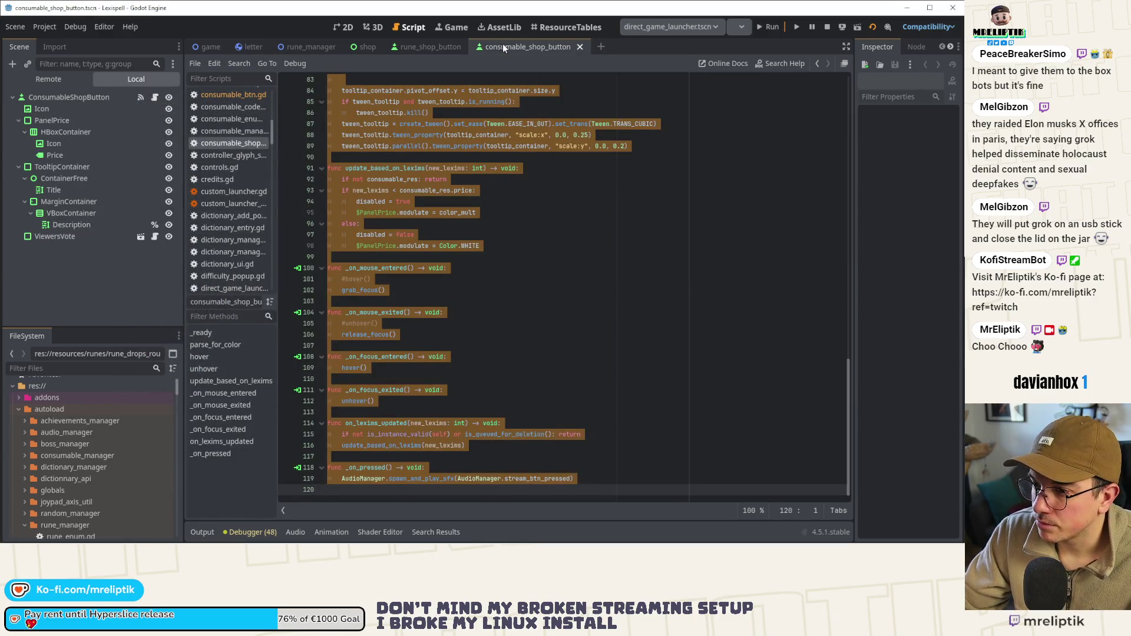
scroll(568, 294, "up", 12)
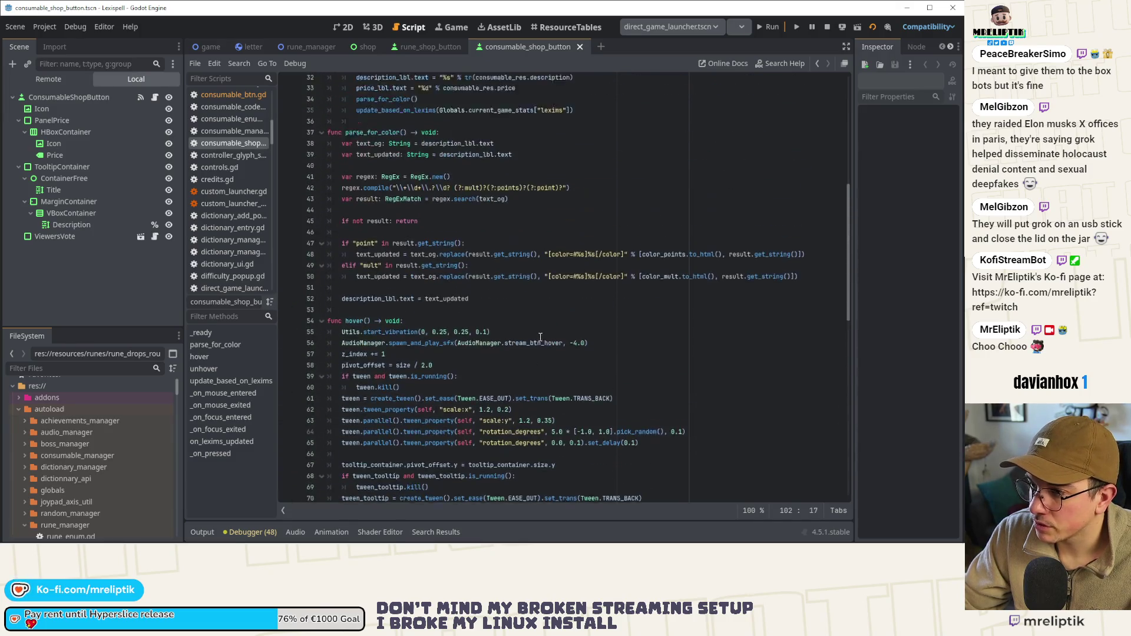
scroll(487, 335, "up", 3)
double_click(455, 301)
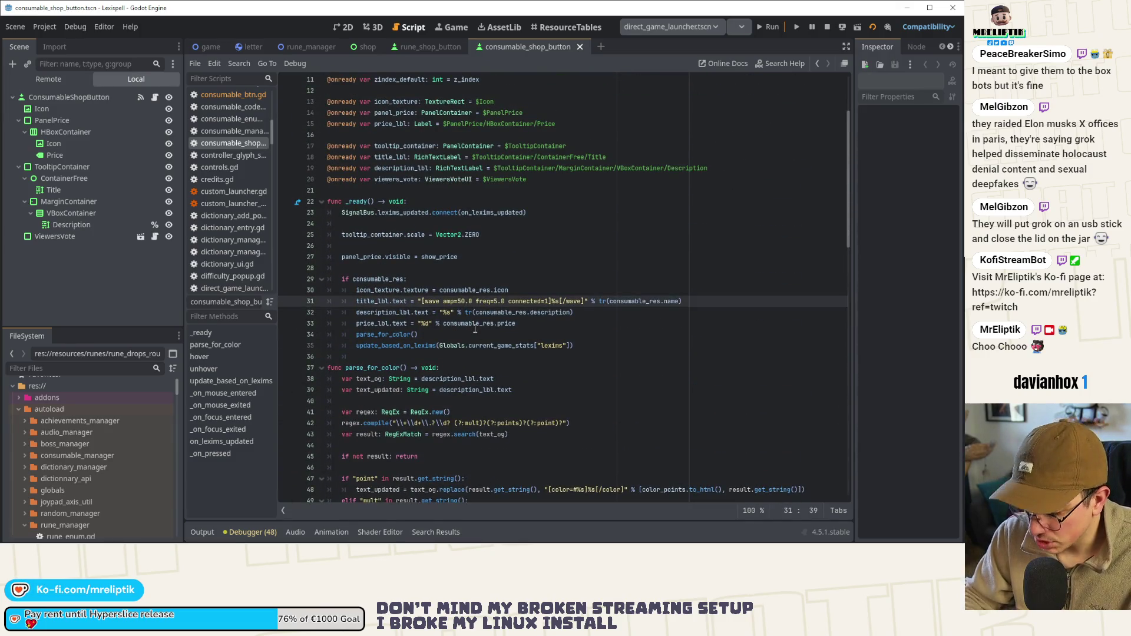
type("20")
key("ctrl+s")
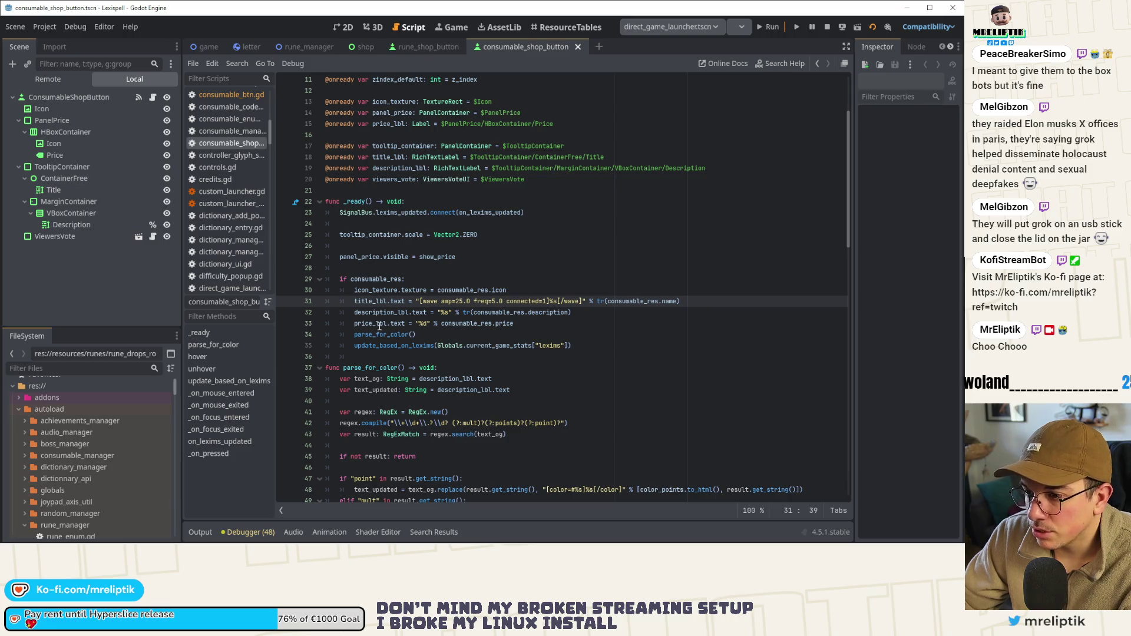
left_click(370, 301)
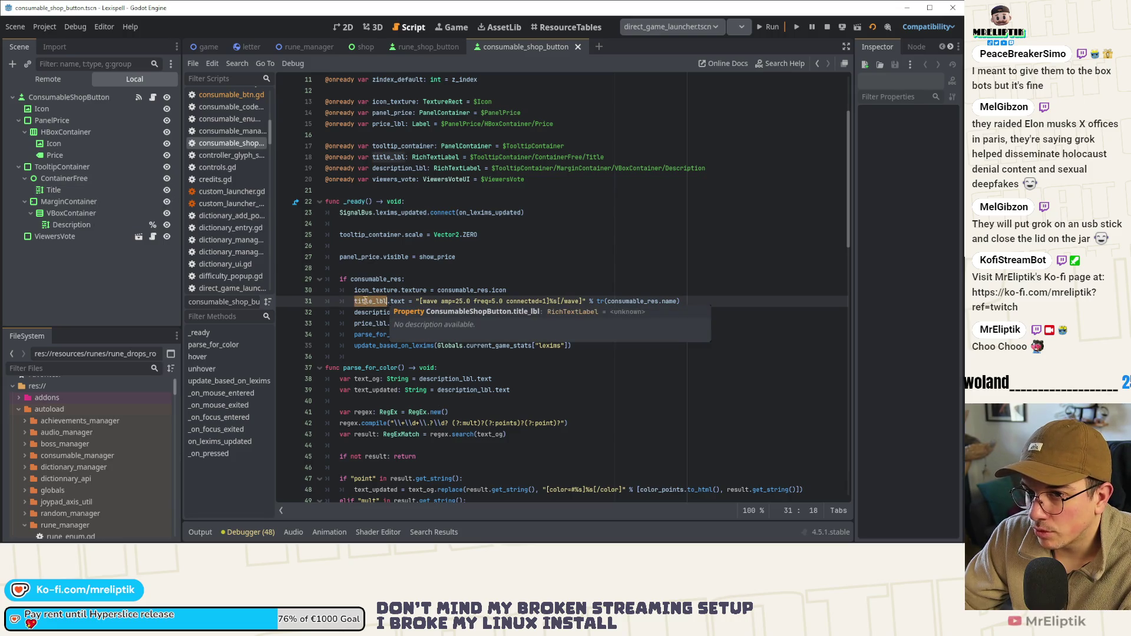
left_click(455, 28)
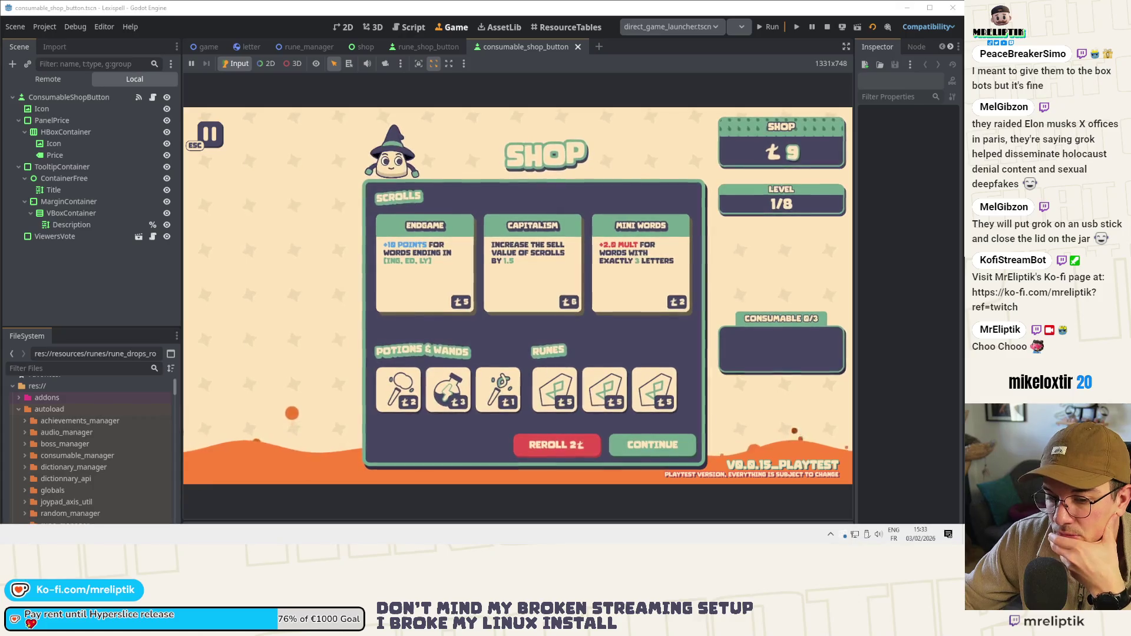
mouse_move(591, 396)
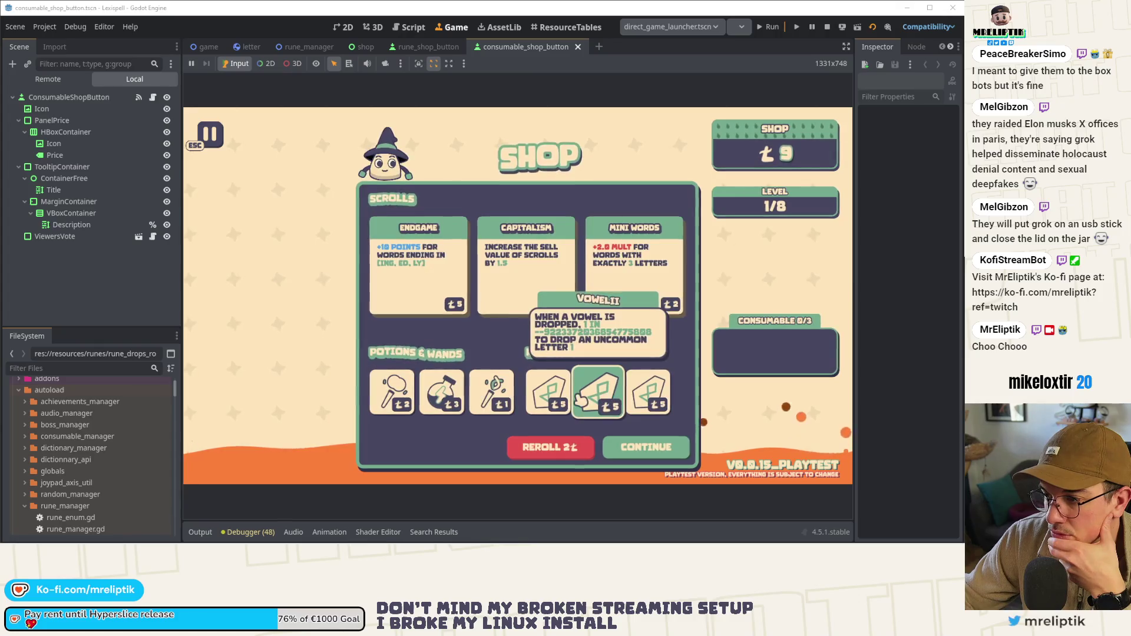
mouse_move(650, 401)
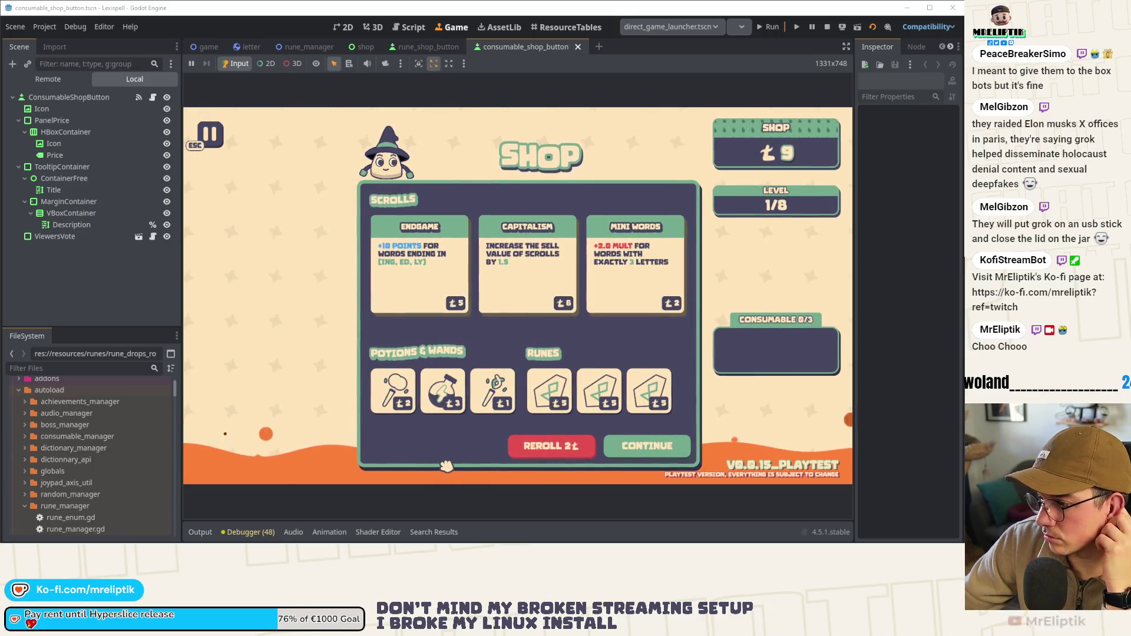
scroll(89, 442, "down", 3)
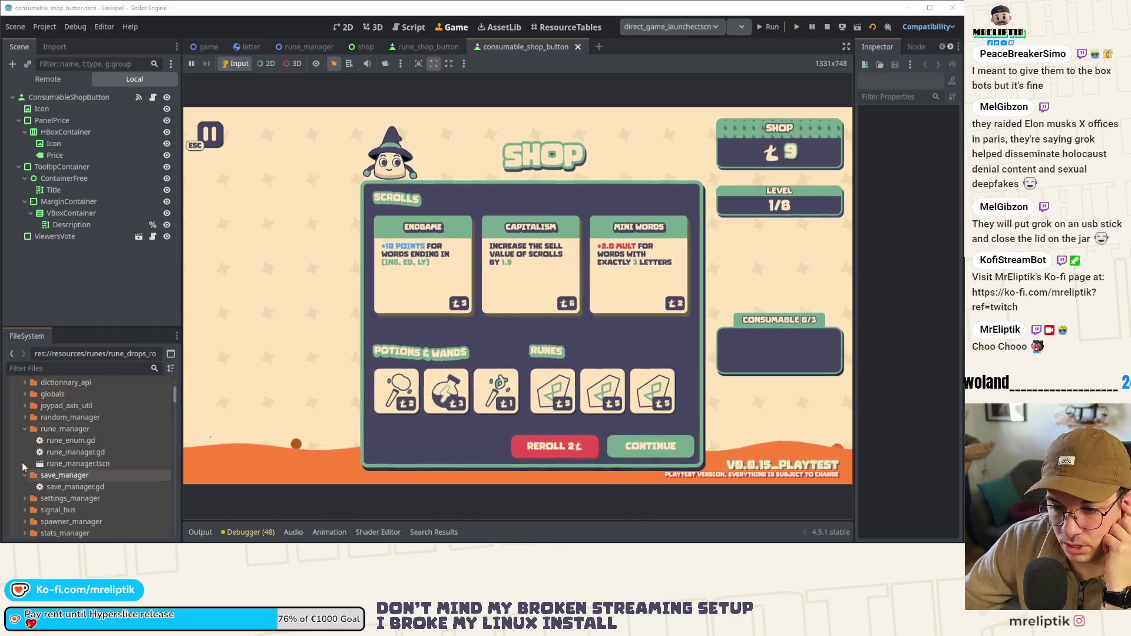
scroll(55, 461, "down", 10)
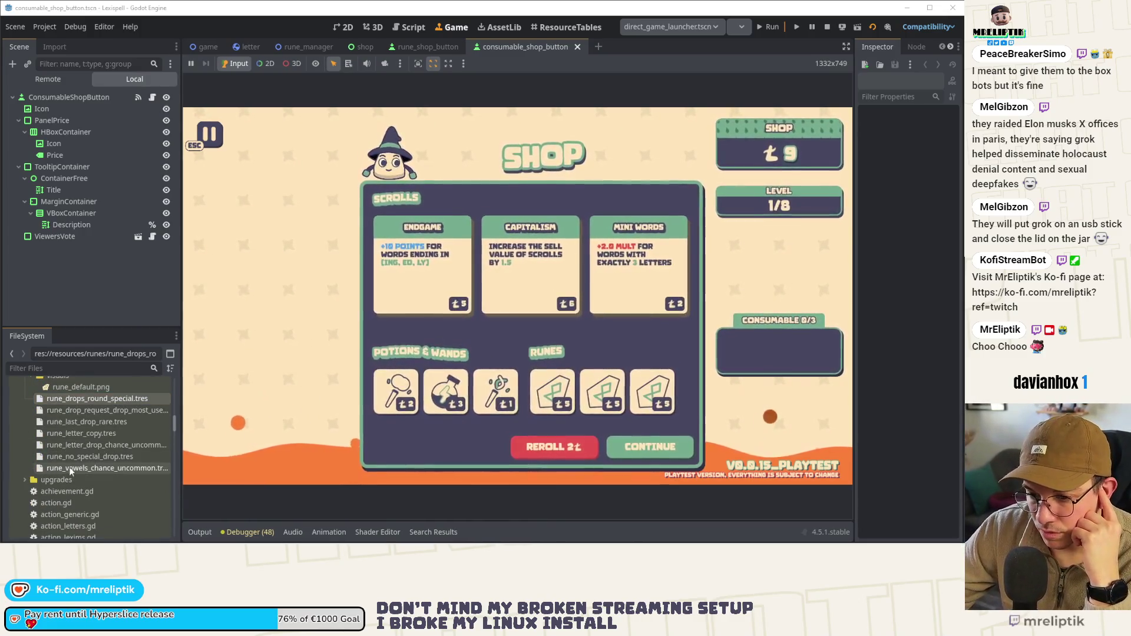
Widen the Inspector, set rune_vowels_chance_uncommon.tres Chance Value to 0.1, and save it.
left_click(100, 468)
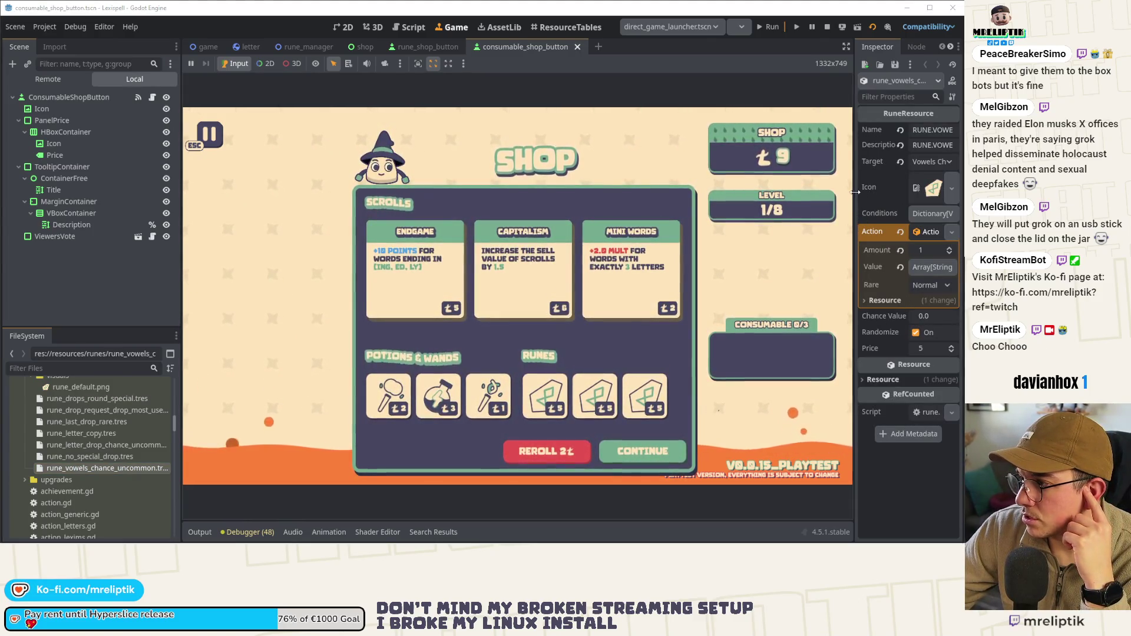
left_click_drag(858, 195, 665, 209)
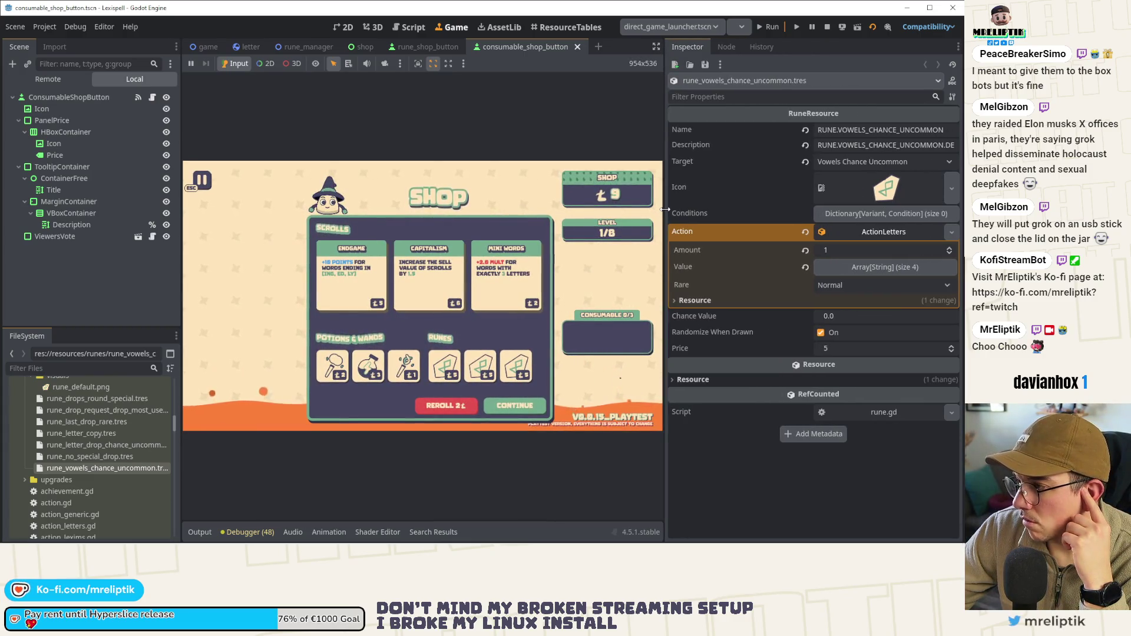
left_click_drag(876, 320, 866, 320)
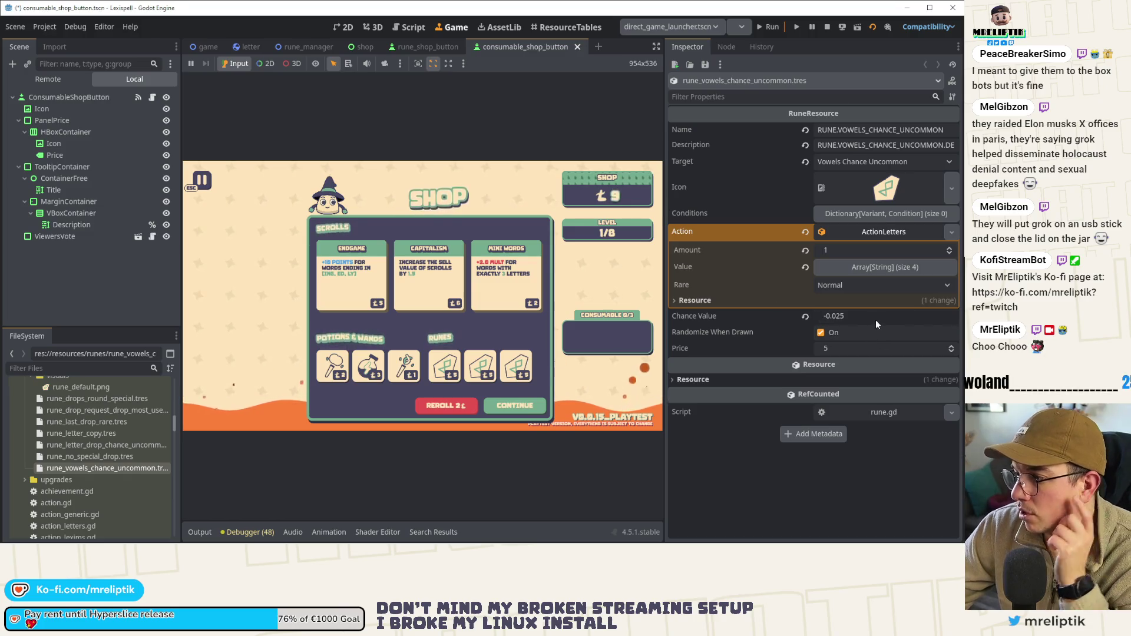
left_click(875, 320)
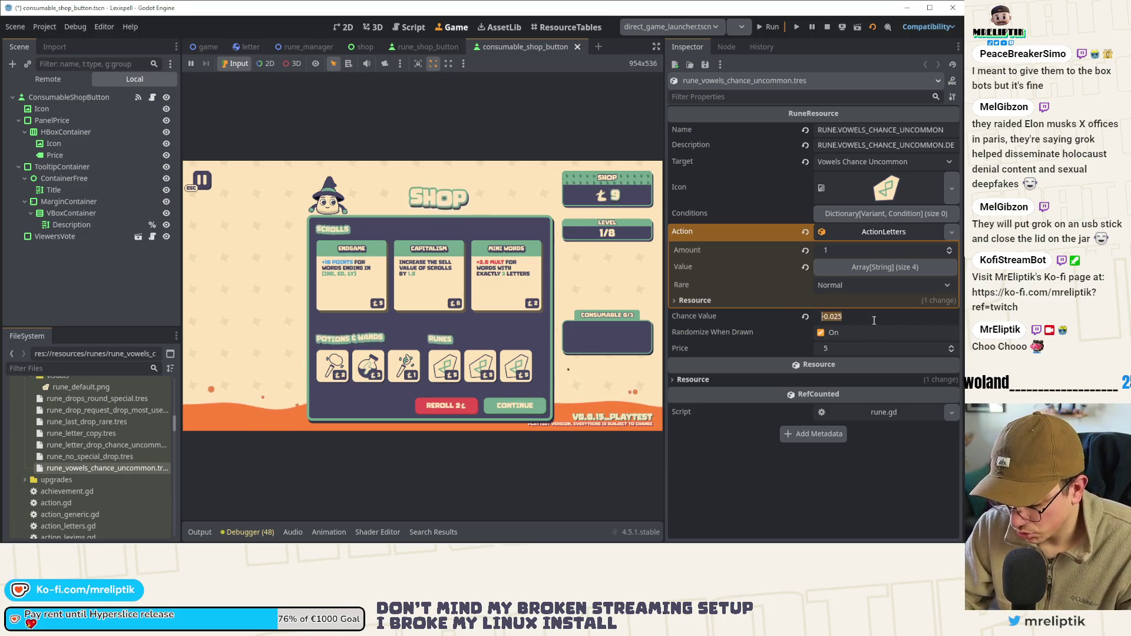
type("0.1")
key("Return")
key("ctrl+s")
mouse_move(476, 368)
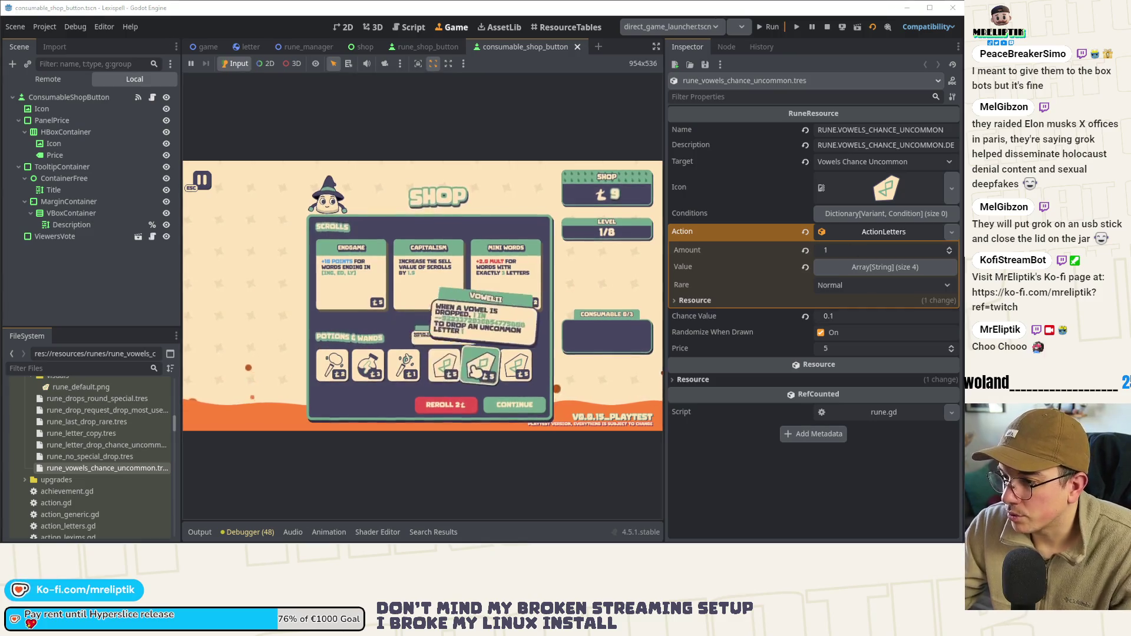
Compare with the no special drop rune, then collapse the vowels rune's Action properties.
left_click(95, 458)
left_click(99, 468)
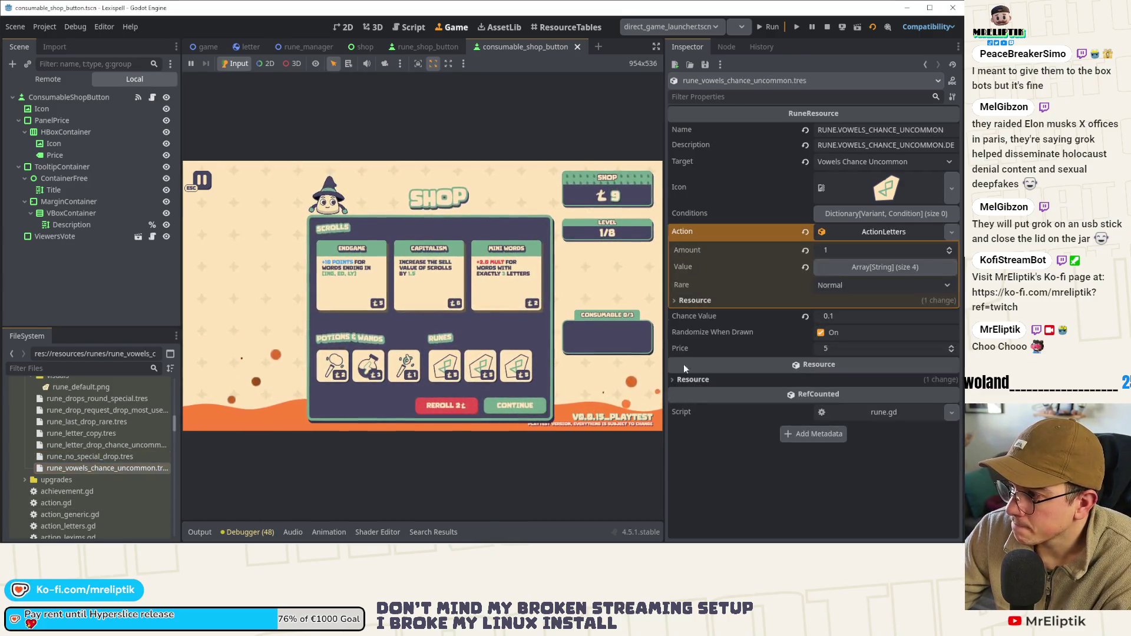
left_click(875, 225)
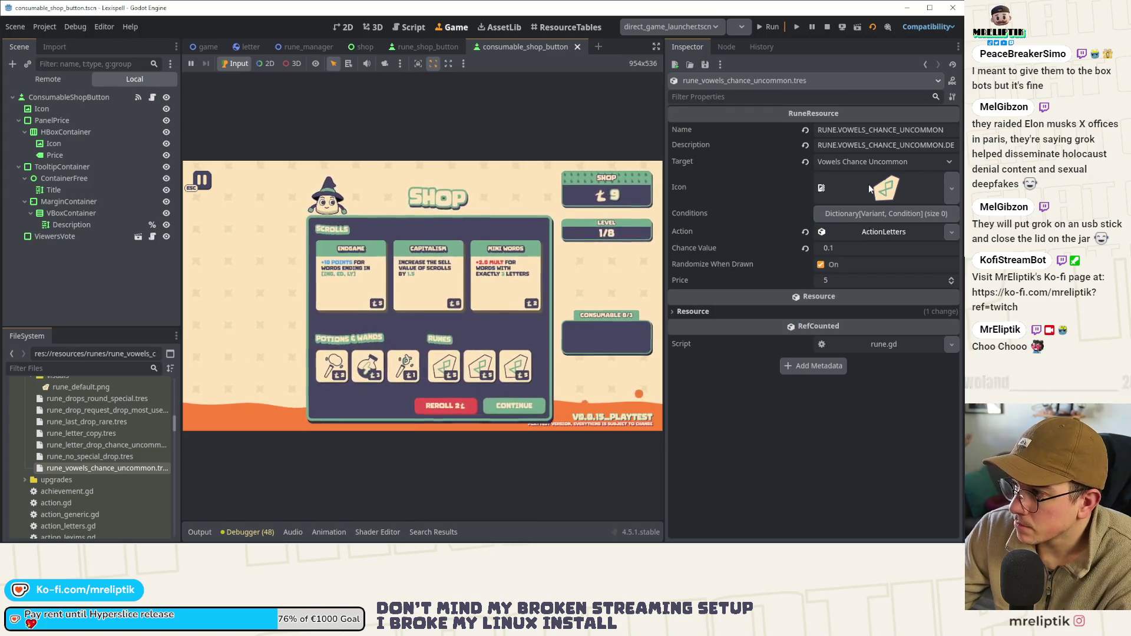
mouse_move(504, 370)
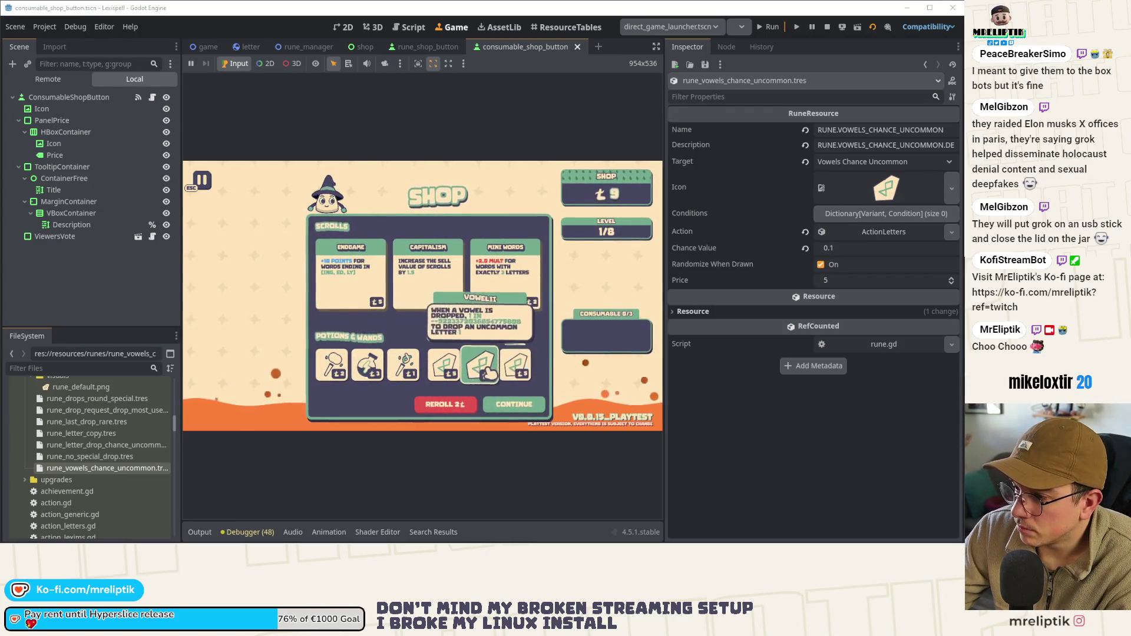
mouse_move(443, 377)
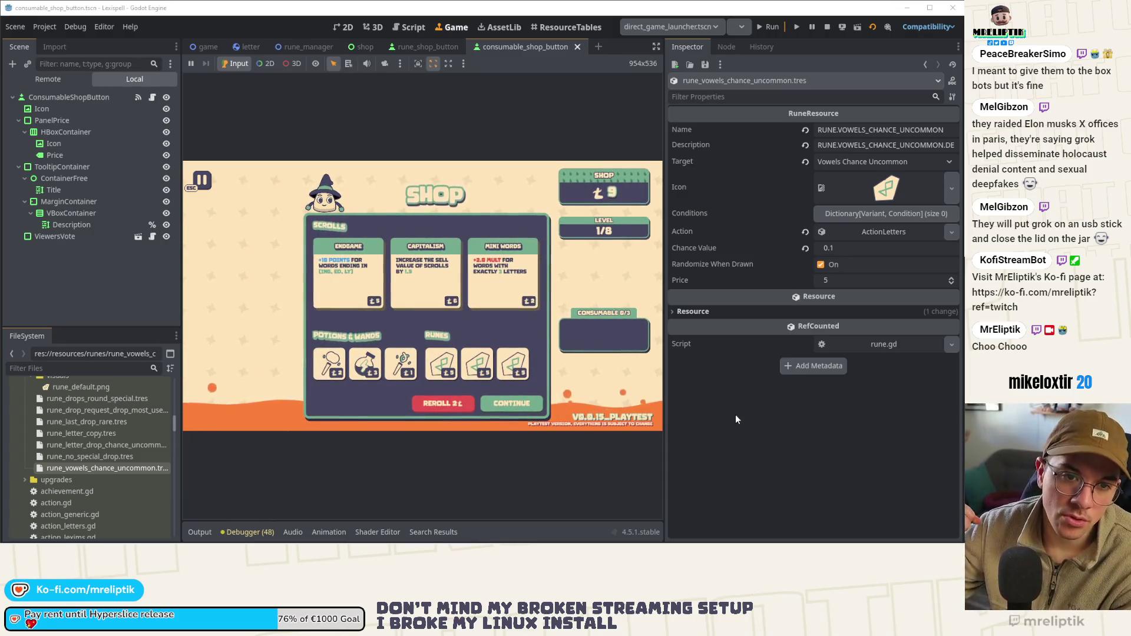
mouse_move(444, 365)
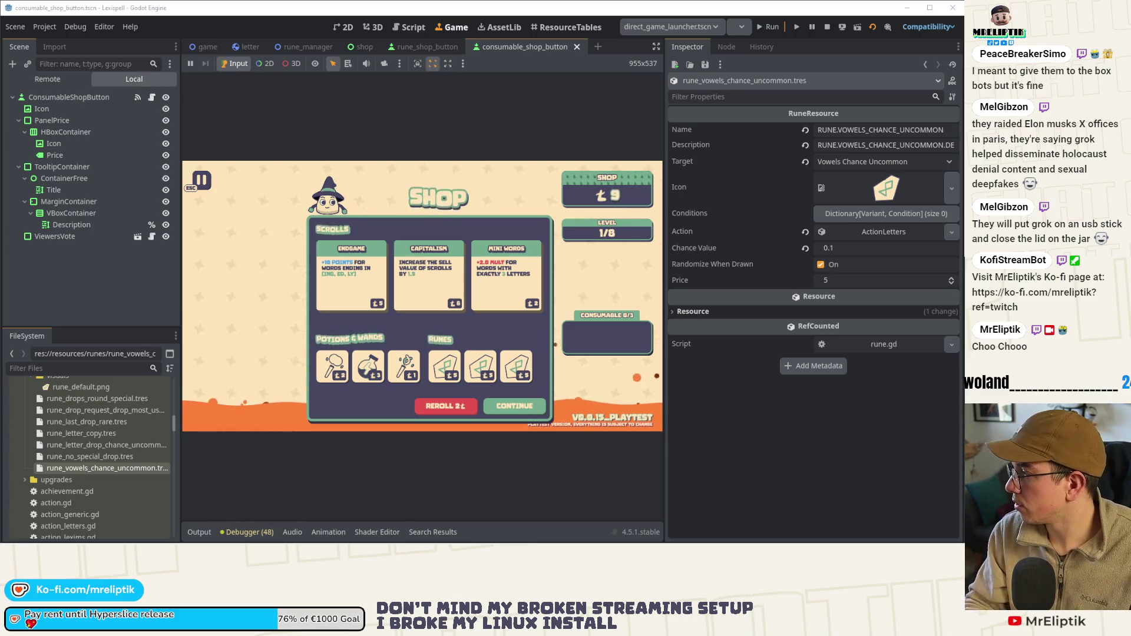
Pause the game, log in to Twitch Integration, and continue back to the shop.
key("Escape")
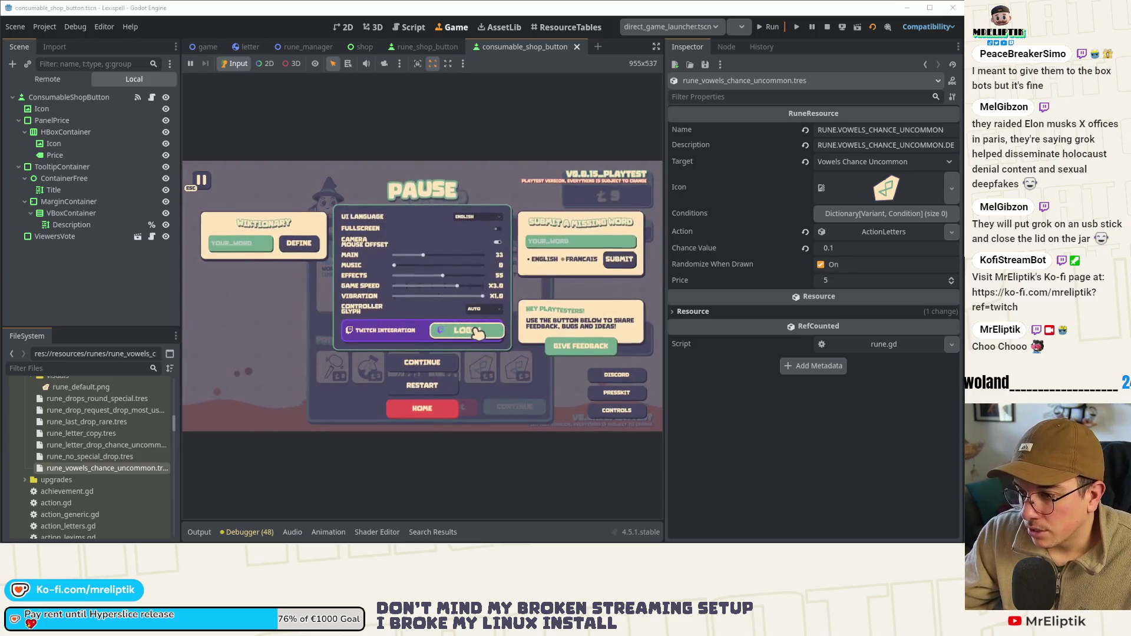
left_click(475, 331)
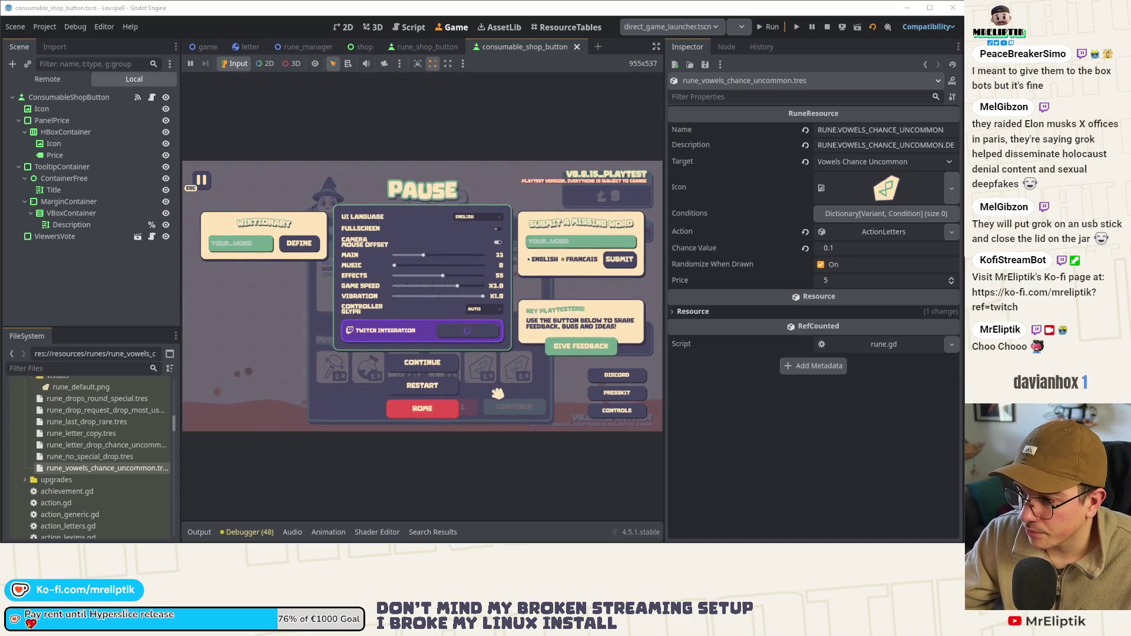
left_click(429, 369)
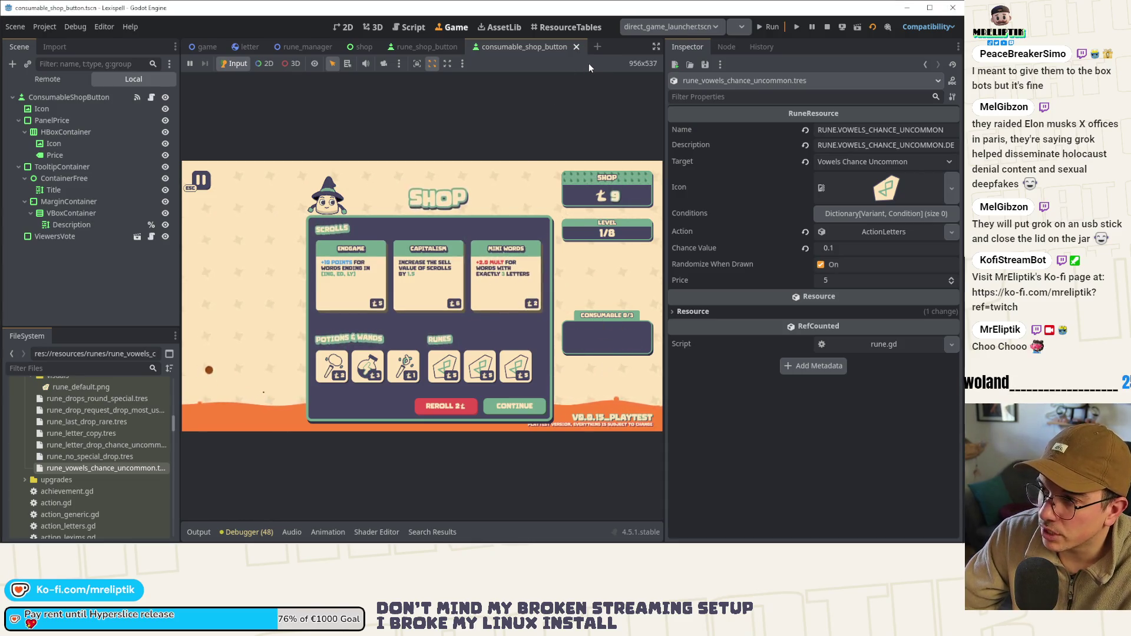
Quick-open the consumables_tray scene to inspect it, then return to the shop scene.
key("ctrl+shift+o")
type("co")
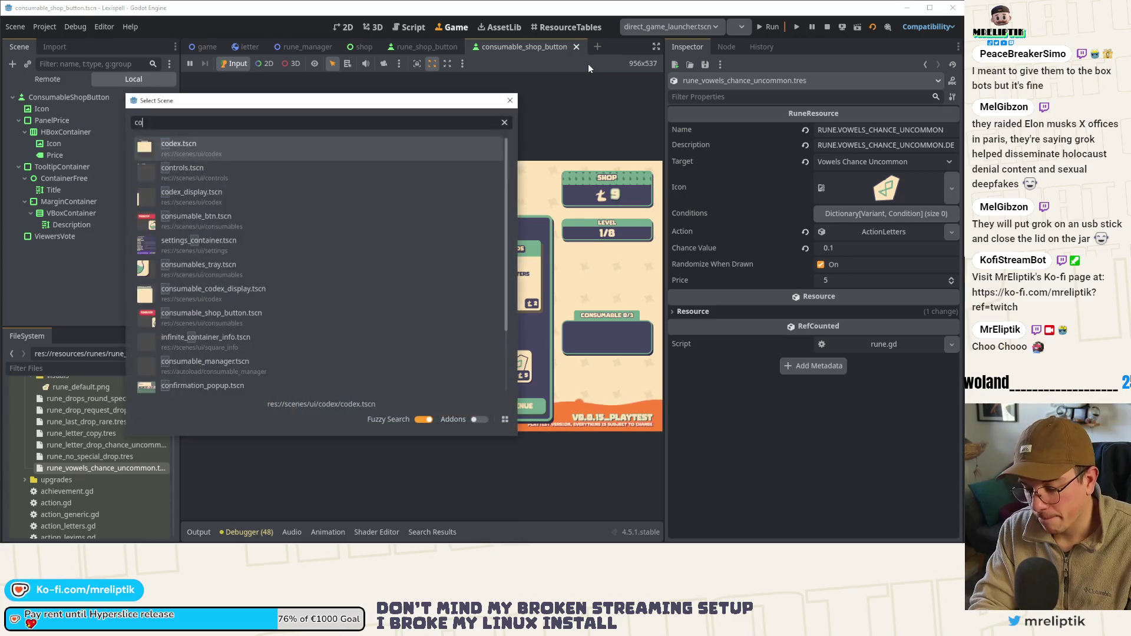
type("nsumables_tray")
key("Return")
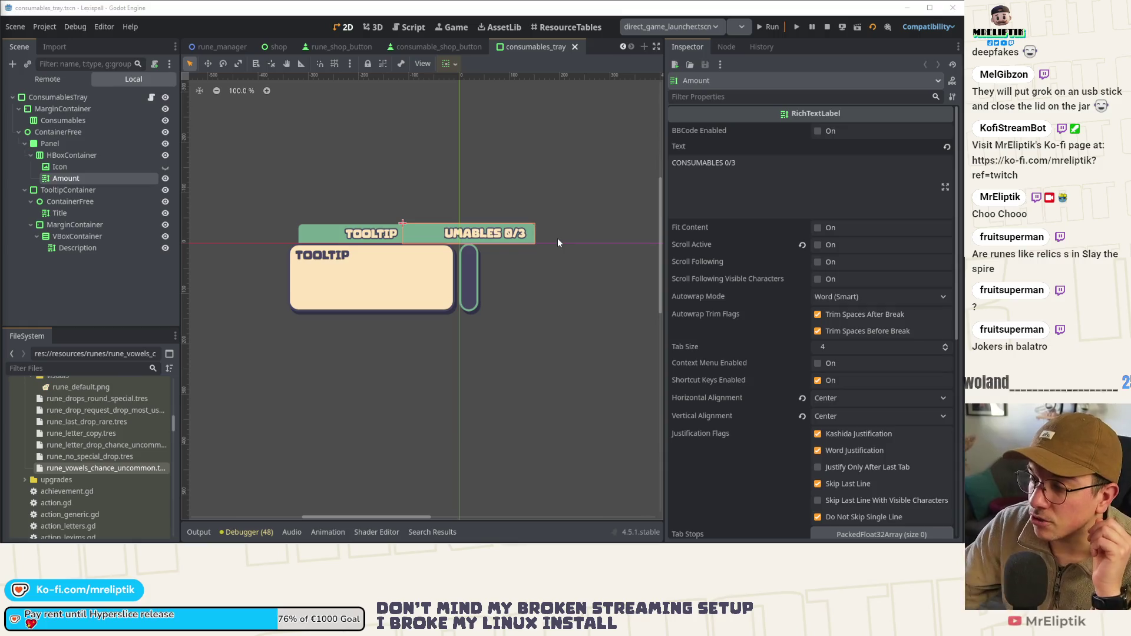
left_click(272, 47)
Duplicate the ConsumablesTray node in the shop scene and save.
scroll(91, 207, "down", 4)
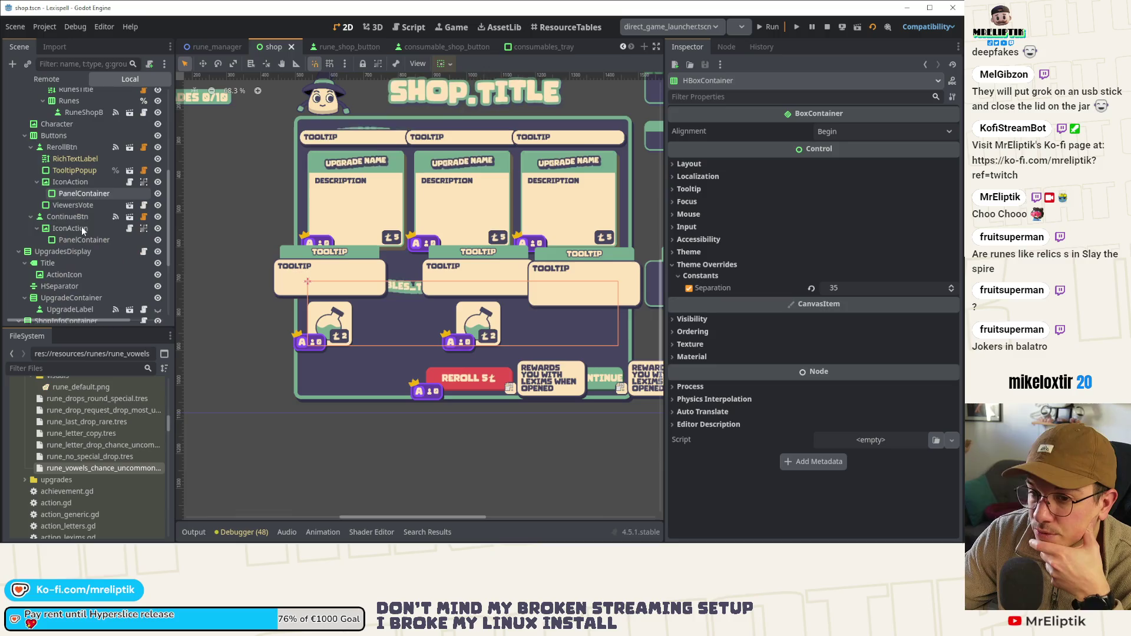
scroll(526, 269, "down", 3)
left_click(526, 269)
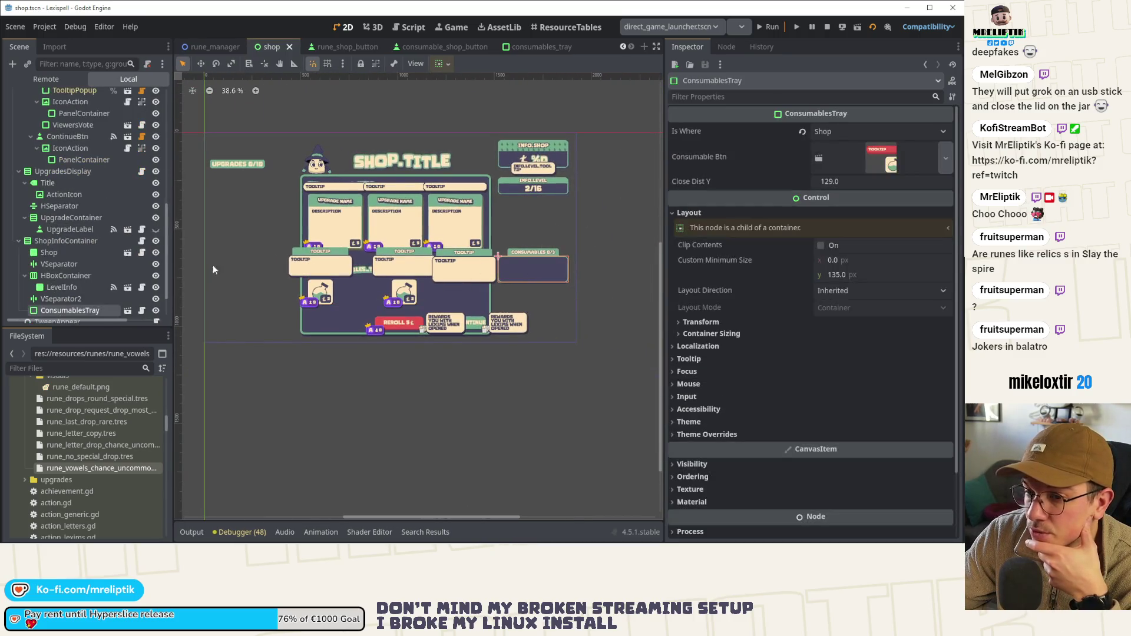
scroll(71, 272, "down", 4)
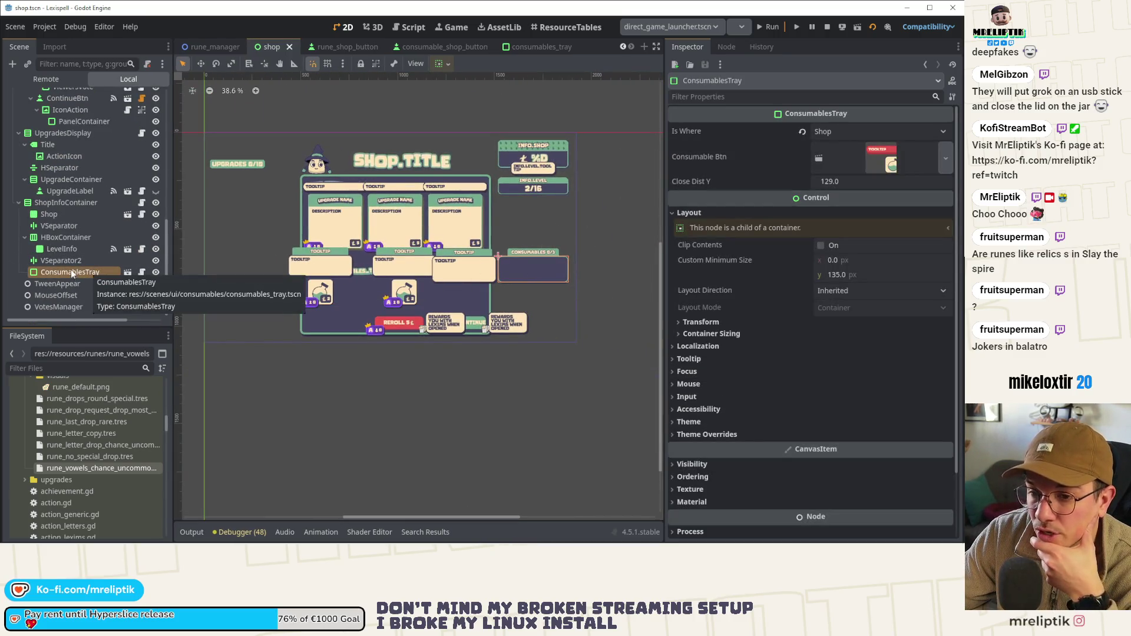
key("ctrl+d")
key("ctrl+s")
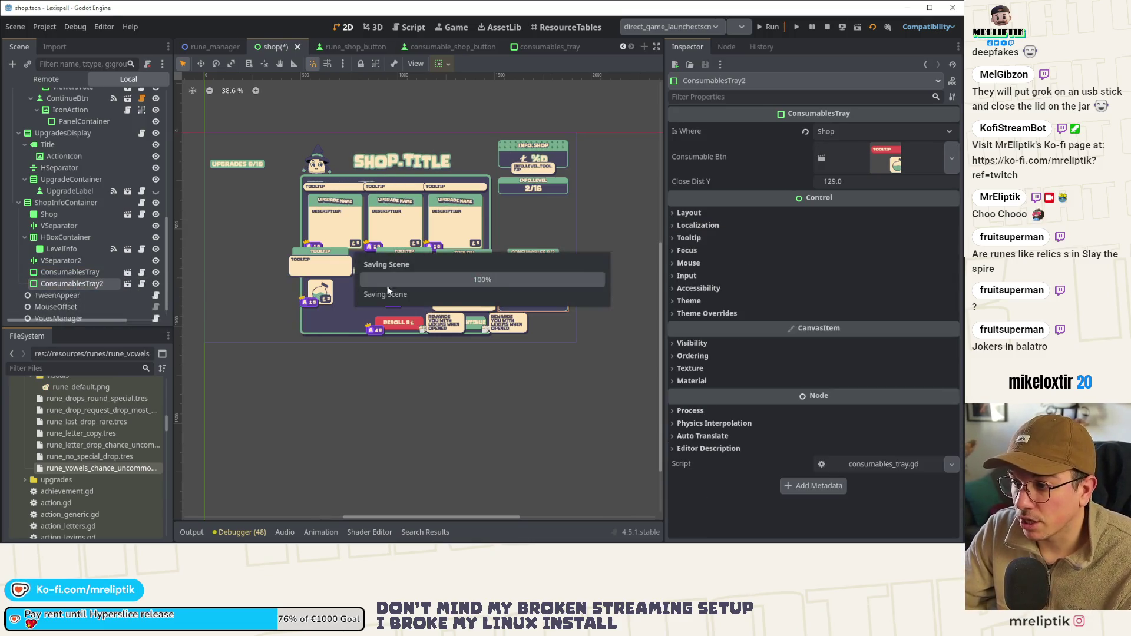
scroll(484, 262, "up", 3)
left_click_drag(484, 270, 515, 292)
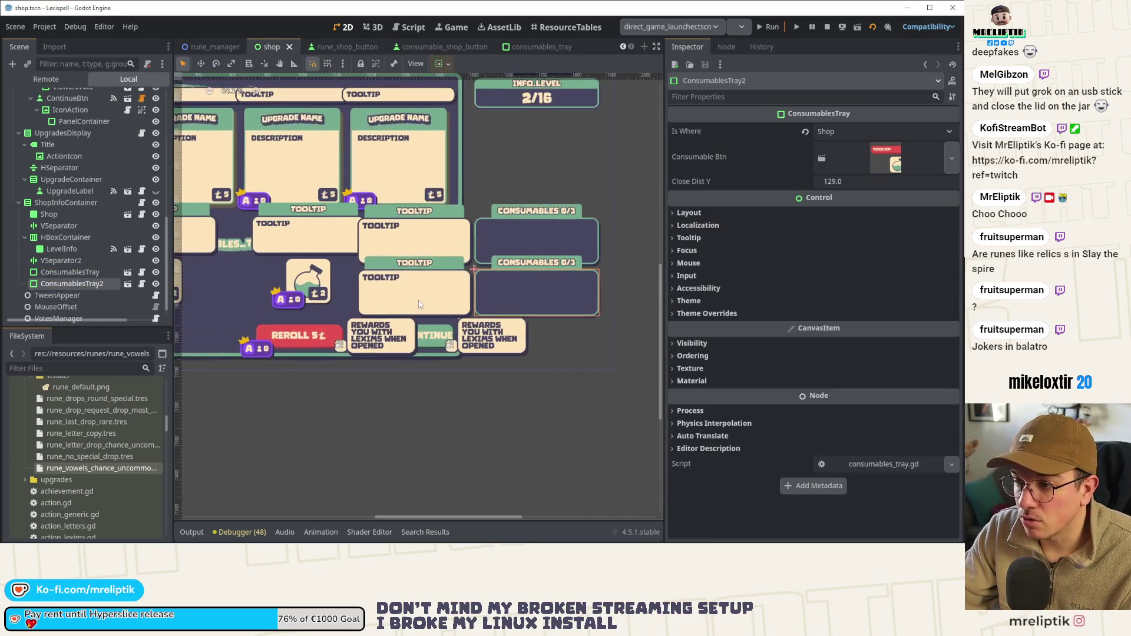
Duplicate VSeparator2 as VSeparator3 below ConsumablesTray and give it a 30 px minimum height.
left_click(55, 263)
key("ctrl+d")
left_click_drag(71, 267, 71, 289)
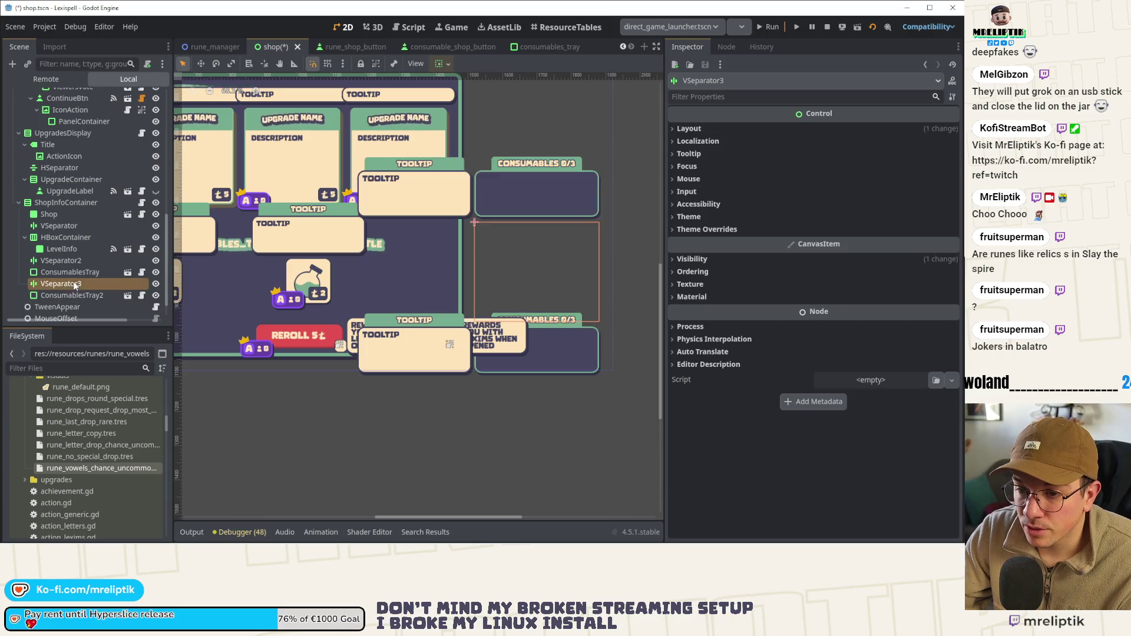
left_click(696, 129)
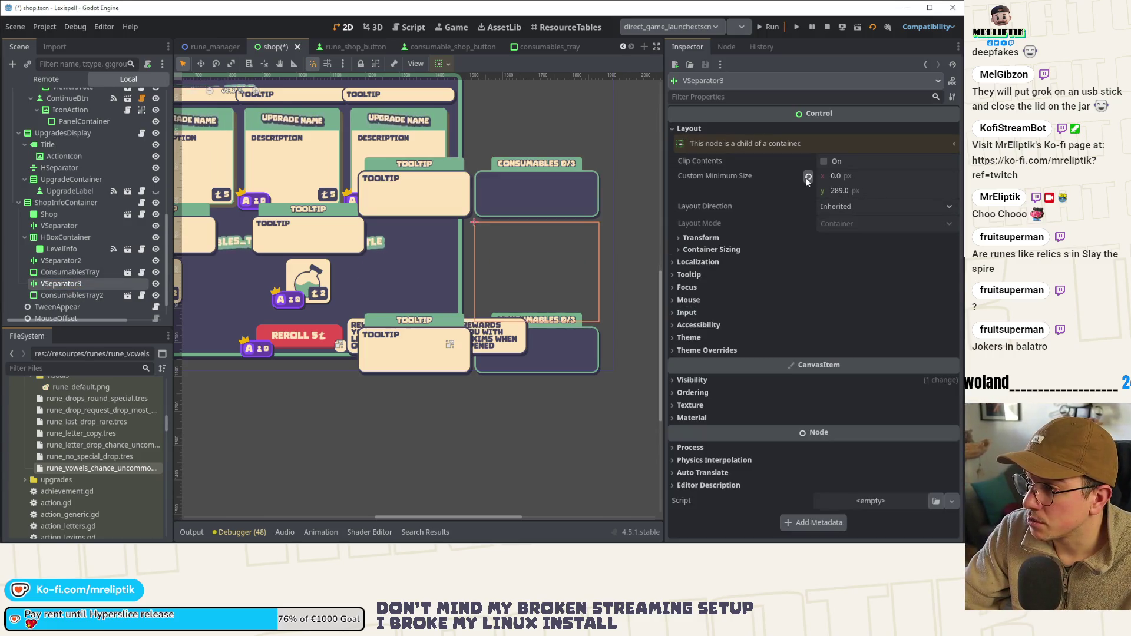
left_click(807, 177)
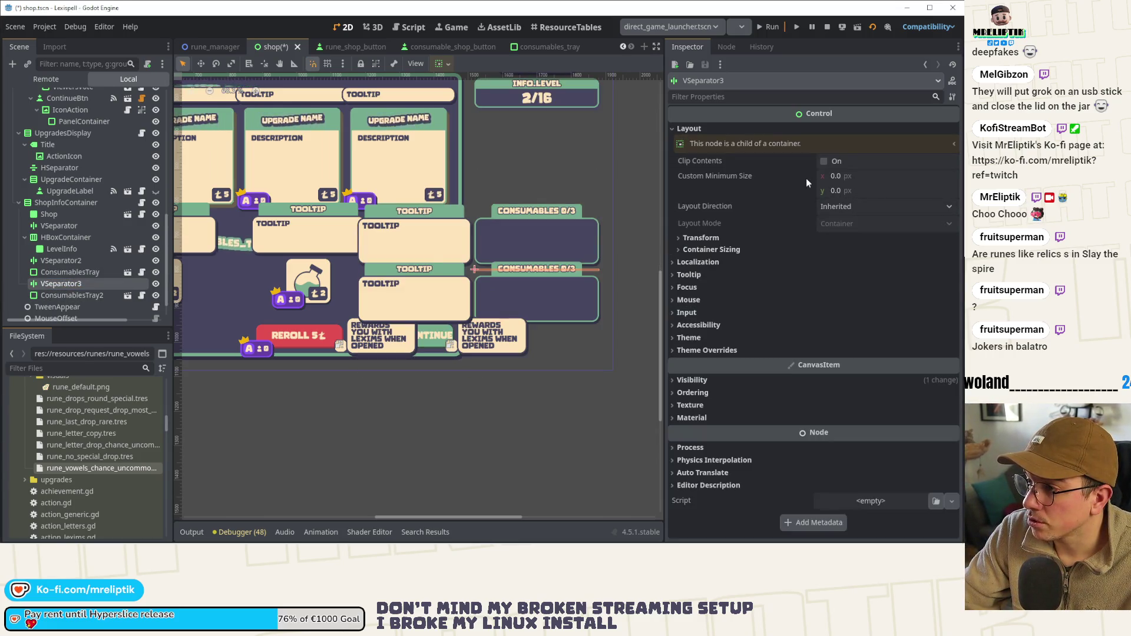
left_click(858, 189)
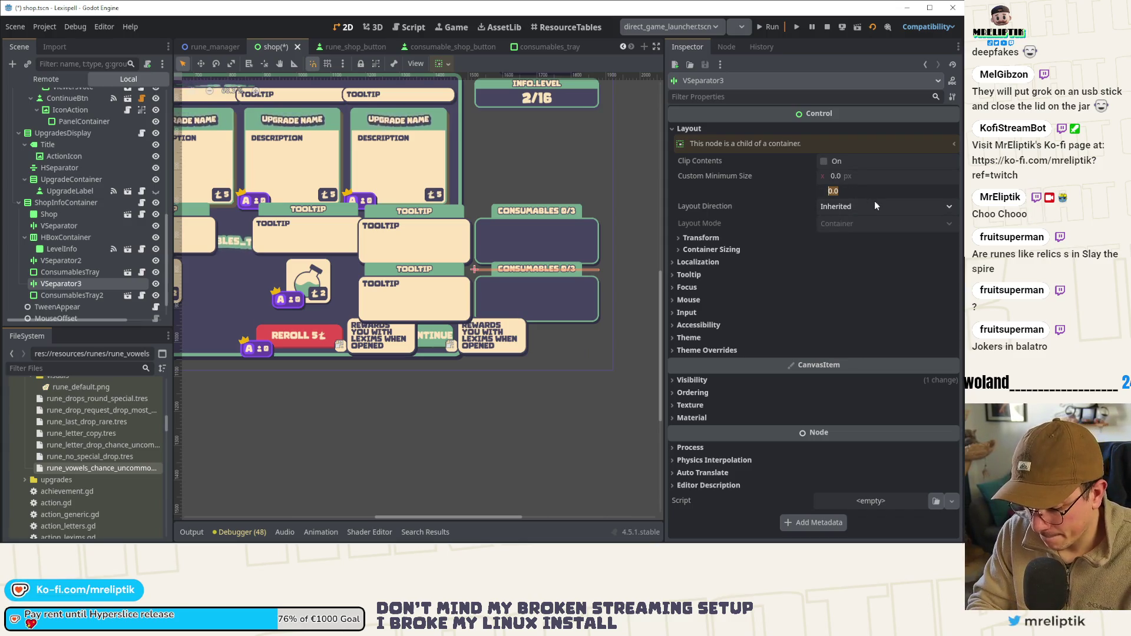
type("30")
key("Return")
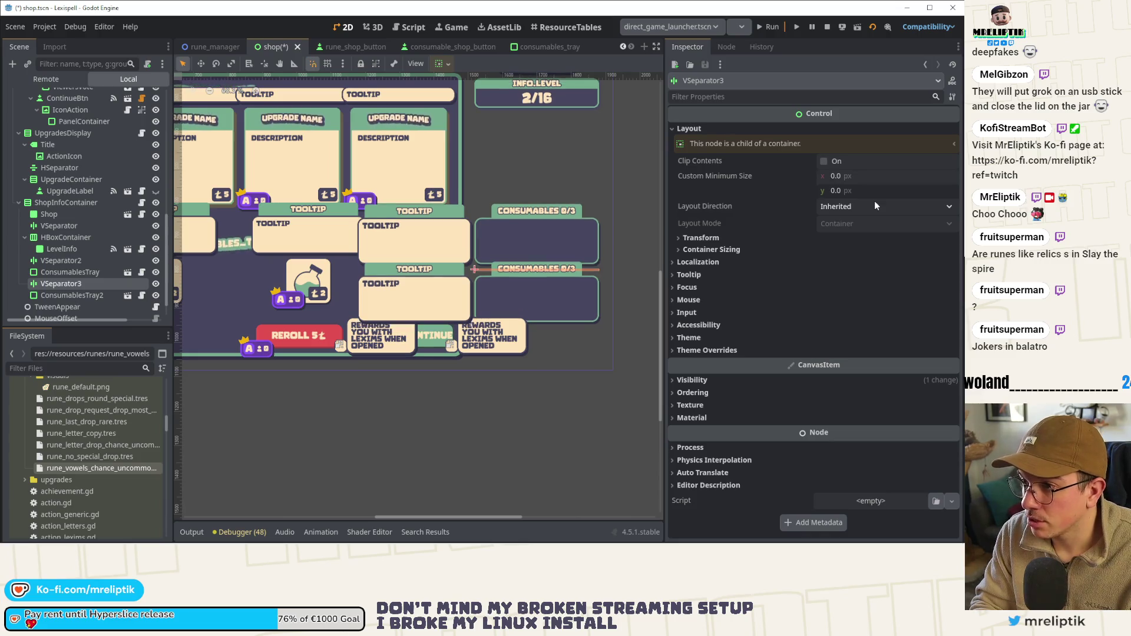
left_click(807, 177)
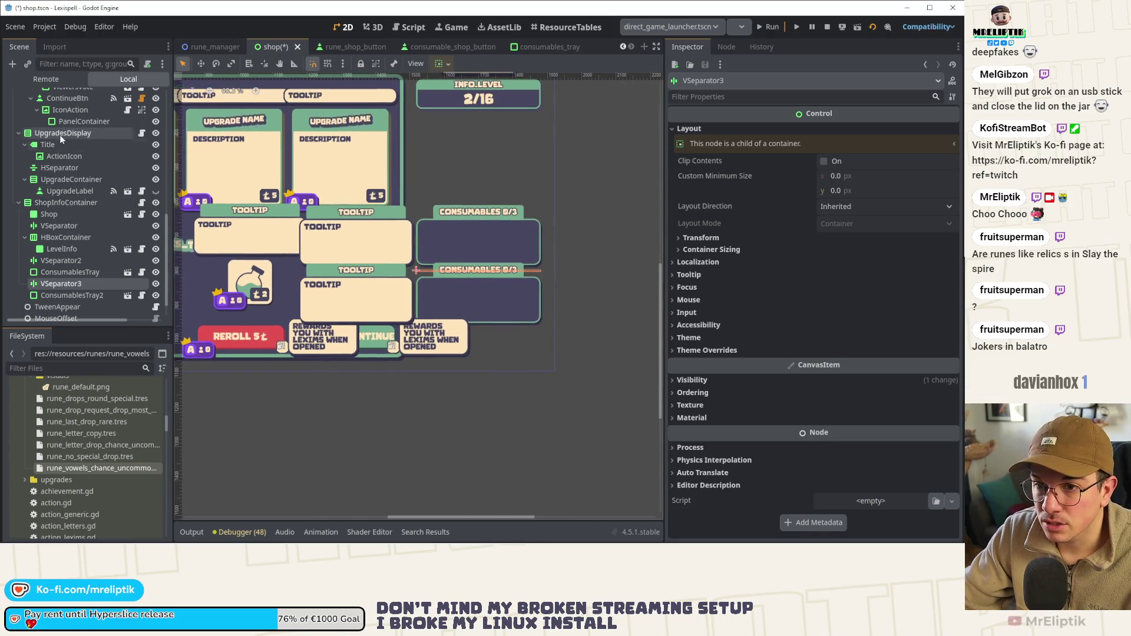
Extend ShopInfoContainer's bottom edge further down and save the shop scene.
left_click(61, 132)
left_click(64, 203)
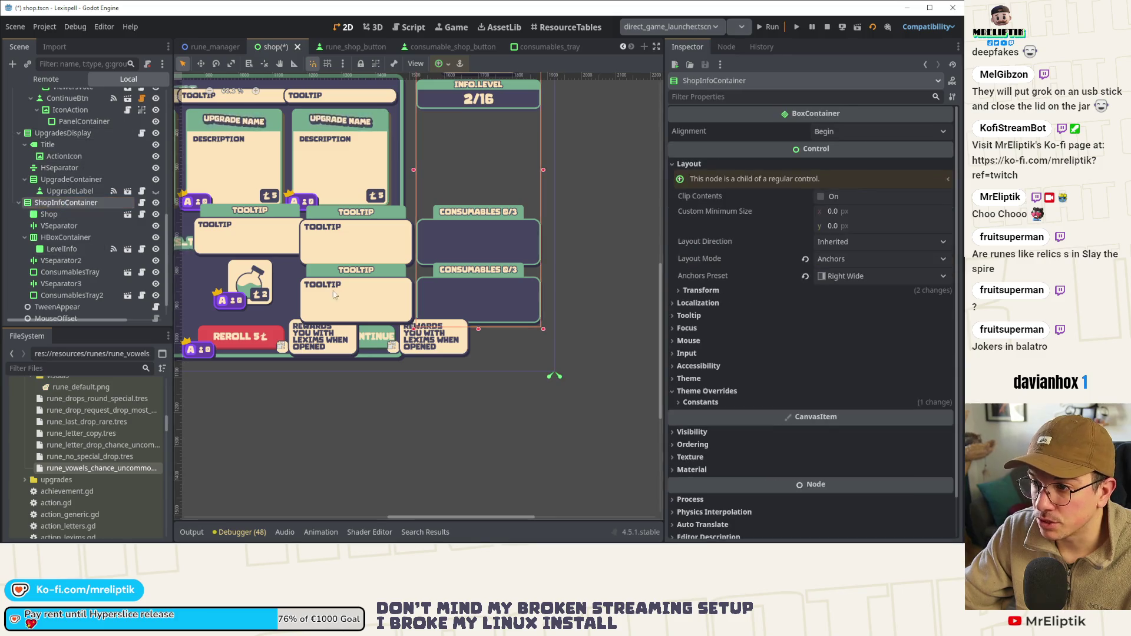
left_click_drag(478, 331, 479, 359)
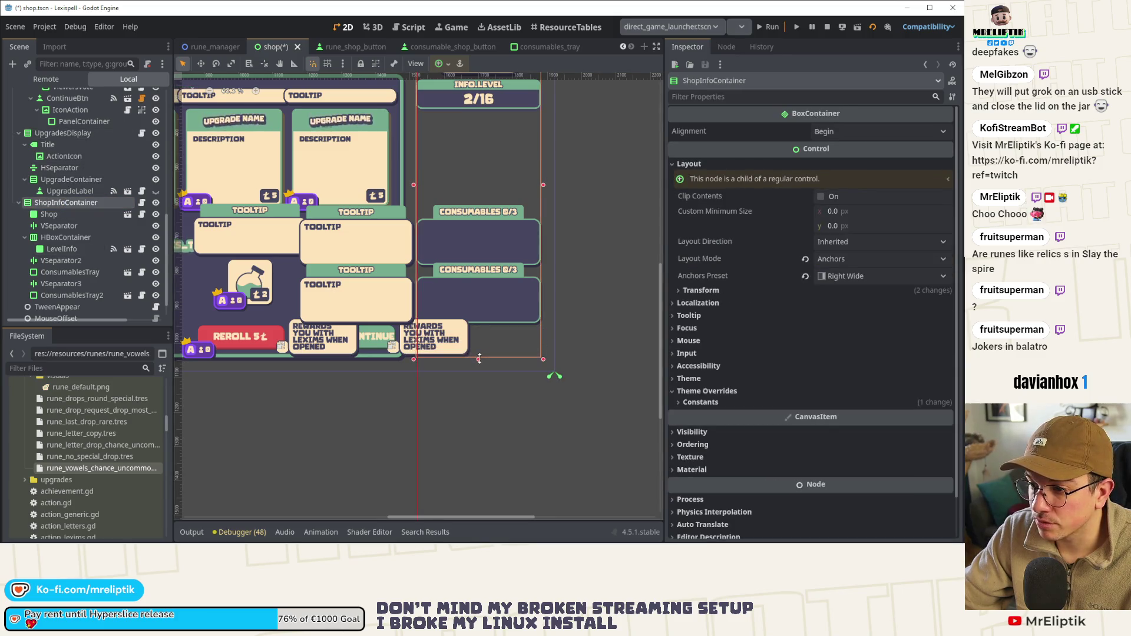
right_click(354, 253, "alt")
key("ctrl+s")
Re-edit VSeparator3's minimum height value and save the shop scene.
left_click(406, 280)
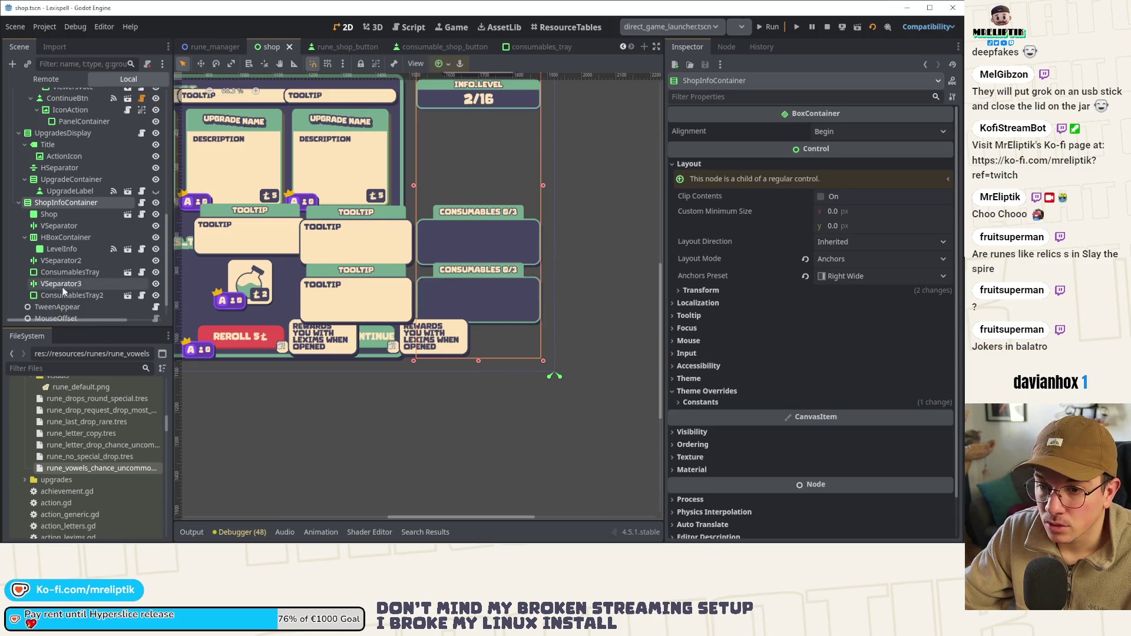
left_click(860, 190)
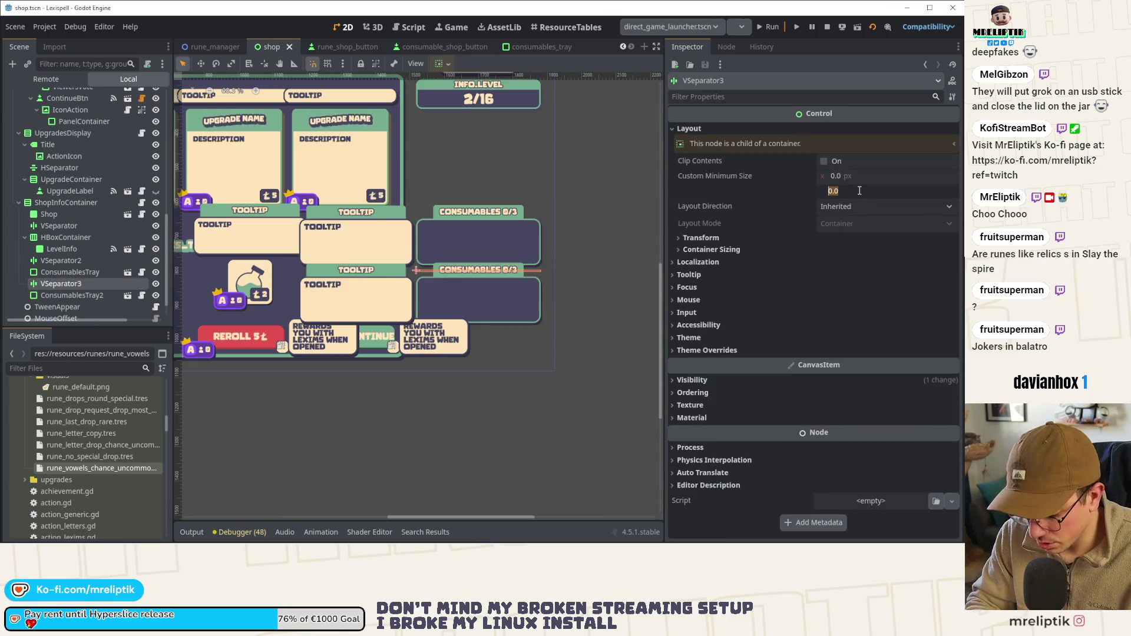
type("0")
key("Return")
right_click(354, 253, "alt")
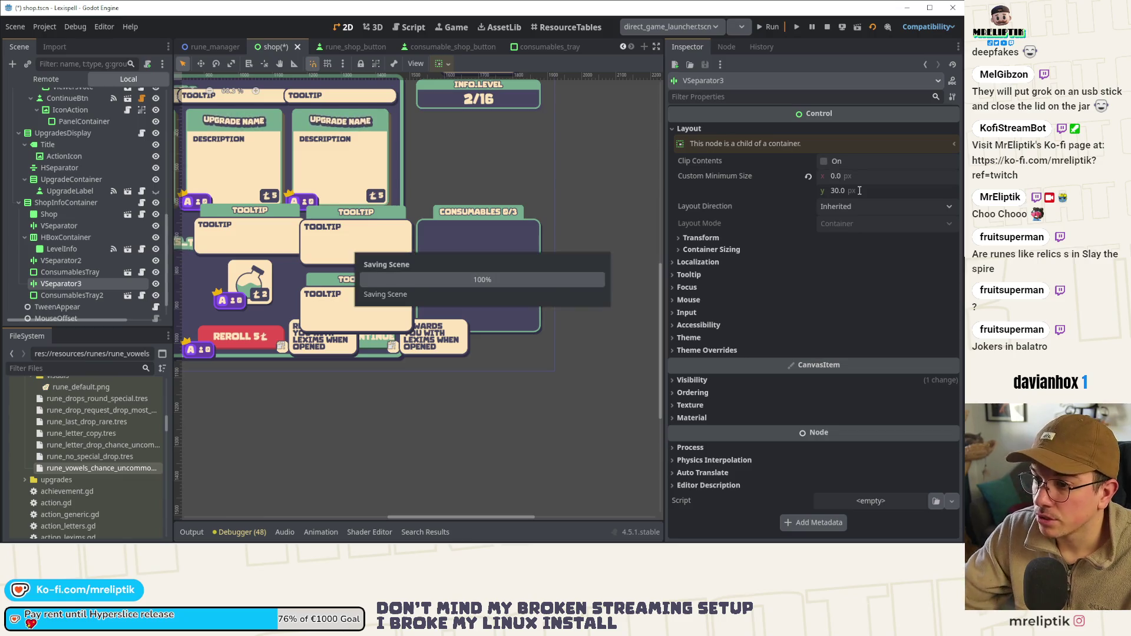
key("ctrl+s")
left_click(406, 280)
Rename ConsumablesTray2 to RunesTray and detach its copied consumables script.
left_click(73, 296)
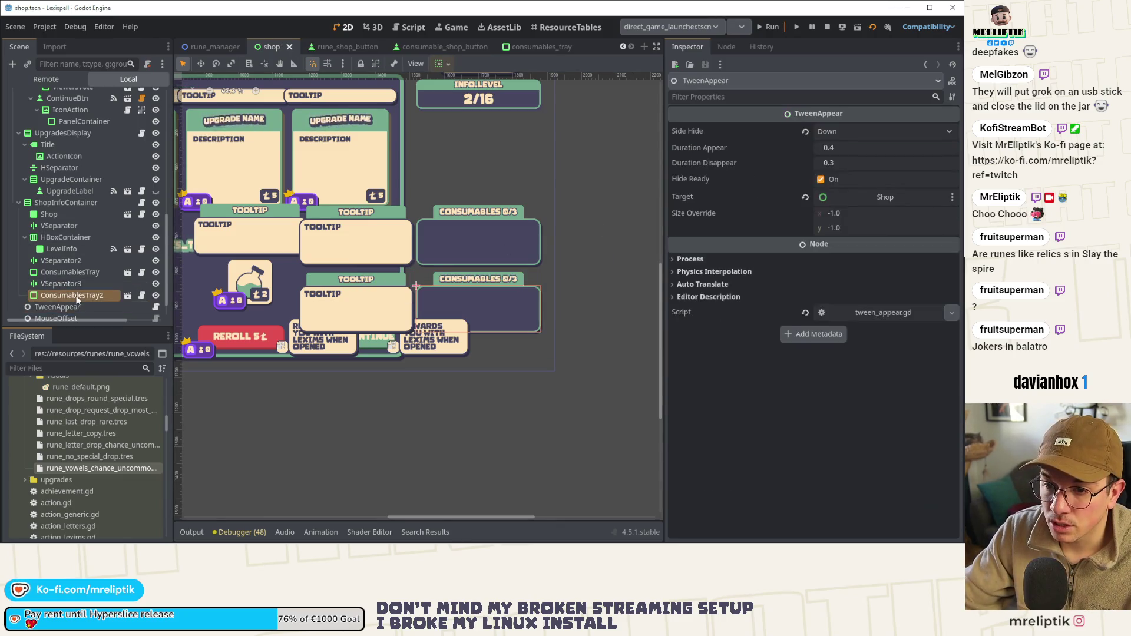
right_click(77, 295)
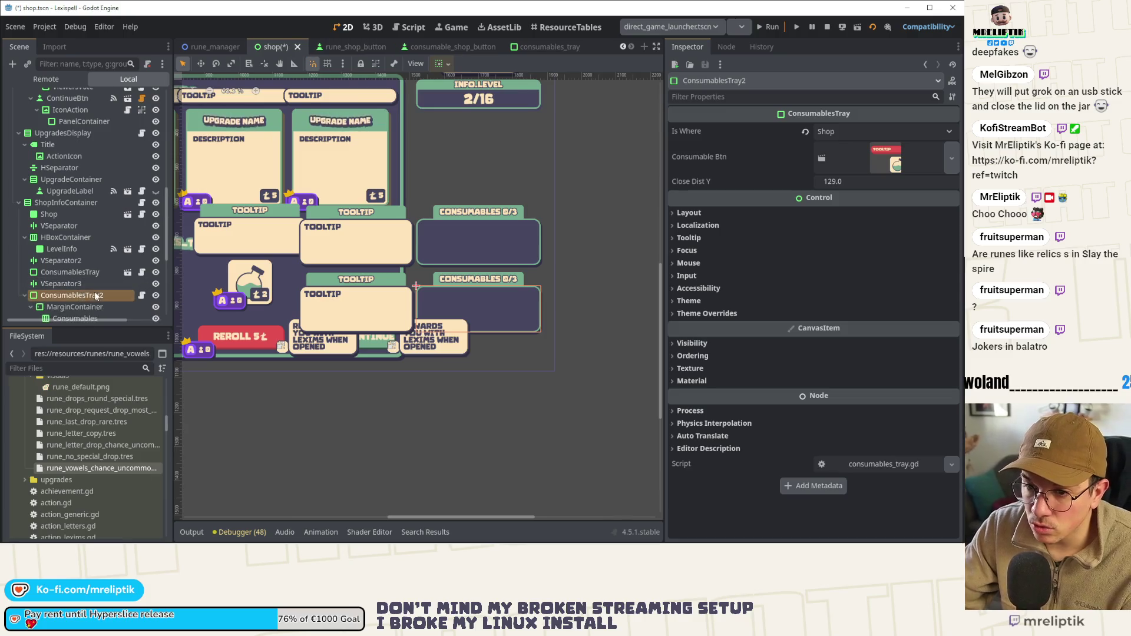
double_click(25, 296)
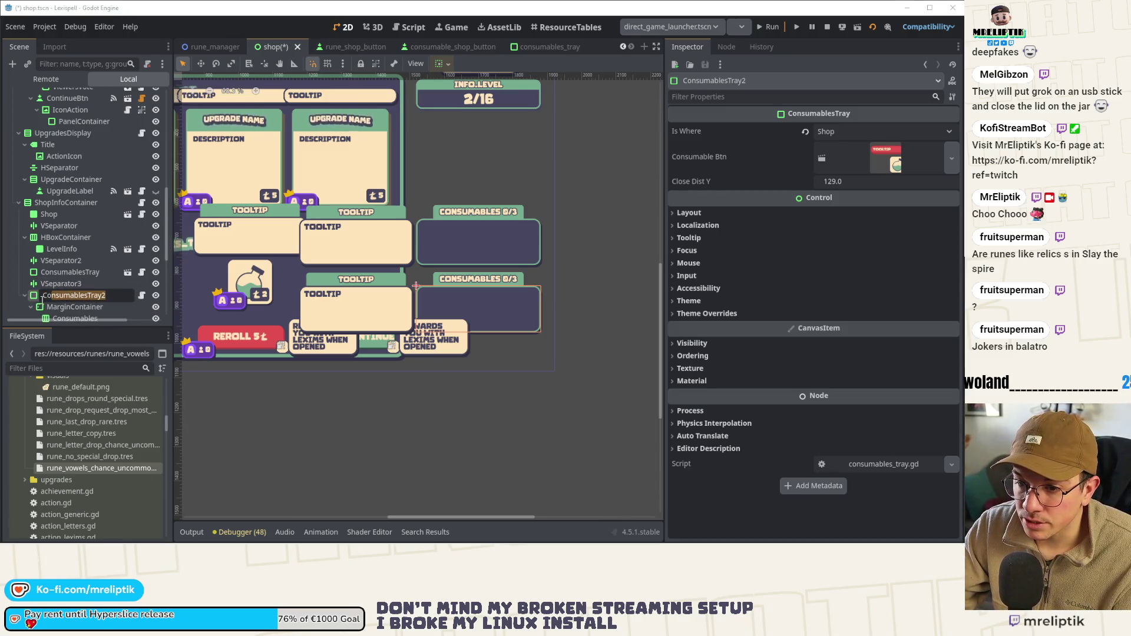
type("RunesTray")
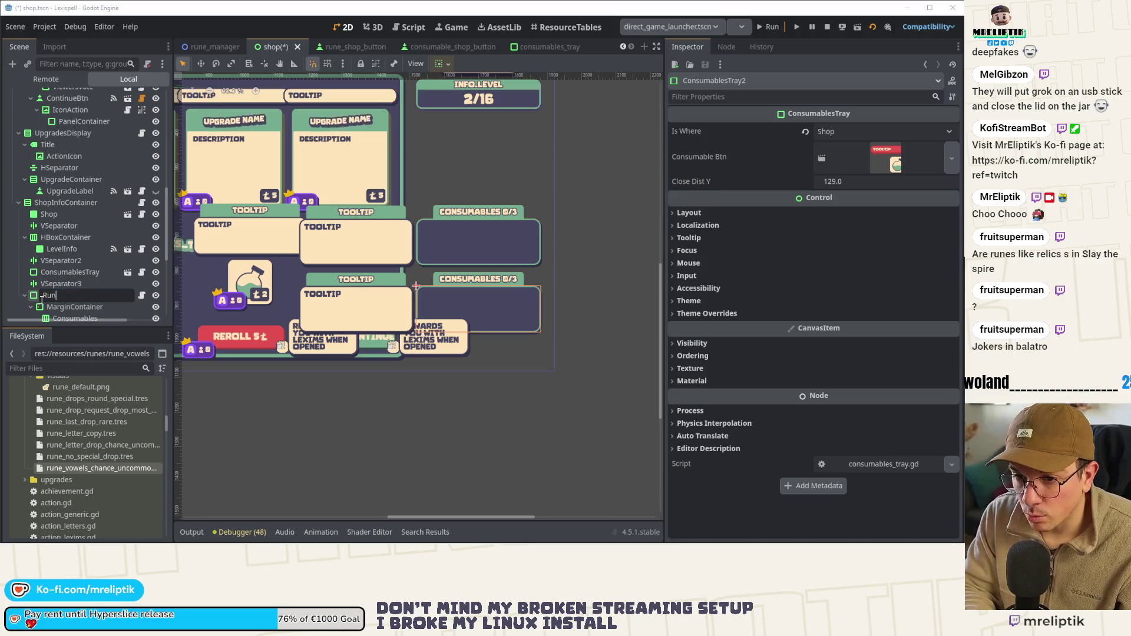
key("Return")
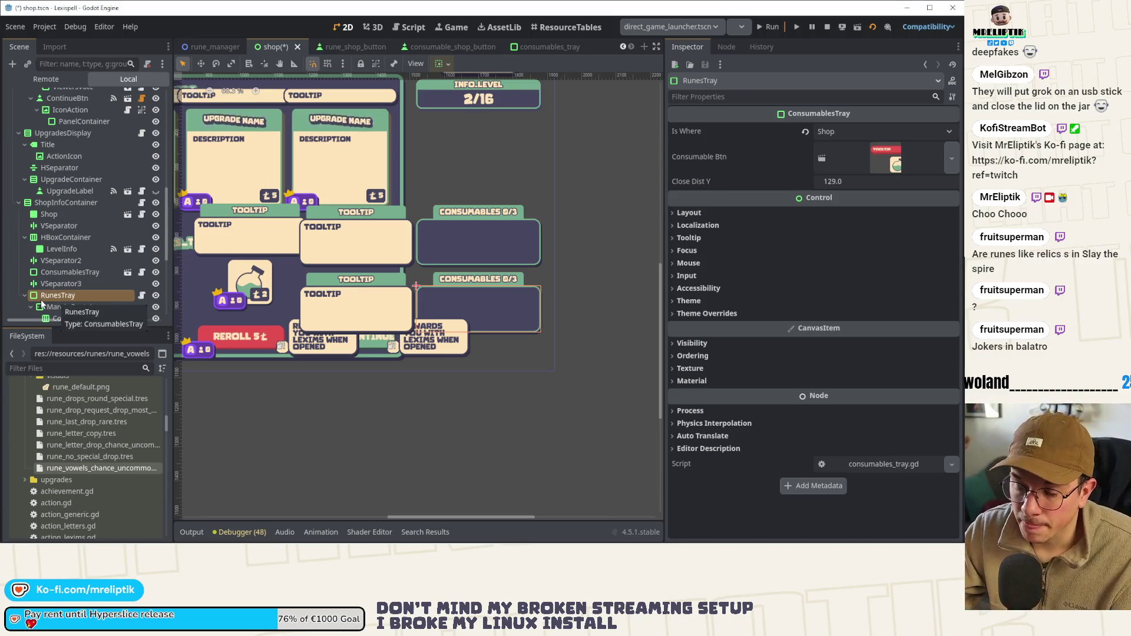
right_click(108, 296)
left_click(173, 347)
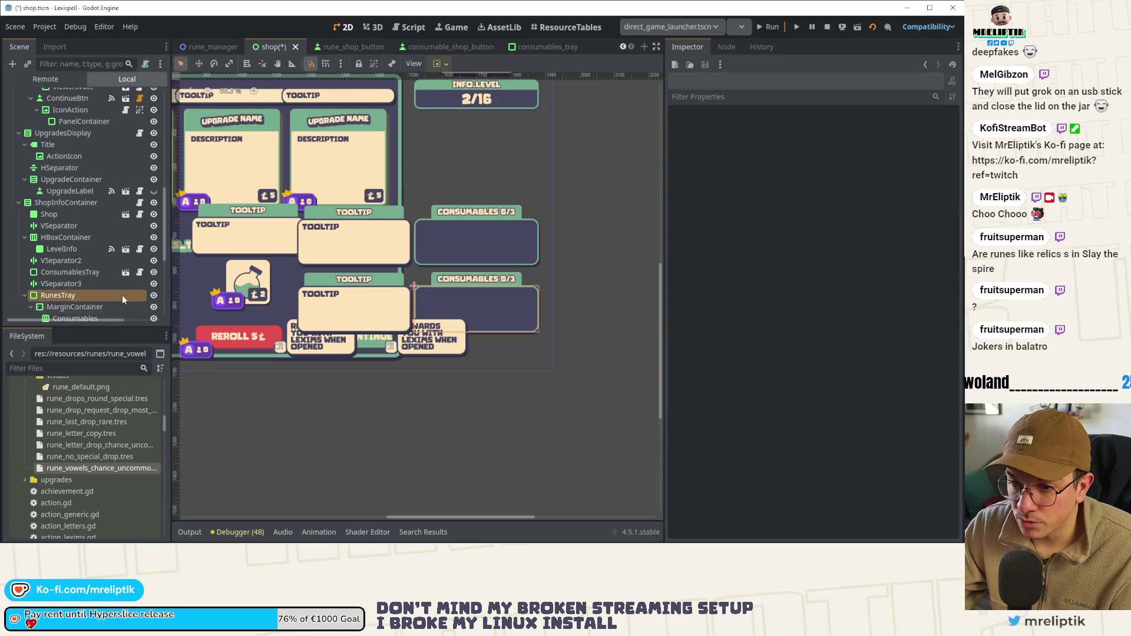
right_click(73, 296)
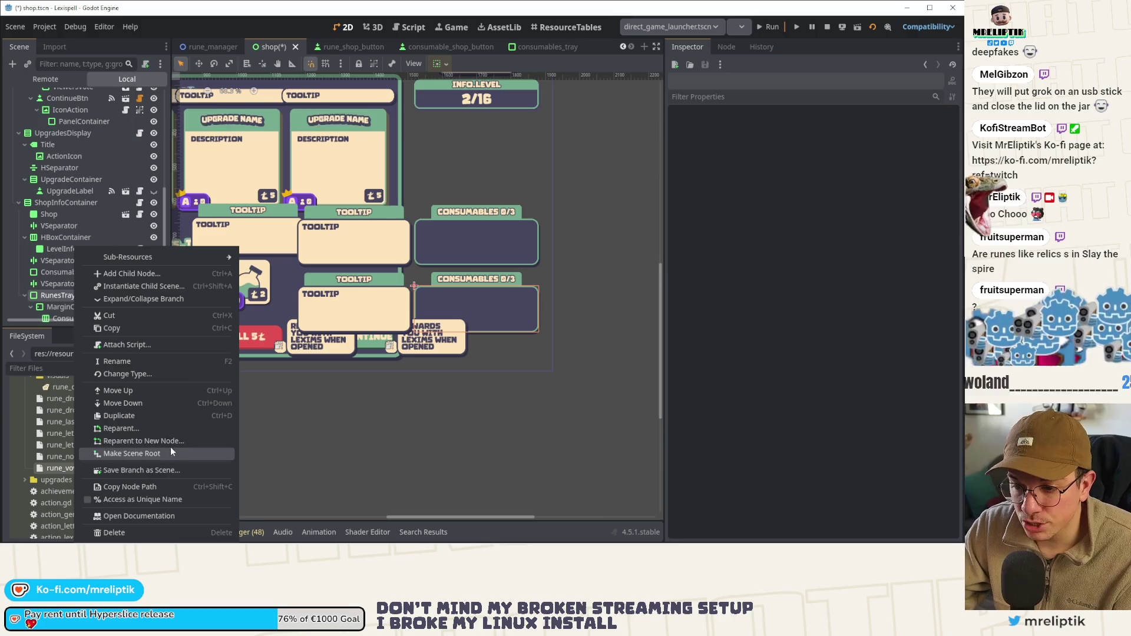
Save the RunesTray branch as runes_tray.tscn in res://scenes/ui/runes.
left_click(165, 471)
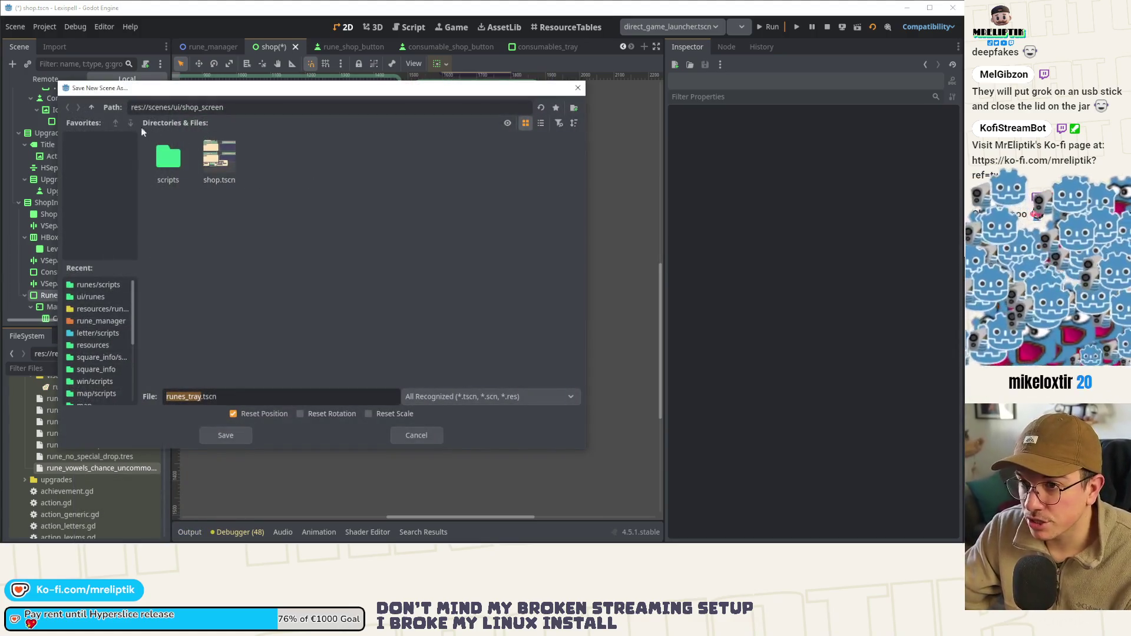
left_click(92, 108)
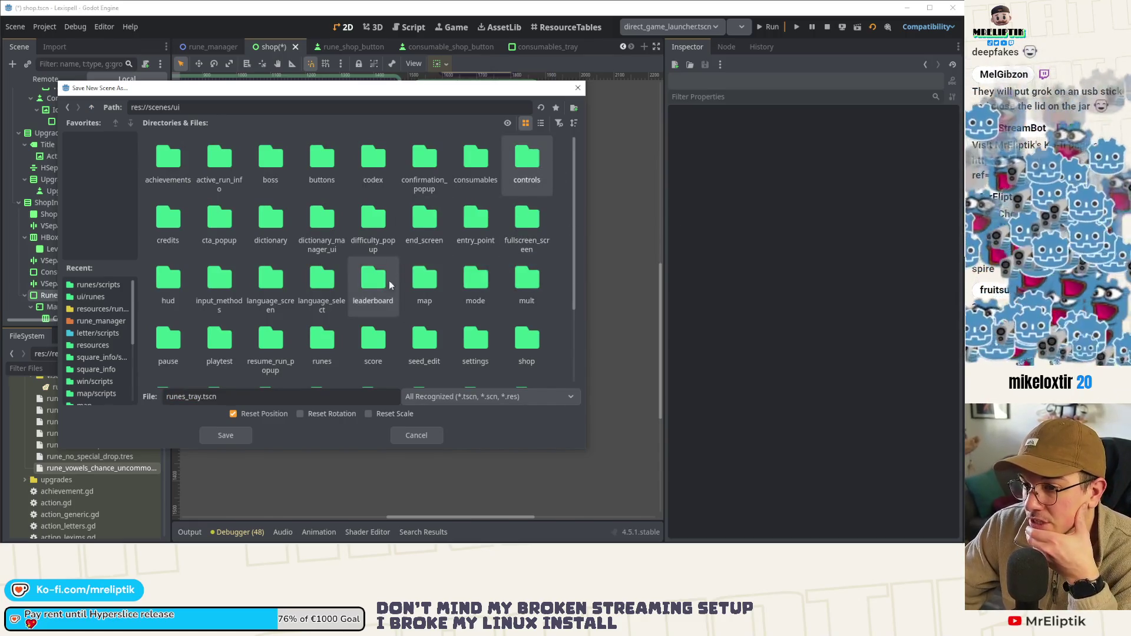
scroll(424, 342, "down", 3)
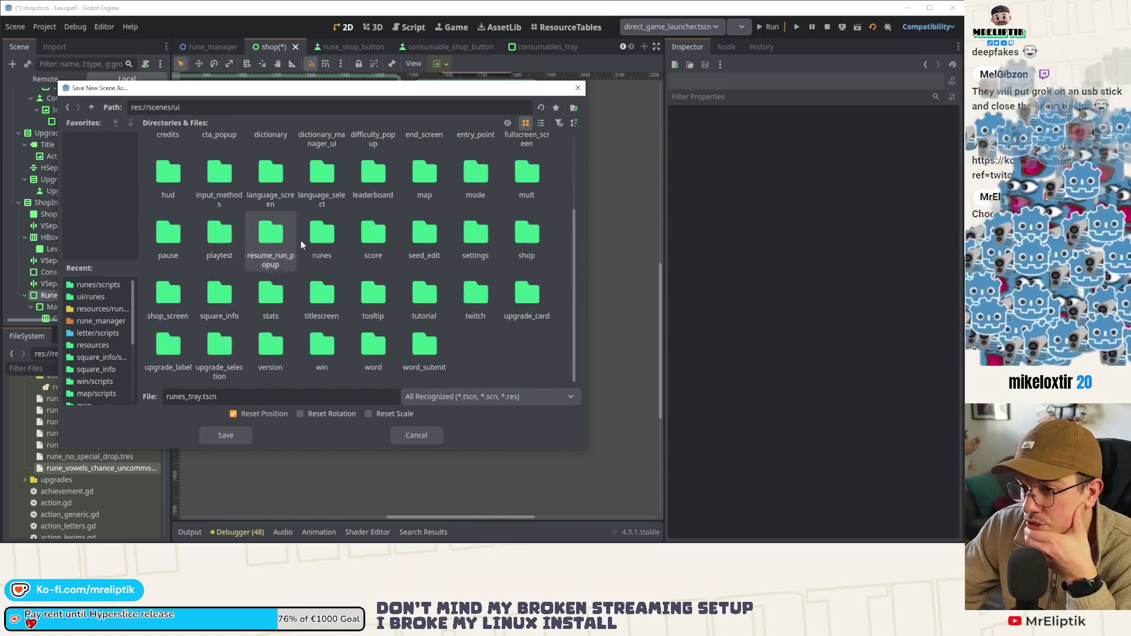
double_click(322, 236)
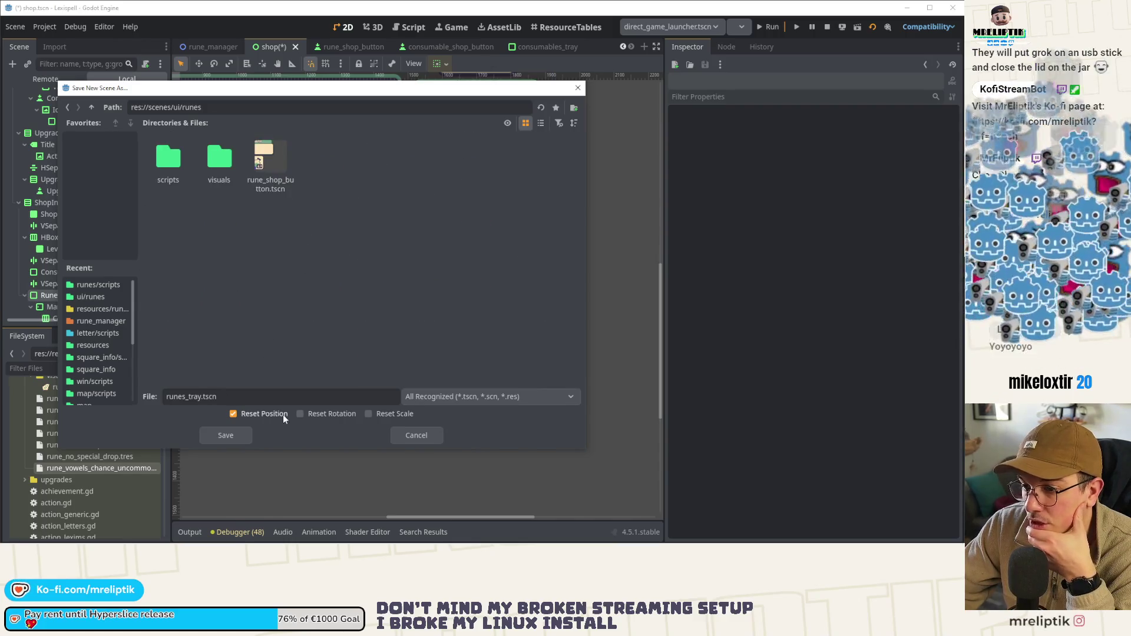
left_click(227, 437)
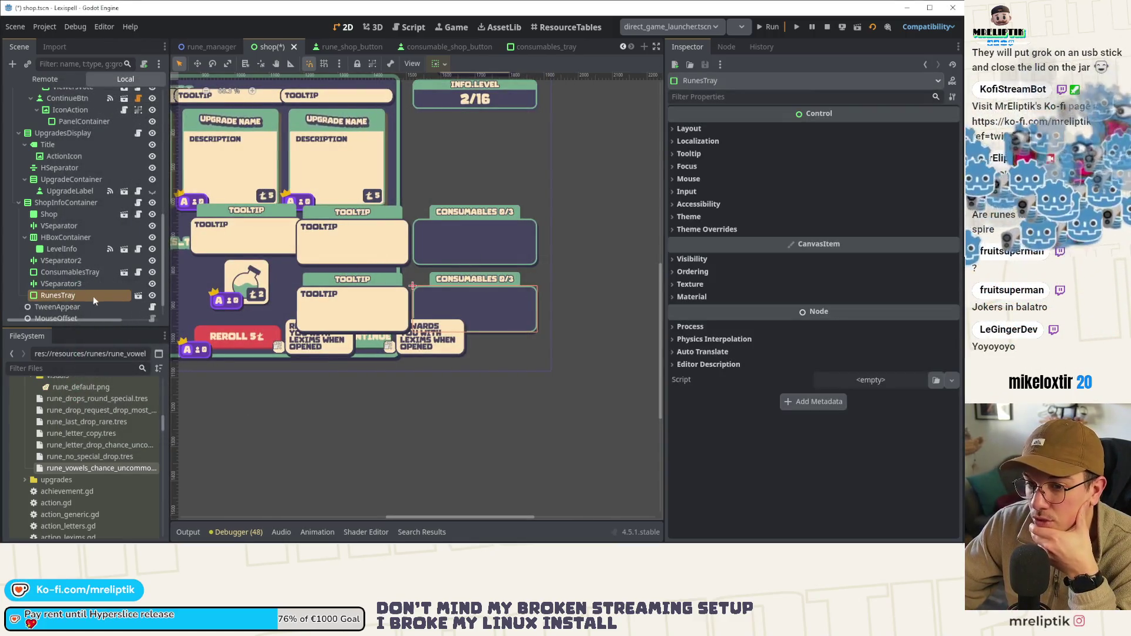
In the runes_tray scene, attach a new script to the RunesTray root, saved as runes/scripts/runes_tray.gd.
left_click(139, 295)
right_click(87, 98)
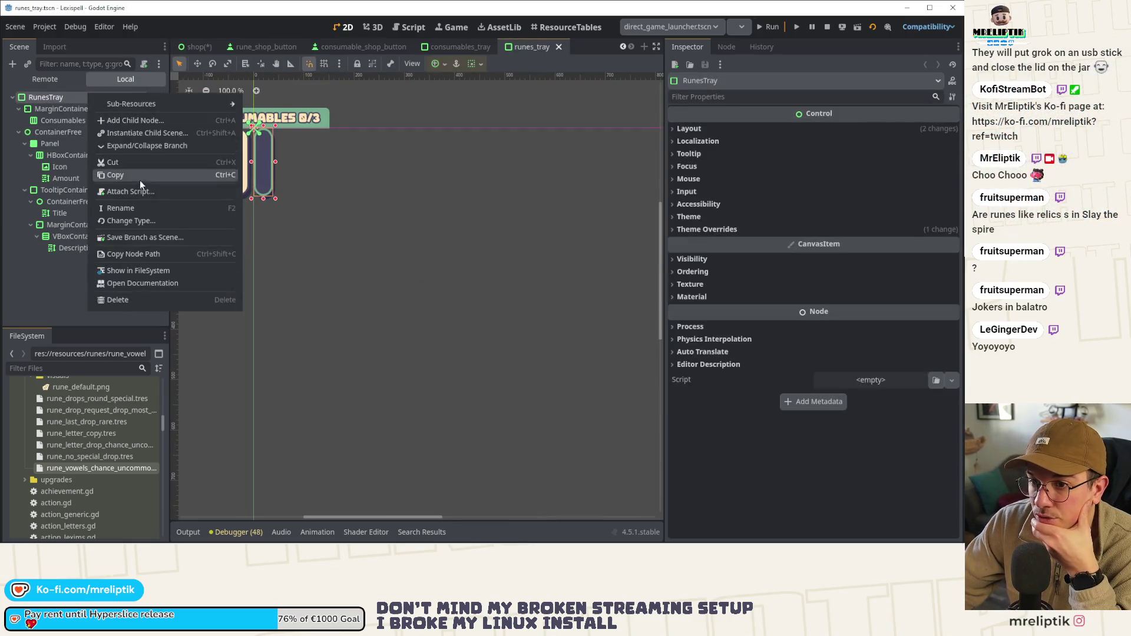
left_click(140, 191)
left_click(430, 261)
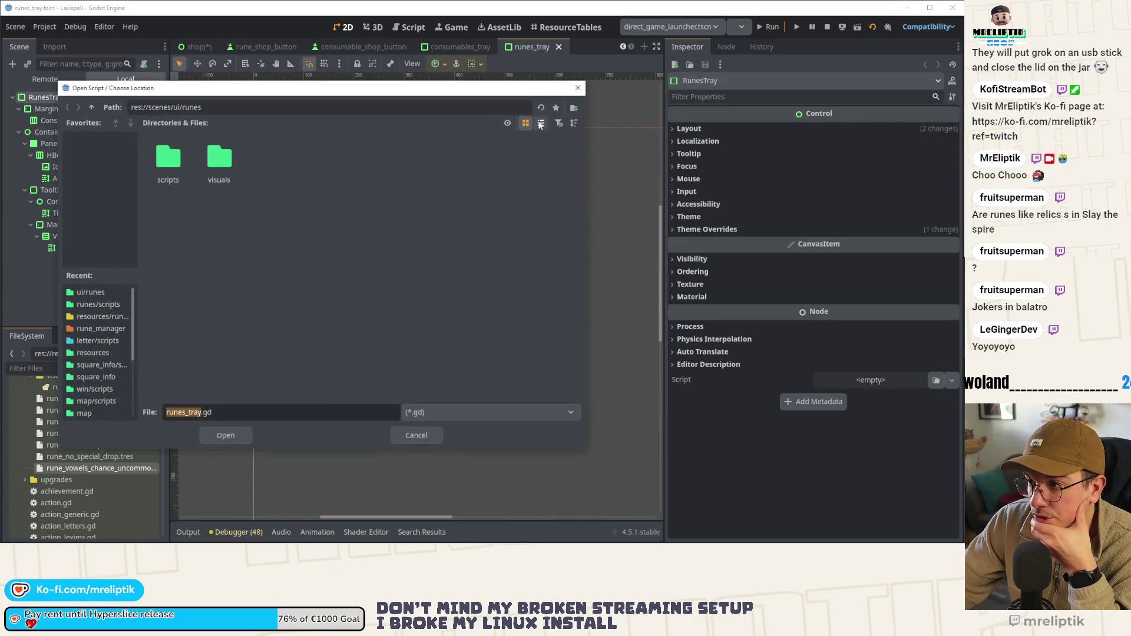
double_click(168, 158)
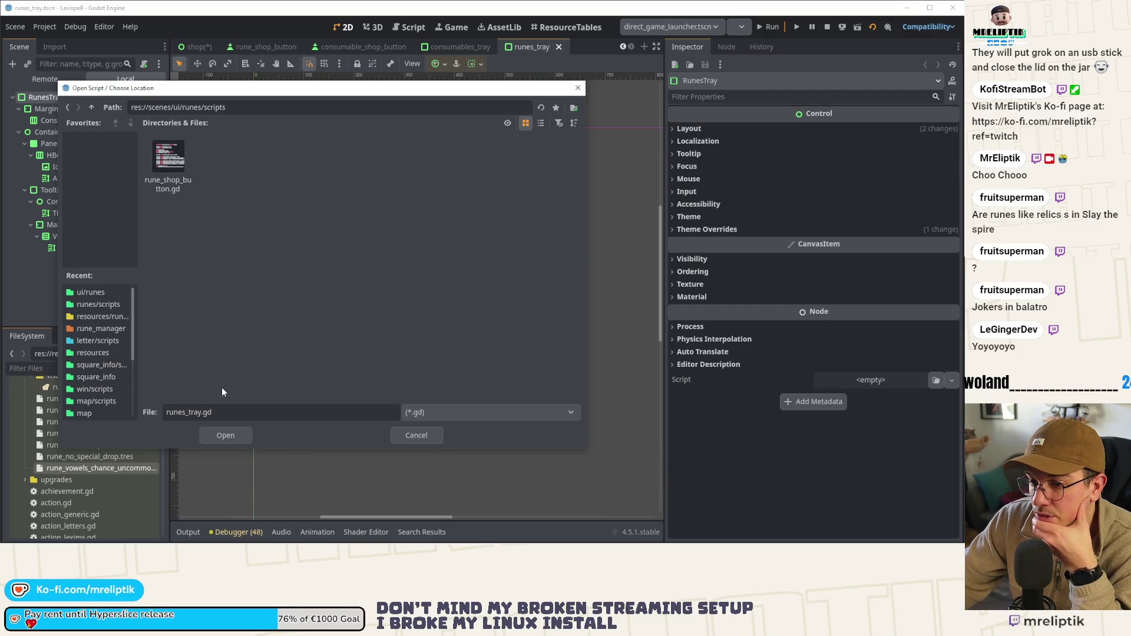
left_click(225, 436)
left_click(270, 348)
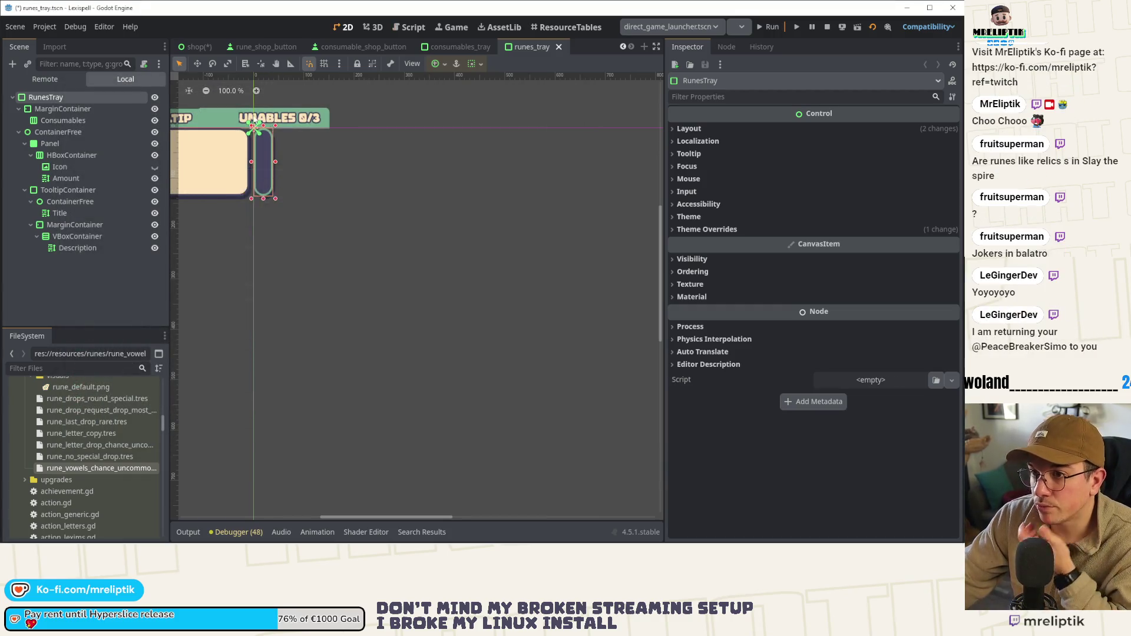
Declare class_name RunesTray on line 1 of runes_tray.gd and save the script.
type("clas_sna")
key("Return")
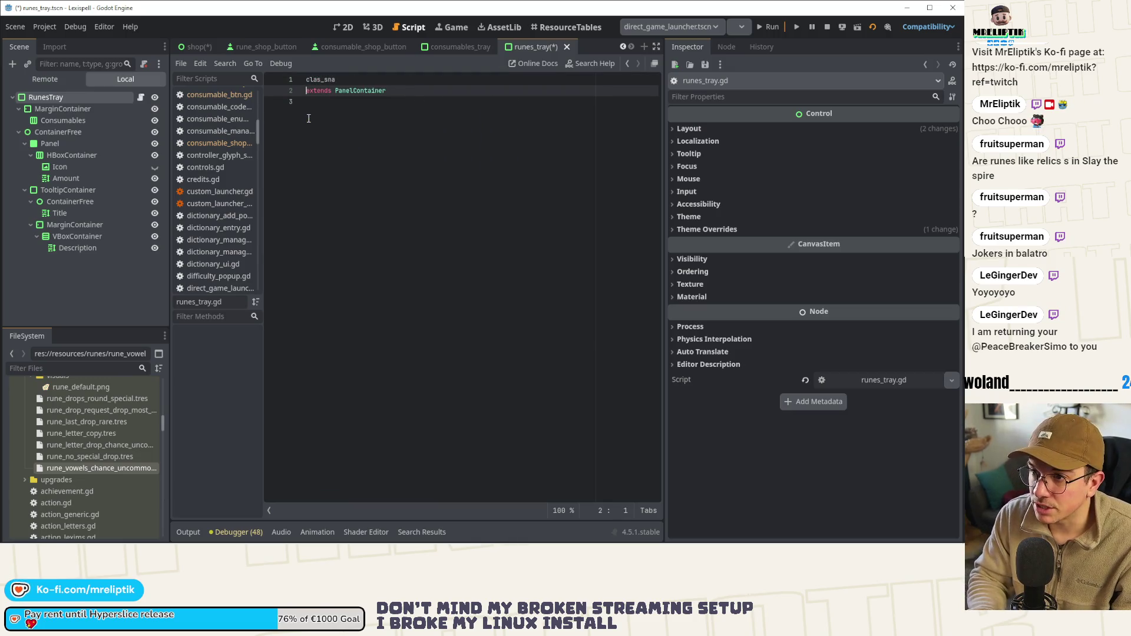
key("BackSpace")
key("ctrl+space")
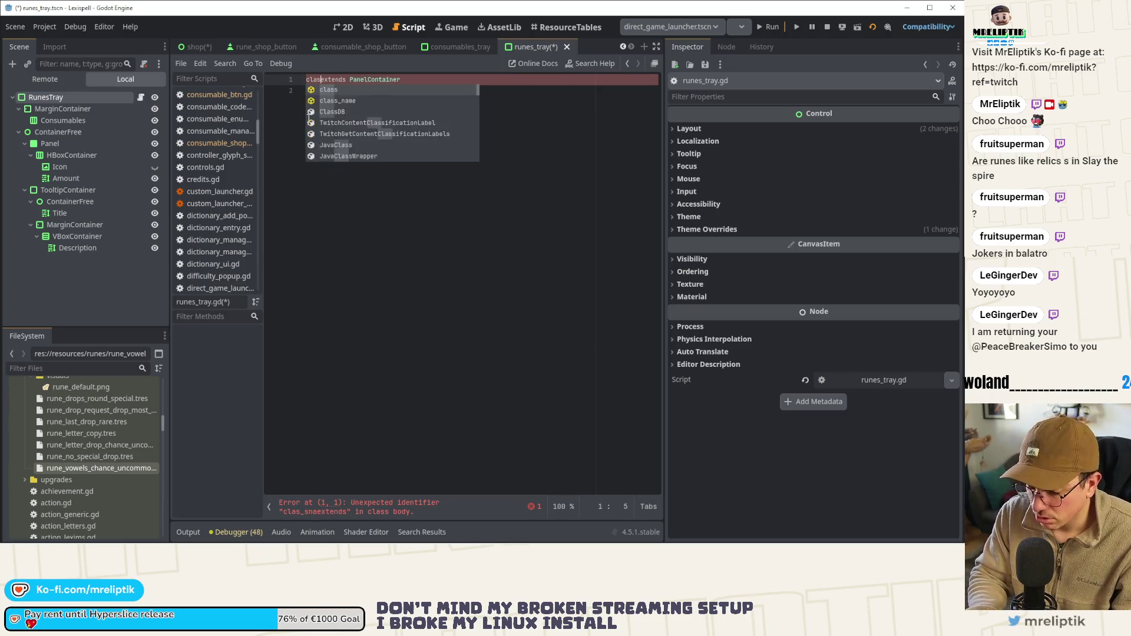
key("Return")
type("Rune")
type("Tray")
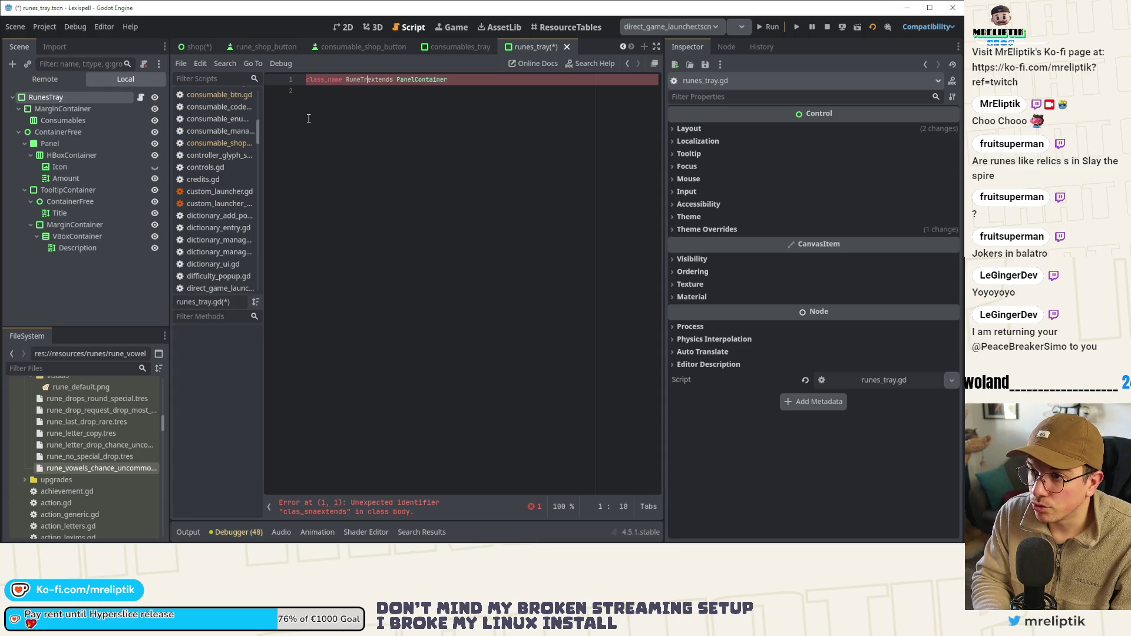
key("ctrl+s")
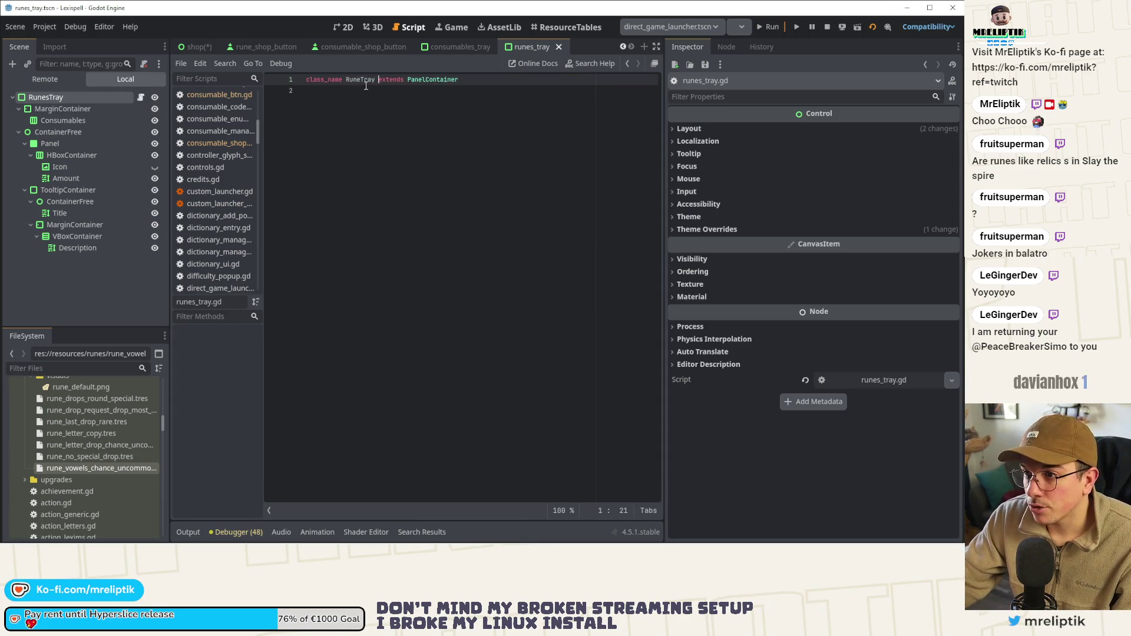
type("s")
key("ctrl+s")
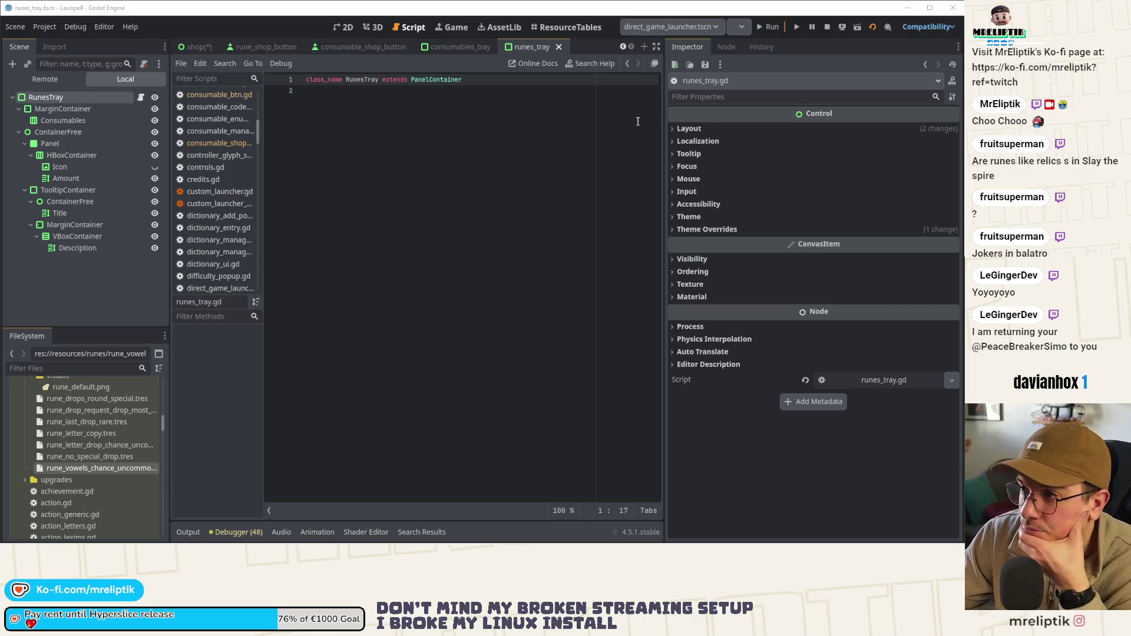
Widen the script editor, save the shop scene, and reopen the runes_tray.gd script.
left_click_drag(664, 111, 791, 112)
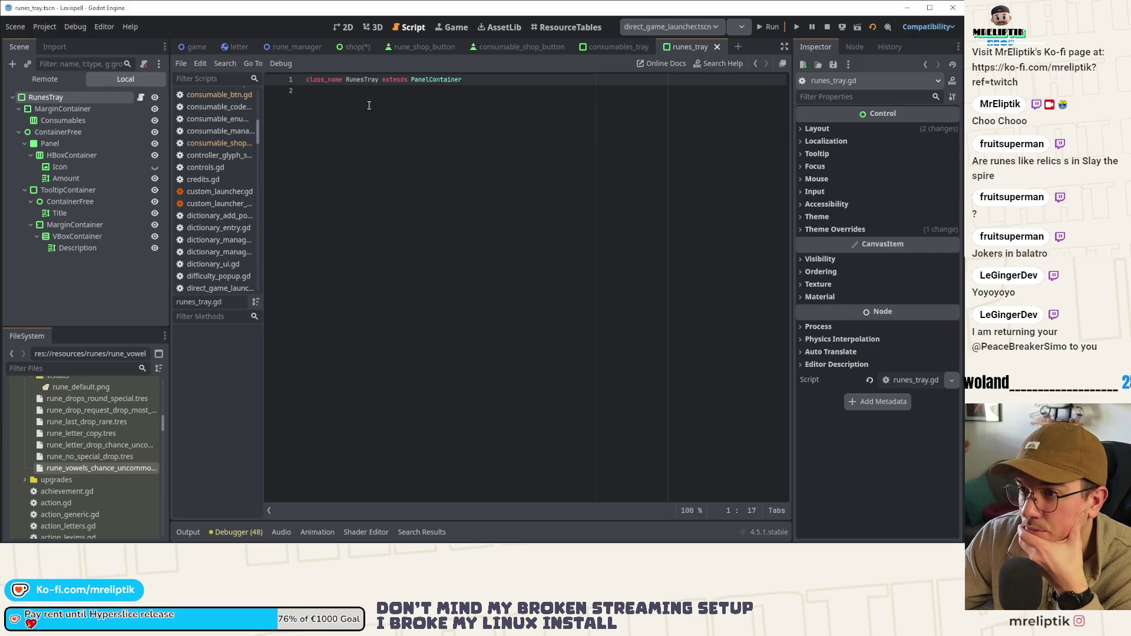
left_click(339, 41)
key("ctrl+s")
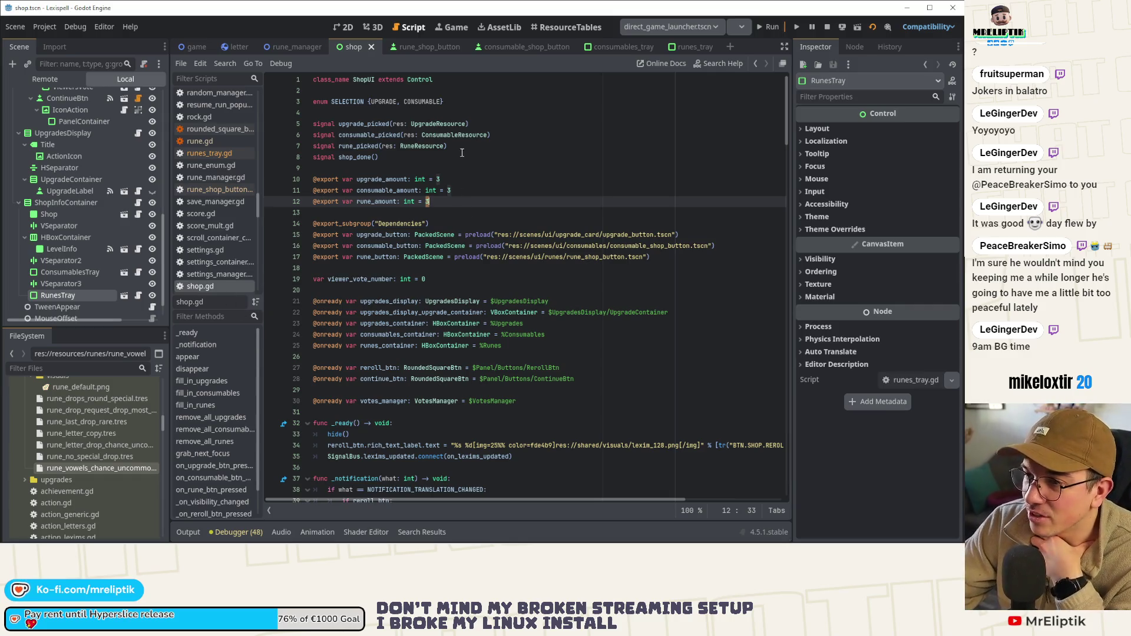
left_click(684, 47)
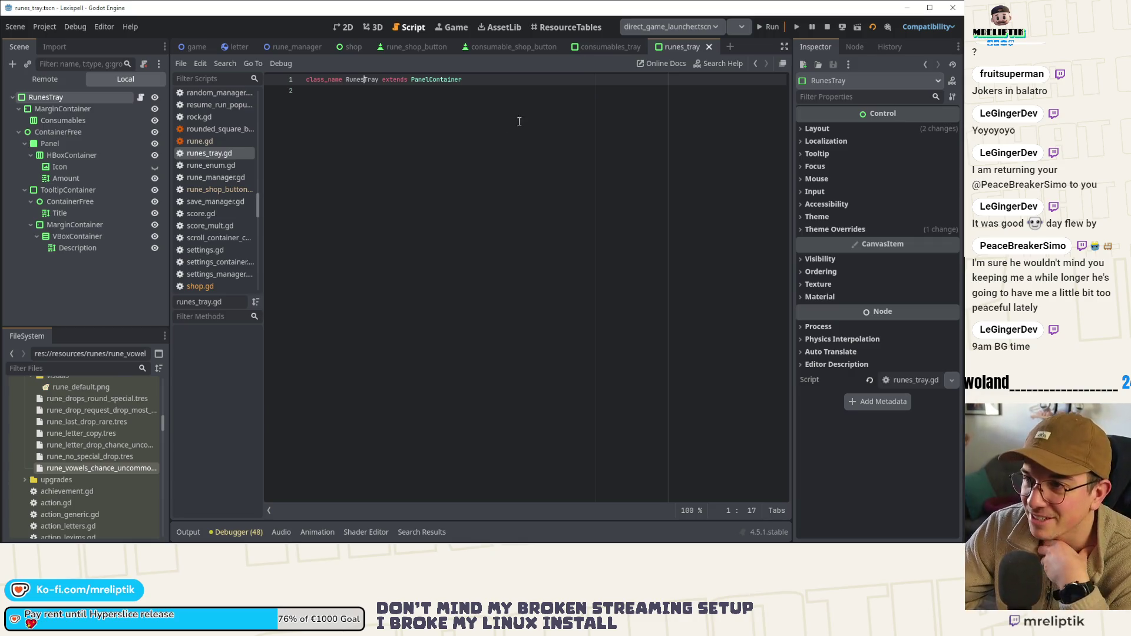
Select and copy all of the ConsumablesTray script code.
left_click(584, 46)
scroll(391, 135, "up", 15)
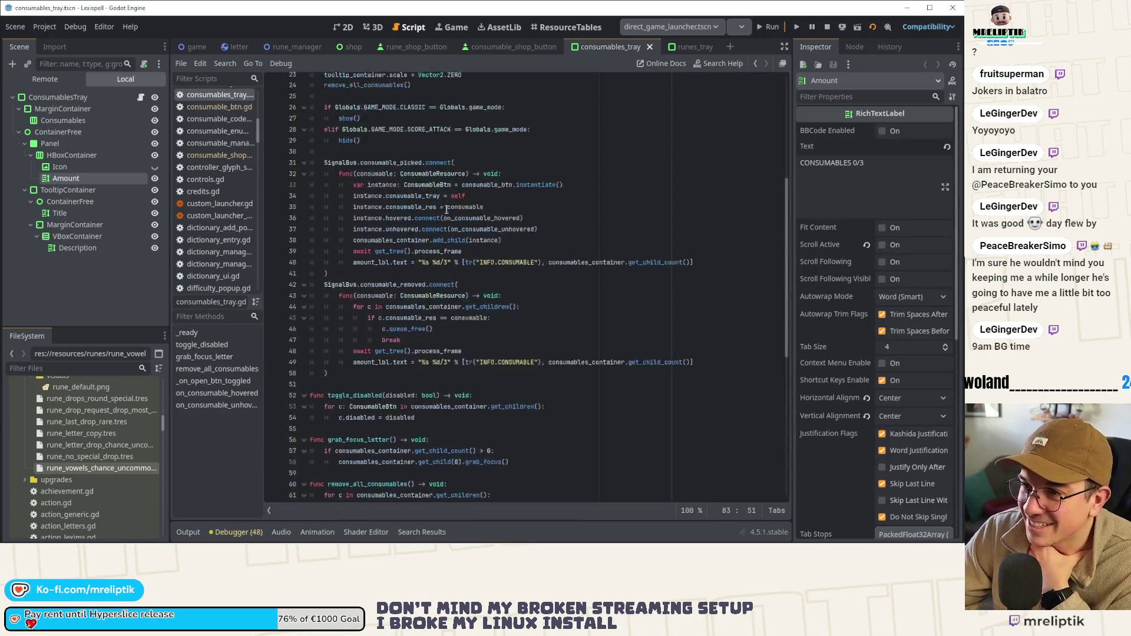
left_click(535, 305)
key("ctrl+a")
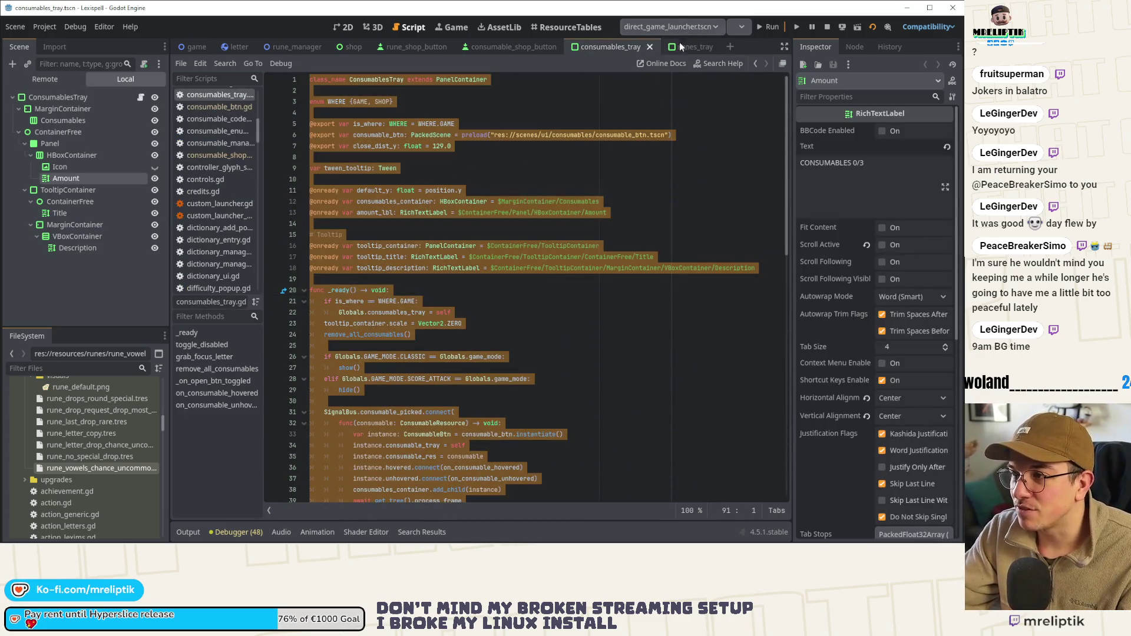
Paste the ConsumablesTray code below class_name in runes_tray.gd, remove the WHERE enum and is_where lines, and save.
left_click(684, 46)
left_click(332, 130)
key("Return")
key("ctrl+v")
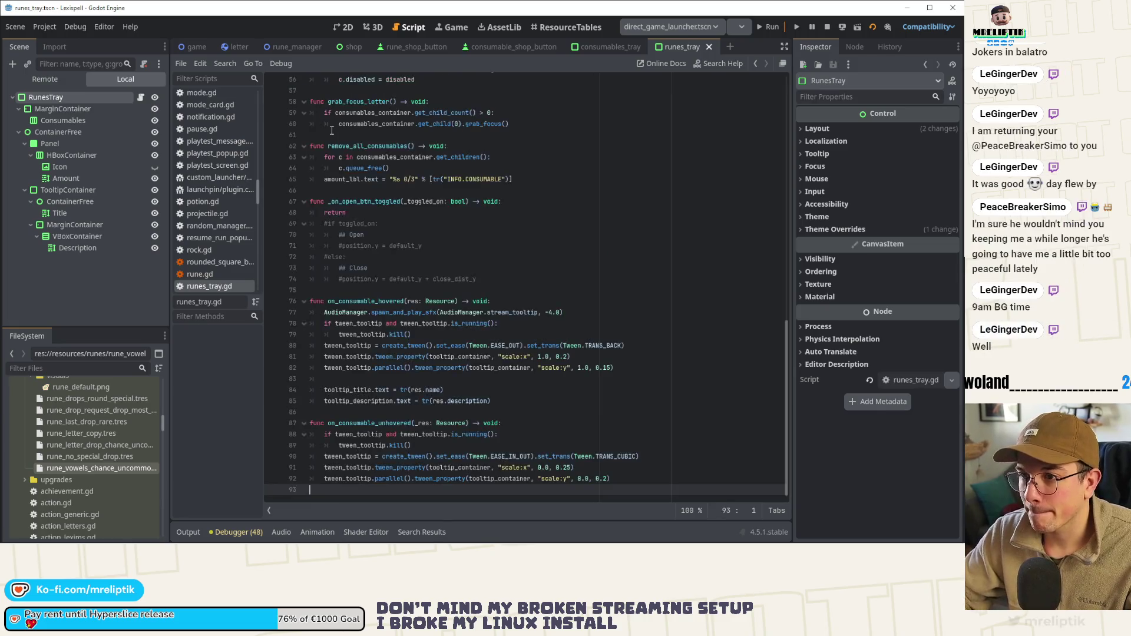
scroll(327, 132, "up", 15)
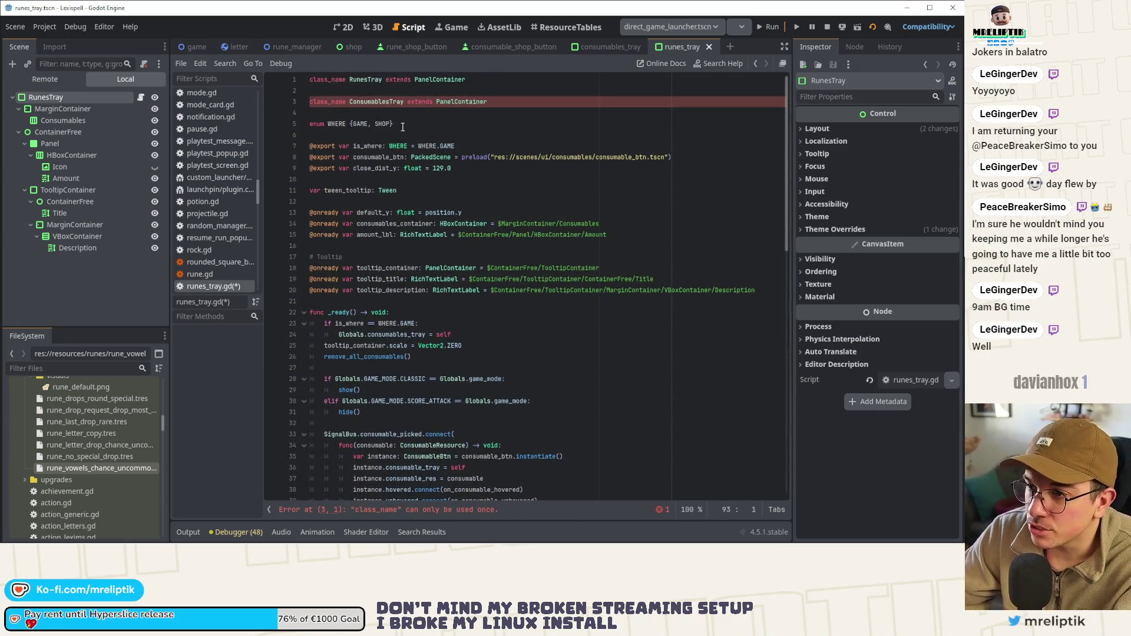
left_click(403, 125)
key("ctrl+shift+k")
key("ctrl+shift+k")
key("ctrl+shift+k")
key("ctrl+s")
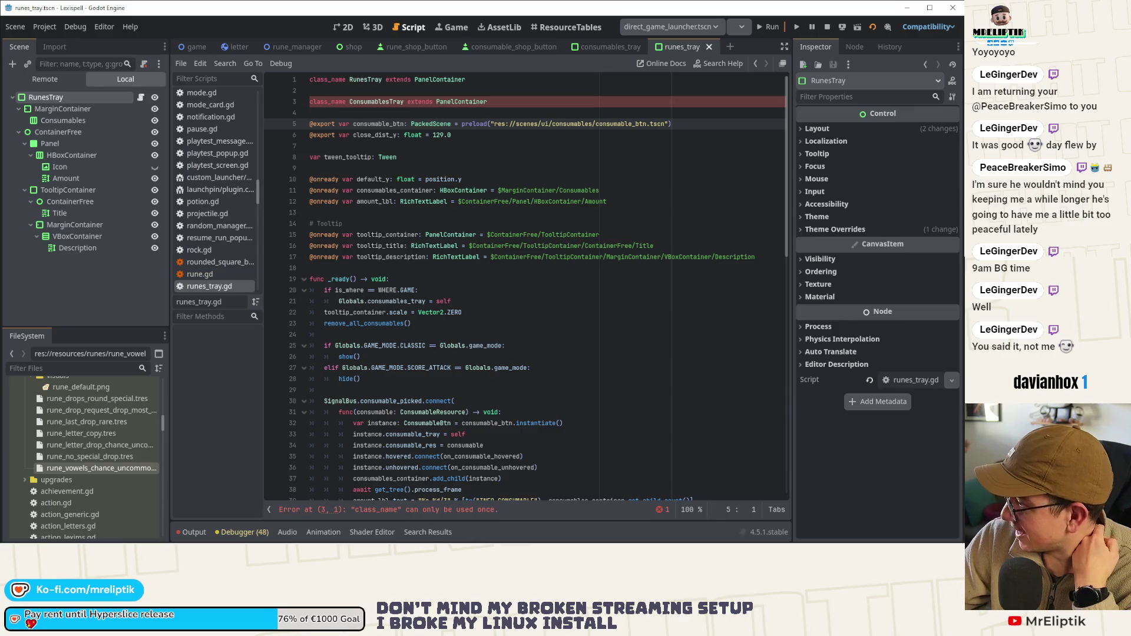
Switch to the browser showing the All Hail the Orb Demo Steam store page.
left_click_drag(171, 278, 170, 278)
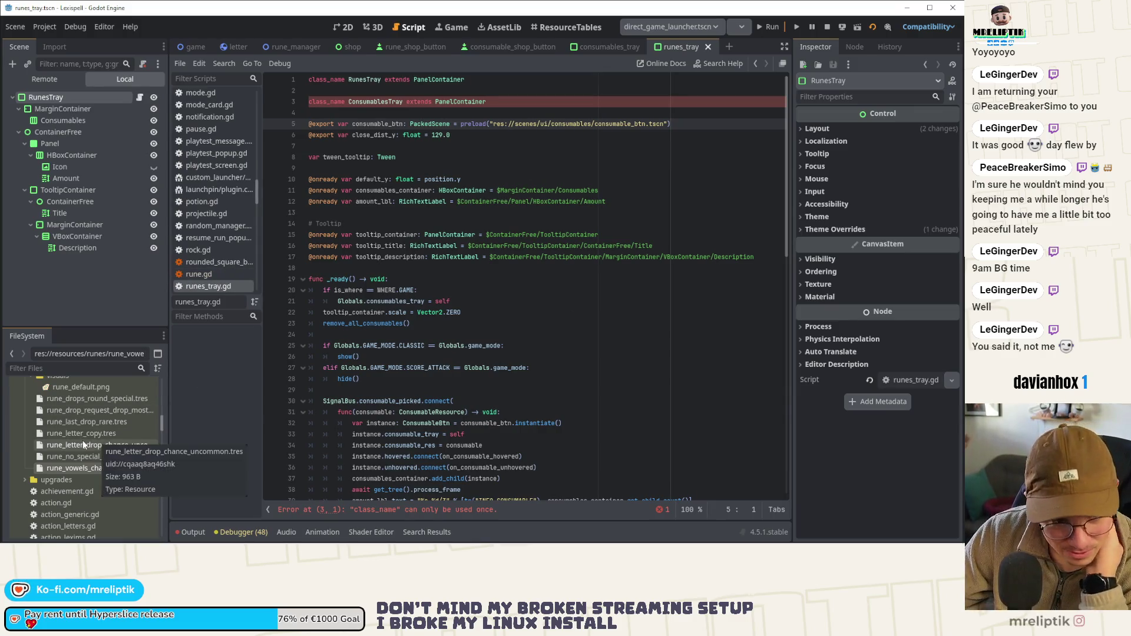
mouse_move(24, 543)
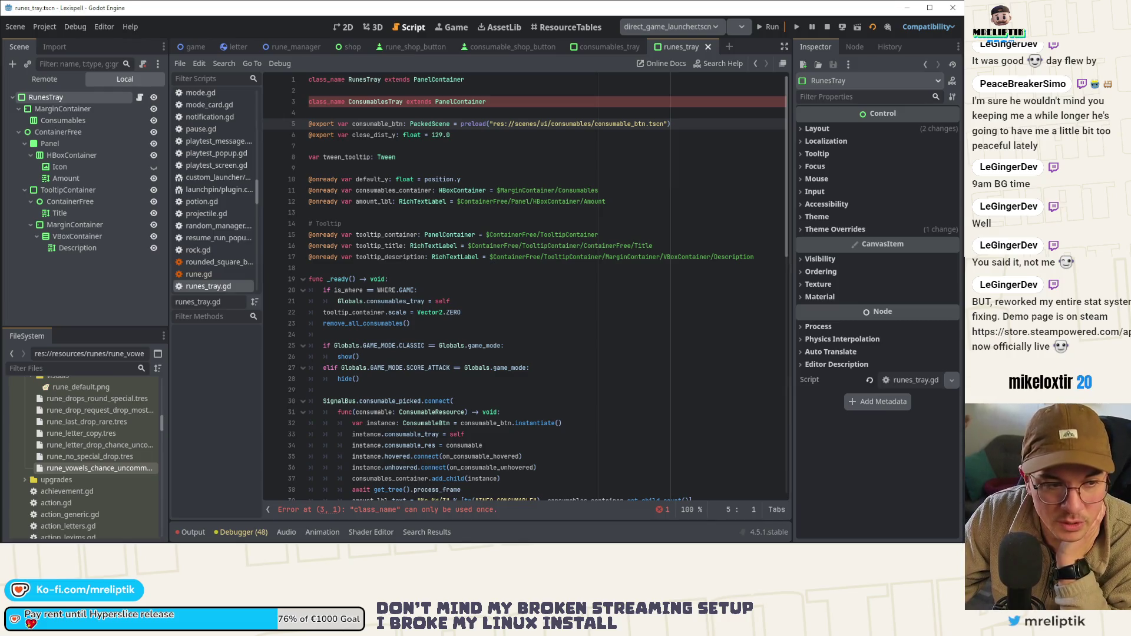
key("alt+Tab")
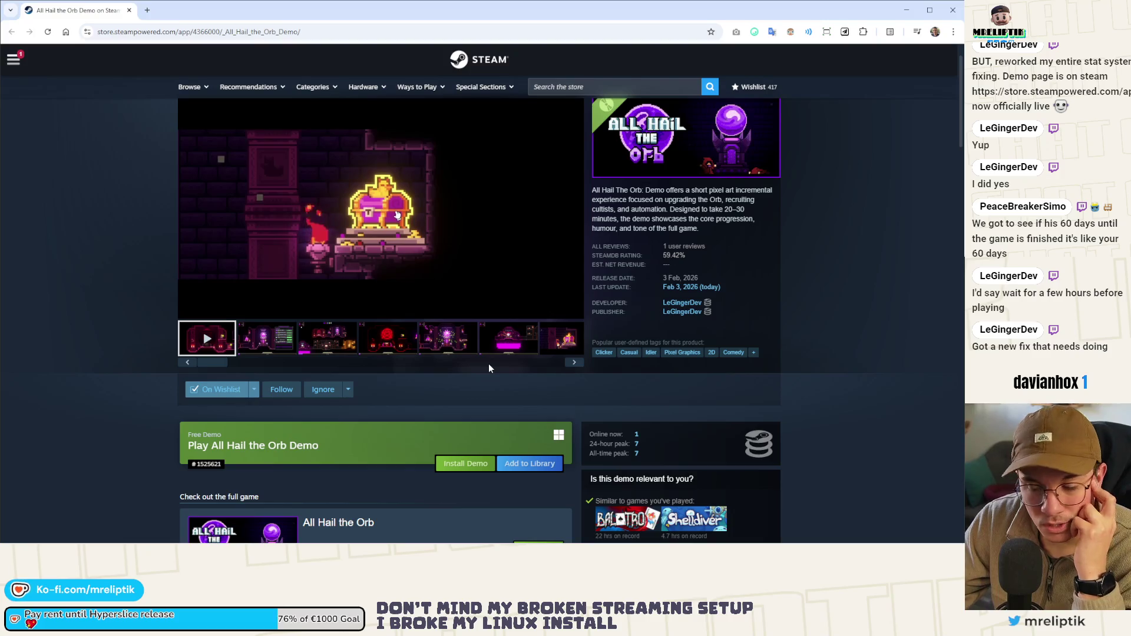
Scroll the demo's store page and flip through its screenshots, ending on the pink orb one.
scroll(489, 364, "down", 3)
scroll(455, 369, "down", 6)
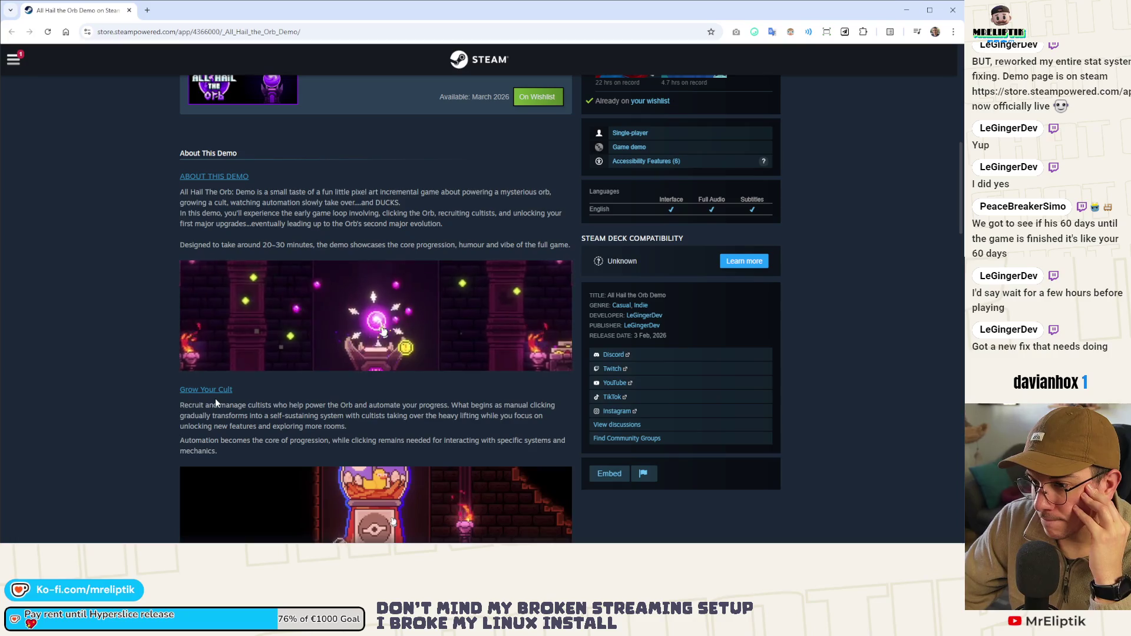
scroll(216, 403, "down", 8)
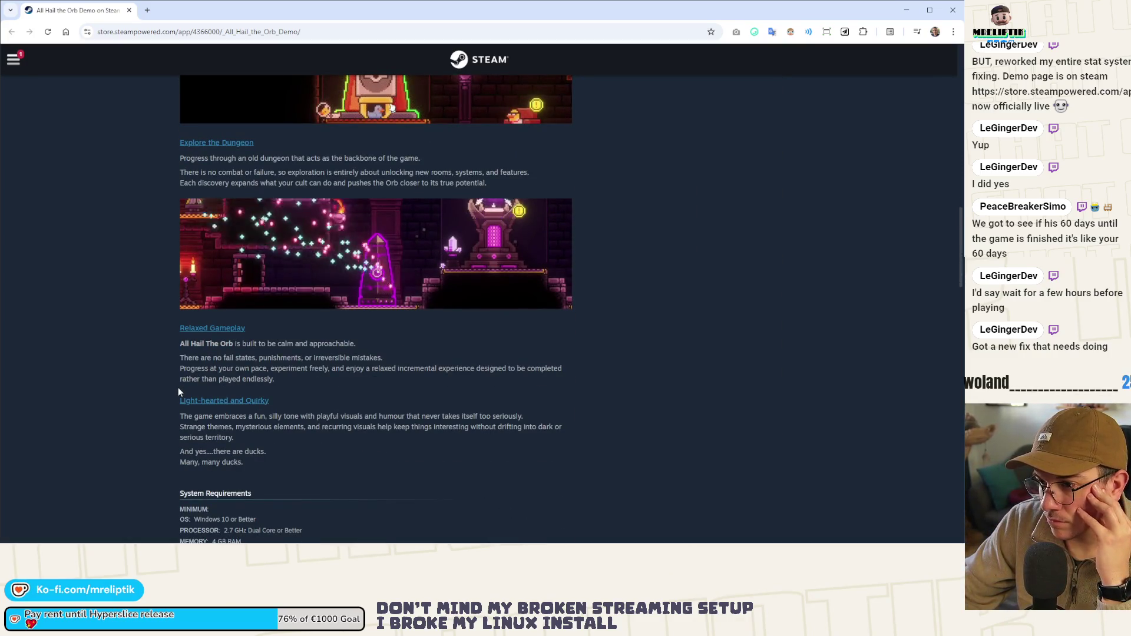
scroll(178, 389, "down", 2)
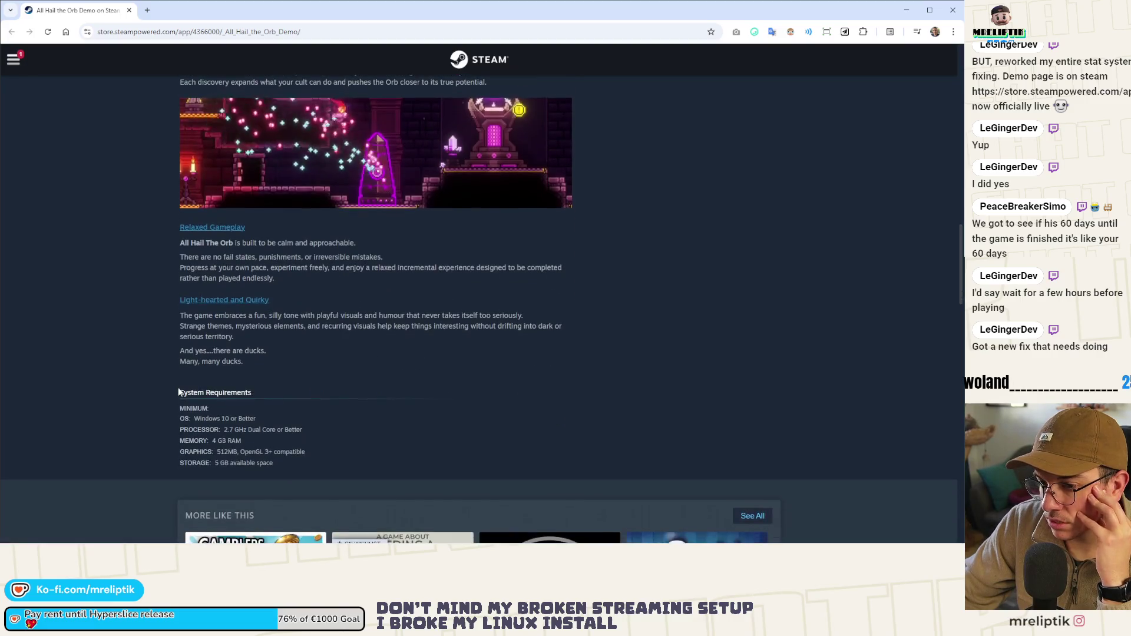
scroll(224, 406, "up", 15)
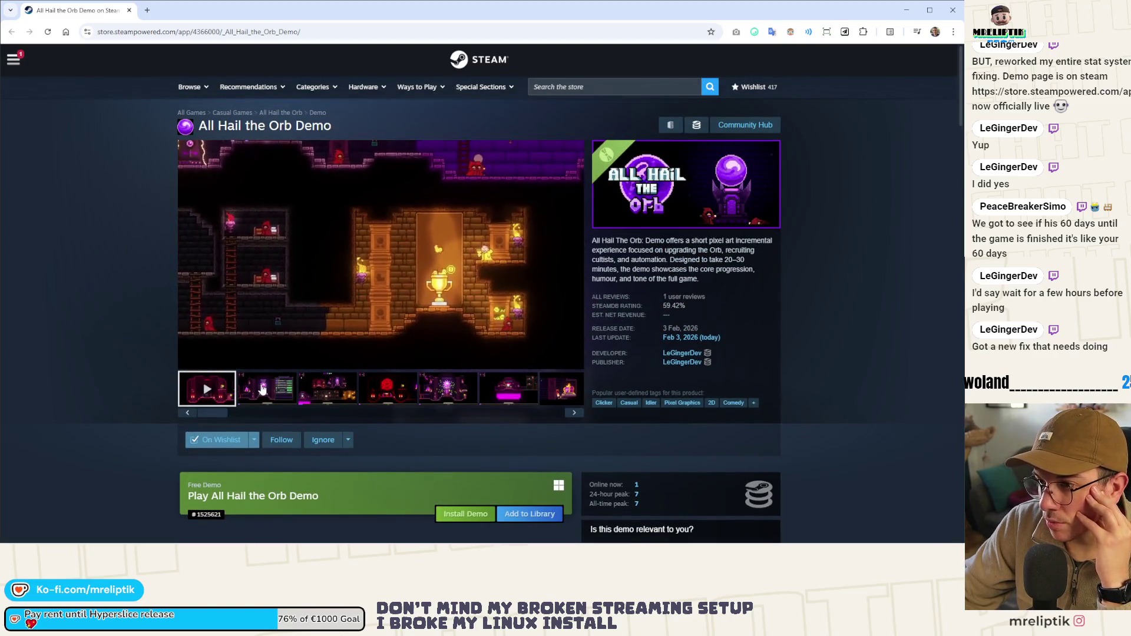
left_click(292, 395)
left_click(323, 399)
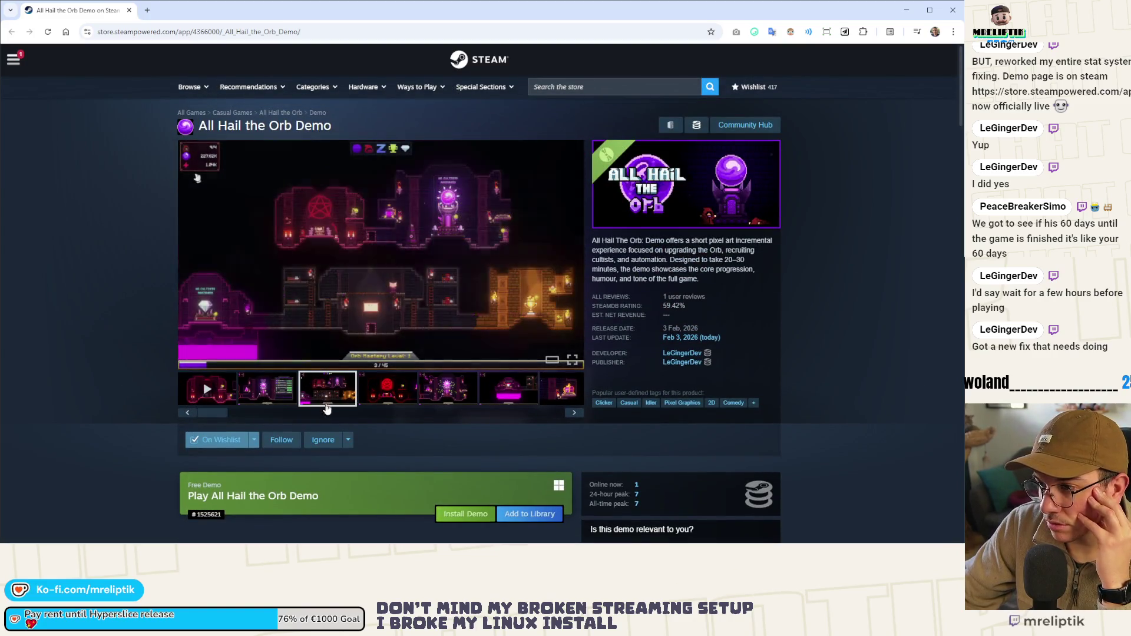
left_click(383, 400)
left_click(434, 403)
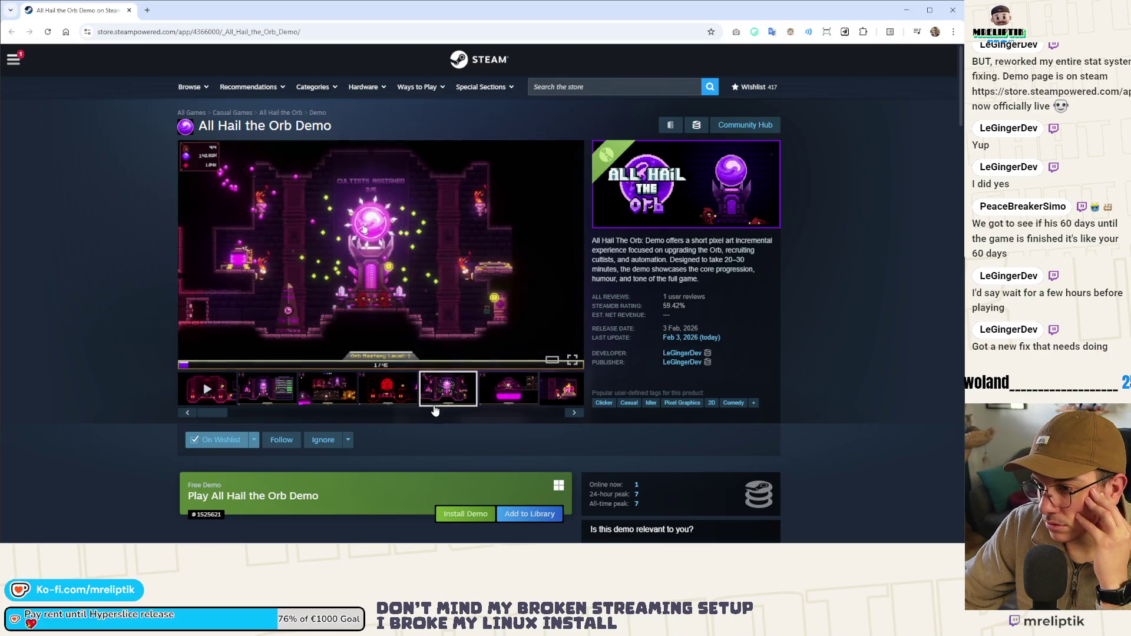
left_click(490, 409)
left_click(557, 386)
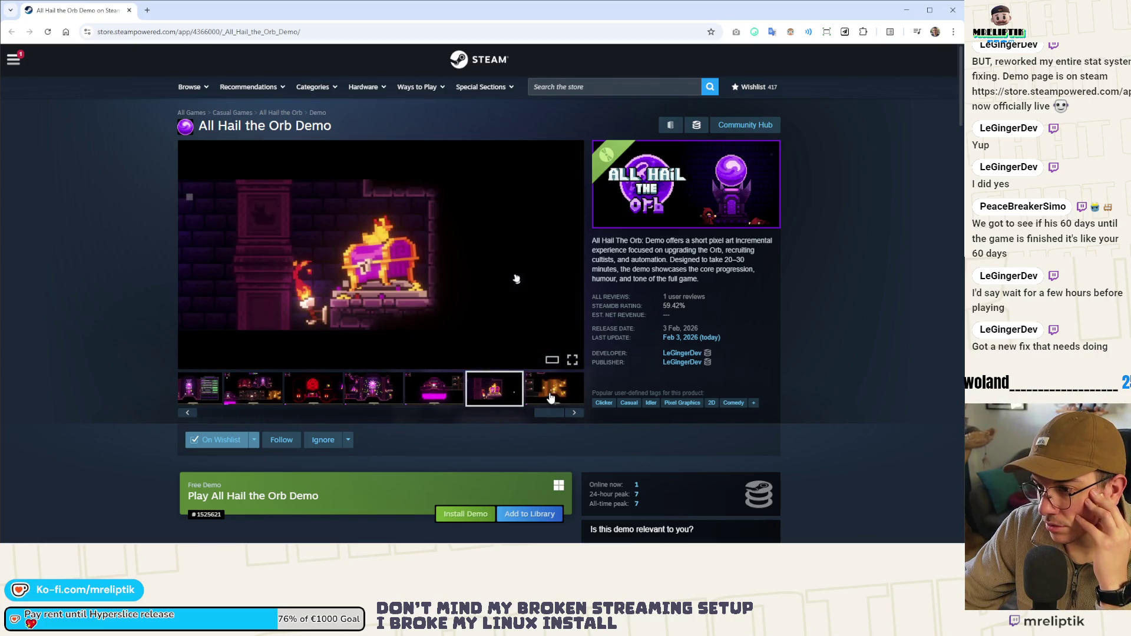
left_click(551, 399)
left_click(488, 400)
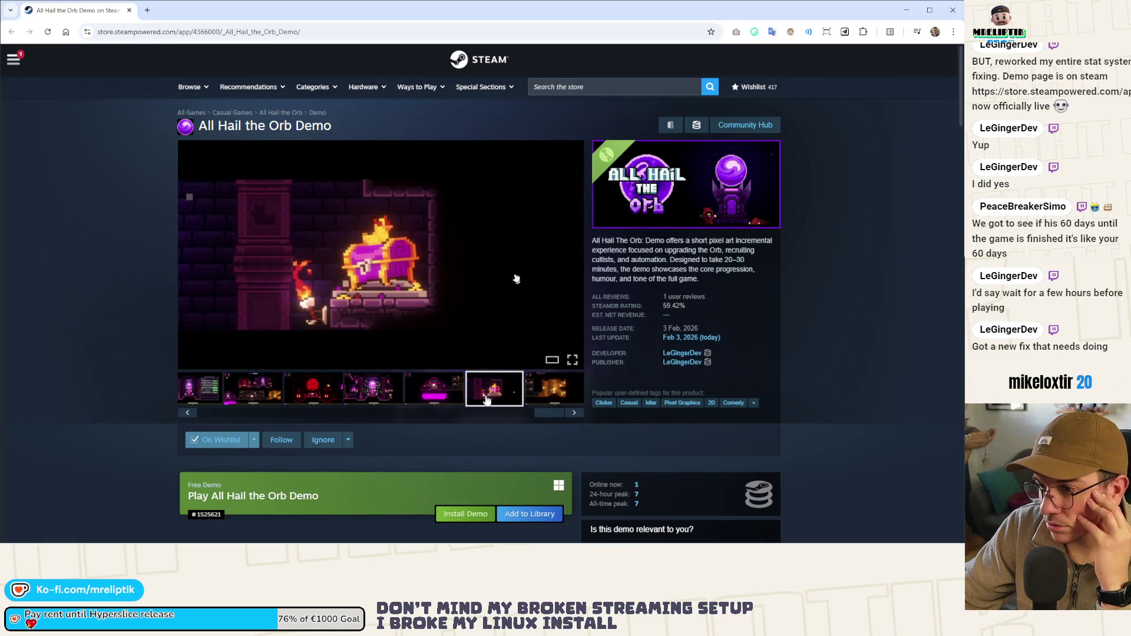
left_click(427, 391)
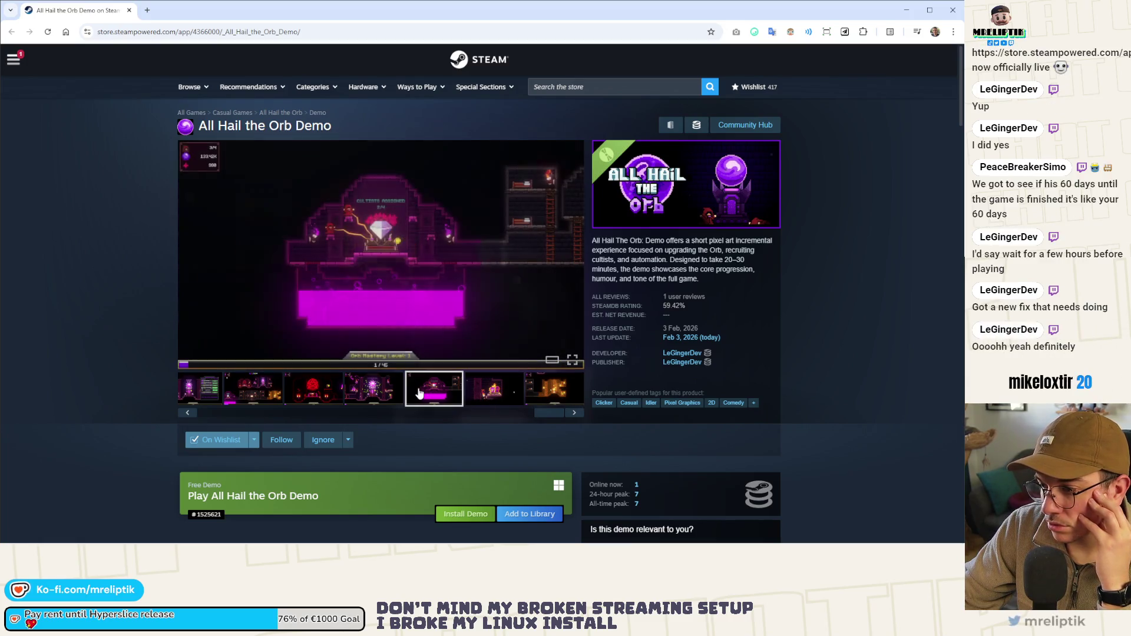
Go from the developer's page via Upcoming Releases to the All Hail the Orb page, then return to Godot.
left_click(684, 353)
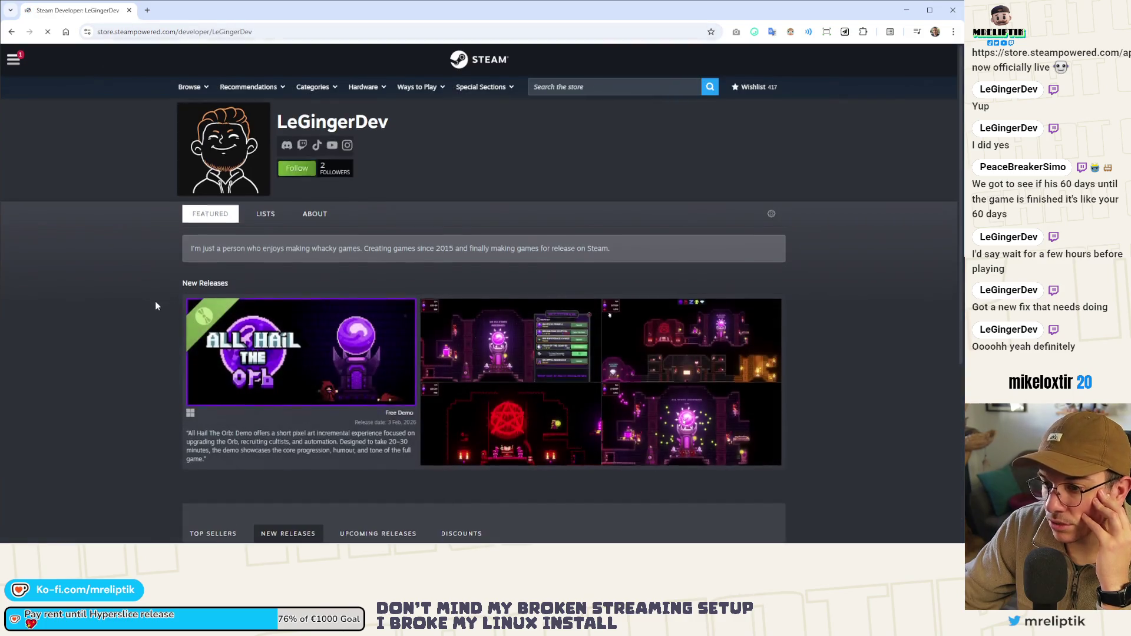
scroll(155, 306, "down", 5)
left_click(338, 259)
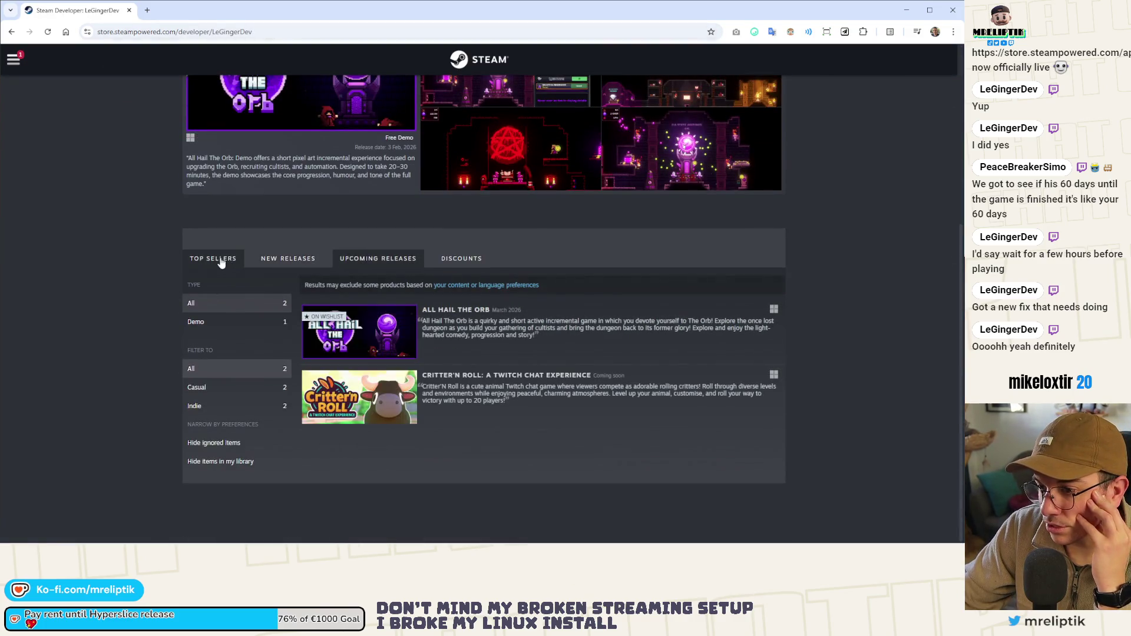
left_click(344, 327)
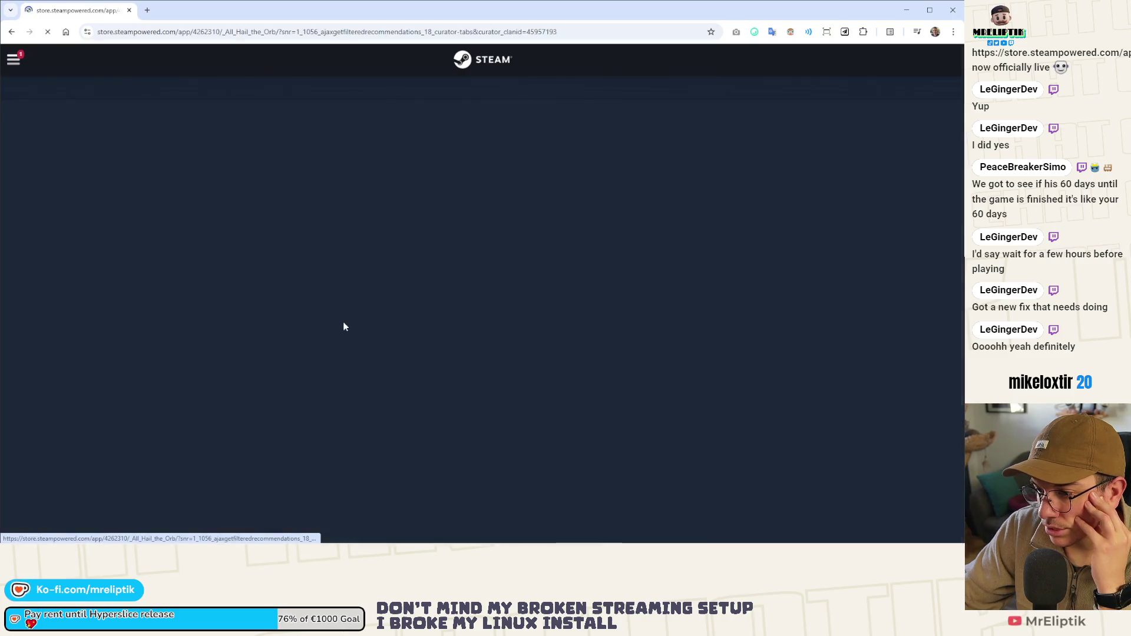
scroll(145, 320, "down", 4)
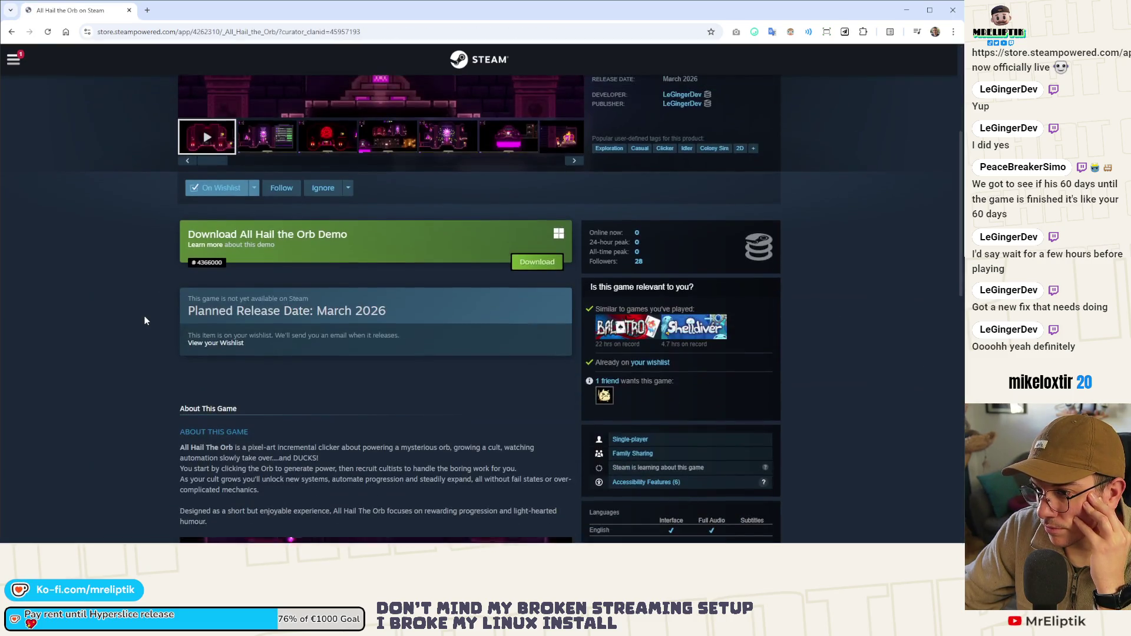
scroll(144, 316, "down", 5)
scroll(137, 297, "up", 10)
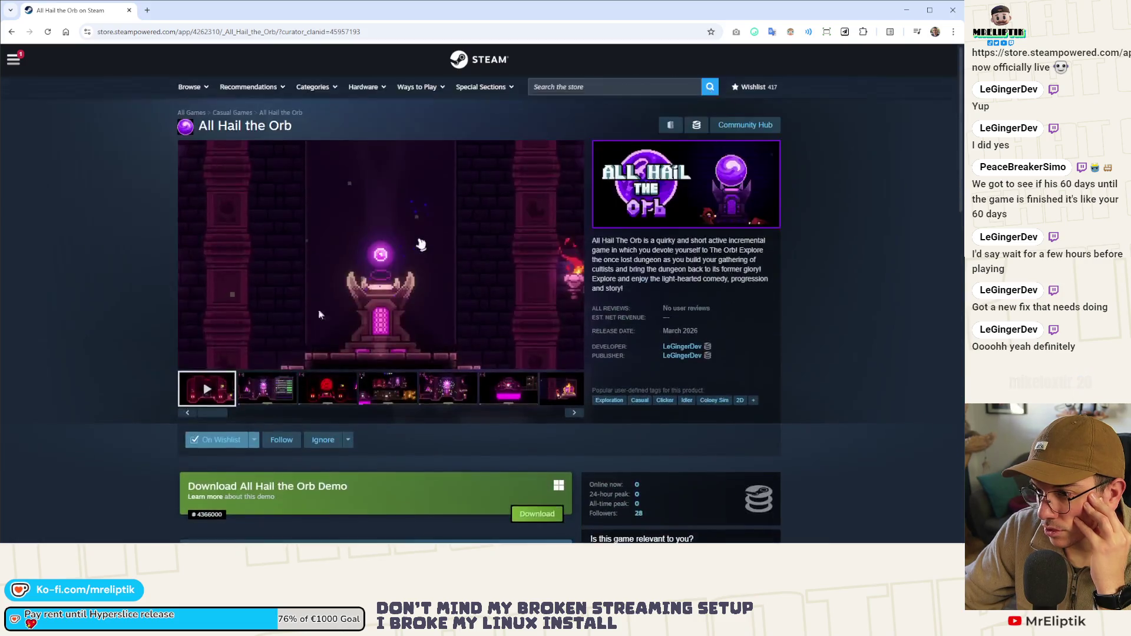
left_click(13, 59)
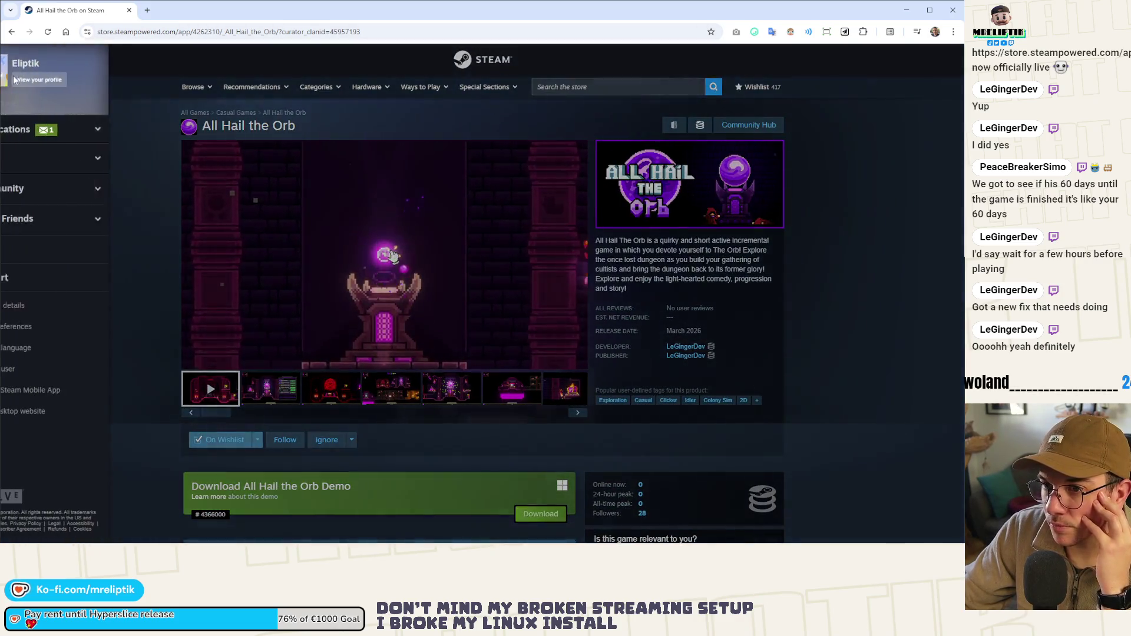
key("alt+Tab")
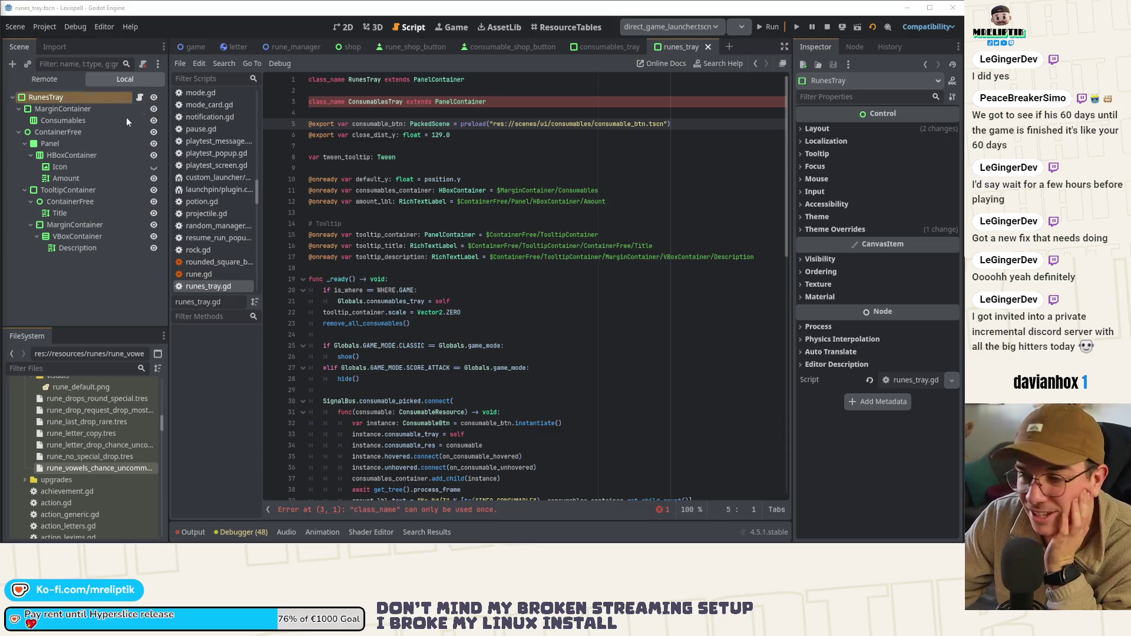
Delete the duplicate class_name ConsumablesTray line from runes_tray.gd.
left_click(417, 135)
left_click(361, 101)
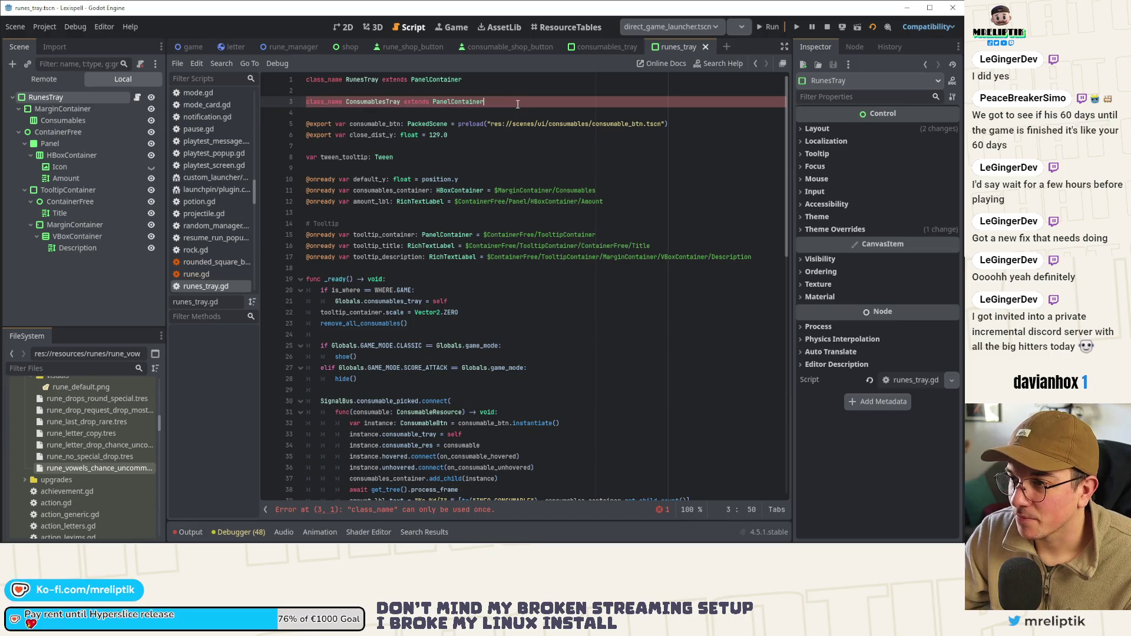
key("ctrl+shift+k")
key("ctrl+shift+k")
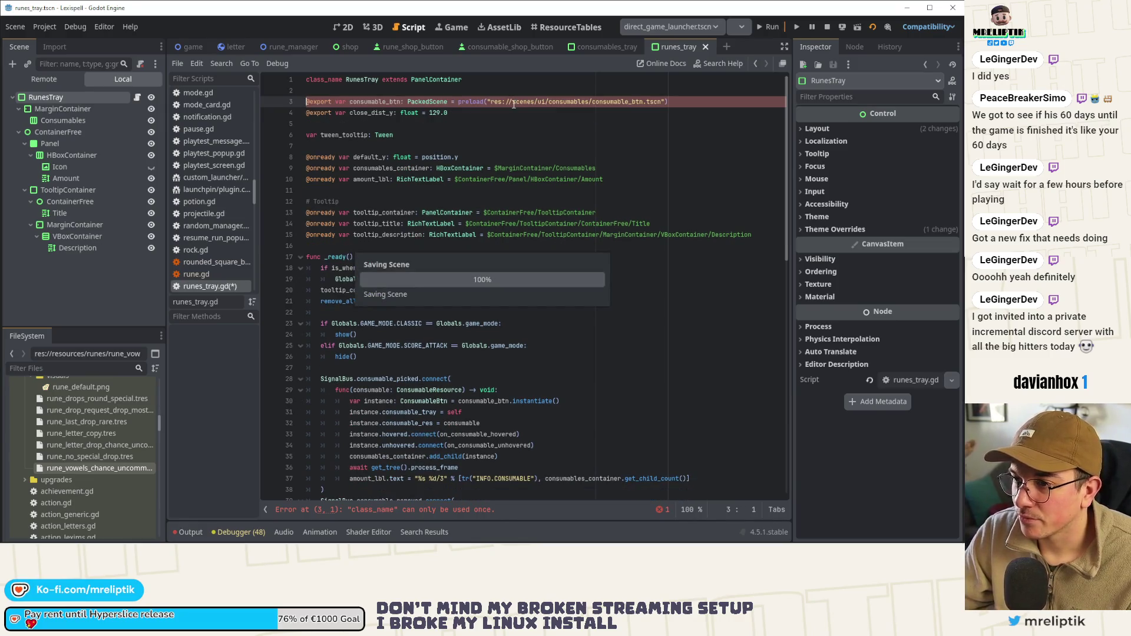
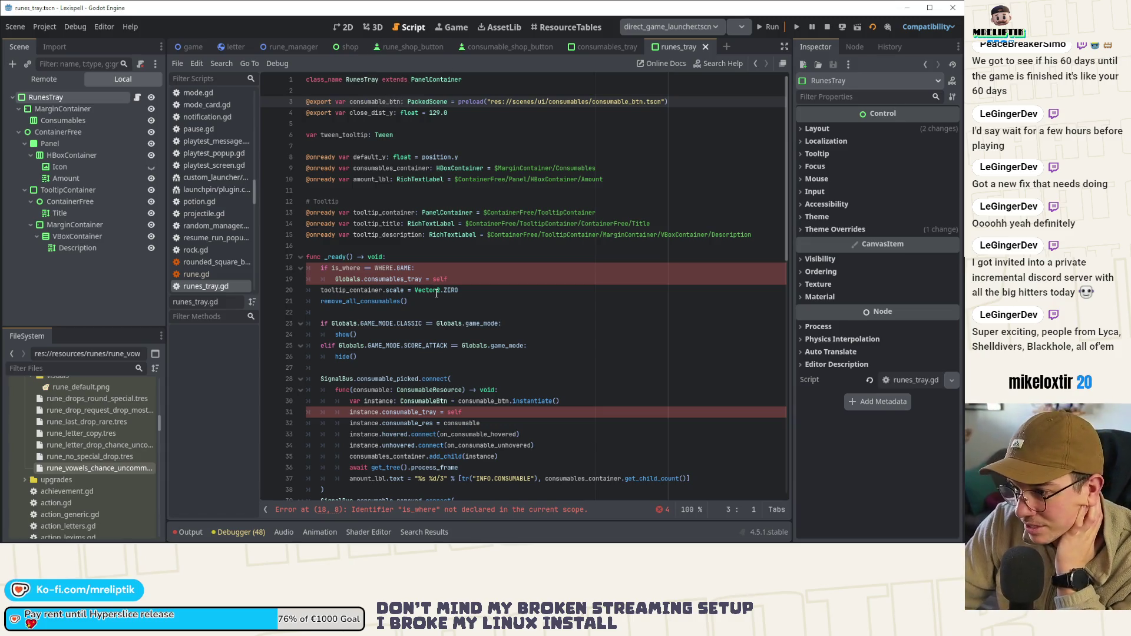
Delete the is_where check and the CLASSIC/SCORE_ATTACK show/hide block from _ready() in runes_tray.gd.
left_click(440, 271)
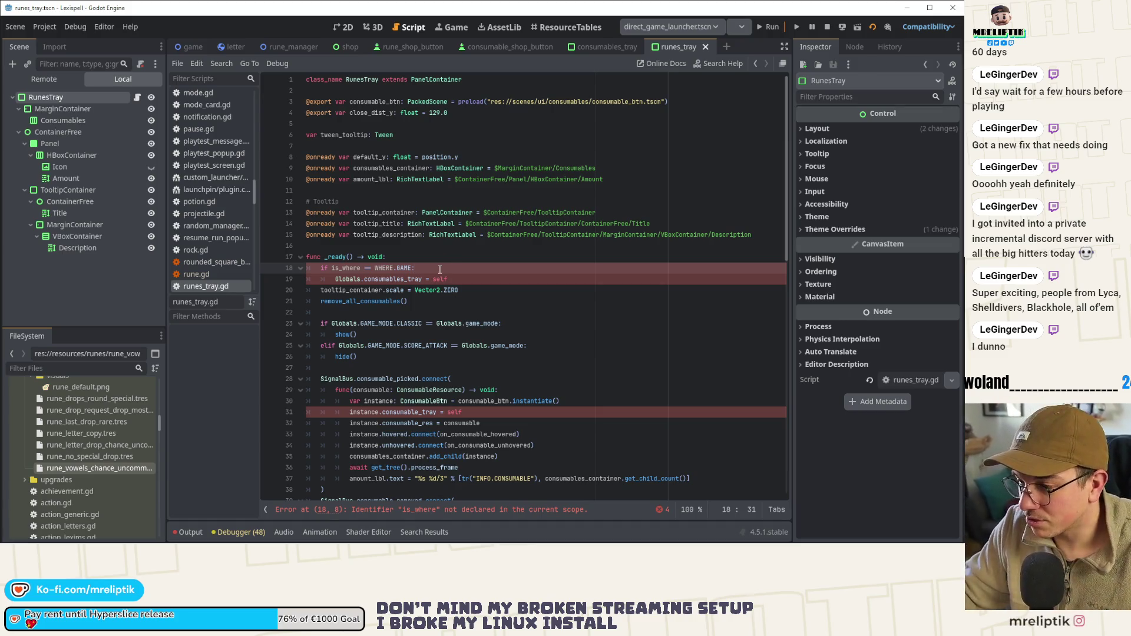
key("ctrl+shift+k")
key("ctrl+shift+k")
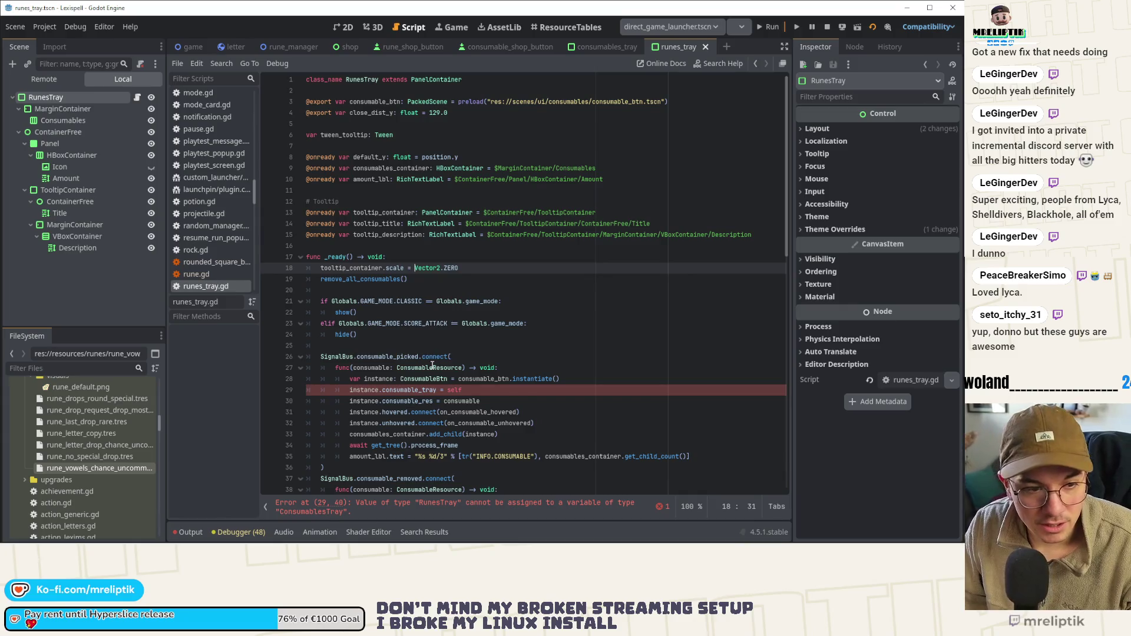
left_click(416, 309)
left_click(415, 301)
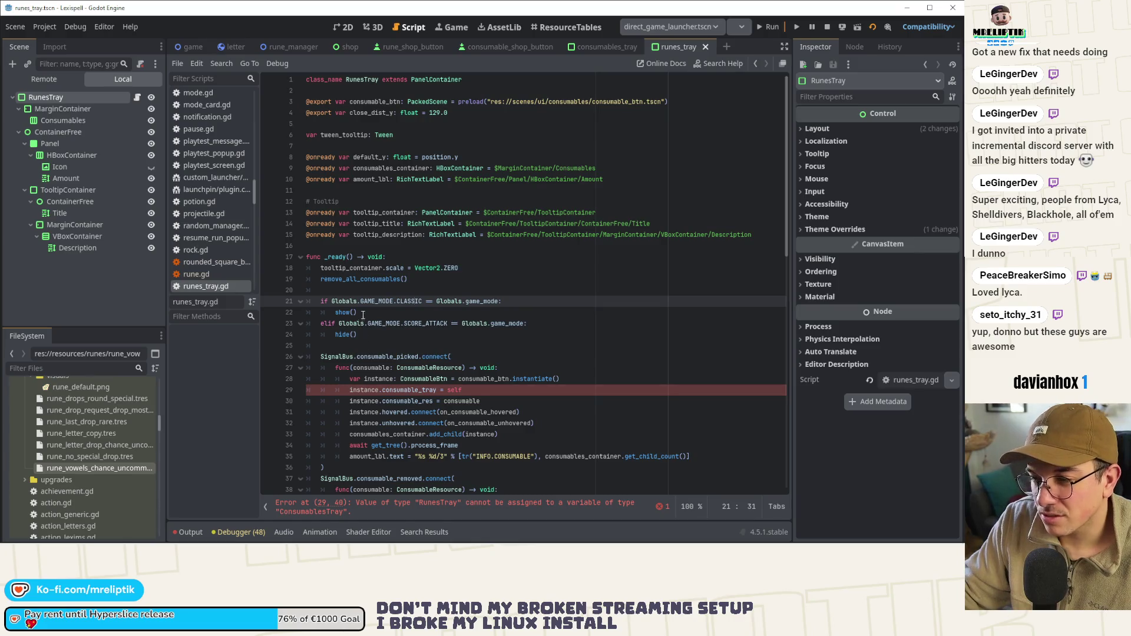
left_click_drag(384, 335, 300, 309)
key("Delete")
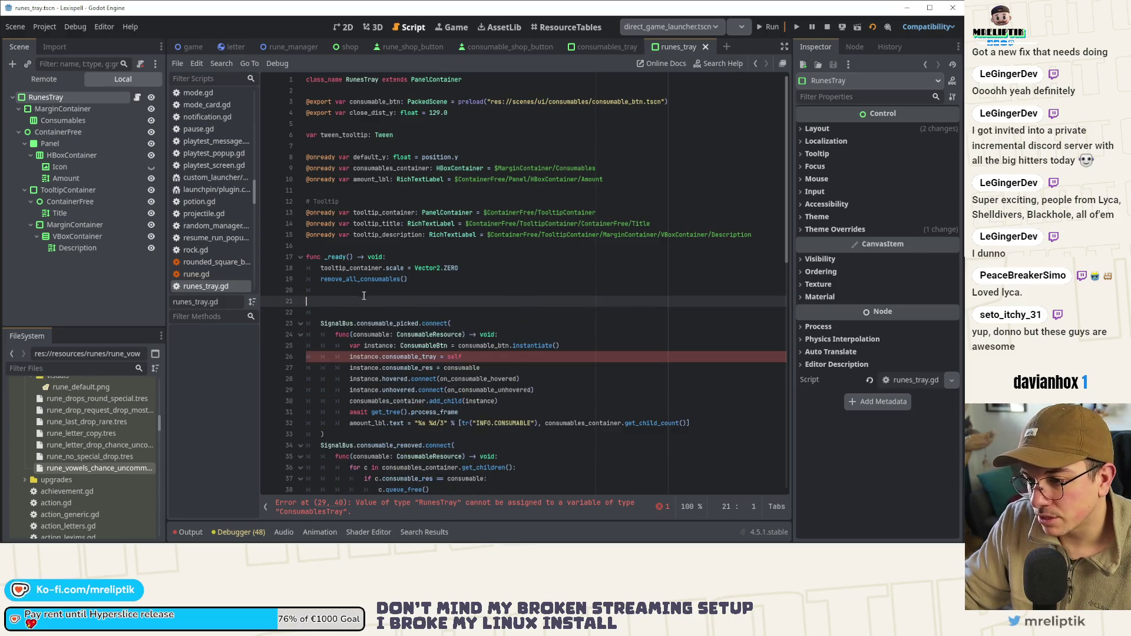
key("Delete")
key("Delete")
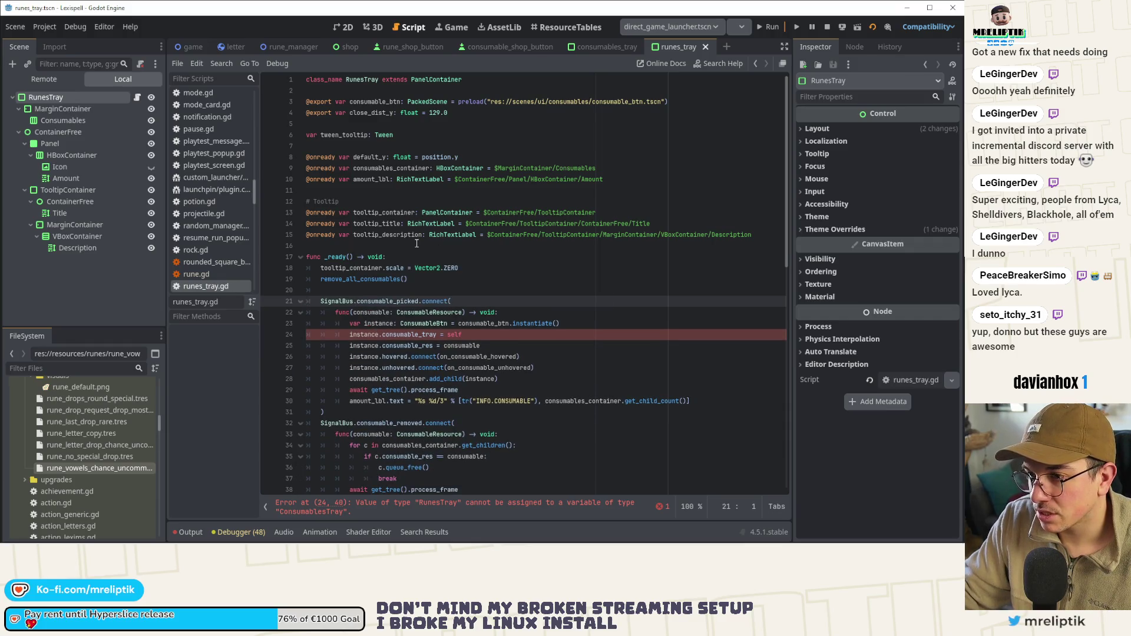
Rename the exported consumable_btn variable on line 3 to rune_btn.
double_click(366, 101)
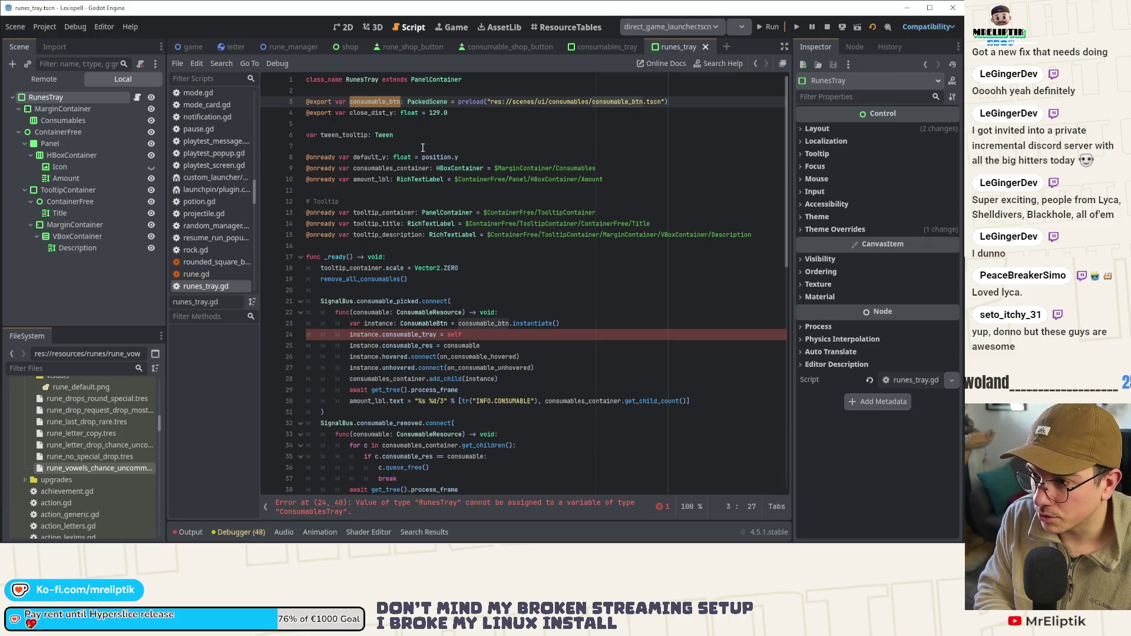
type("rune_d")
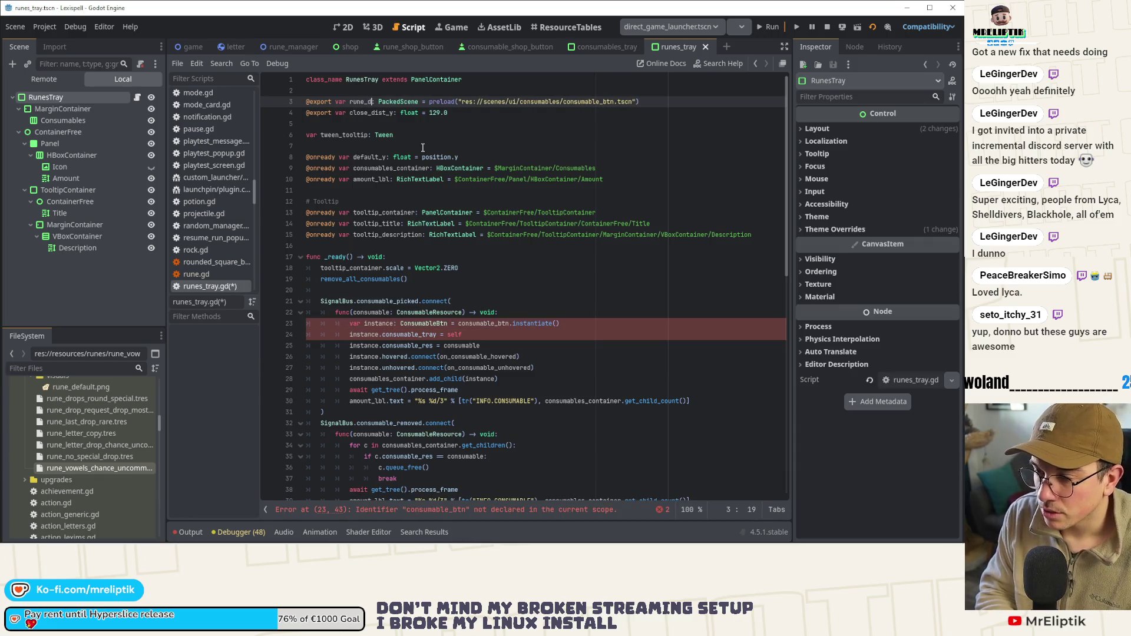
key("BackSpace")
type("shp")
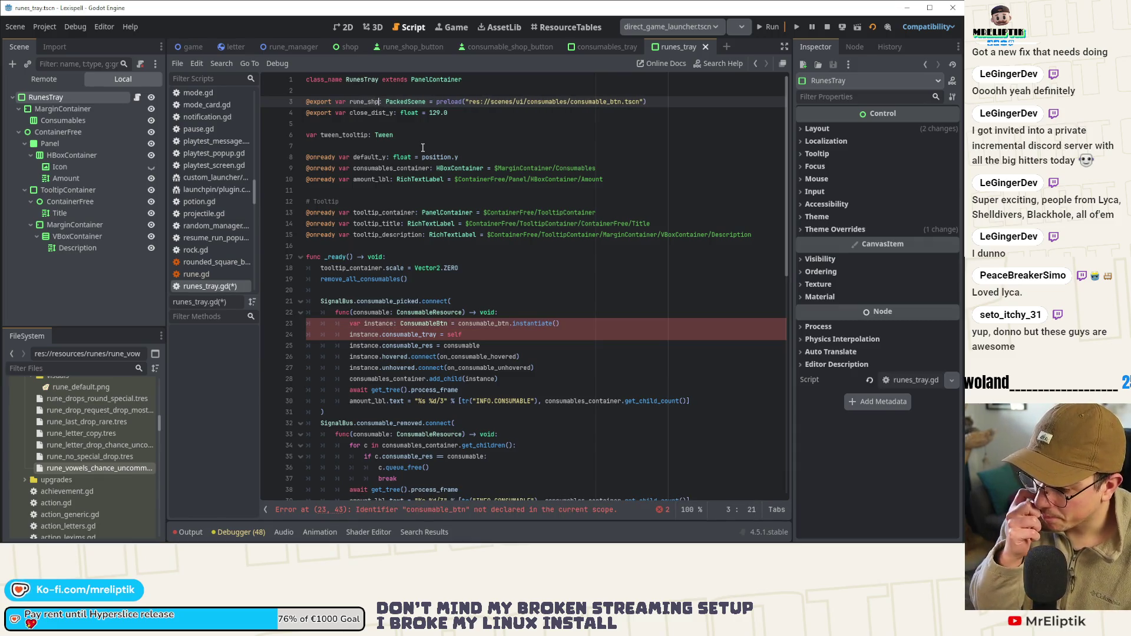
key("BackSpace")
key("BackSpace")
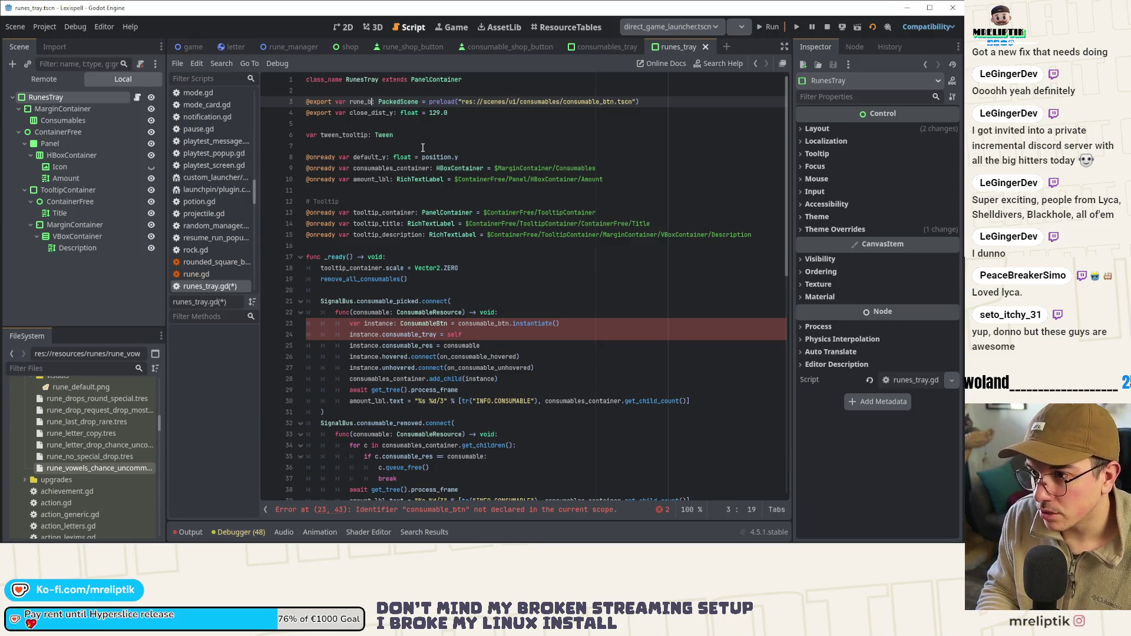
type("tn")
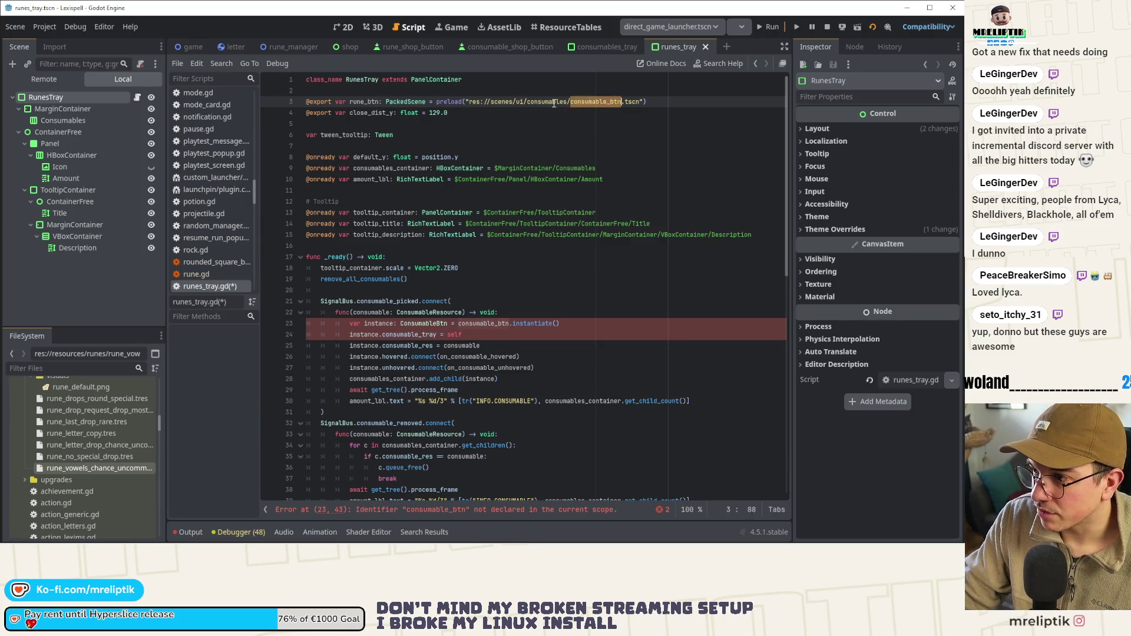
Change the preload path to res://scenes/ui/runes/rune_button.tscn and save the script.
double_click(548, 101)
type("runes")
key("ctrl+s")
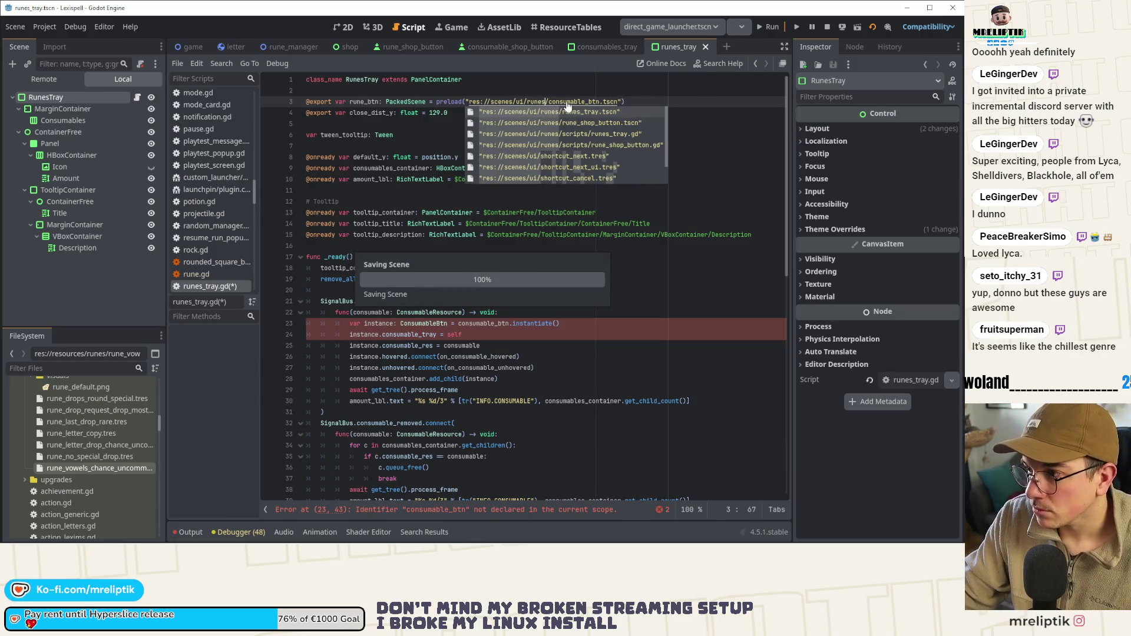
double_click(570, 104)
type("rune_btn")
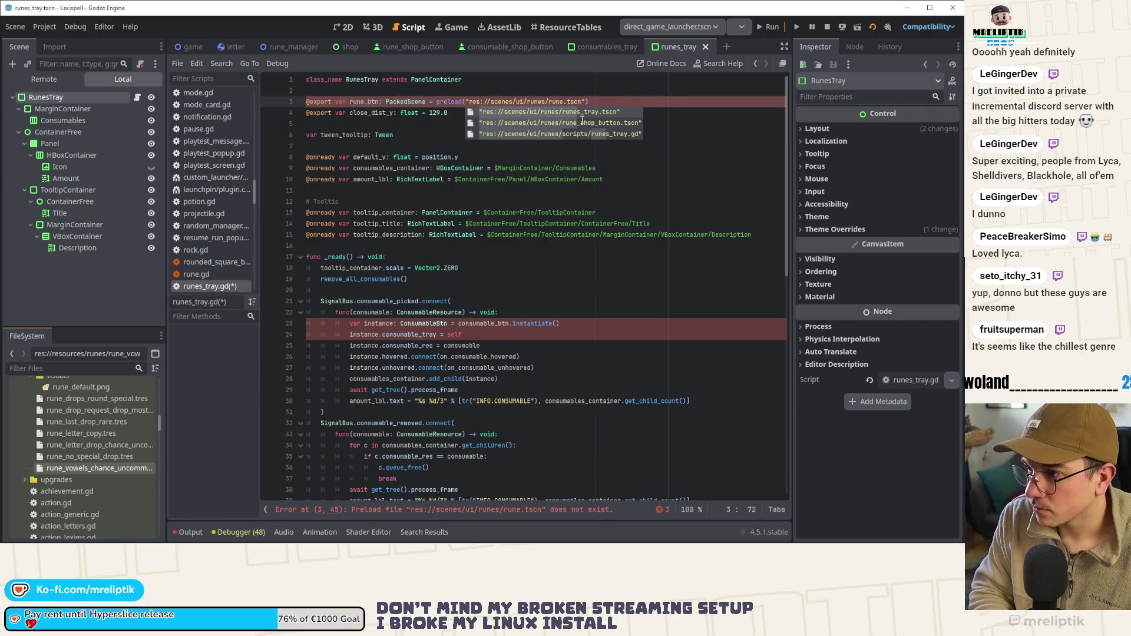
key("ctrl+s")
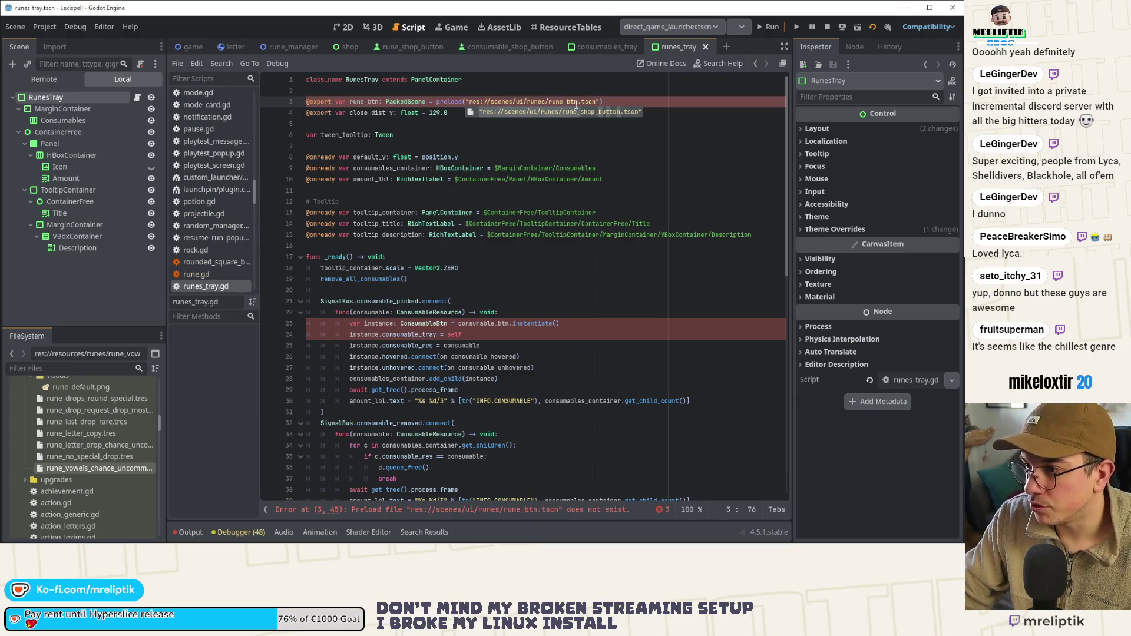
double_click(576, 104)
left_click(578, 104)
key("BackSpace")
key("BackSpace")
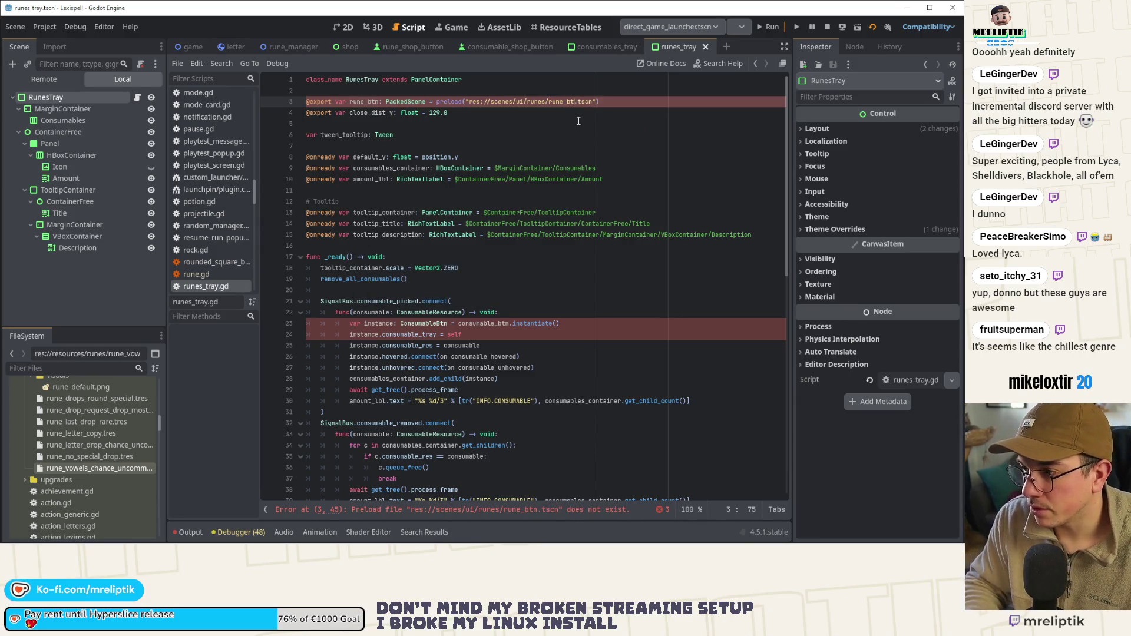
type("utto")
type("n")
key("ctrl+s")
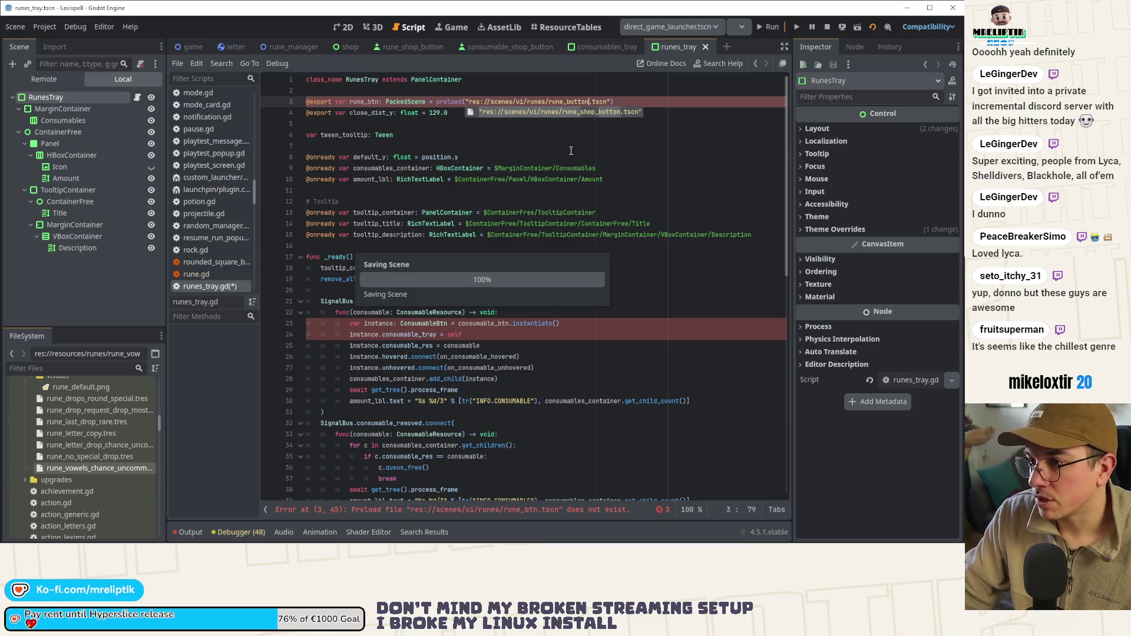
Select the close_dist_y variable name and move to the empty line 5.
left_click(456, 143)
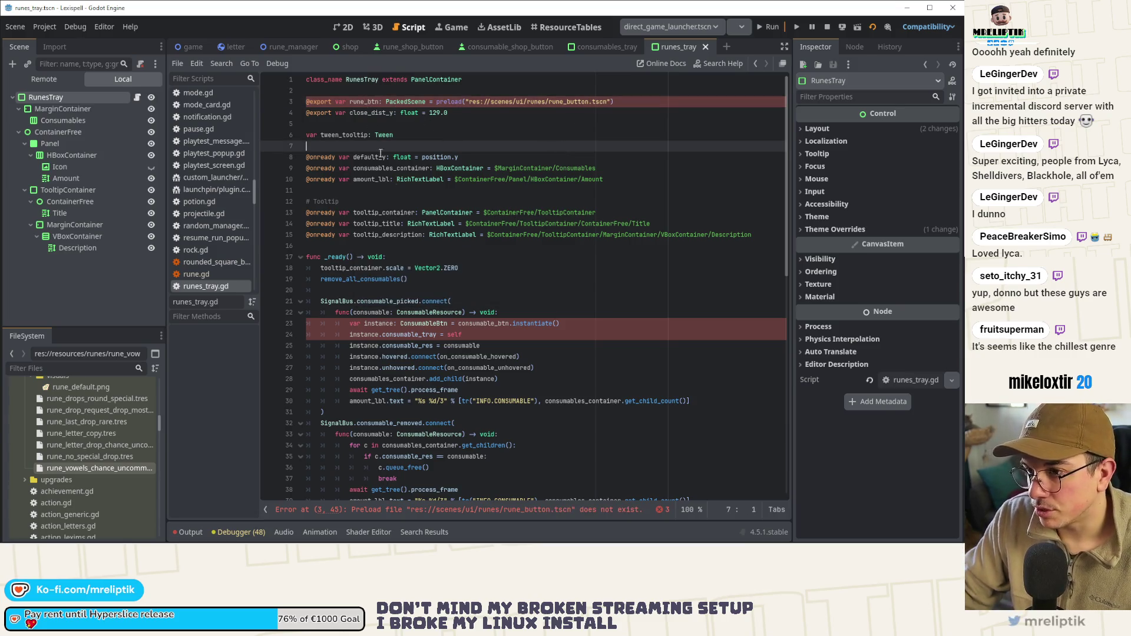
double_click(372, 113)
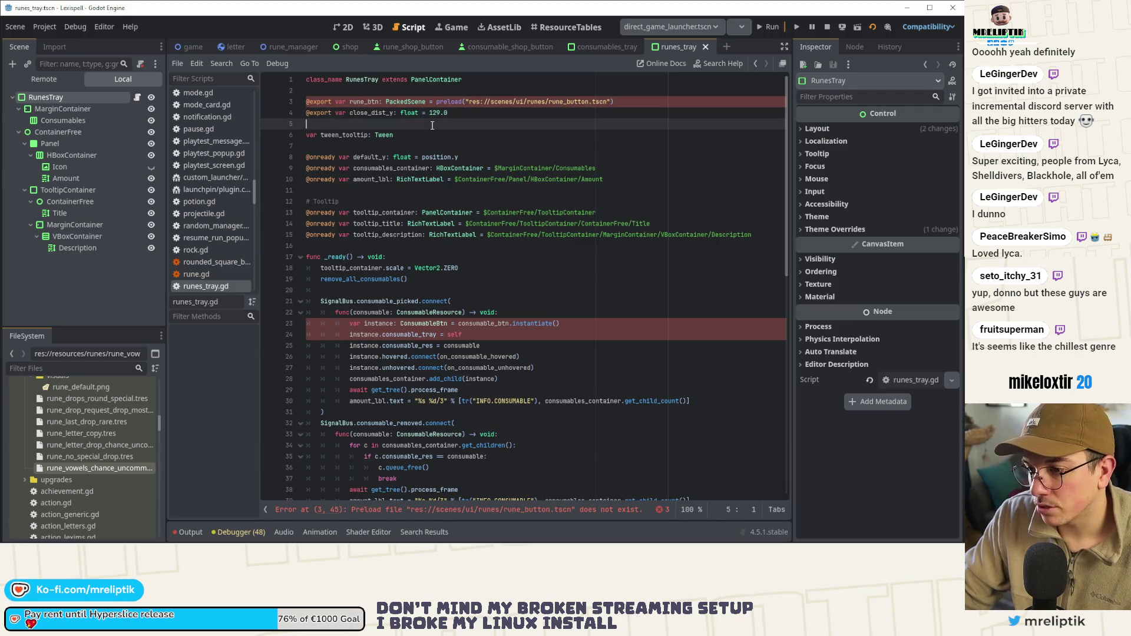
left_click(375, 113)
double_click(376, 112)
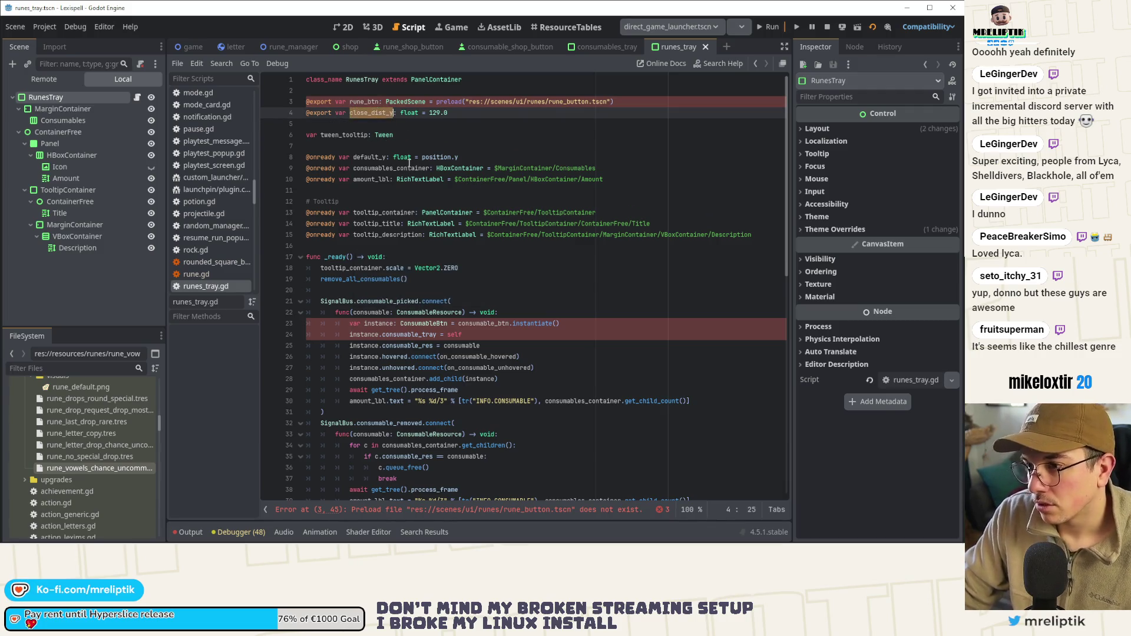
left_click(421, 120)
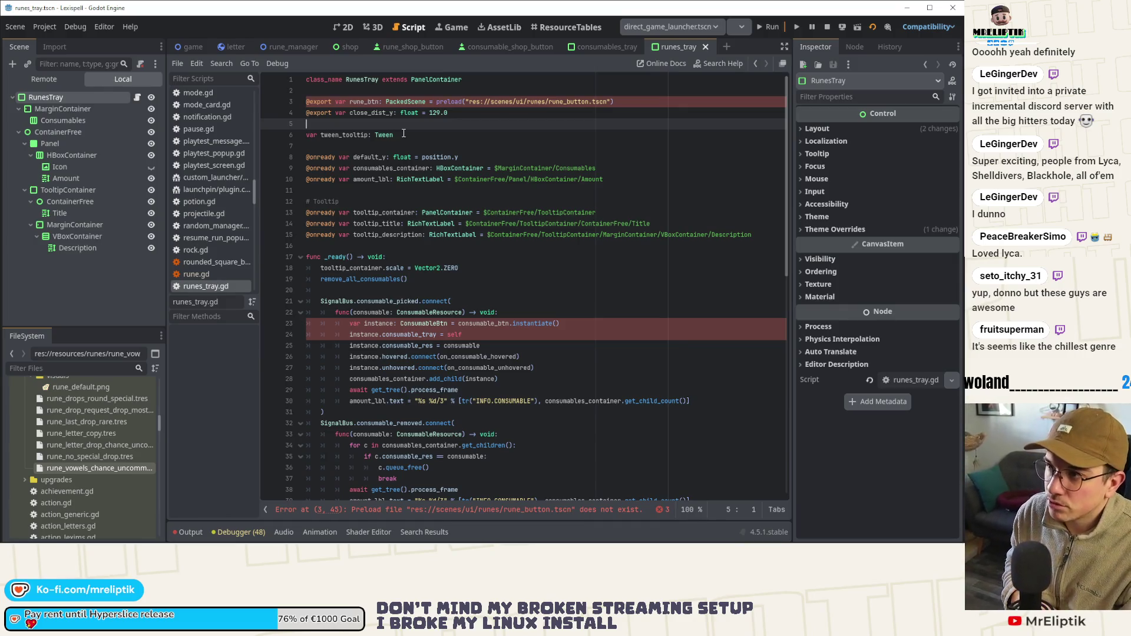
Change the instance type on line 23 from ConsumableBtn to RuneBtn and save.
left_click(495, 325)
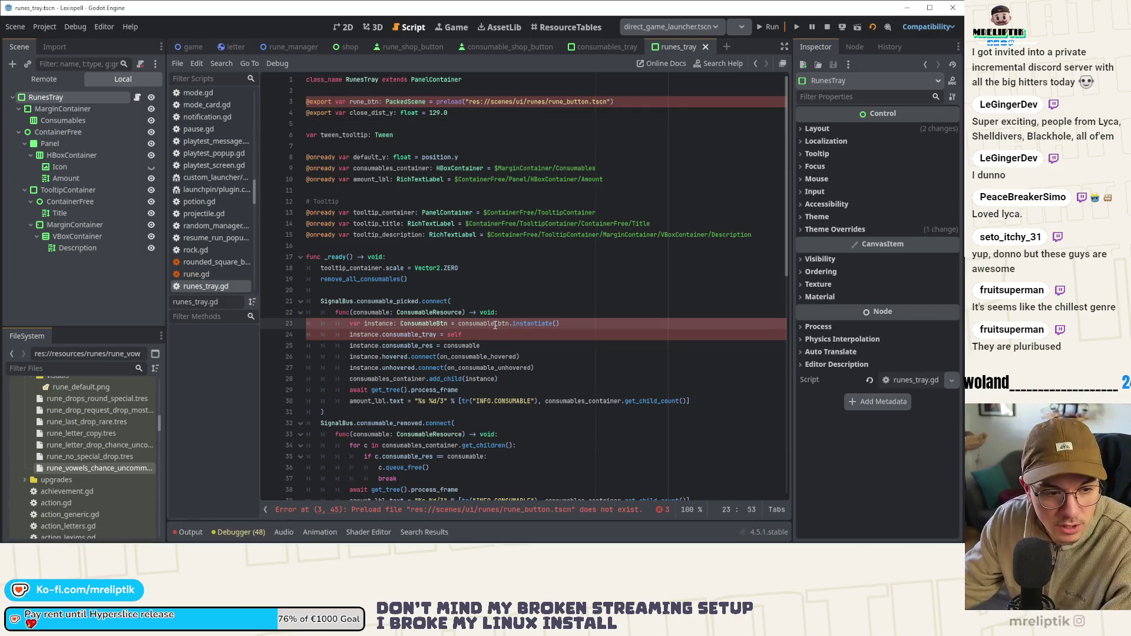
double_click(423, 324)
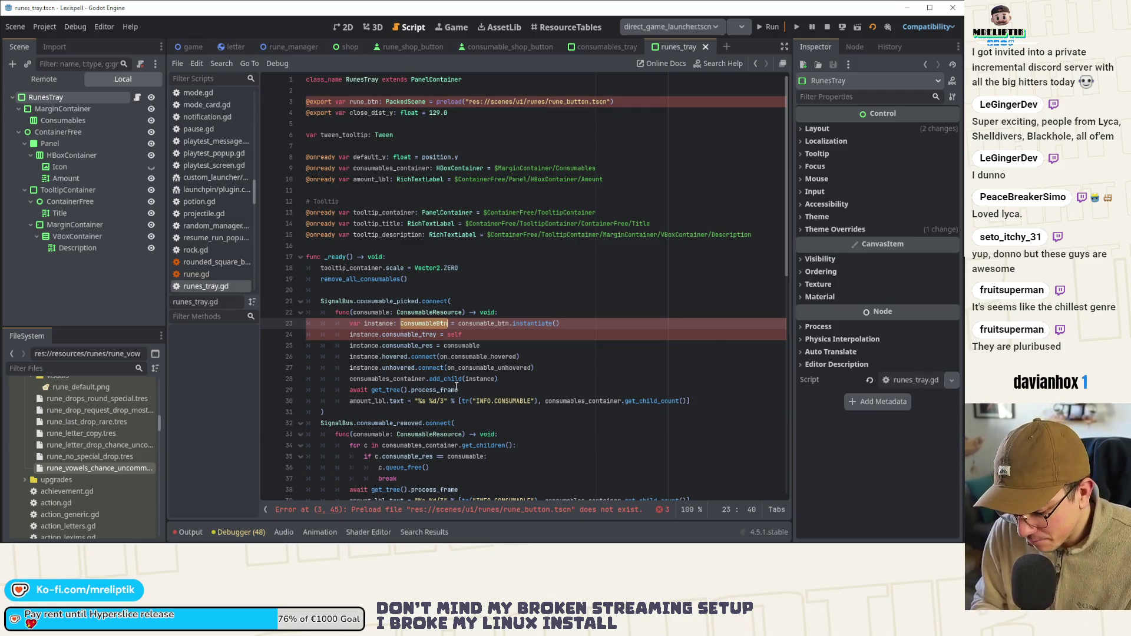
type("RuneBtn")
key("ctrl+s")
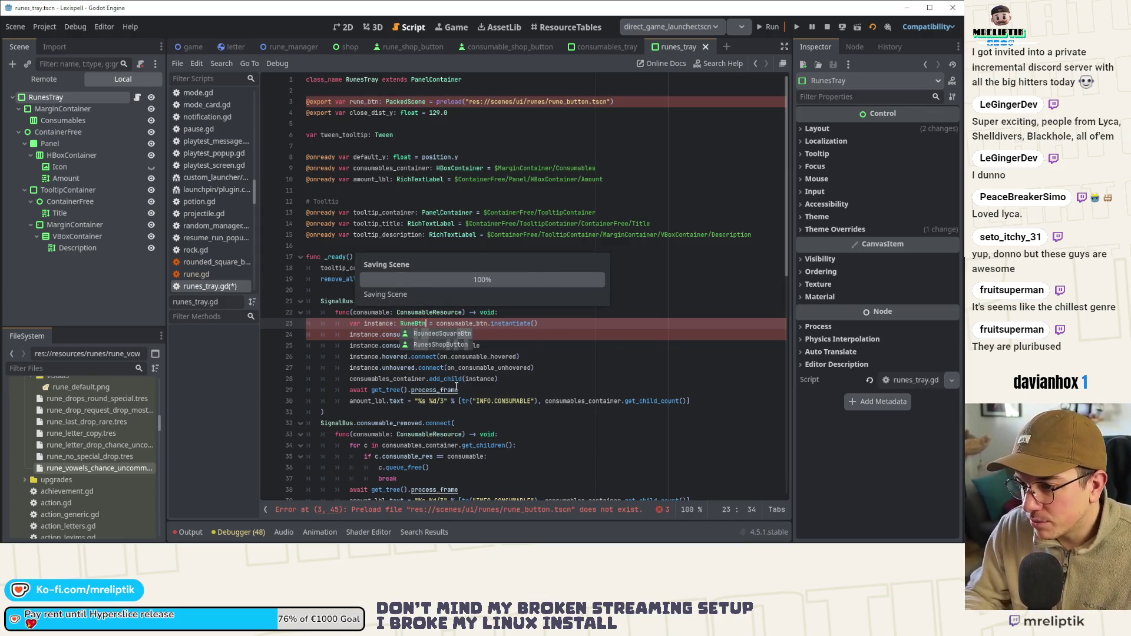
key("Escape")
key("Down")
key("End")
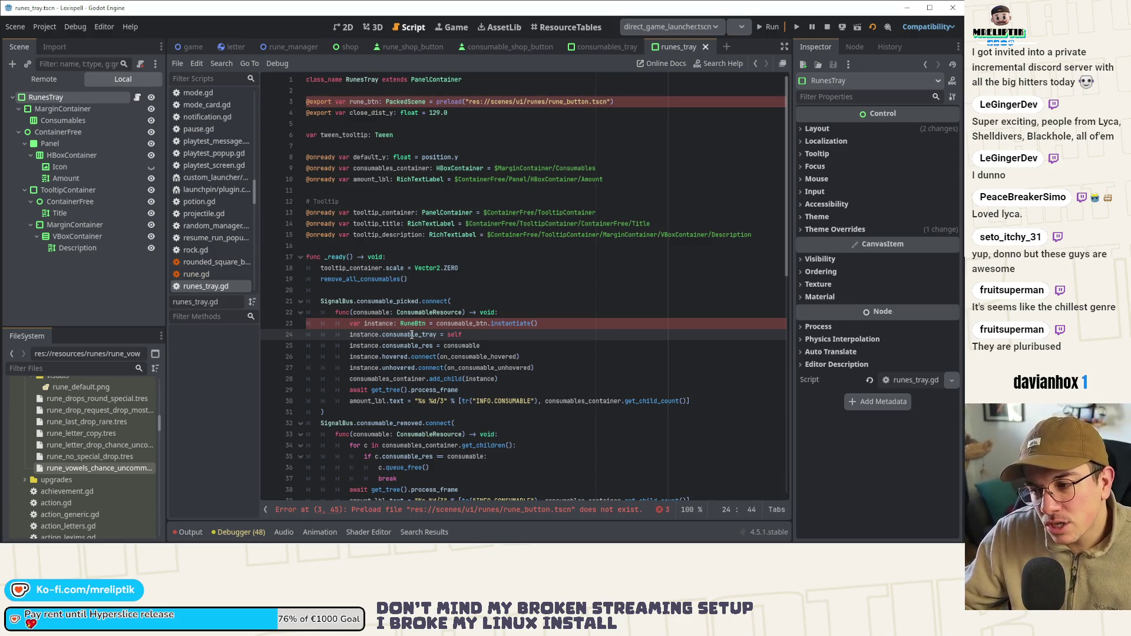
double_click(437, 334)
scroll(439, 338, "down", 4)
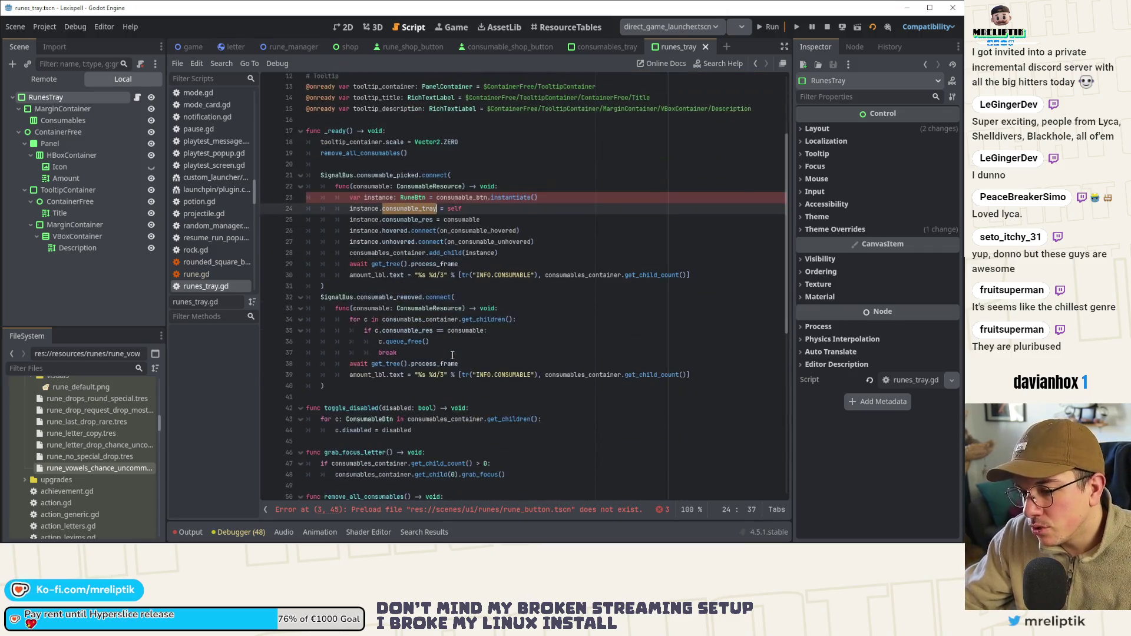
scroll(501, 357, "up", 3)
Switch the connected signals to SignalBus.rune_picked and rune_removed.
double_click(387, 267)
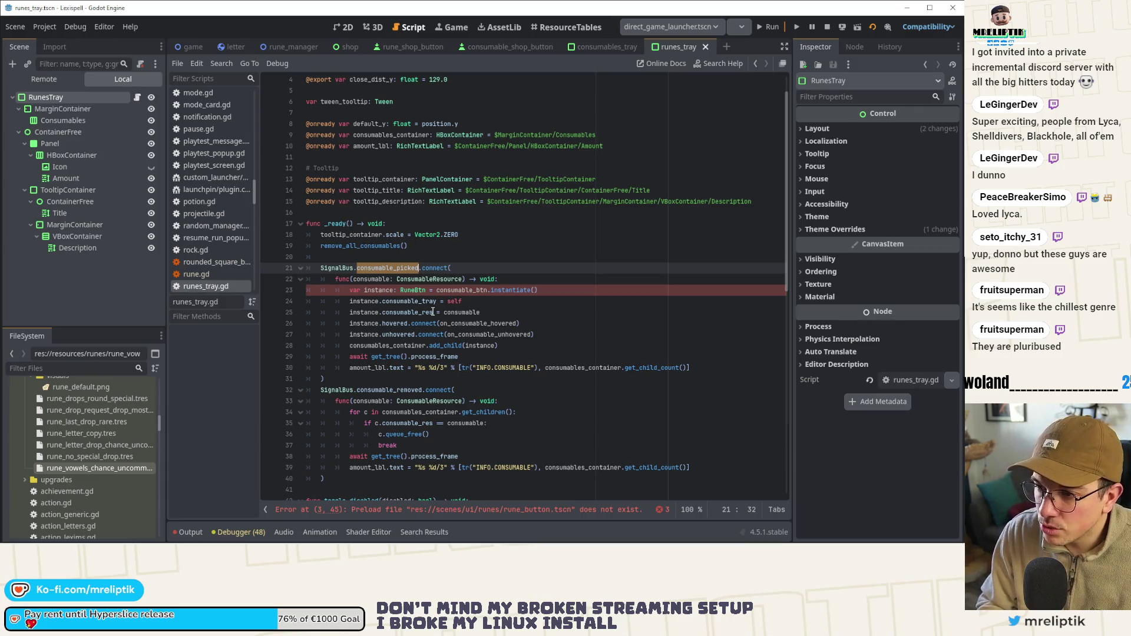
type("rune_picked")
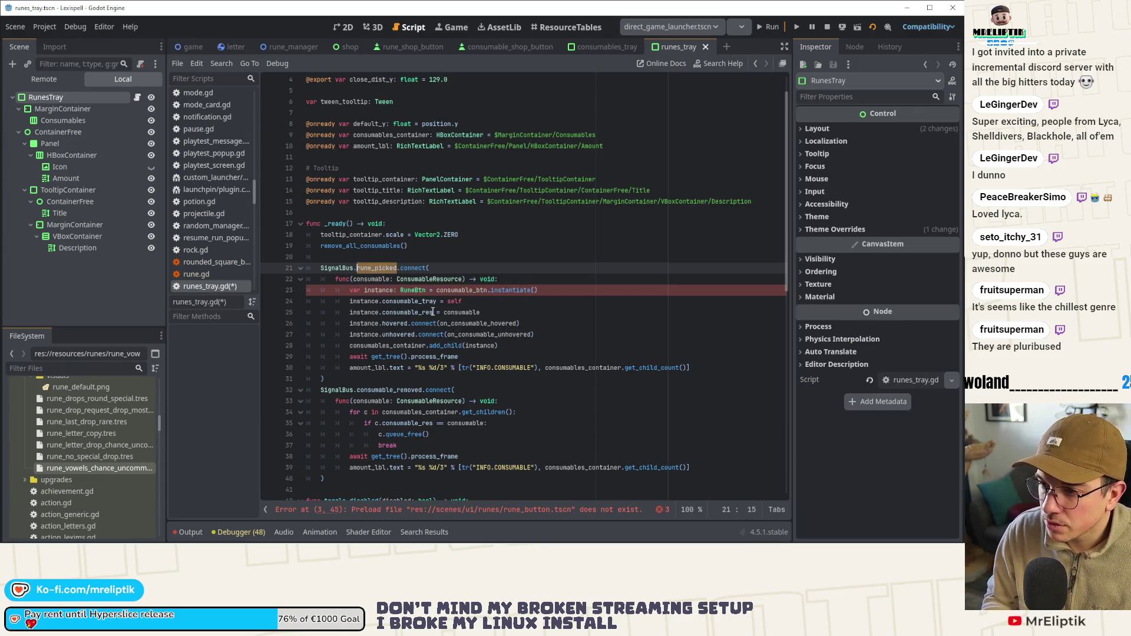
key("Down")
key("Down")
key("Down")
key("Down")
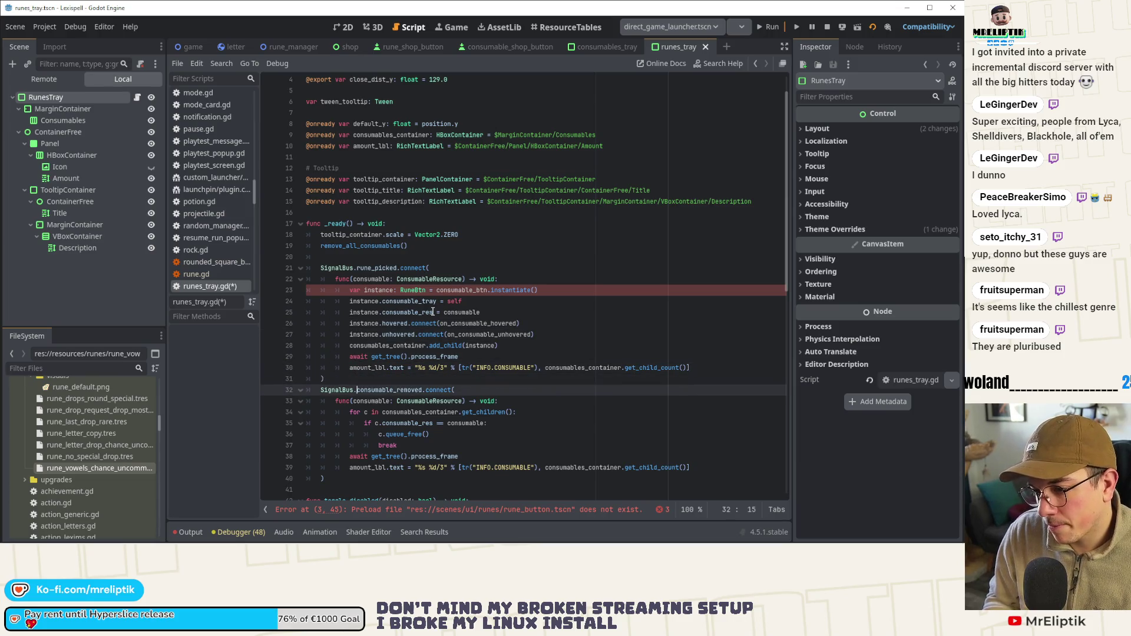
key("ctrl+shift+Right")
type("rune_picke")
key("BackSpace")
key("BackSpace")
key("BackSpace")
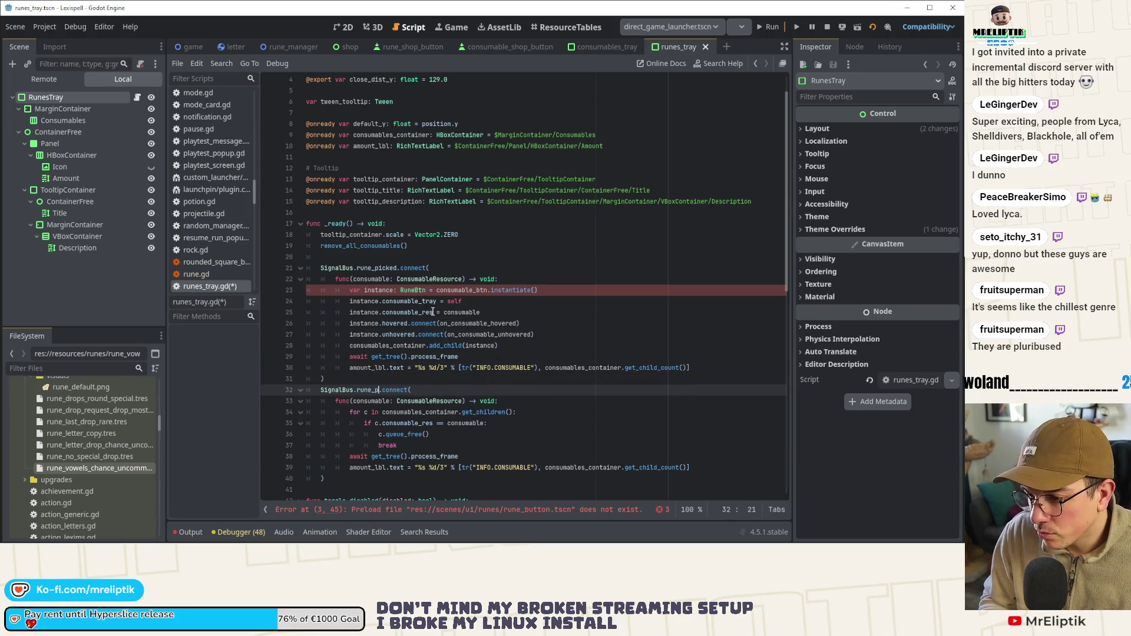
type("removed")
Make the removal callback take rune: RuneResource instead of the consumable parameter.
key("Down")
key("ctrl+Right")
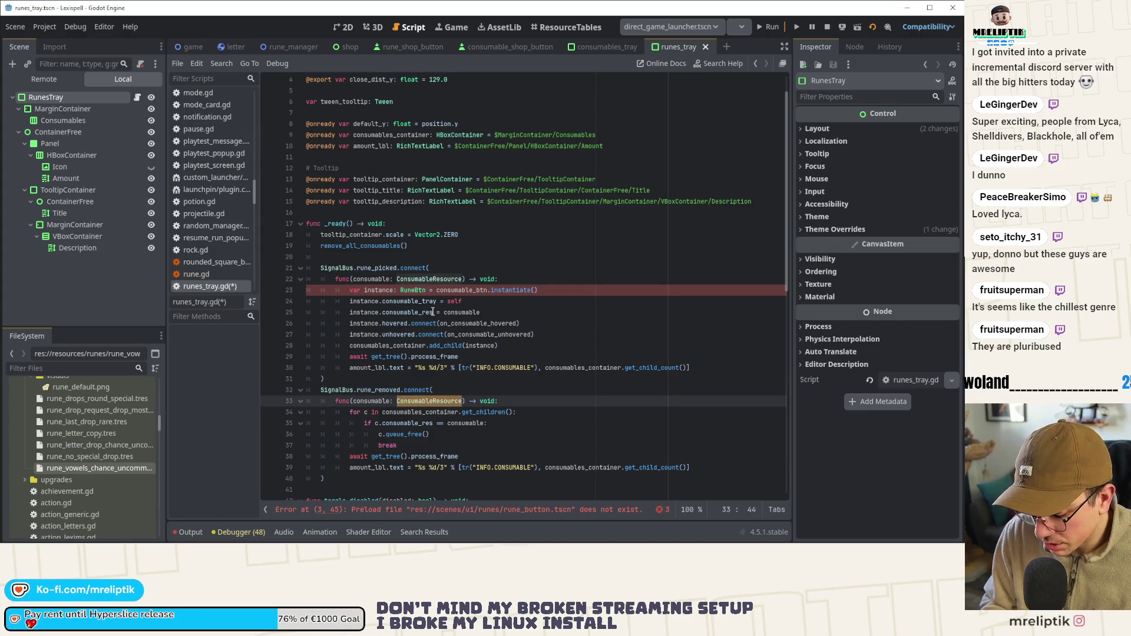
key("ctrl+BackSpace")
type("Rune")
key("Return")
key("ctrl+Left")
key("ctrl+Left")
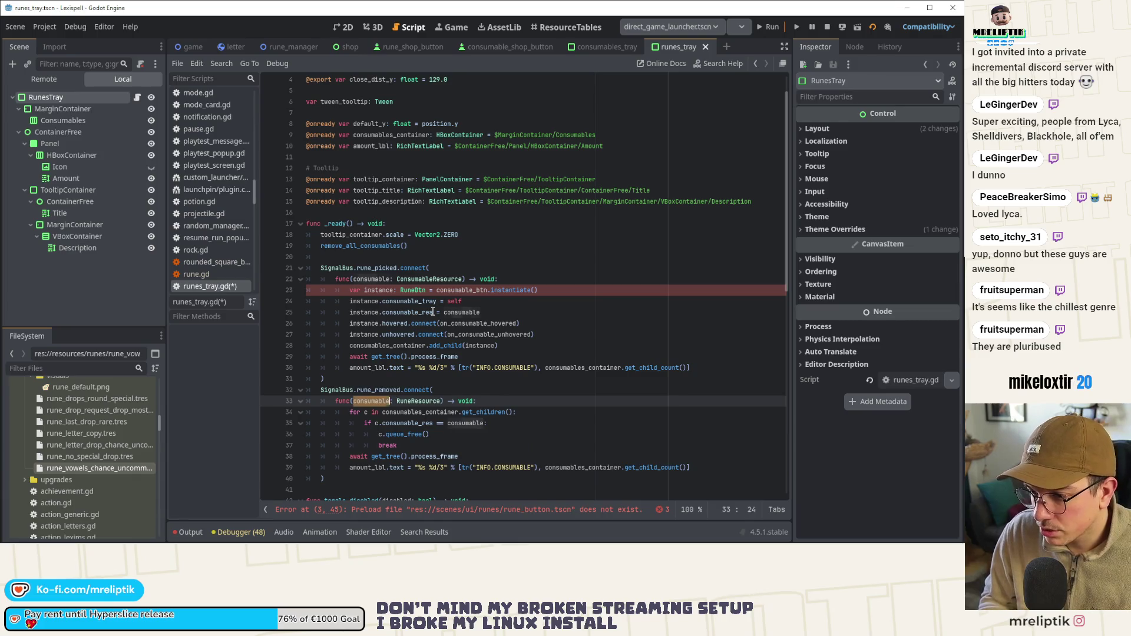
key("ctrl+BackSpace")
type("rune")
key("Escape")
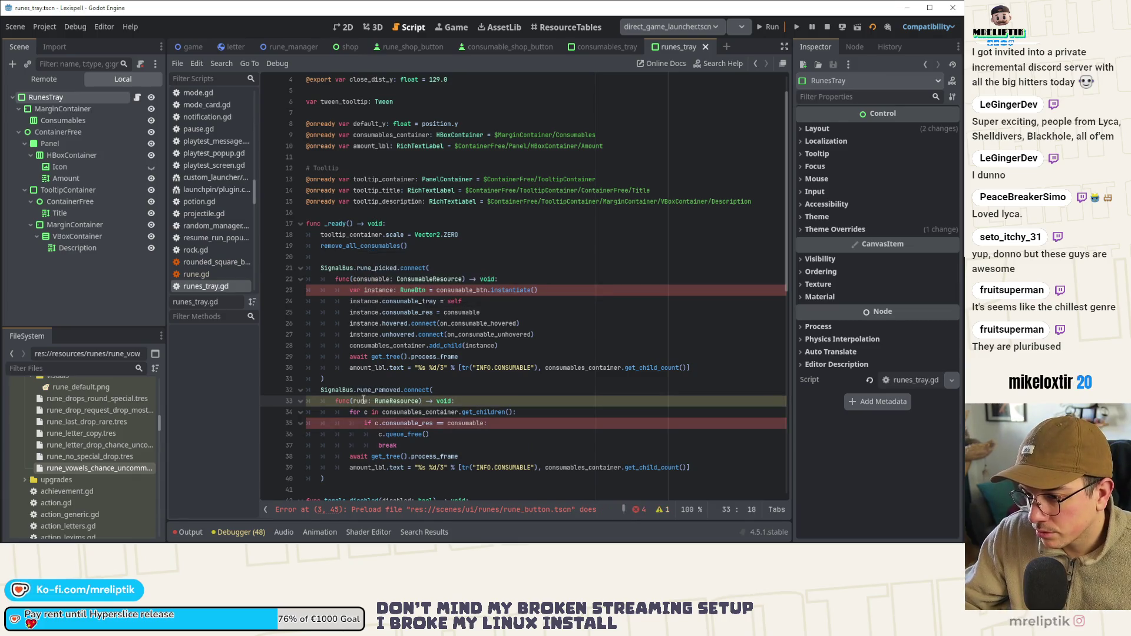
Make the pick callback on line 22 take rune: RuneResource.
key("Up")
key("Up")
key("Up")
key("ctrl+Right")
key("ctrl+BackSpace")
type("run")
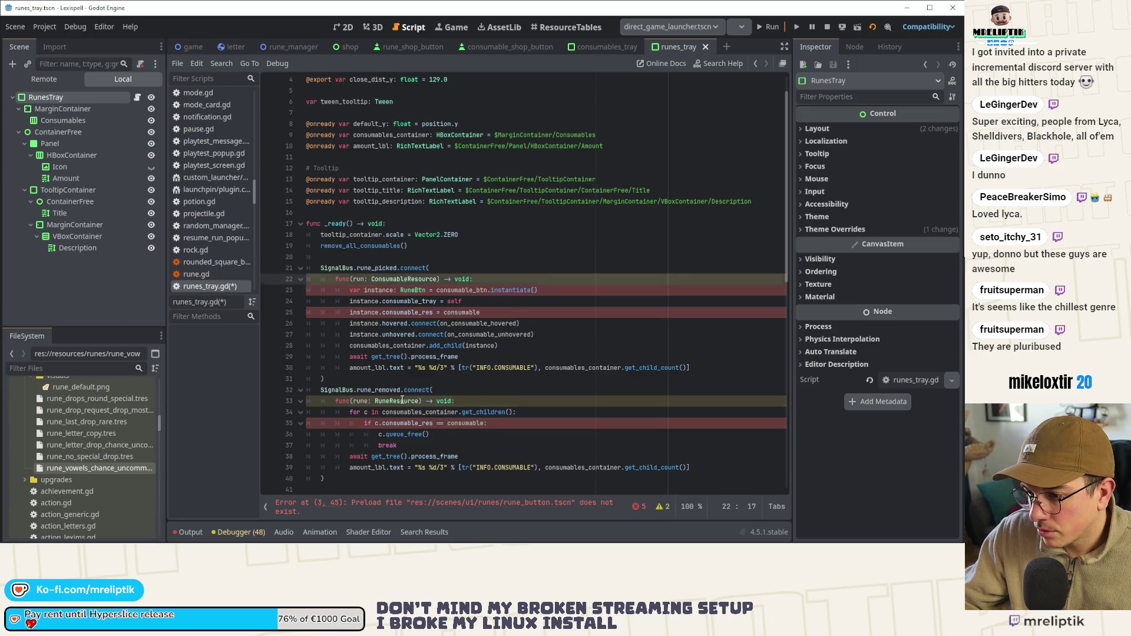
left_click(406, 279)
key("ctrl+BackSpace")
type("Rune")
key("ctrl+Left")
key("ctrl+Left")
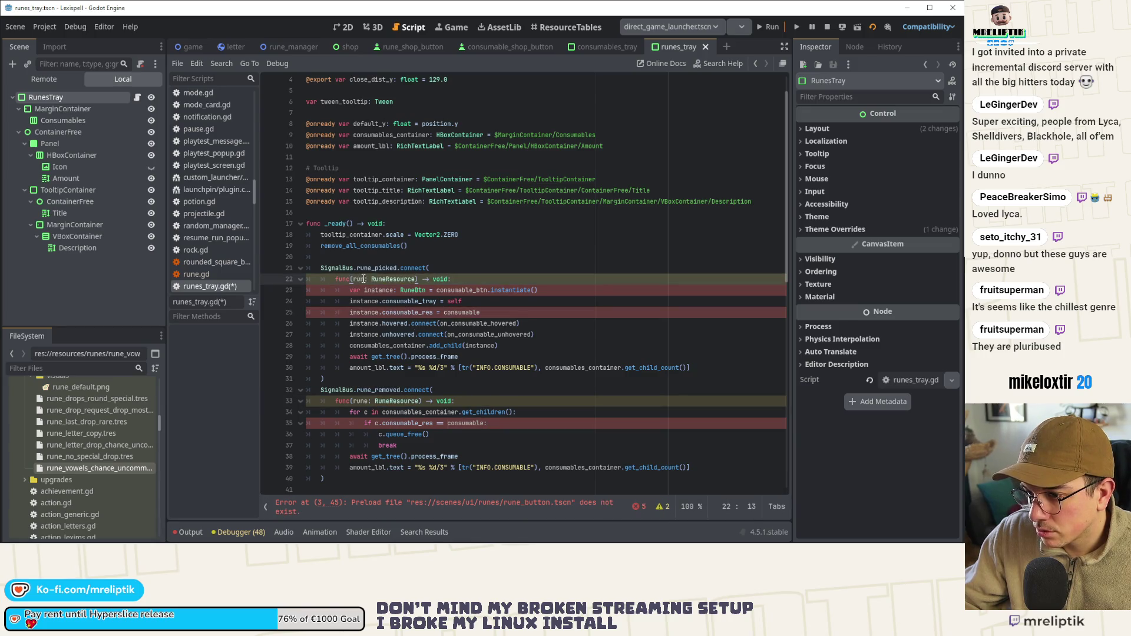
left_click(364, 279)
type("e:")
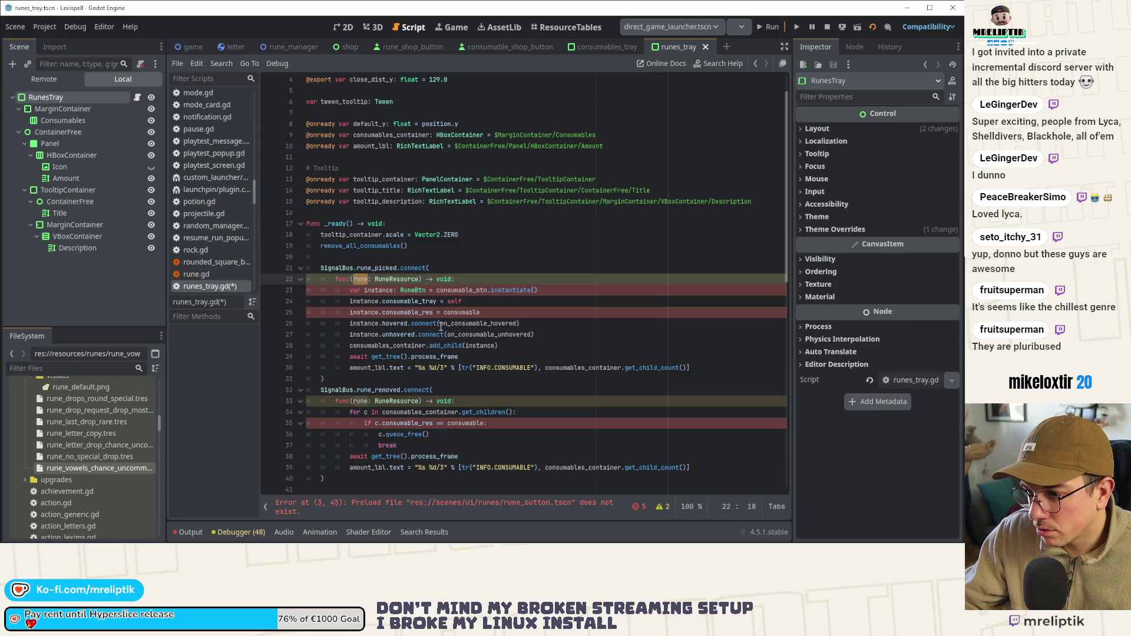
Assign rune instead of consumable to consumable_res on line 25.
key("Down")
key("Down")
key("Down")
key("End")
key("ctrl+BackSpace")
type("rune")
key("Escape")
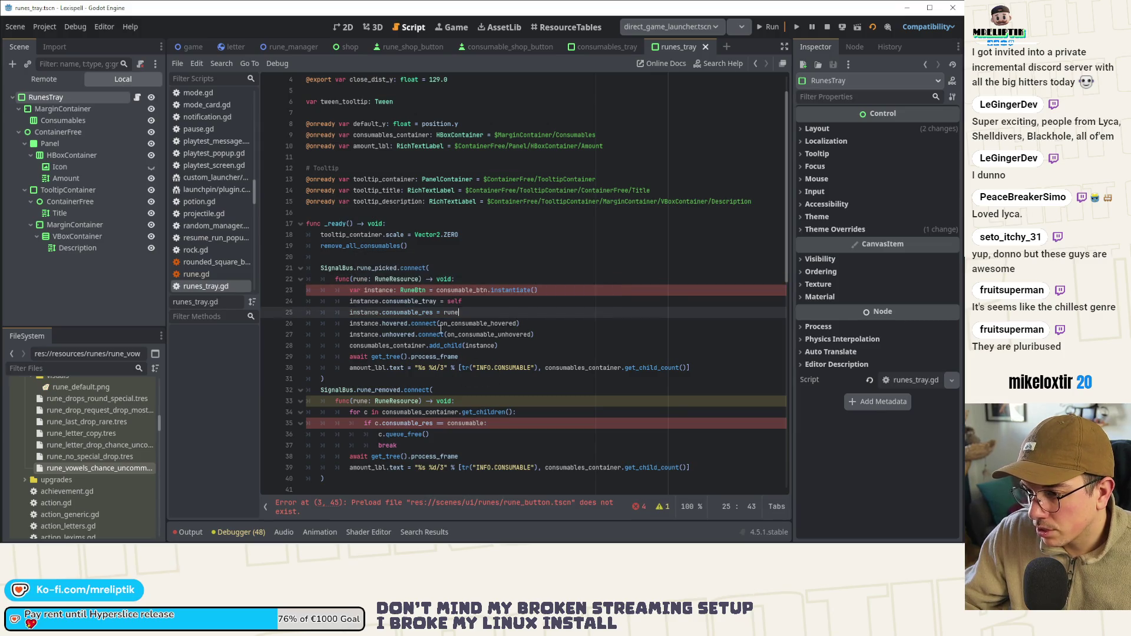
Connect the hover signals to on_rune_hovered and on_rune_unhovered, and save.
double_click(442, 325)
type("on_r")
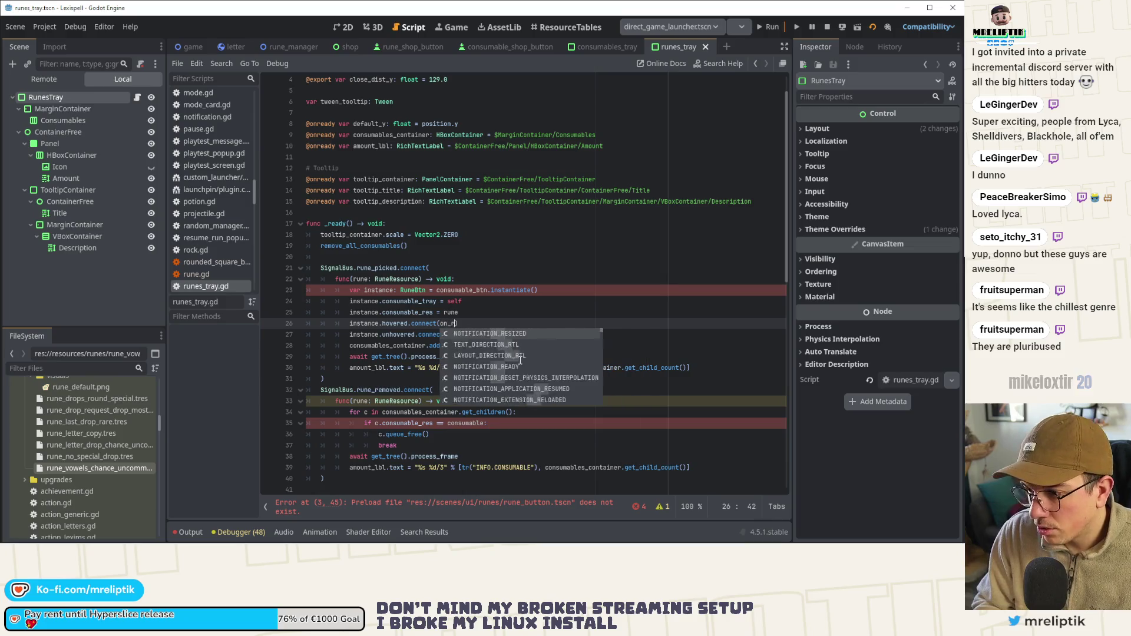
type("une_hovered")
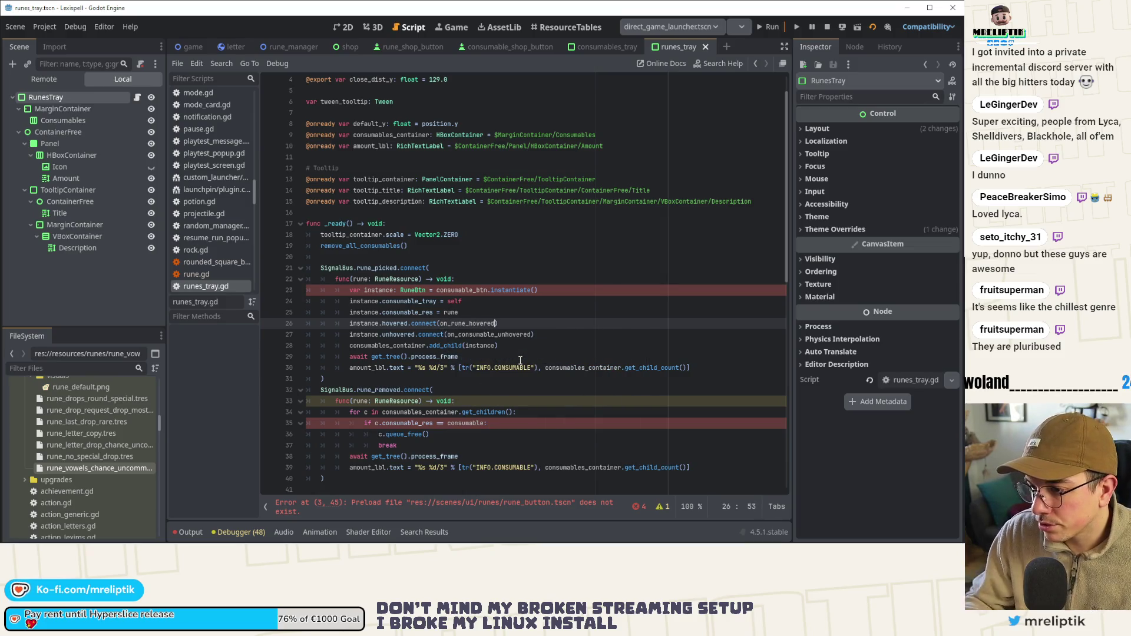
double_click(480, 334)
type("on_rune_hovered")
key("Left")
key("Left")
key("Left")
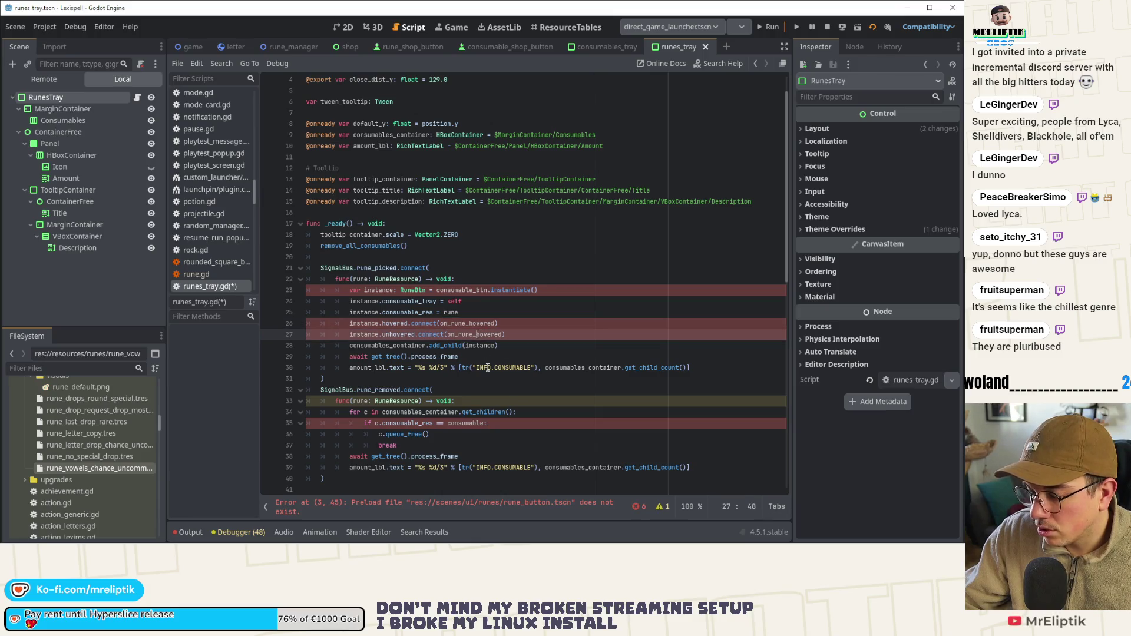
type("un")
key("ctrl+s")
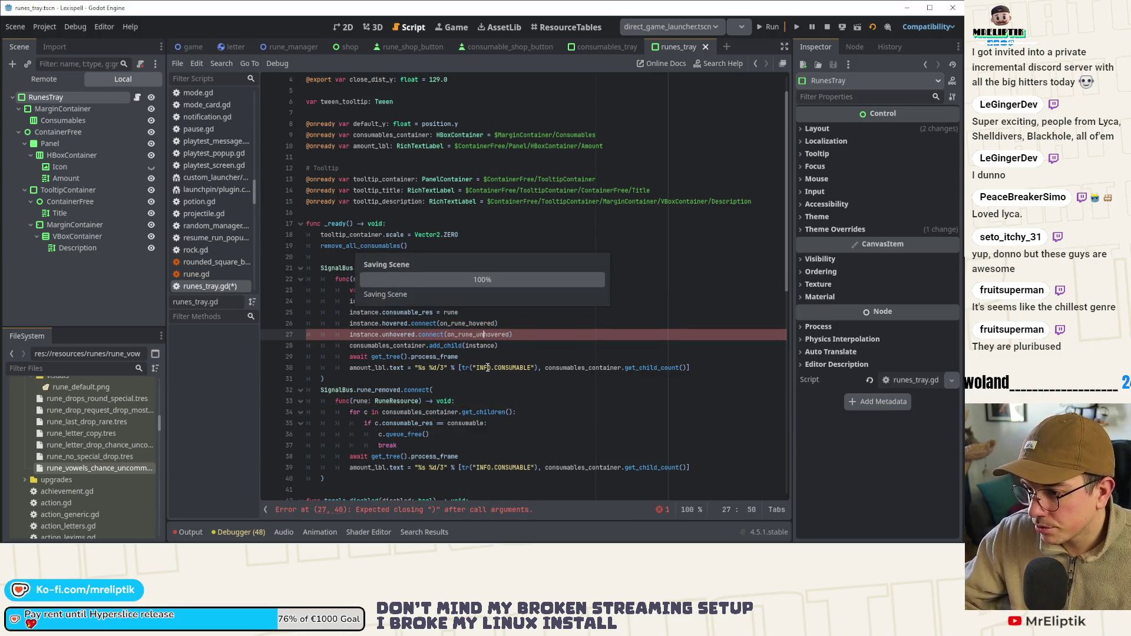
double_click(387, 346)
scroll(408, 175, "up", 1)
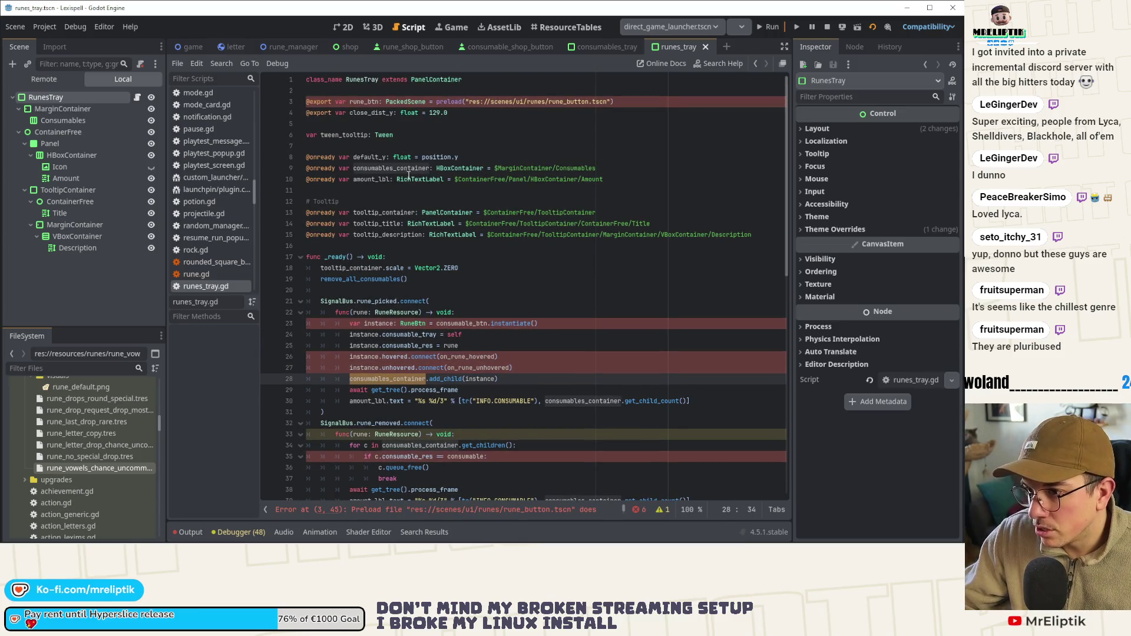
left_click(581, 169)
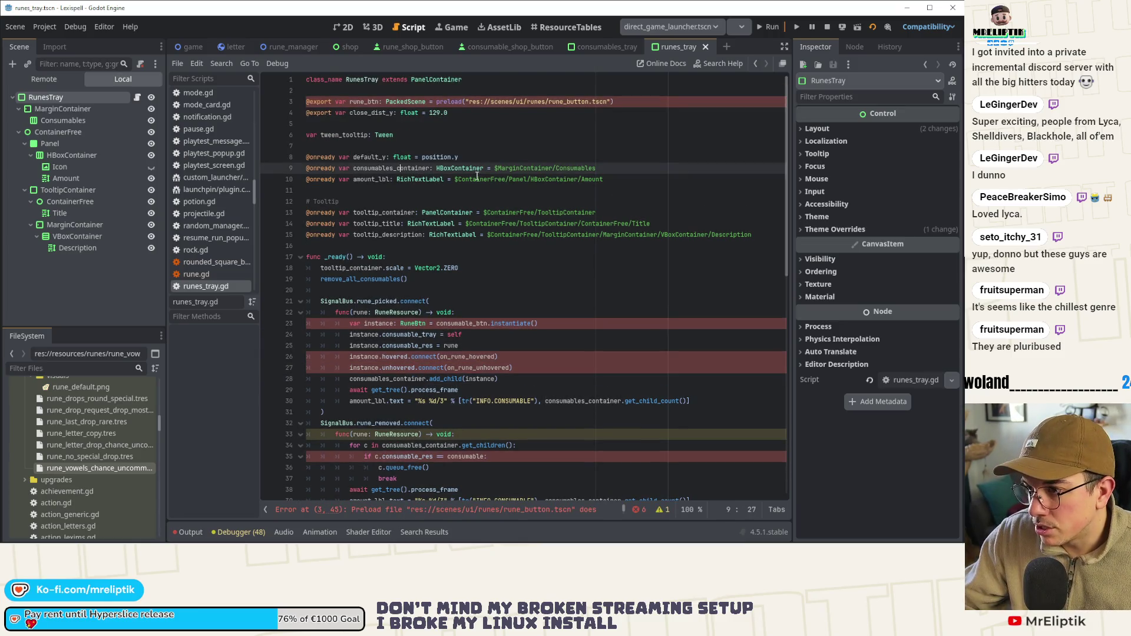
Rename the Consumables node to Runes and update the line 9 node path to match.
left_click(70, 121)
key("F2")
type("Runes")
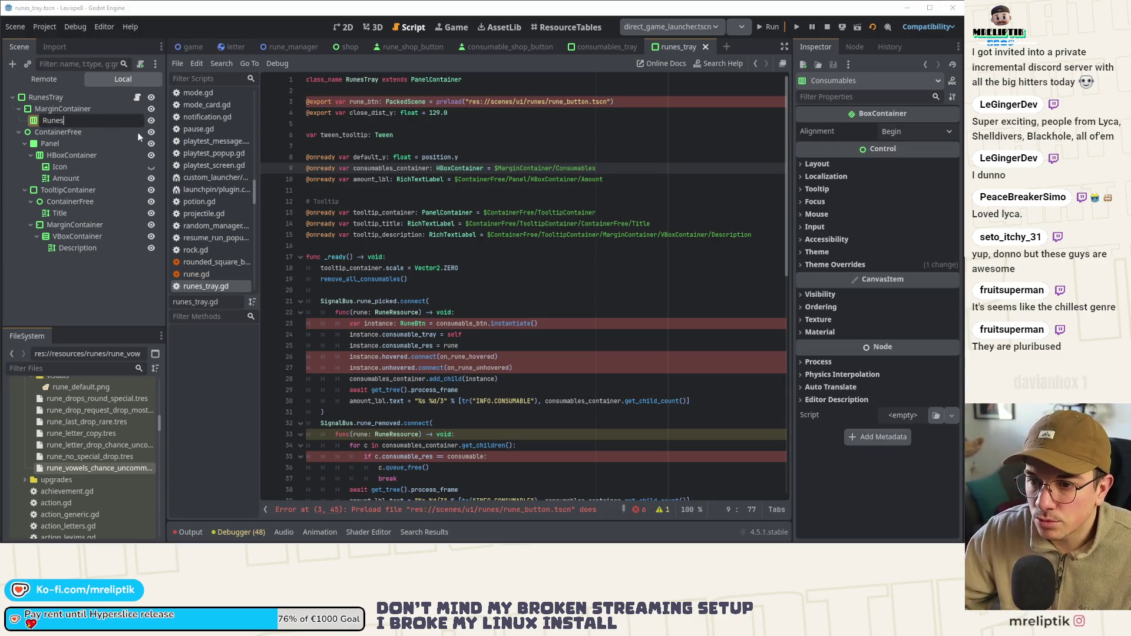
key("Return")
double_click(571, 168)
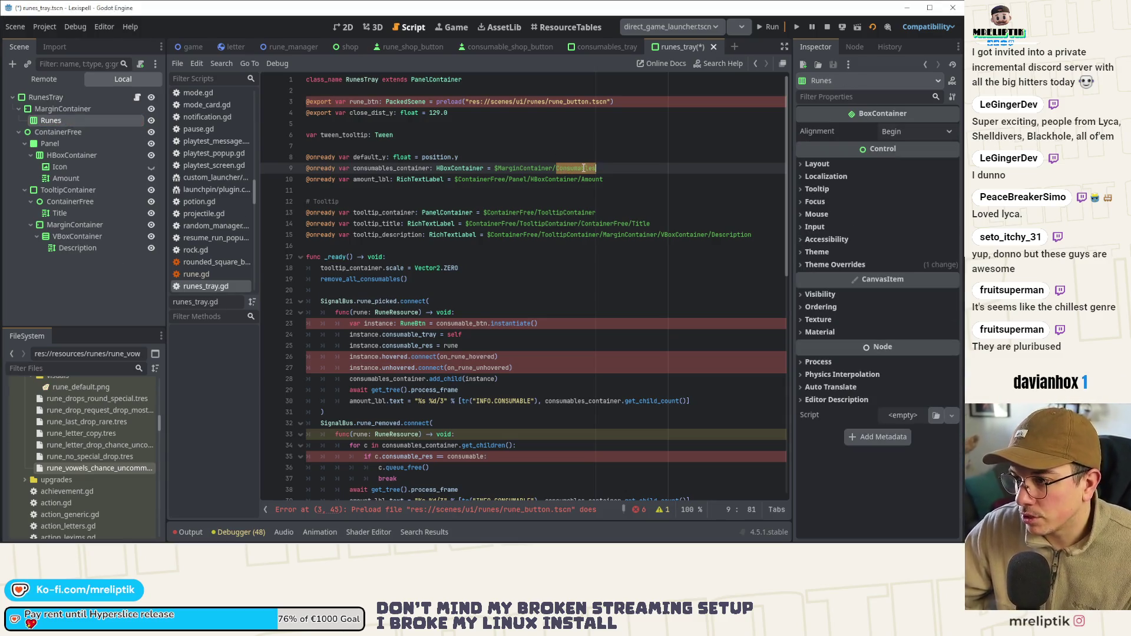
type("Runes")
key("ctrl+s")
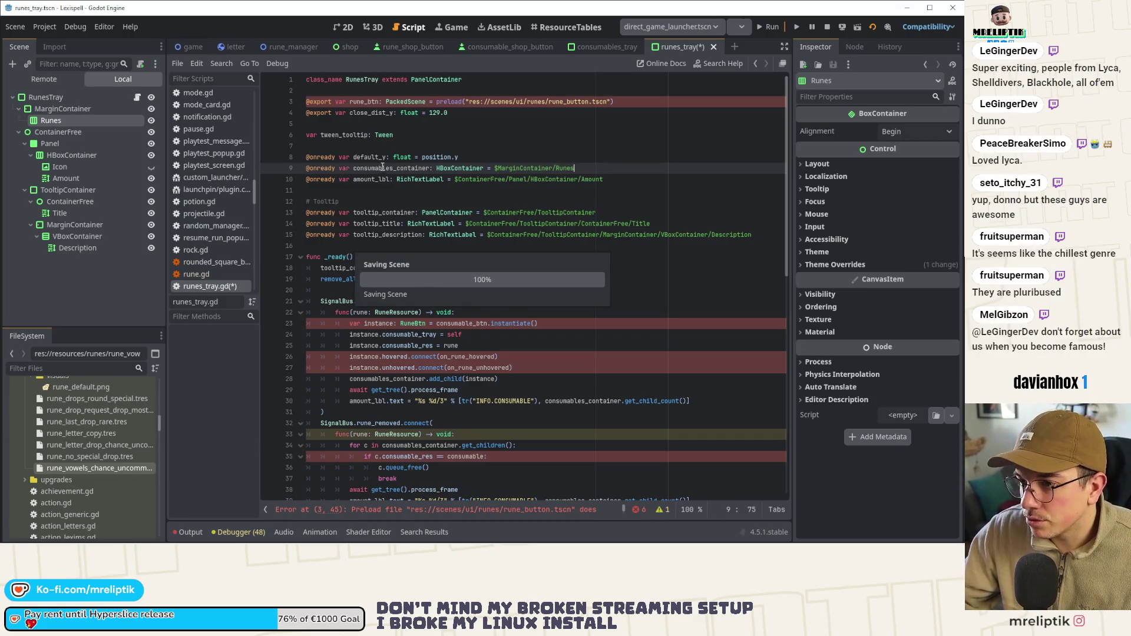
Rename consumables_container to runes_container on lines 9, 28, 30 and 34, and save.
left_click_drag(394, 168, 353, 171)
type("runes")
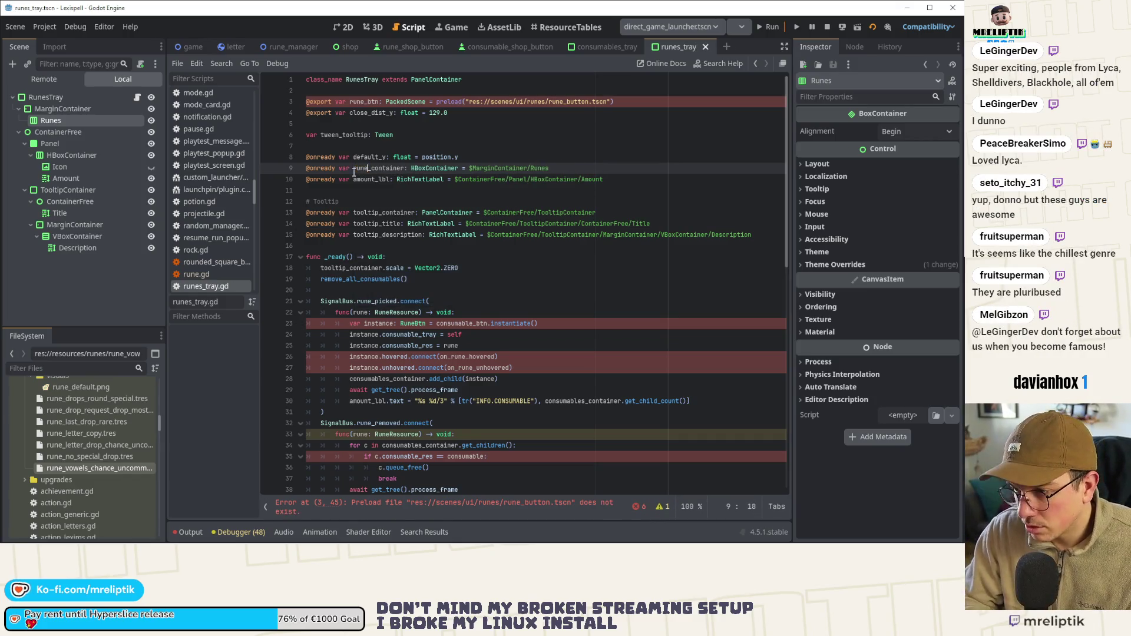
key("ctrl+s")
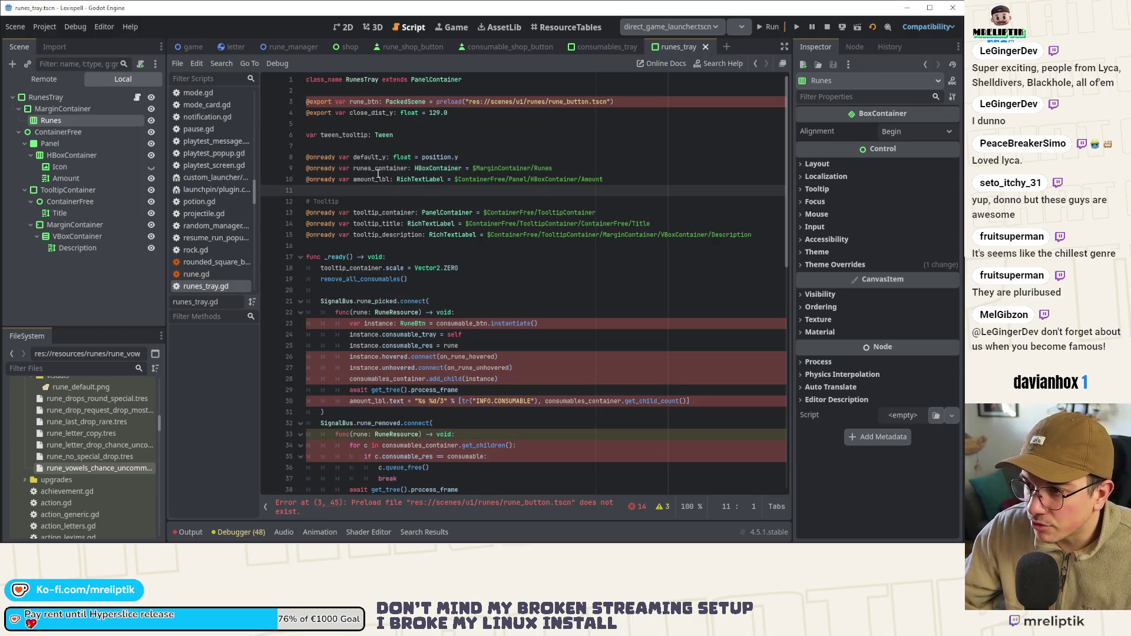
double_click(378, 170)
key("ctrl+c")
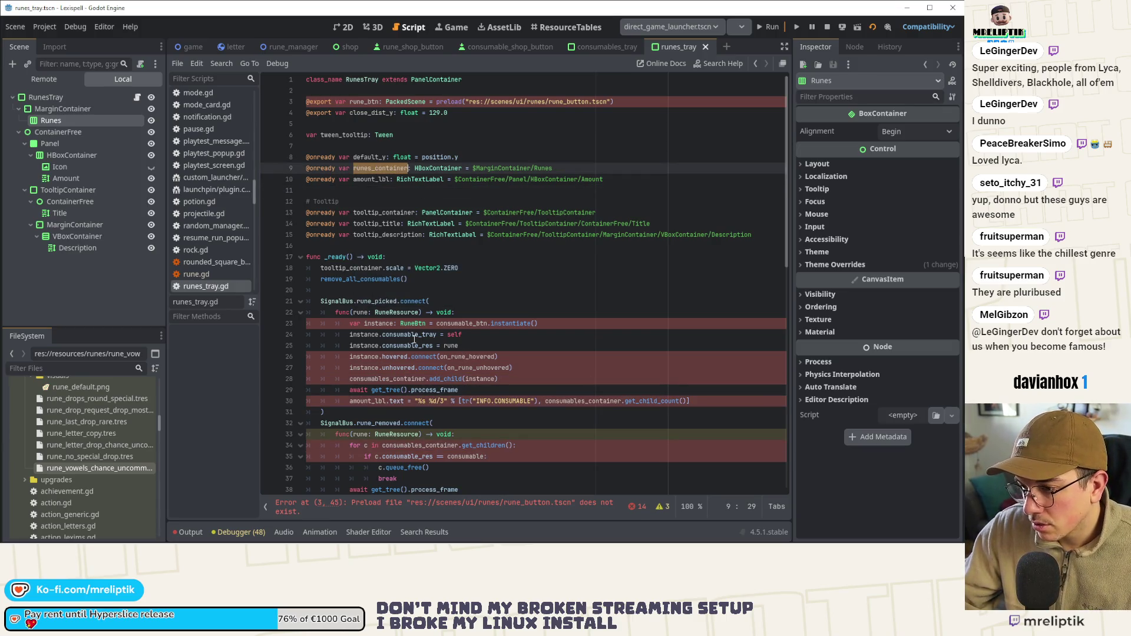
double_click(377, 379)
key("ctrl+v")
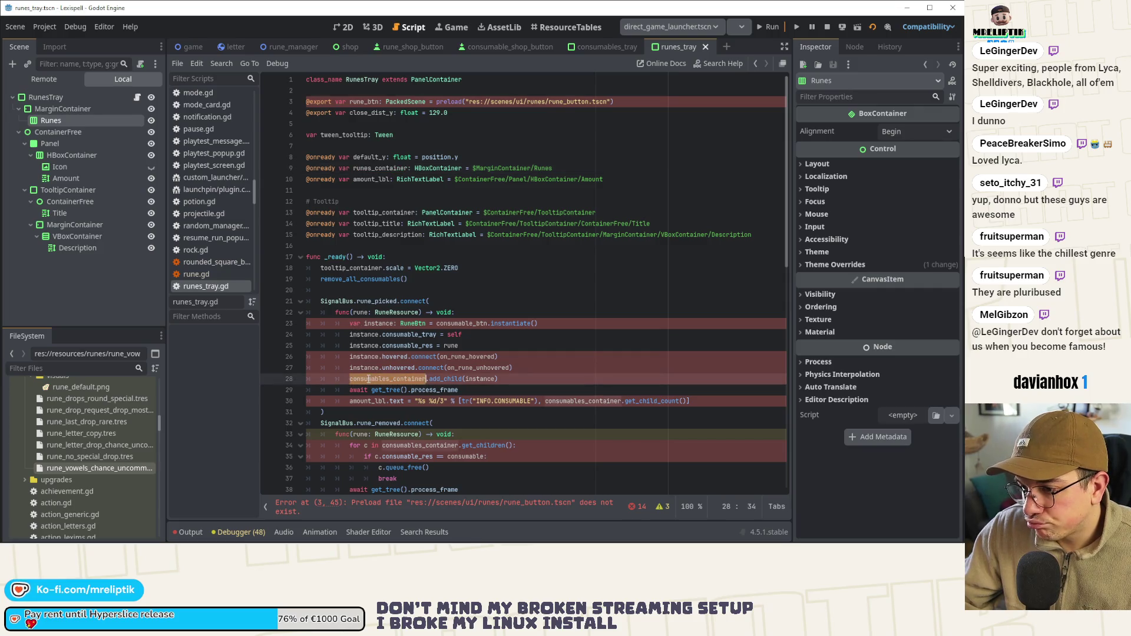
left_click(586, 403)
double_click(586, 403)
key("ctrl+v")
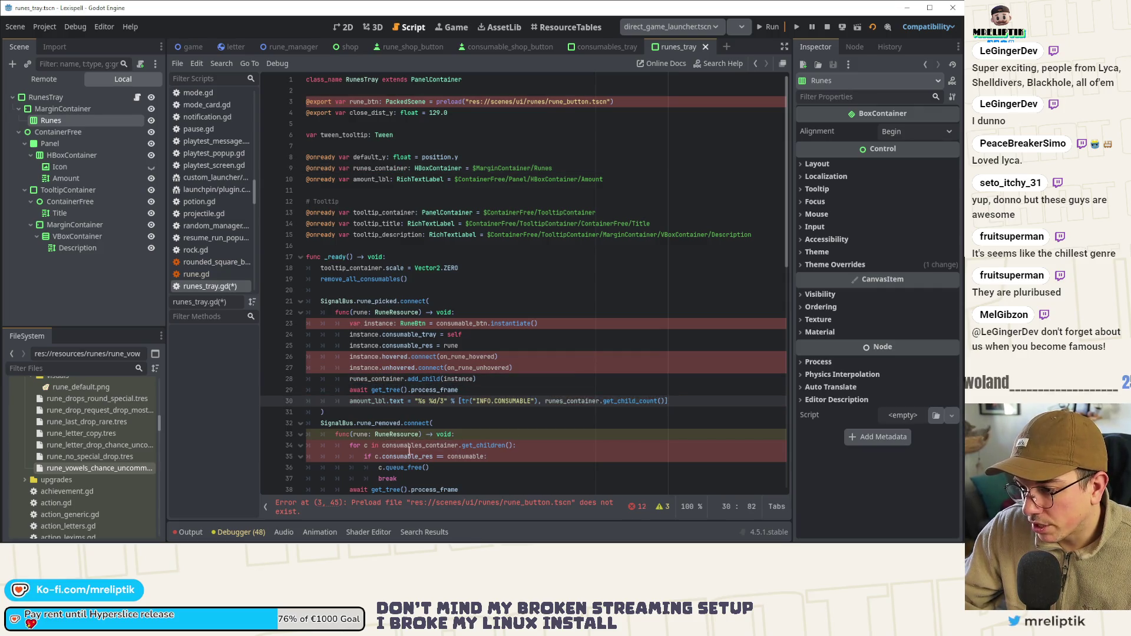
double_click(399, 444)
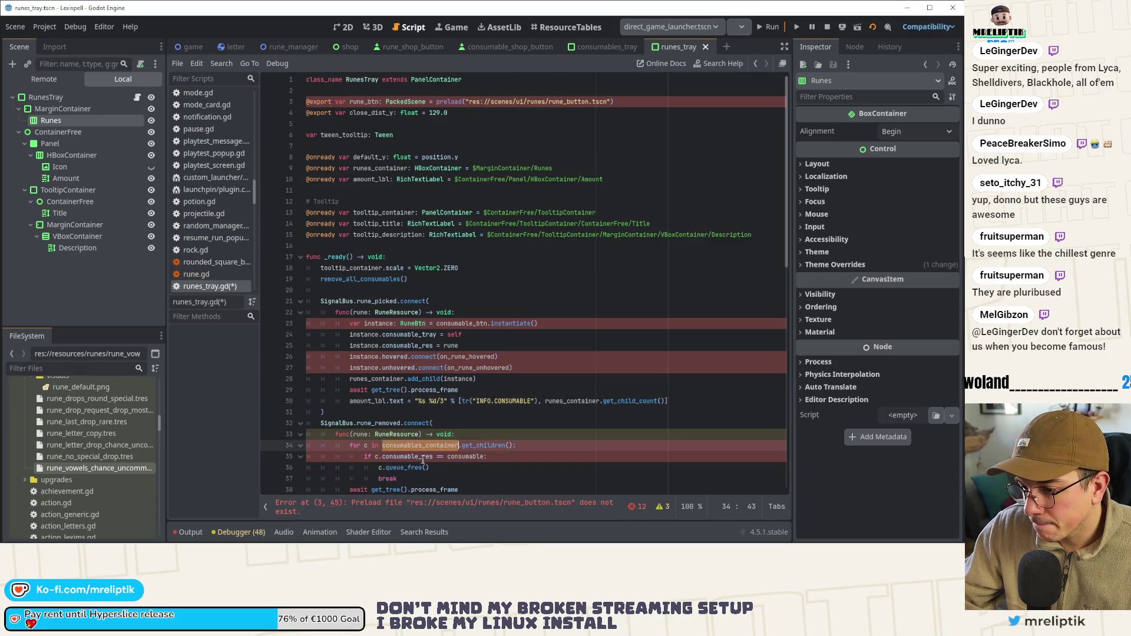
scroll(399, 445, "down", 2)
key("ctrl+v")
key("ctrl+s")
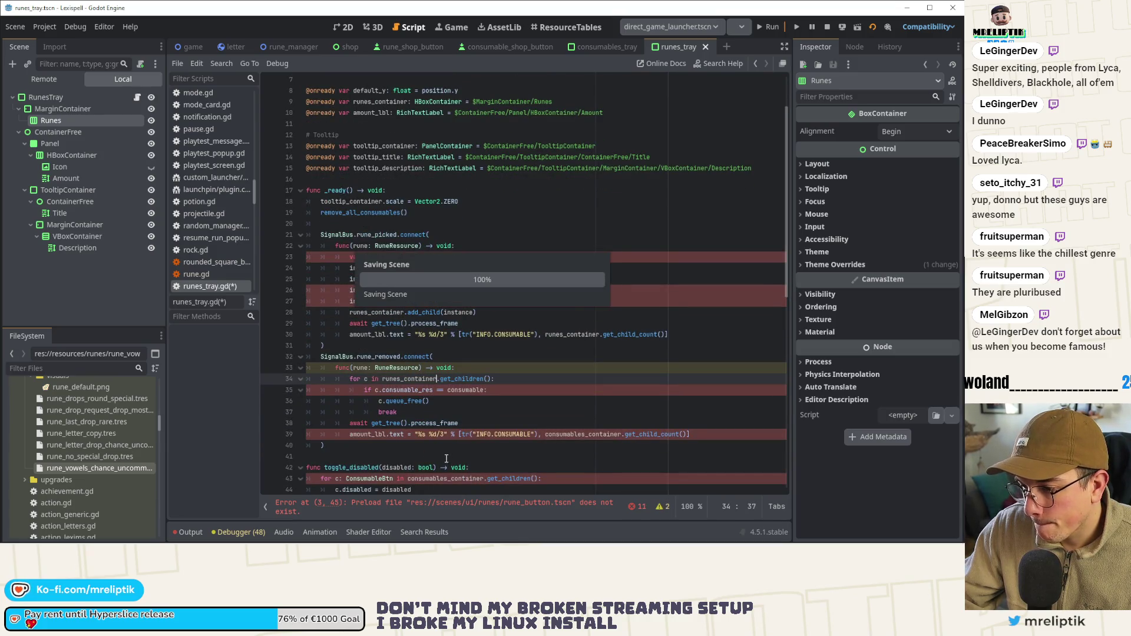
Use rune_res on lines 25 and 35, comparing c.rune_res == rune on removal.
double_click(404, 389)
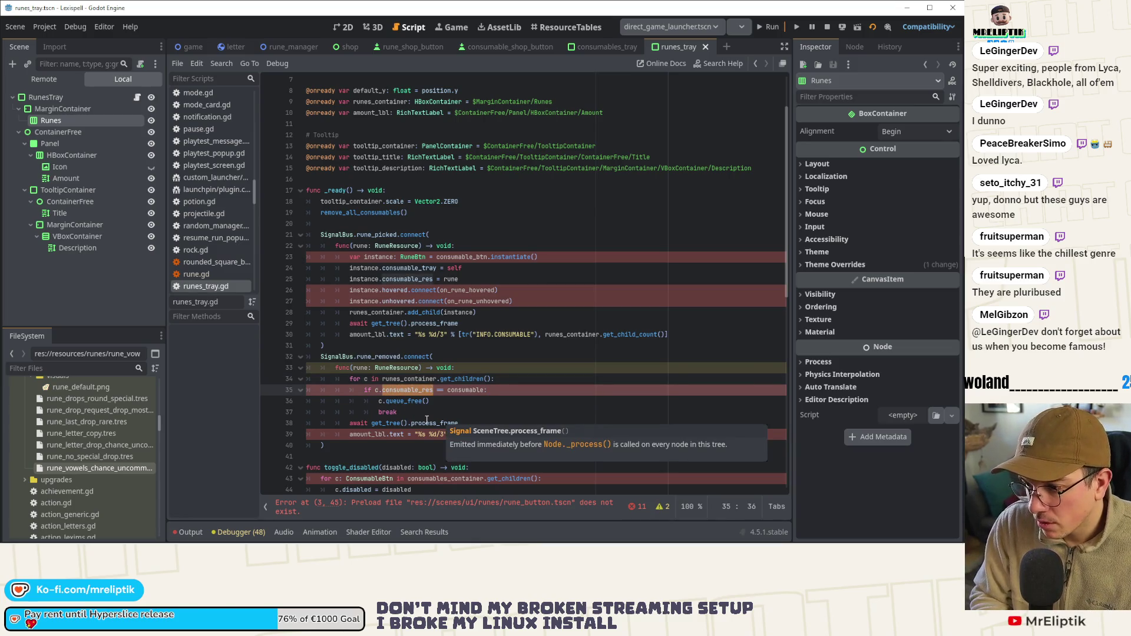
type("rune_res")
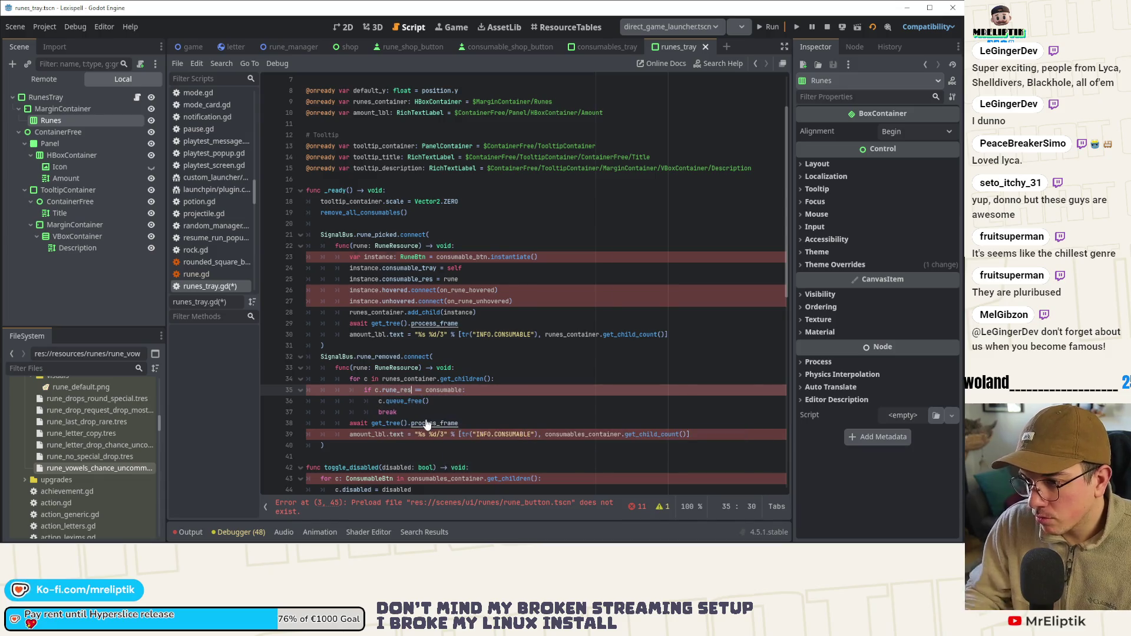
key("ctrl+s")
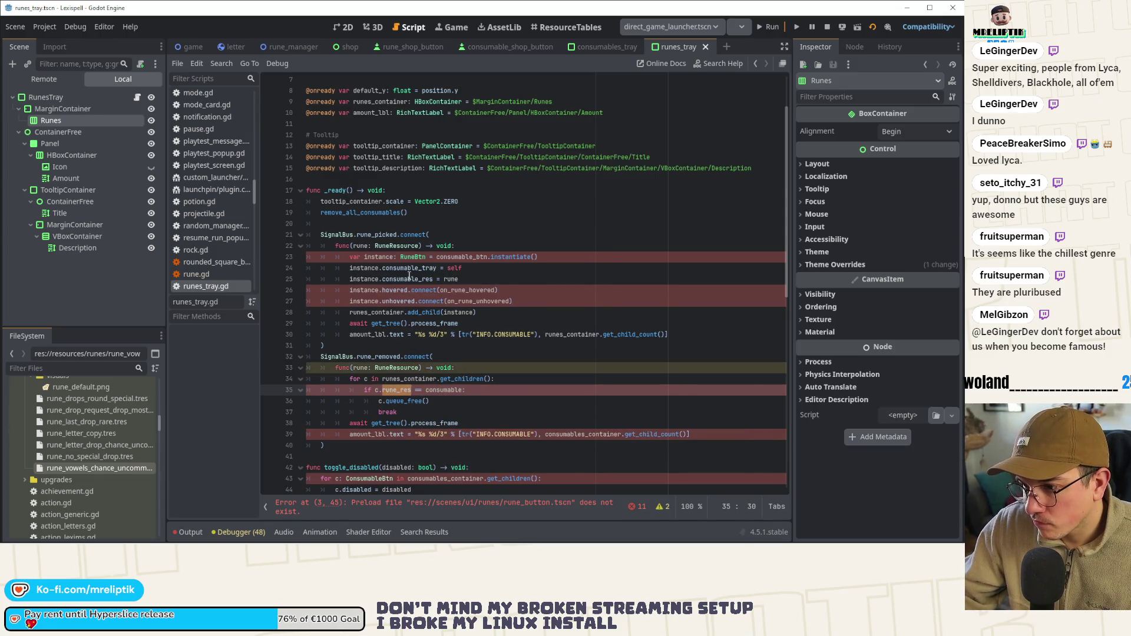
double_click(399, 278)
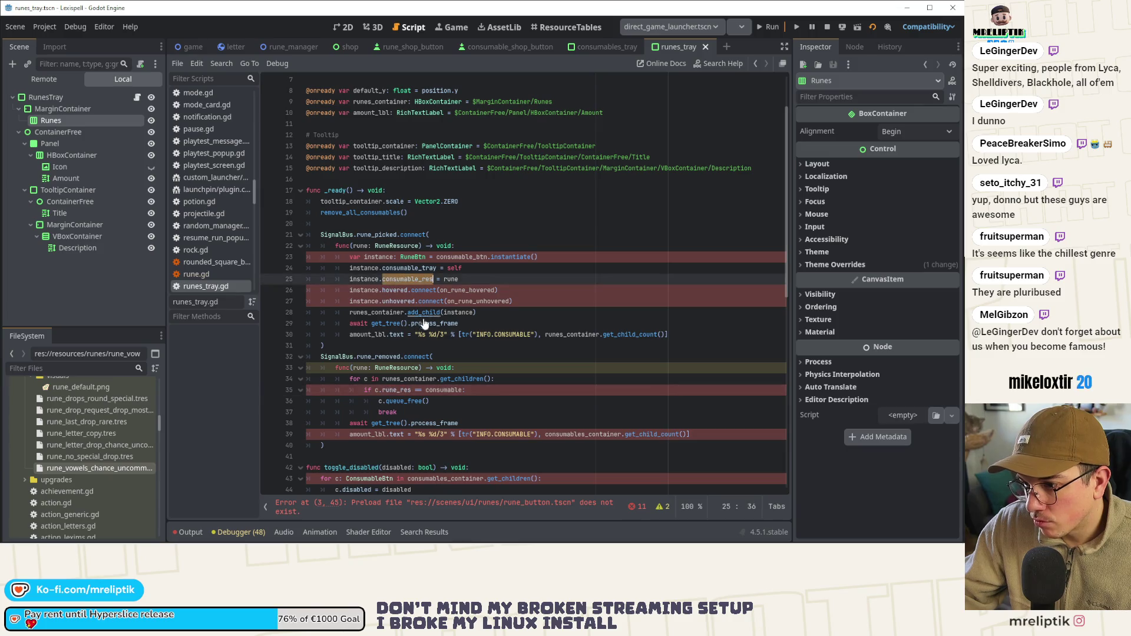
type("rune_res")
double_click(445, 390)
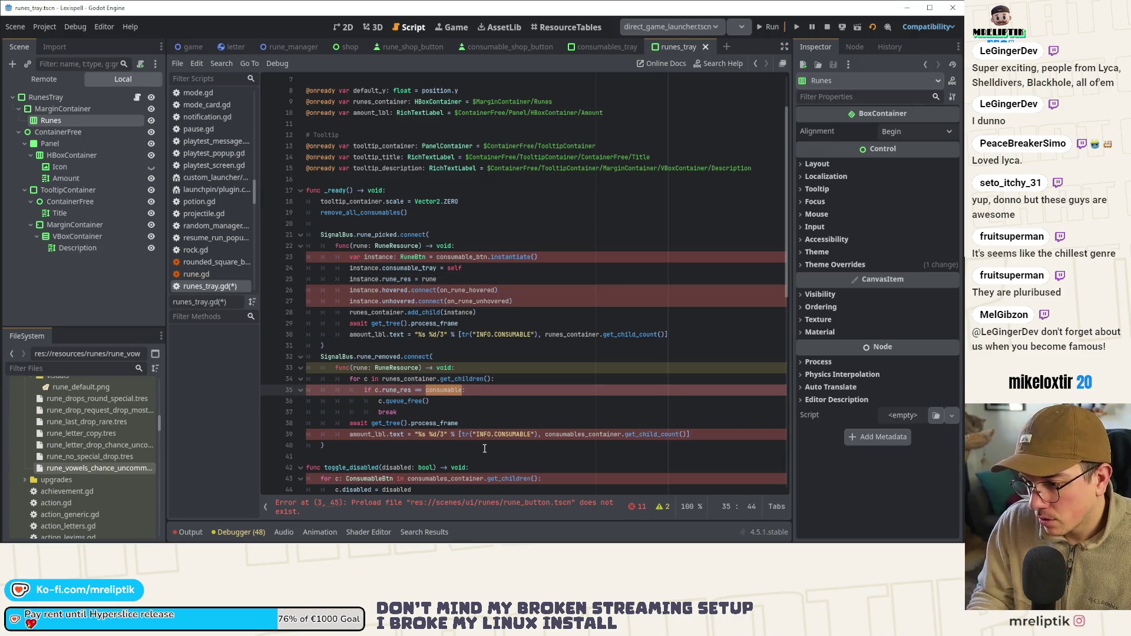
type("rune")
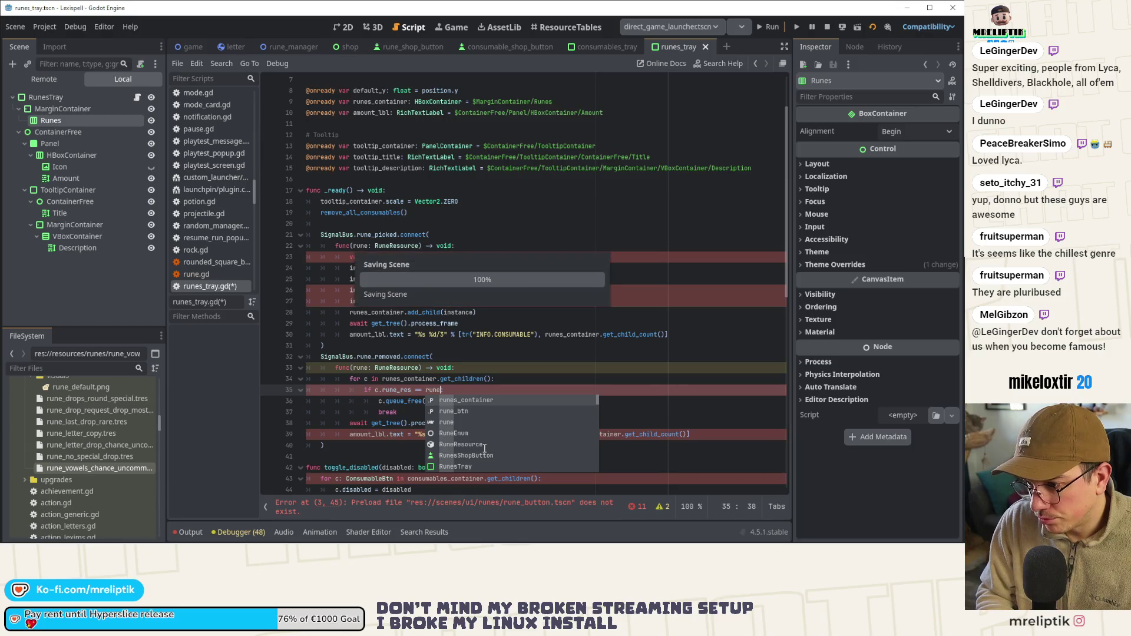
key("ctrl+s")
key("Escape")
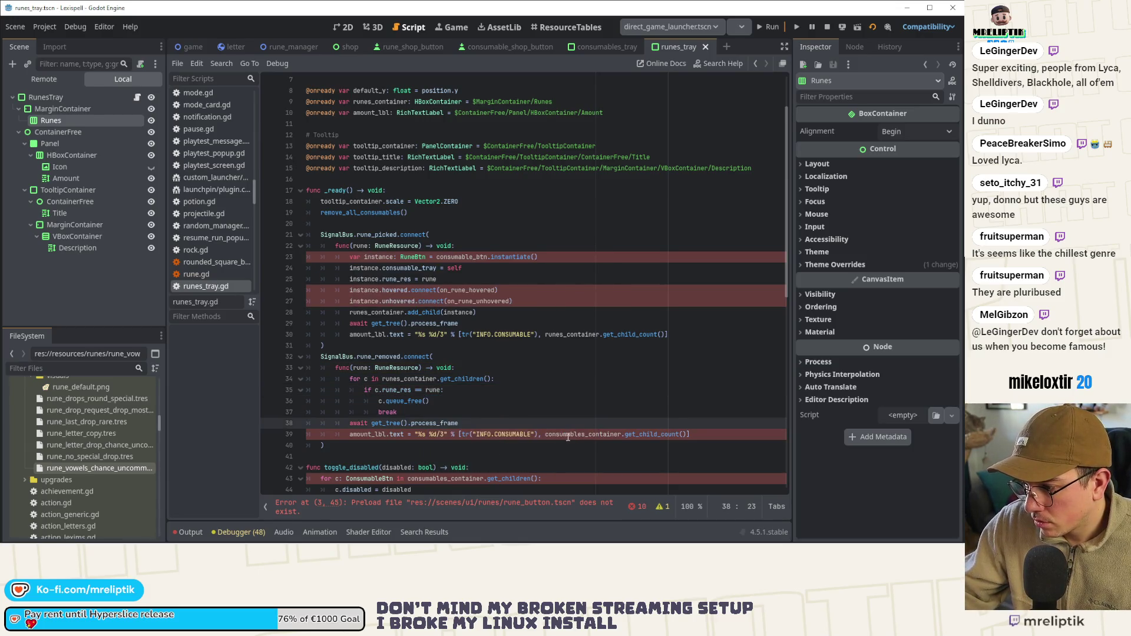
Change both count labels to tr("INFO.RUNES") with runes_container, and save.
left_click(575, 335)
double_click(575, 335)
key("ctrl+c")
double_click(583, 435)
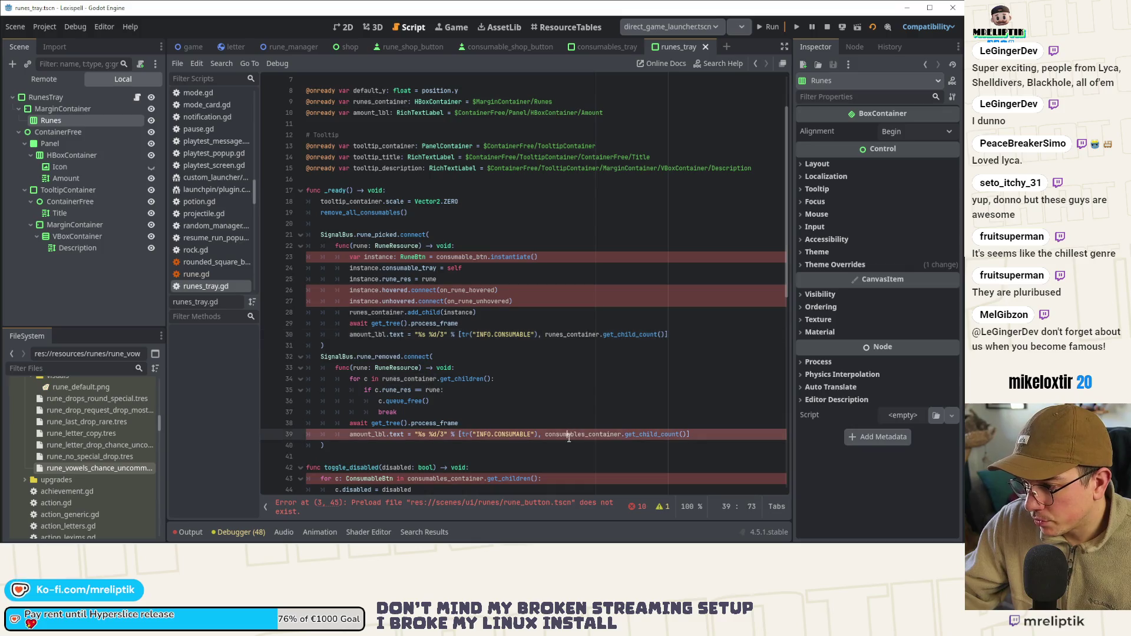
key("ctrl+v")
double_click(509, 335)
type("RUNES")
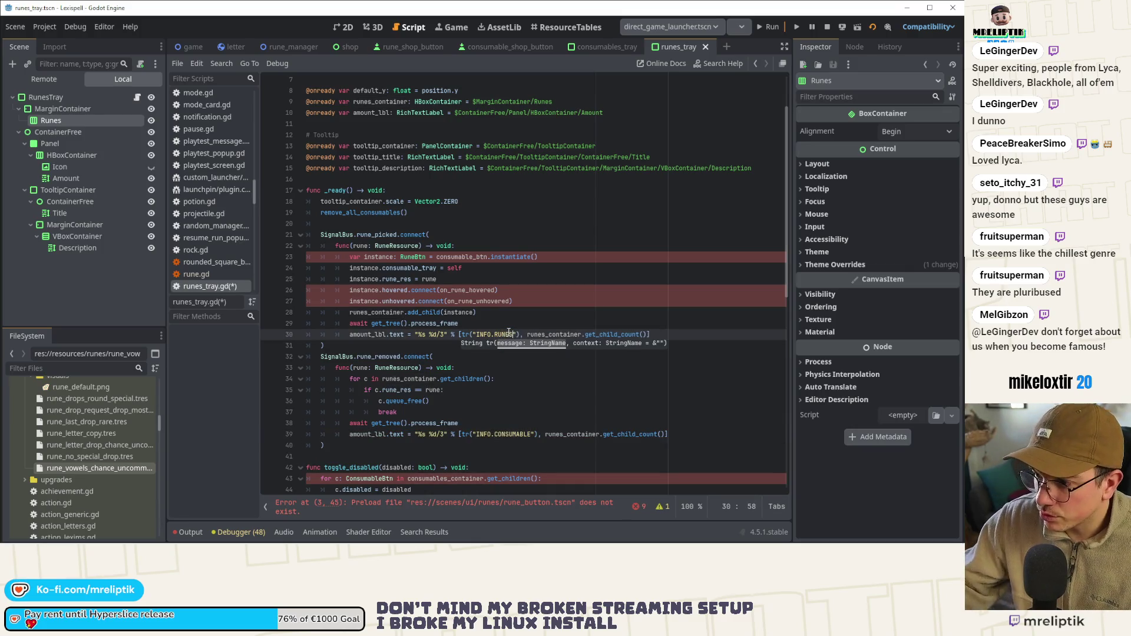
double_click(511, 435)
type("RUNES")
key("ctrl+s")
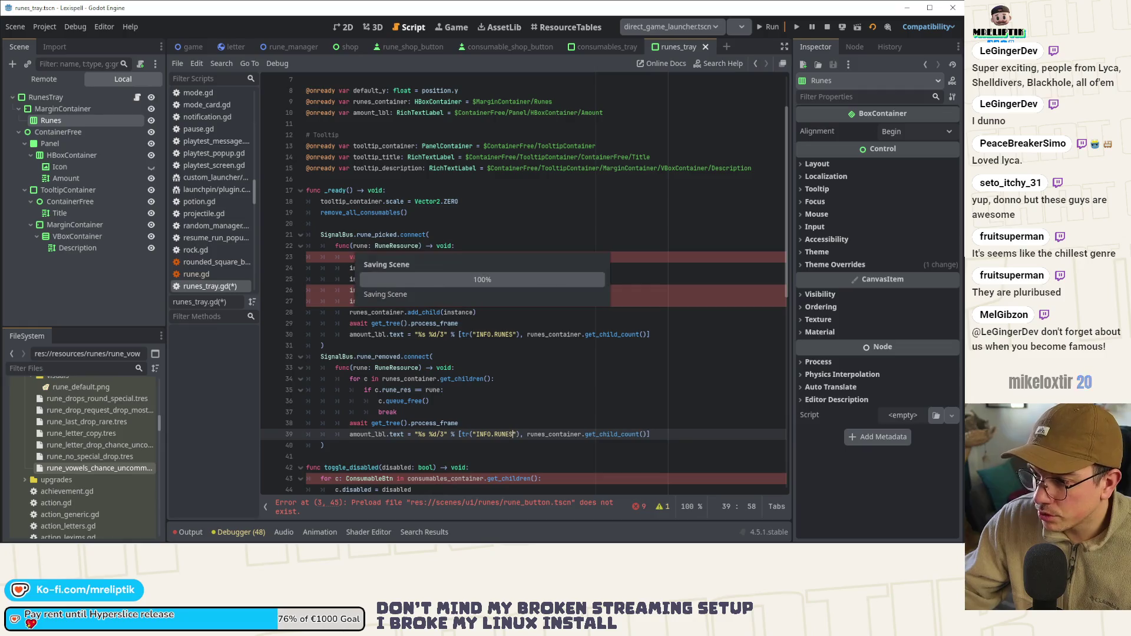
Insert a new row below INFO.CONSUMABLE with the key INFO.RUNES.
key("alt+Tab")
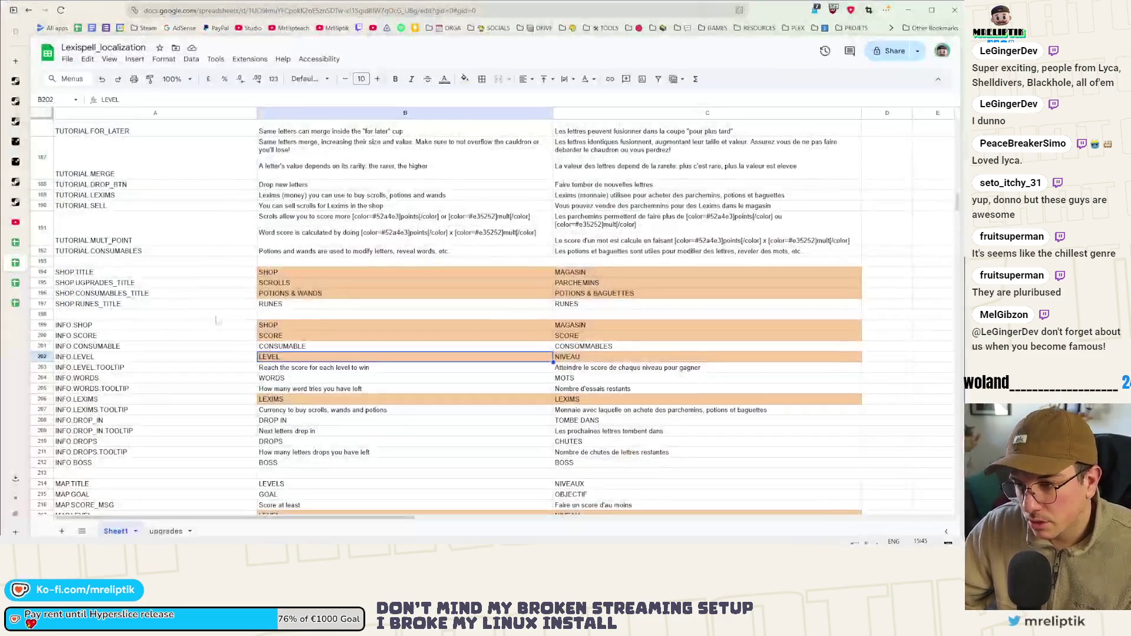
left_click(151, 349)
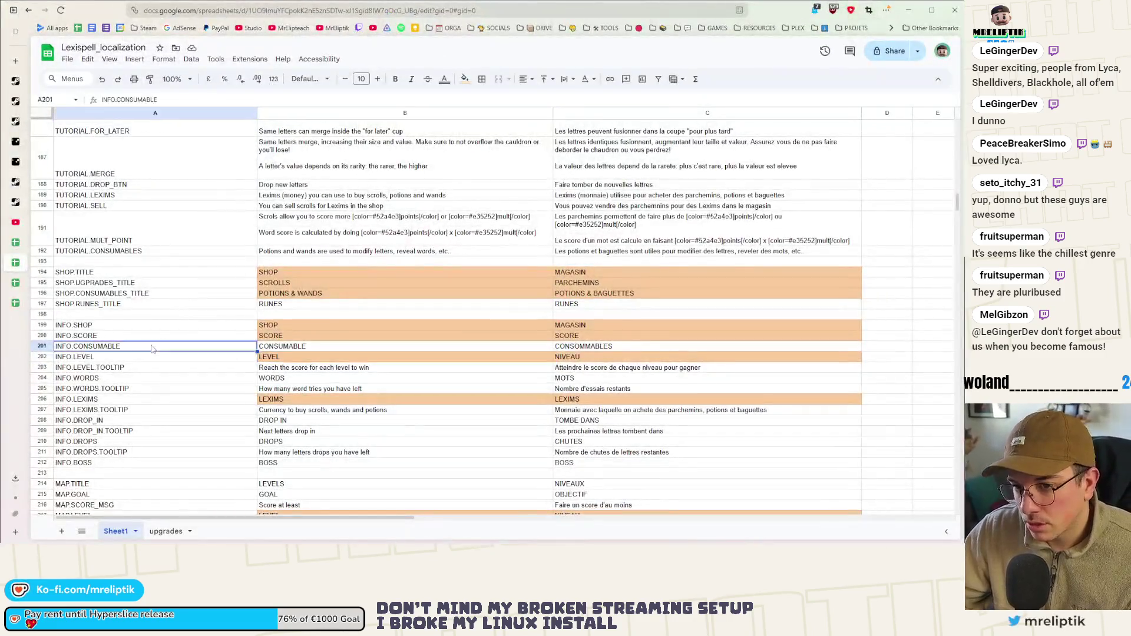
right_click(100, 355)
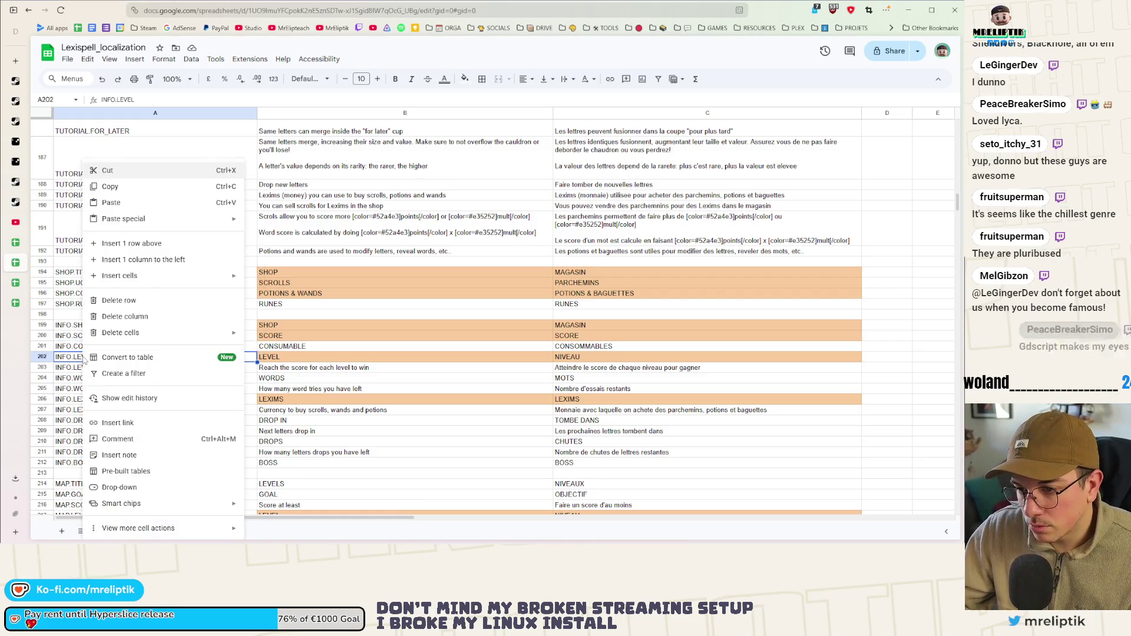
left_click(150, 244)
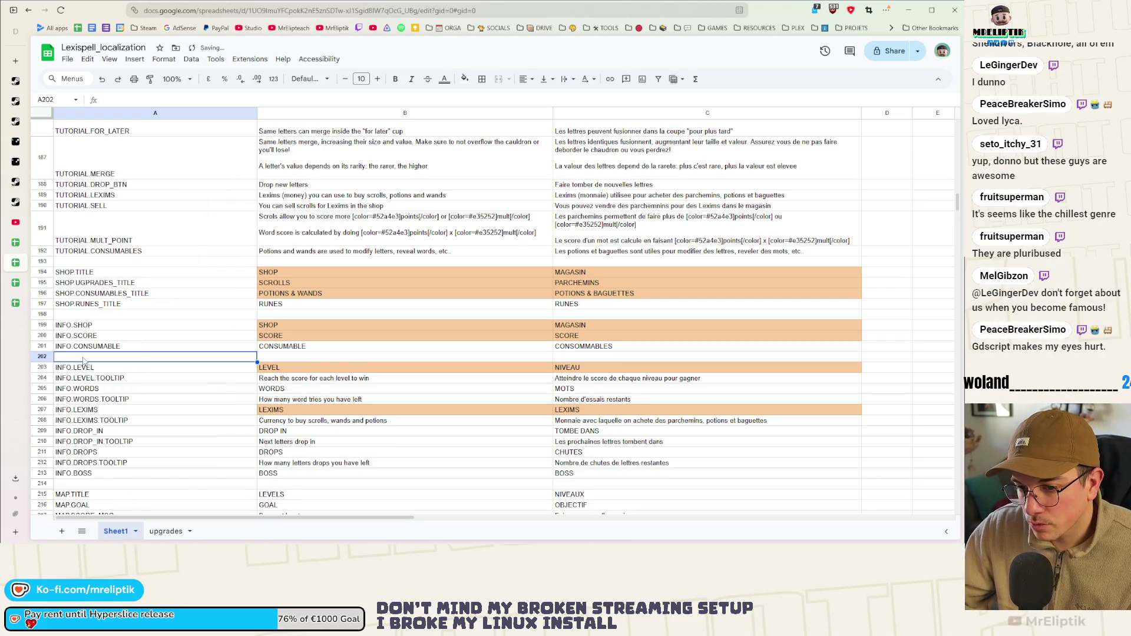
type("INFO.RUNE")
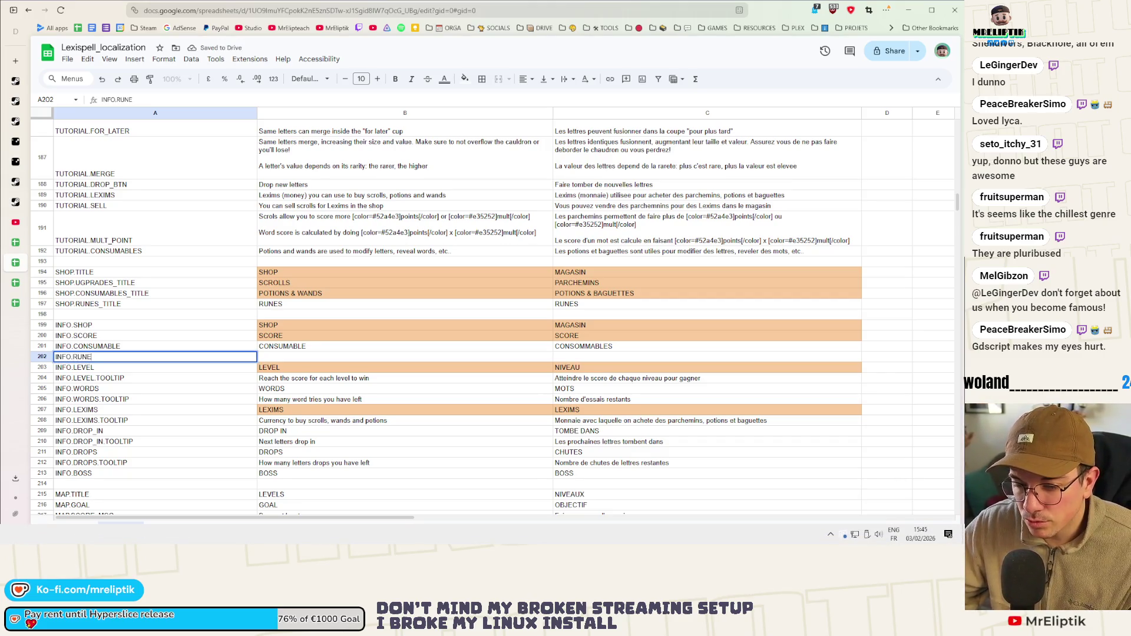
key("alt+Tab")
key("alt+Tab")
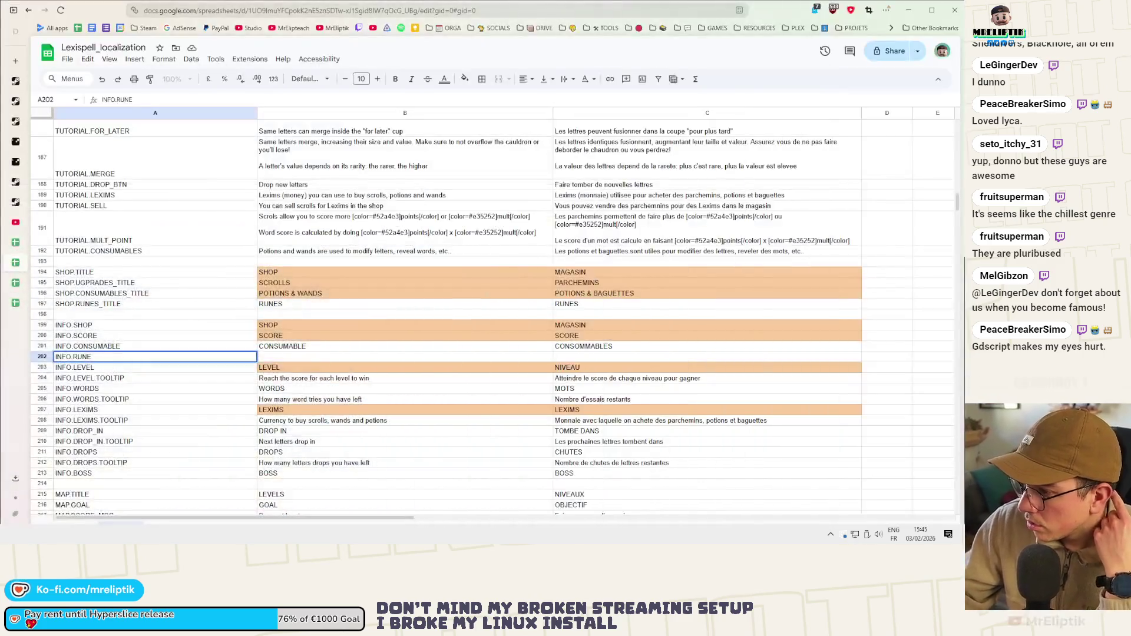
key("alt+Tab")
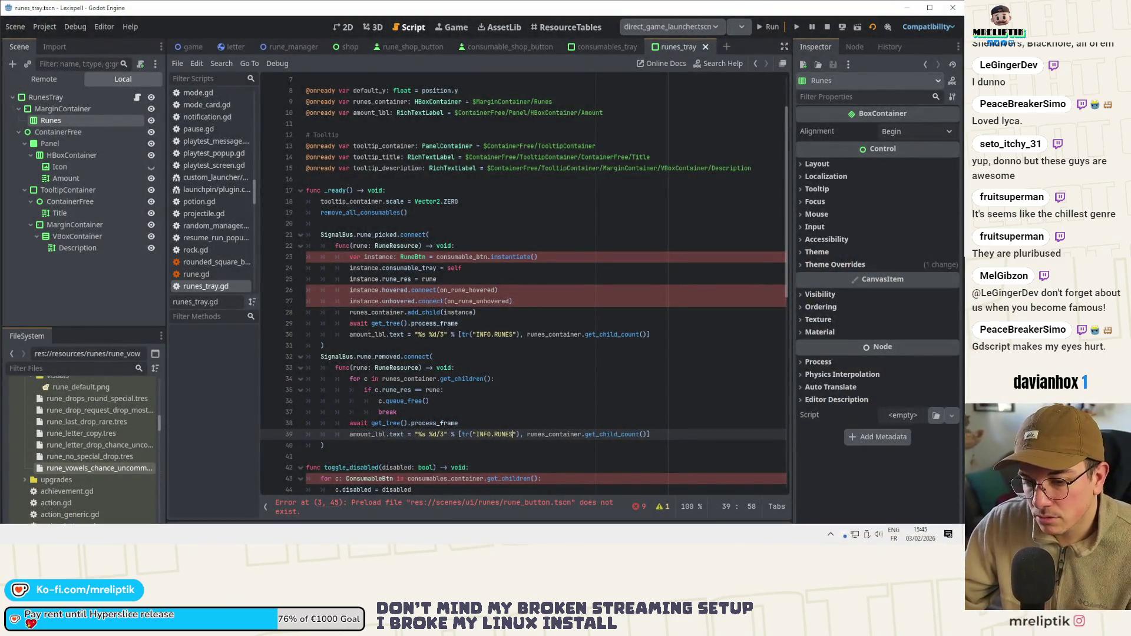
key("alt+Tab")
double_click(107, 360)
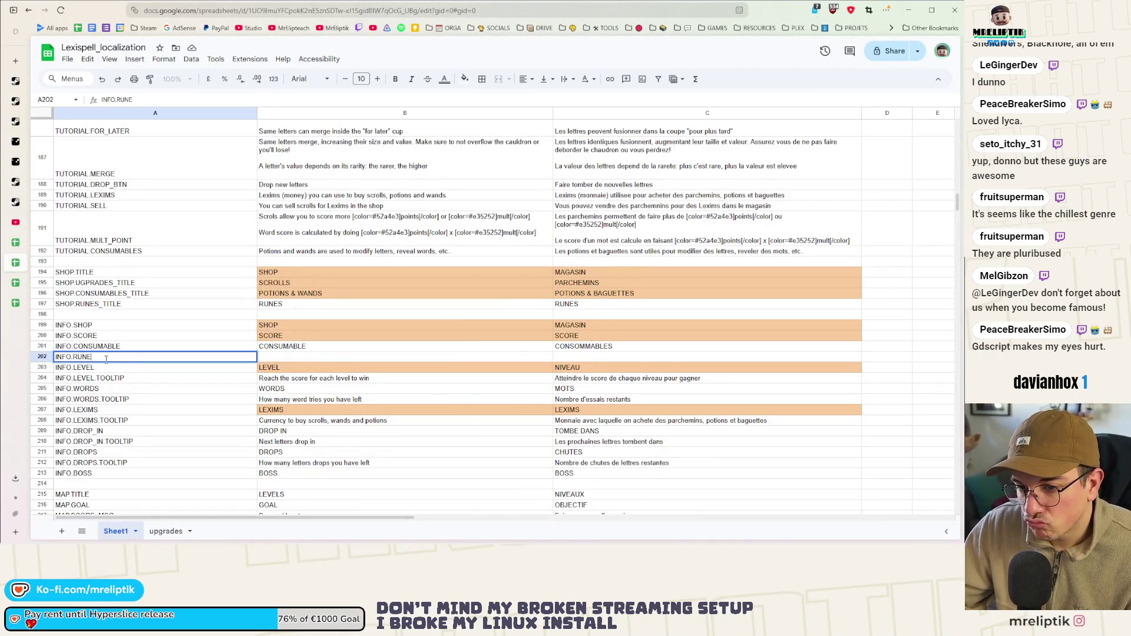
type("S")
Enter RUNES in both language columns and change CONSUMABLE to CONSUMABLES.
left_click(289, 361)
type("RUNS")
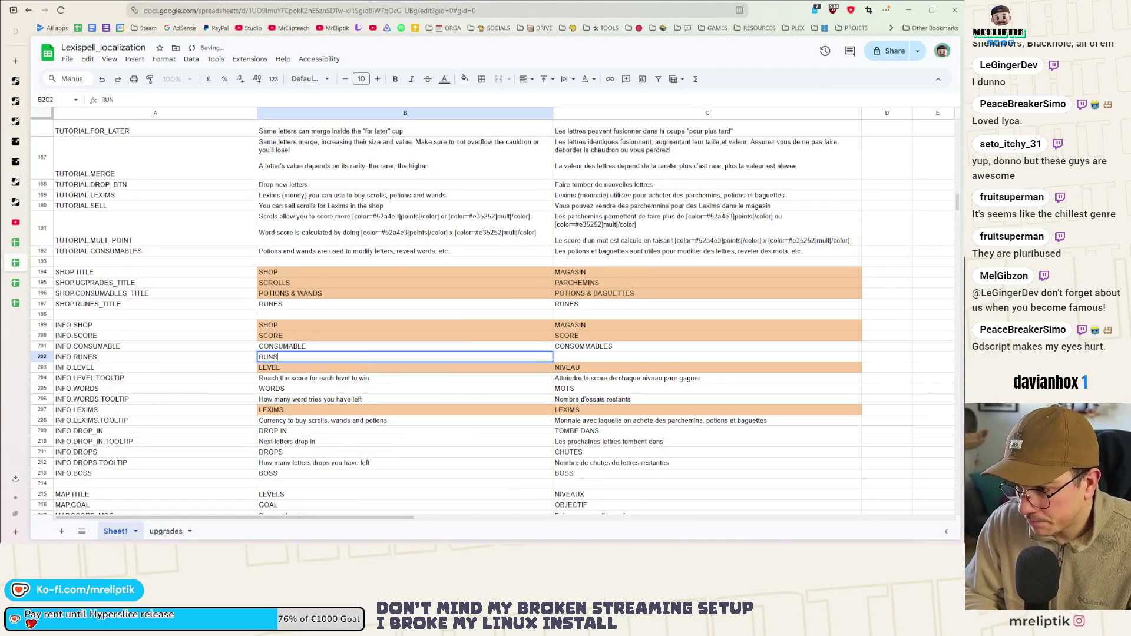
key("Tab")
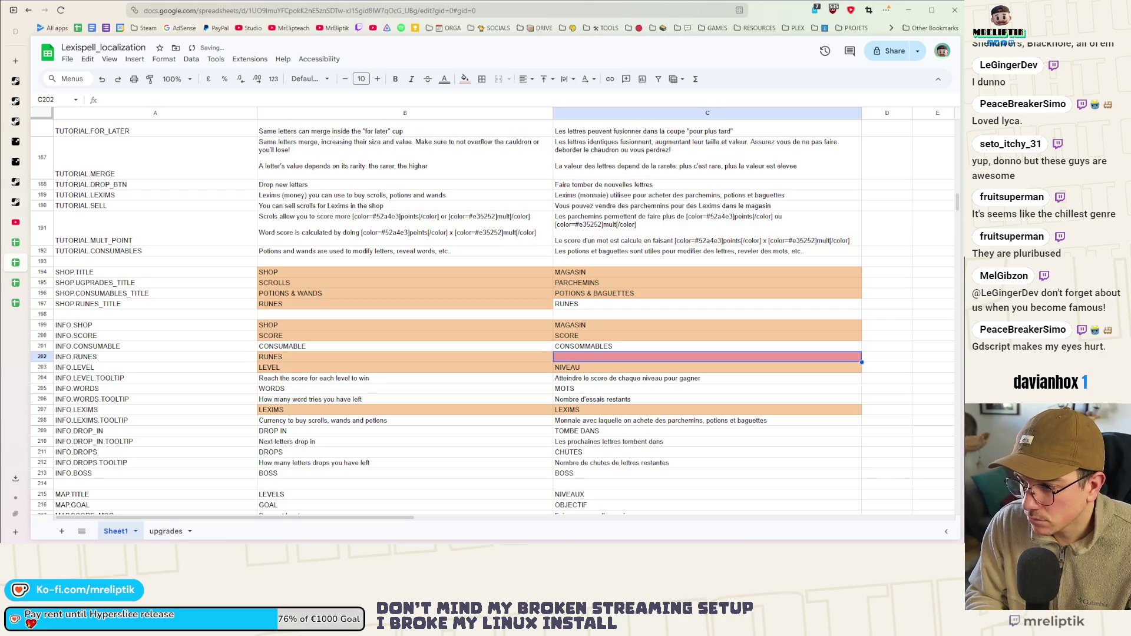
left_click(306, 348)
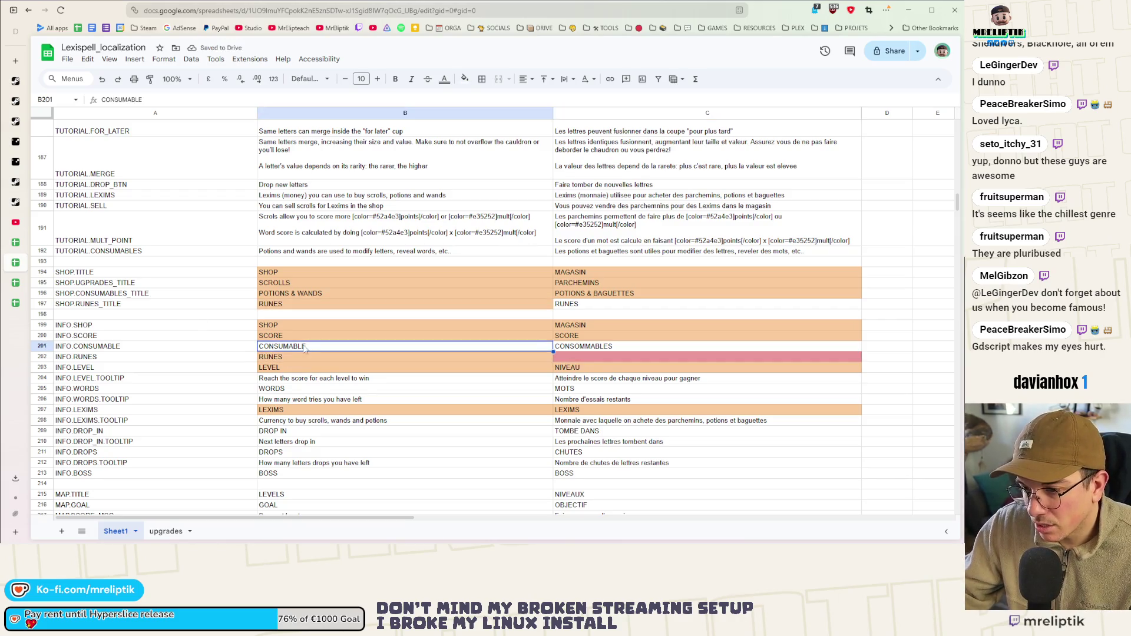
double_click(296, 351)
type("S")
key("Return")
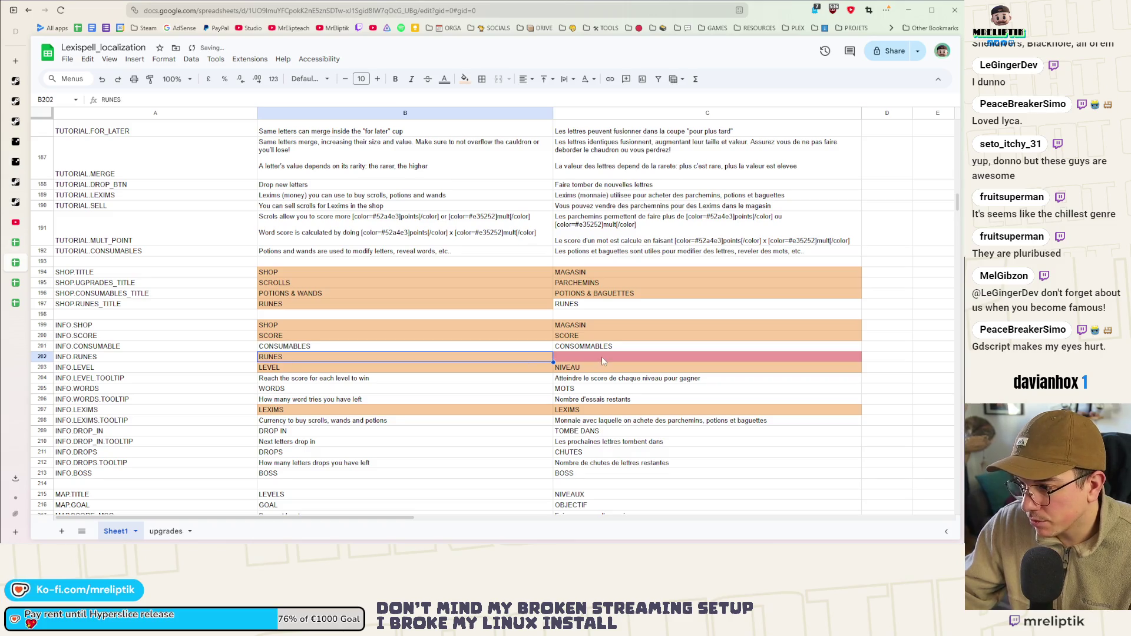
left_click(581, 358)
type("RUNES")
key("Return")
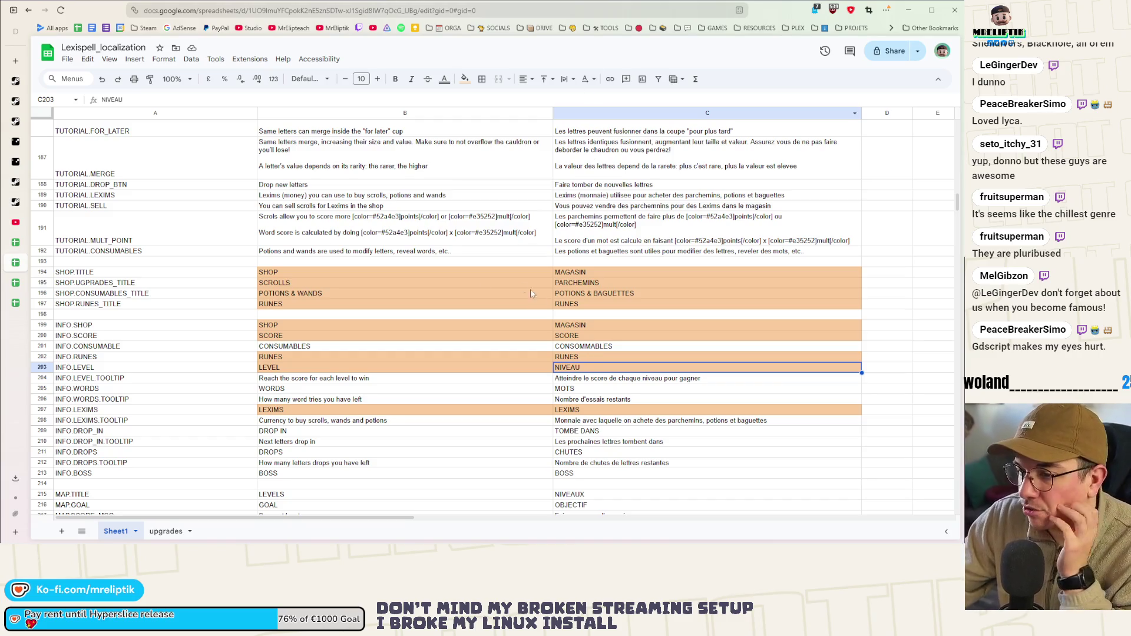
left_click(909, 10)
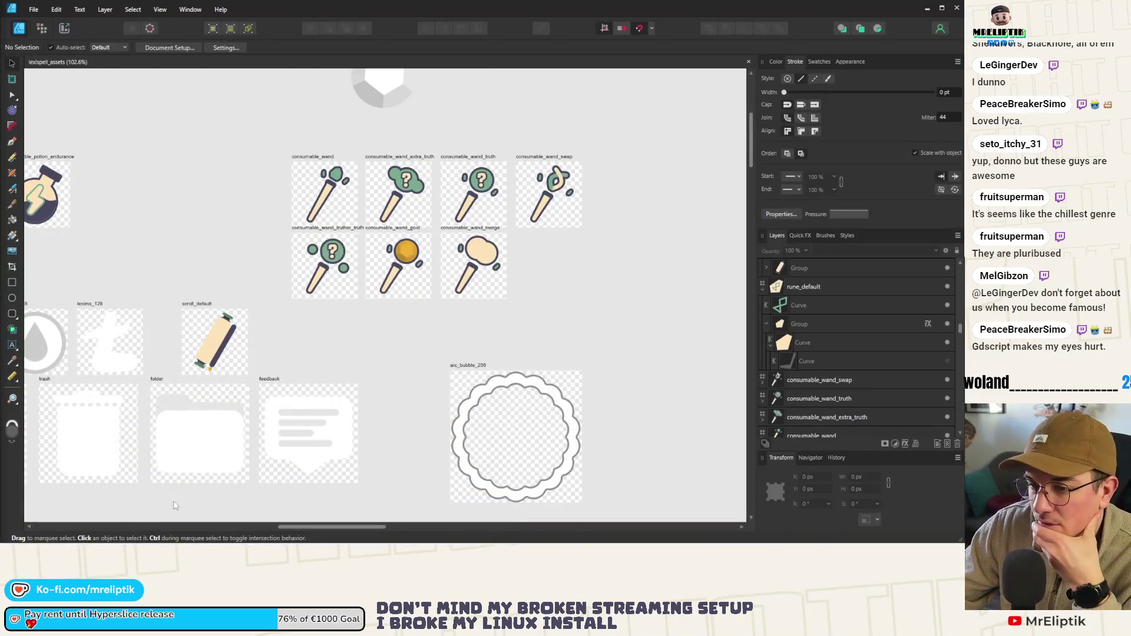
Dismiss Affinity Designer, VS Code and Steam to bring Godot back into view.
left_click(927, 9)
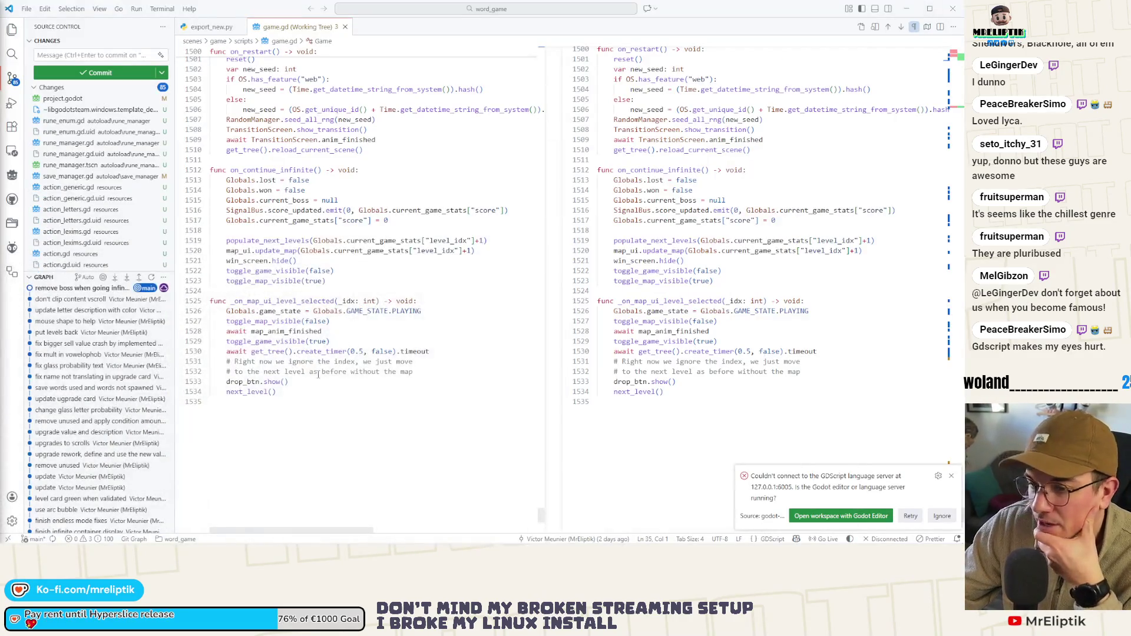
left_click(906, 8)
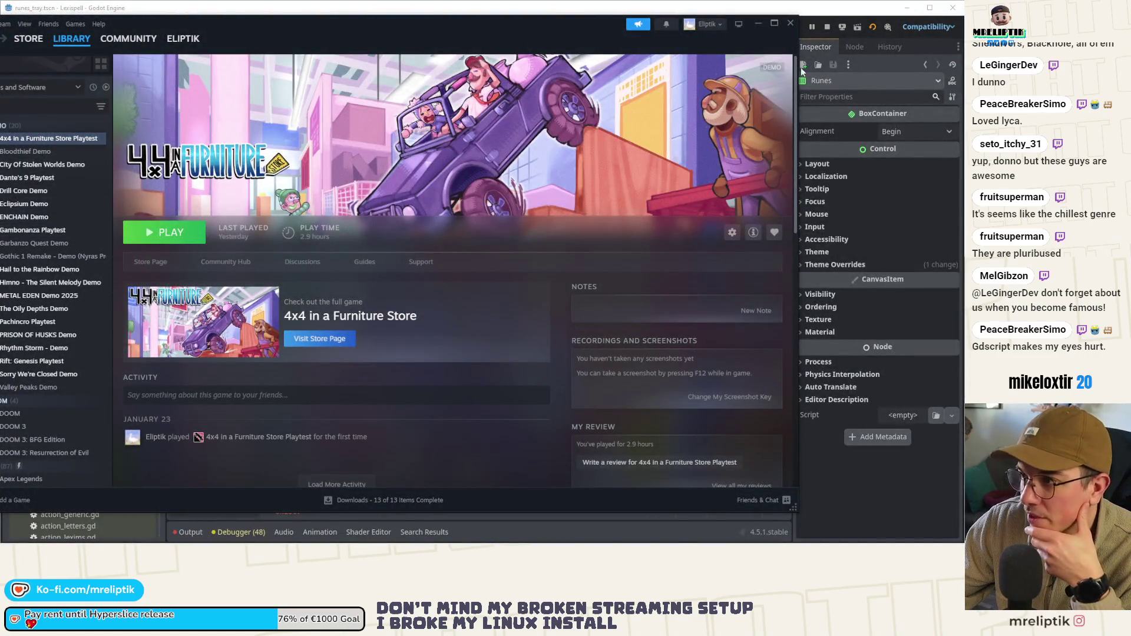
left_click(790, 23)
In runes_tray.gd, select the ConsumableBtn type and the toggle_disabled function name.
left_click(377, 346)
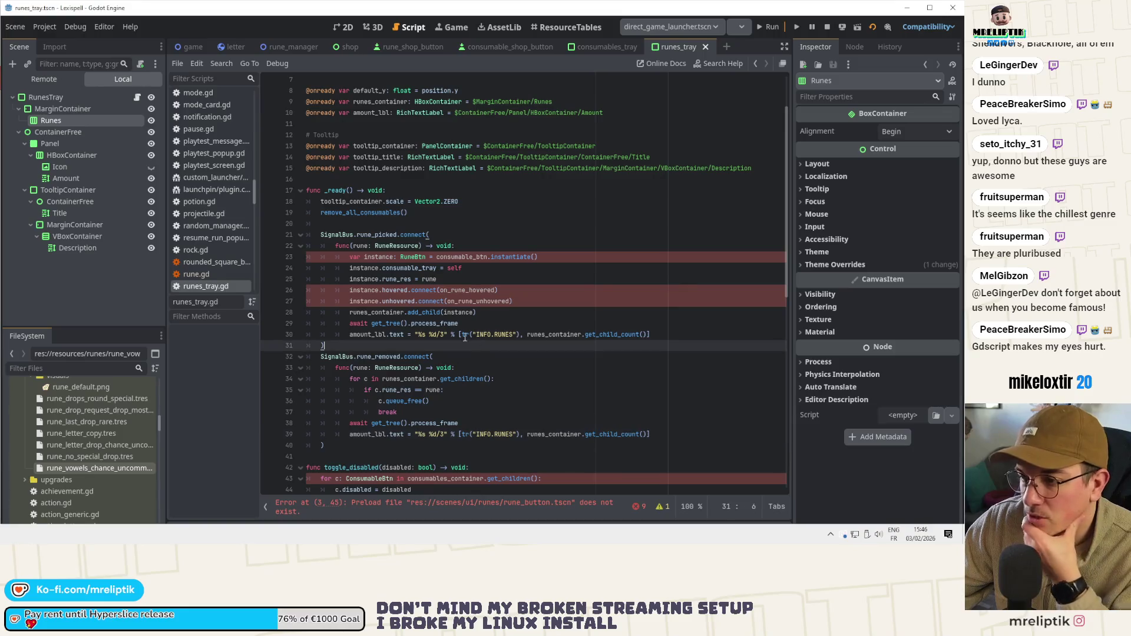
scroll(396, 399, "down", 2)
double_click(369, 413)
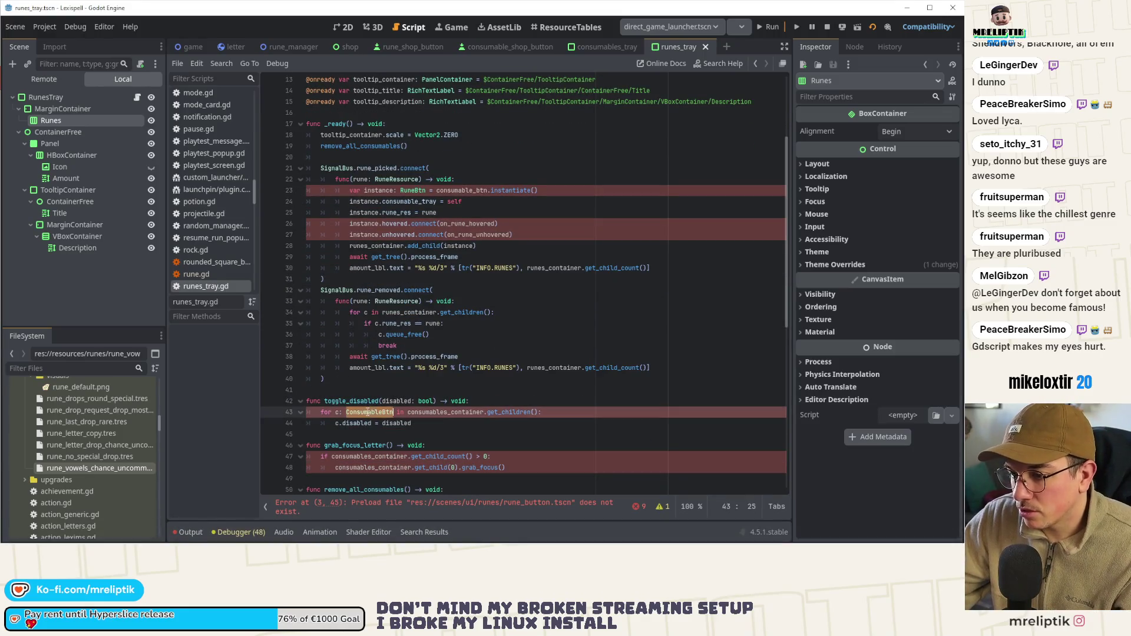
double_click(343, 401)
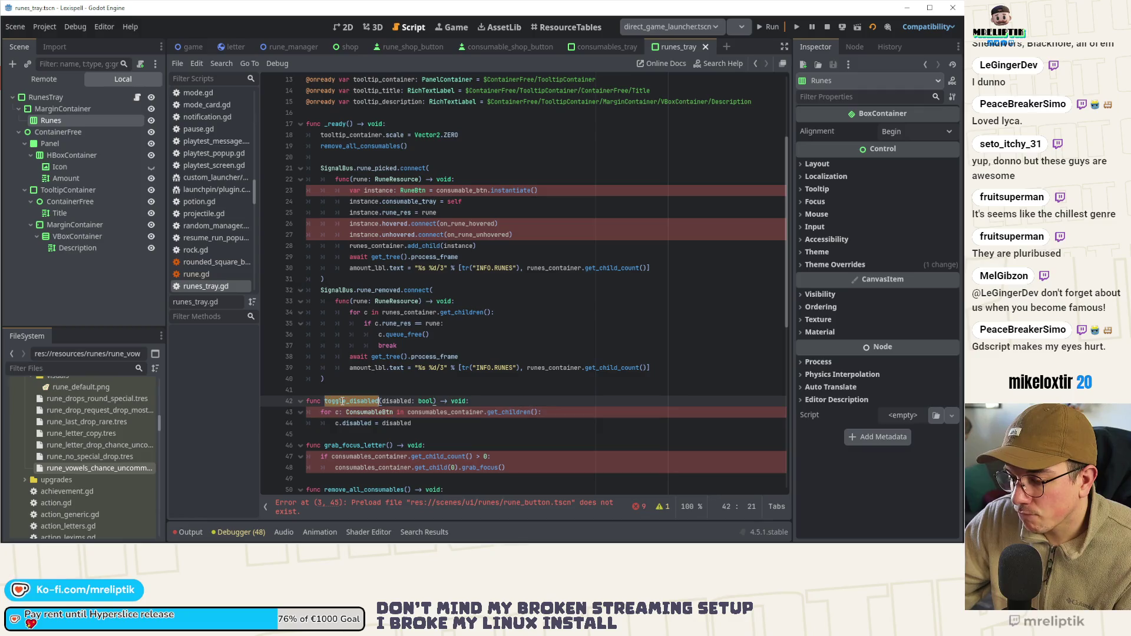
scroll(440, 404, "down", 4)
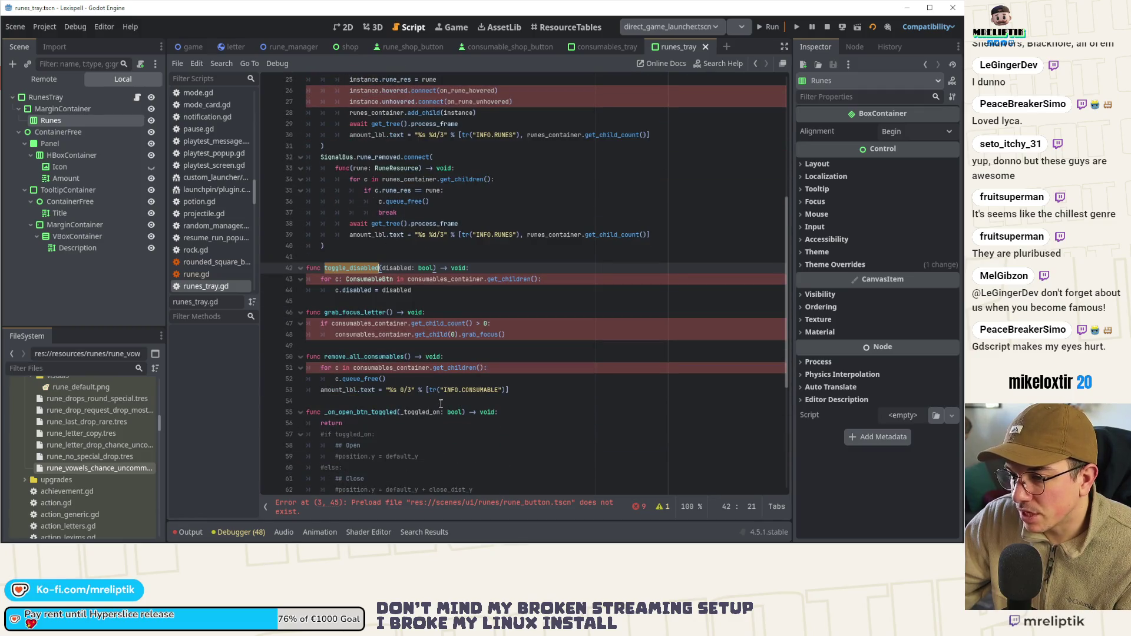
Replace every consumables_container with runes_container in runes_tray.gd and save.
left_click(365, 326)
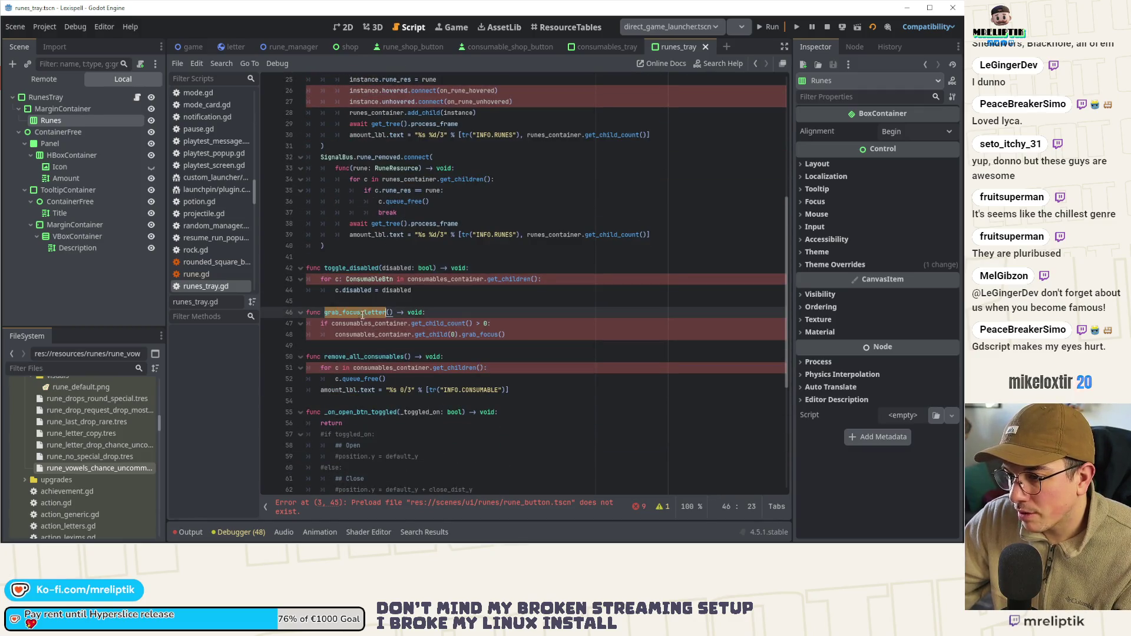
double_click(365, 326)
type("rune")
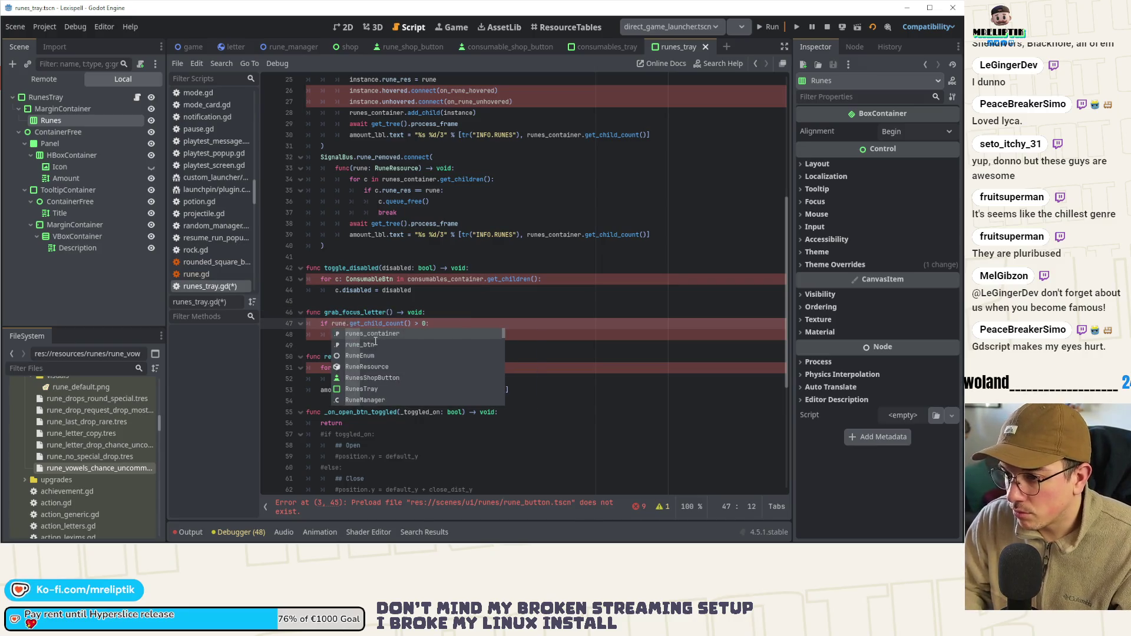
double_click(361, 334)
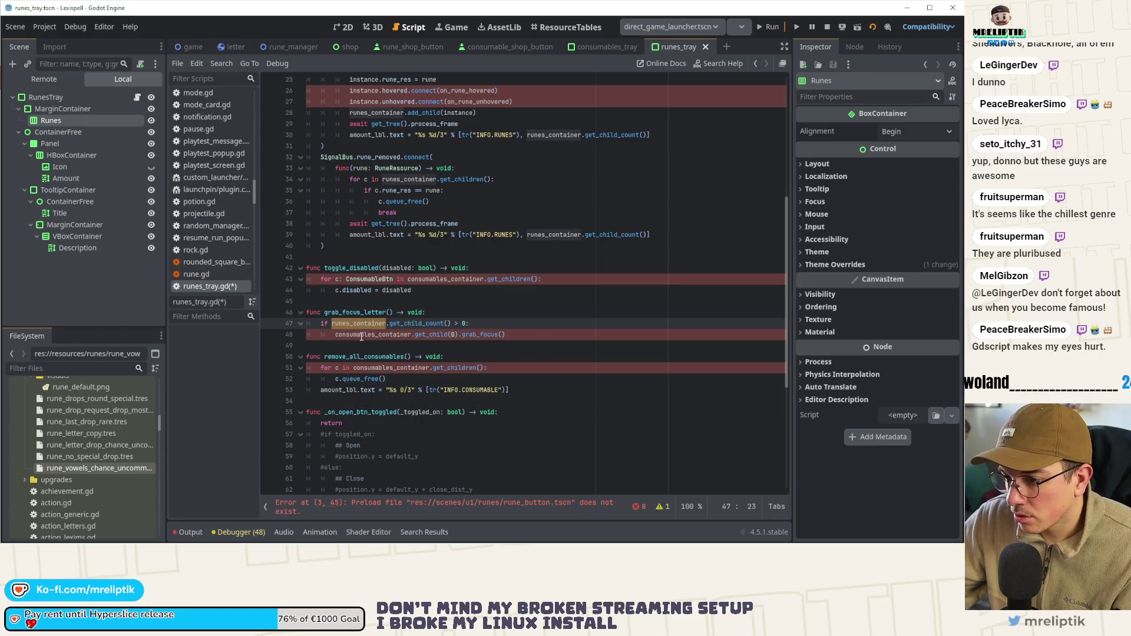
double_click(362, 334)
key("ctrl+f")
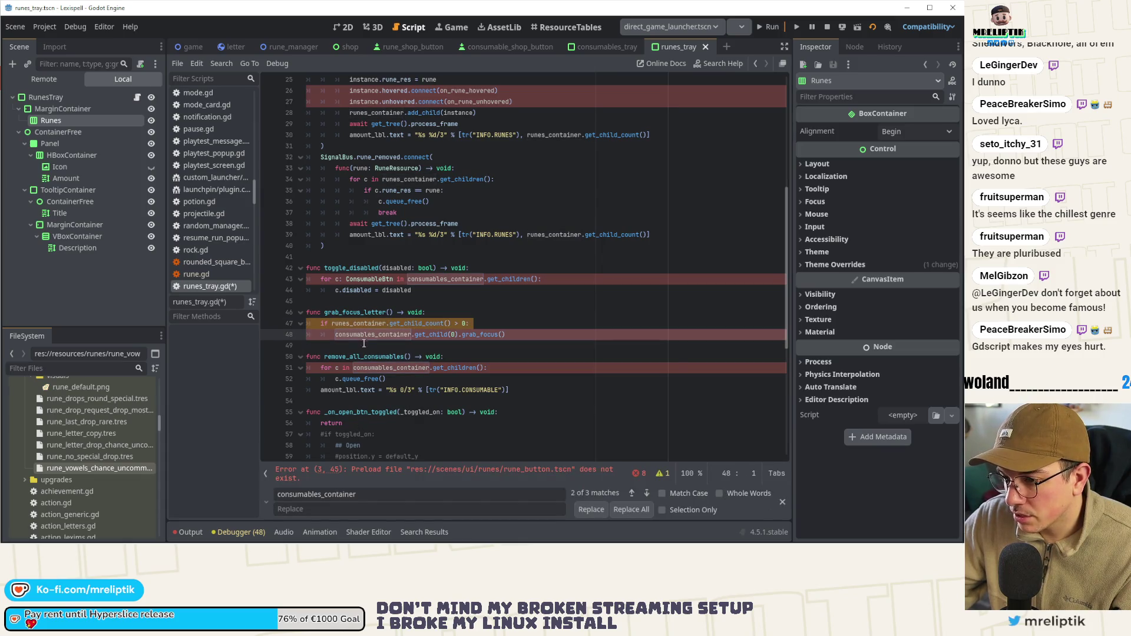
double_click(362, 323)
left_click(343, 510)
type("runes_container")
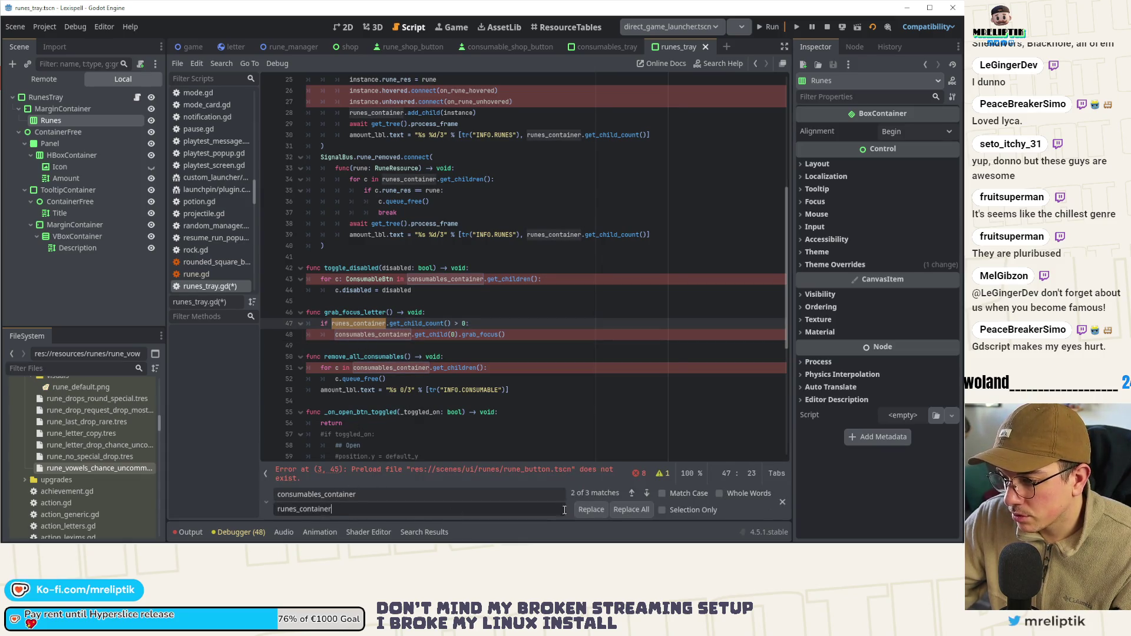
left_click(631, 510)
left_click(782, 502)
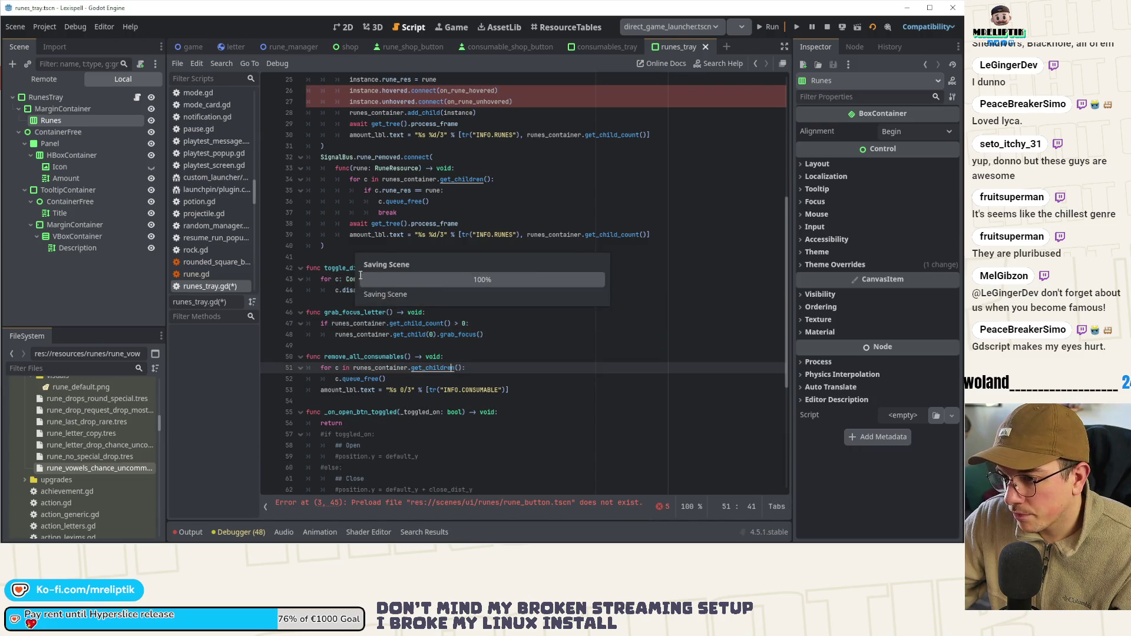
key("ctrl+s")
Retype ConsumableBtn on line 43 as RuneBtn.
double_click(370, 279)
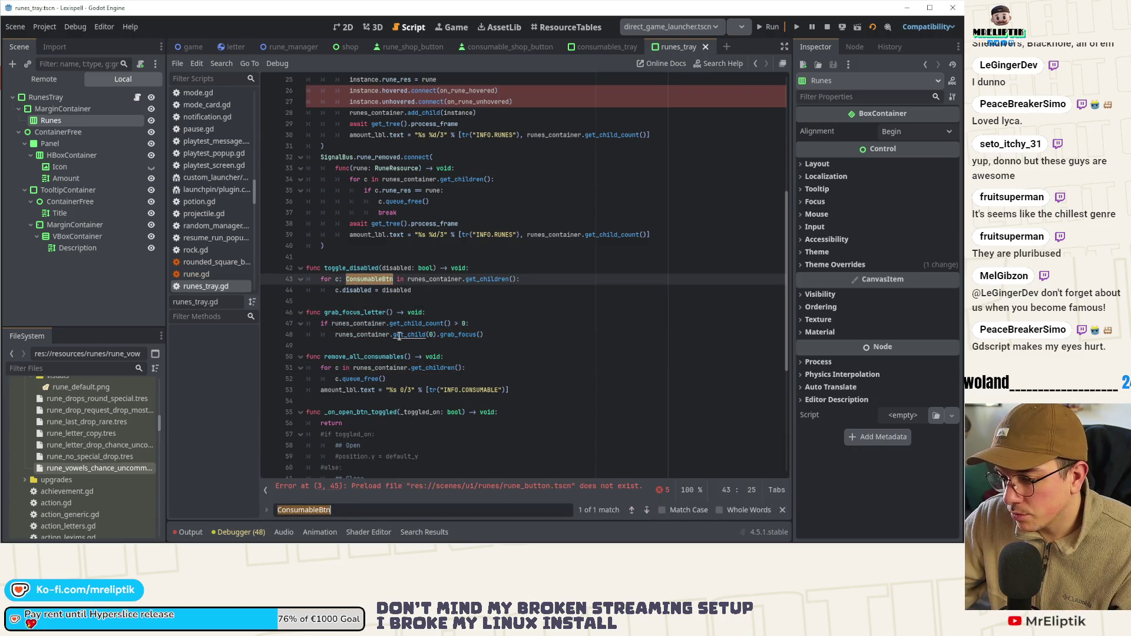
key("ctrl+f")
type("Rune")
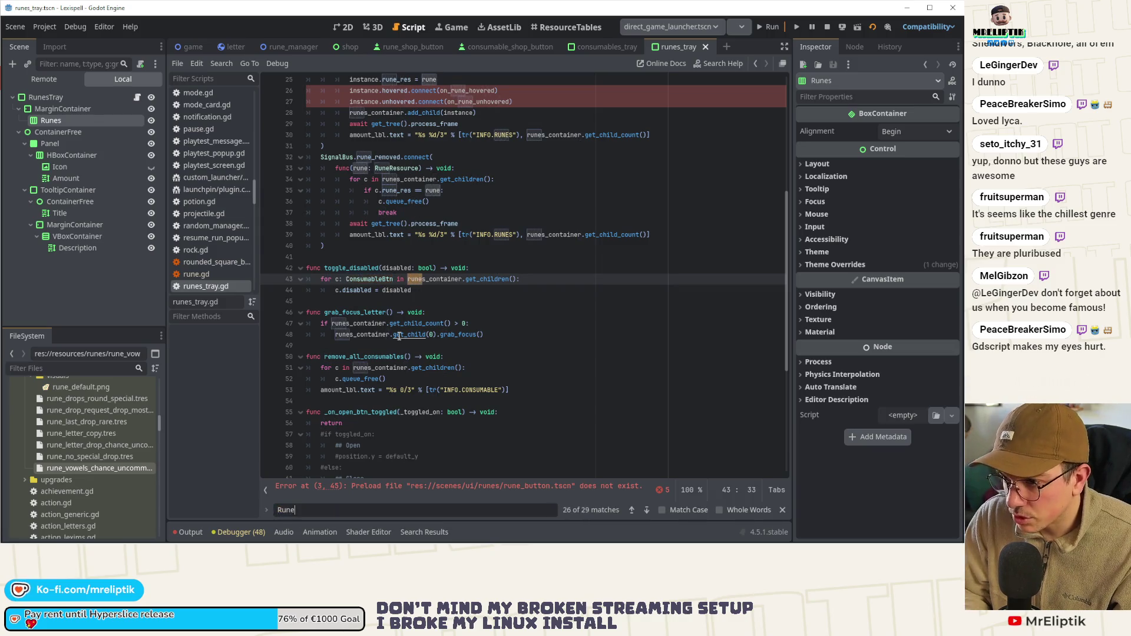
left_click(399, 336)
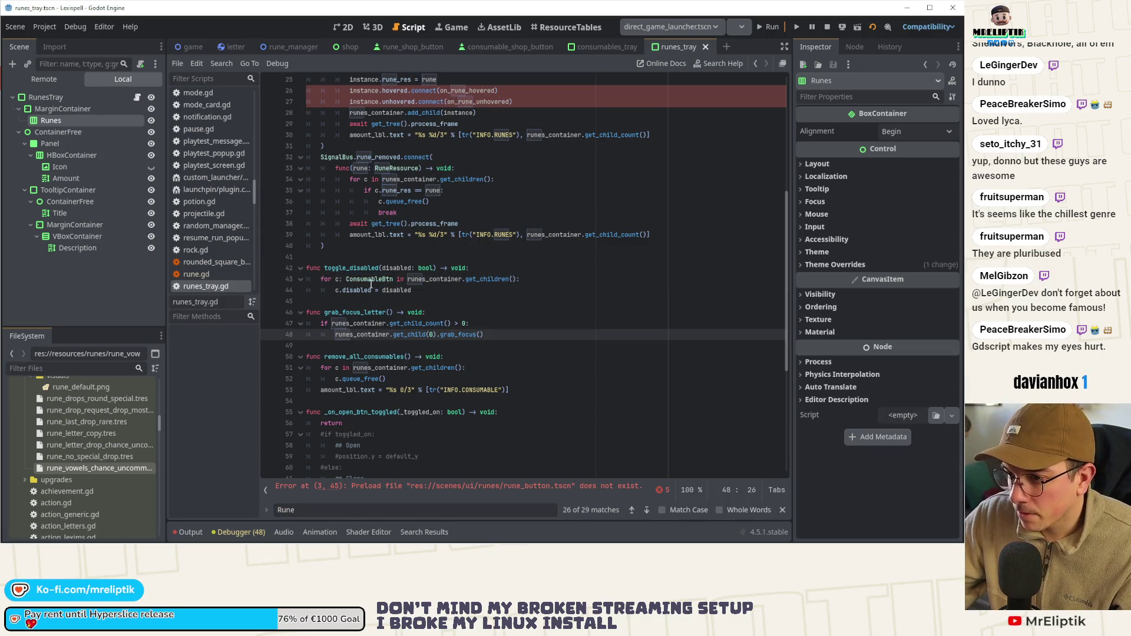
double_click(369, 279)
type("RuneBtn")
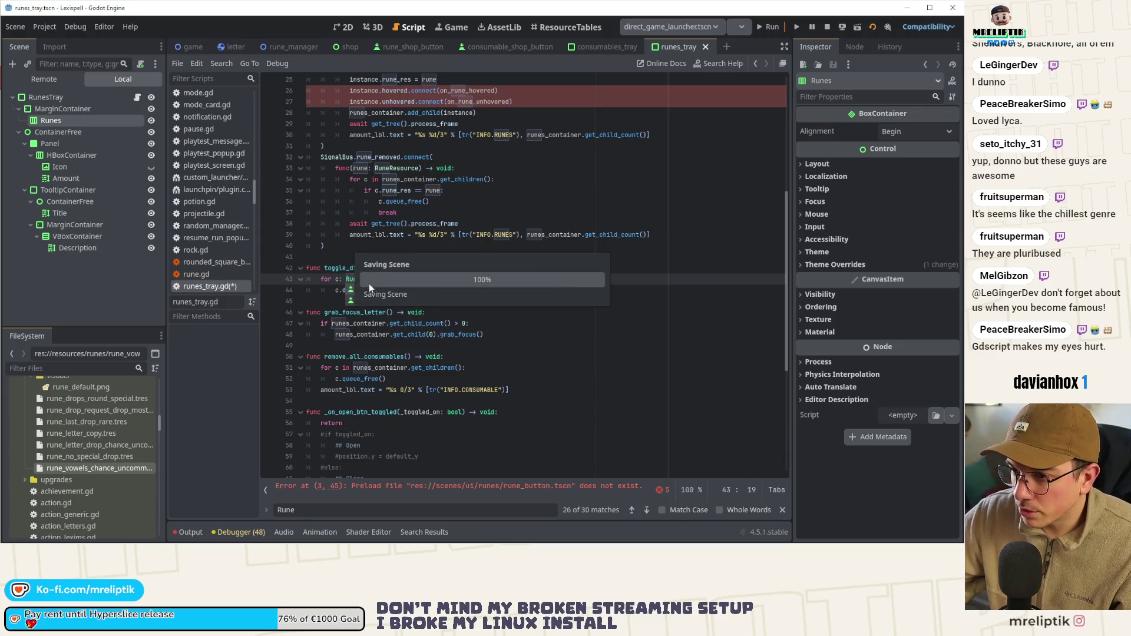
Delete the leftover _on_open_btn_toggled code and save the script.
left_click(455, 367)
scroll(455, 362, "down", 6)
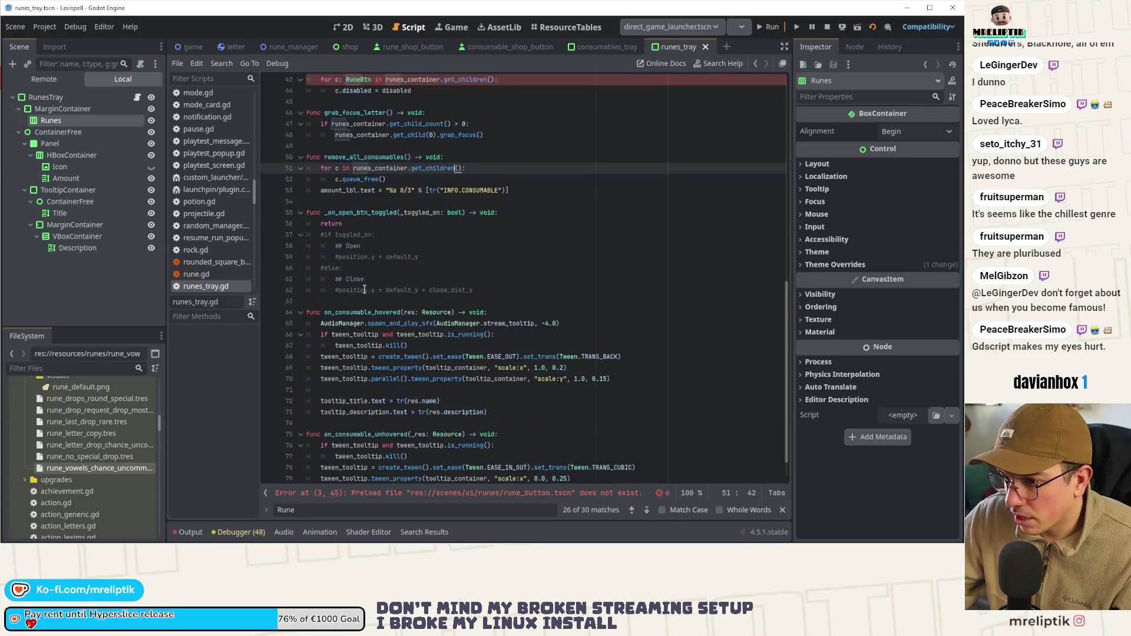
left_click_drag(475, 290, 258, 214)
key("BackSpace")
key("ctrl+s")
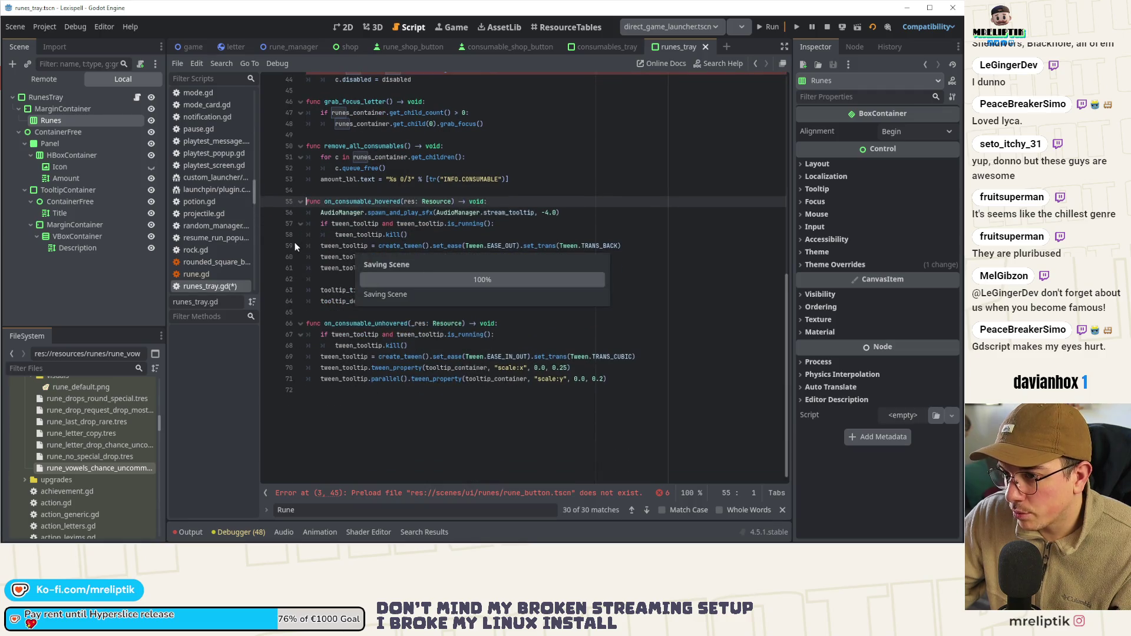
Inspect on_consumable_hovered and the hovered signal connection on line 26.
left_click(400, 201)
scroll(478, 314, "up", 13)
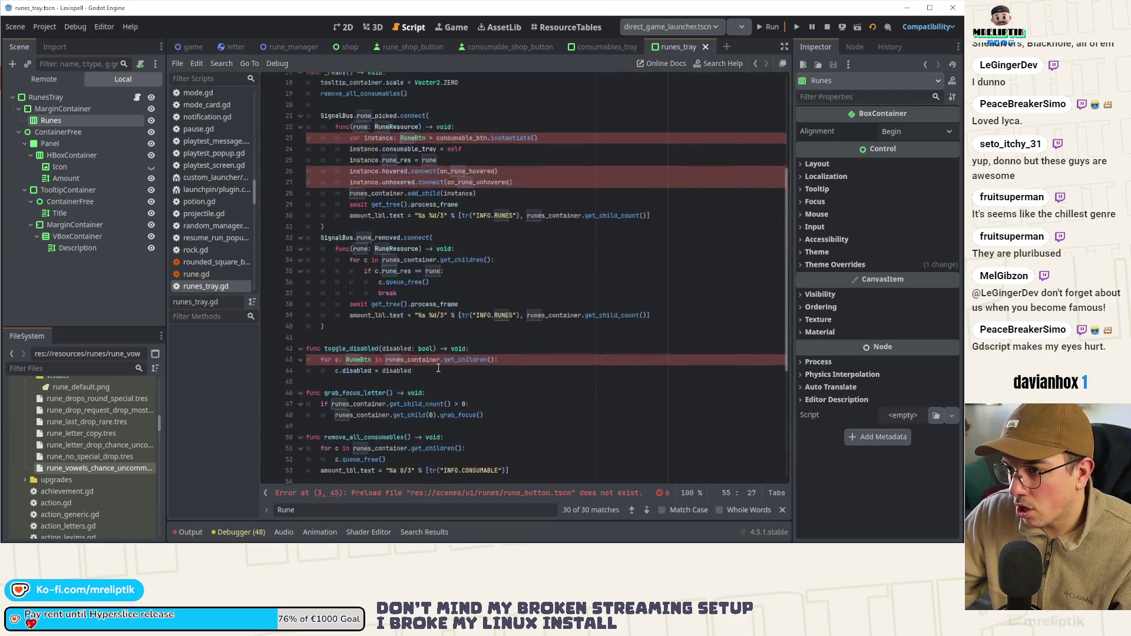
left_click(496, 324)
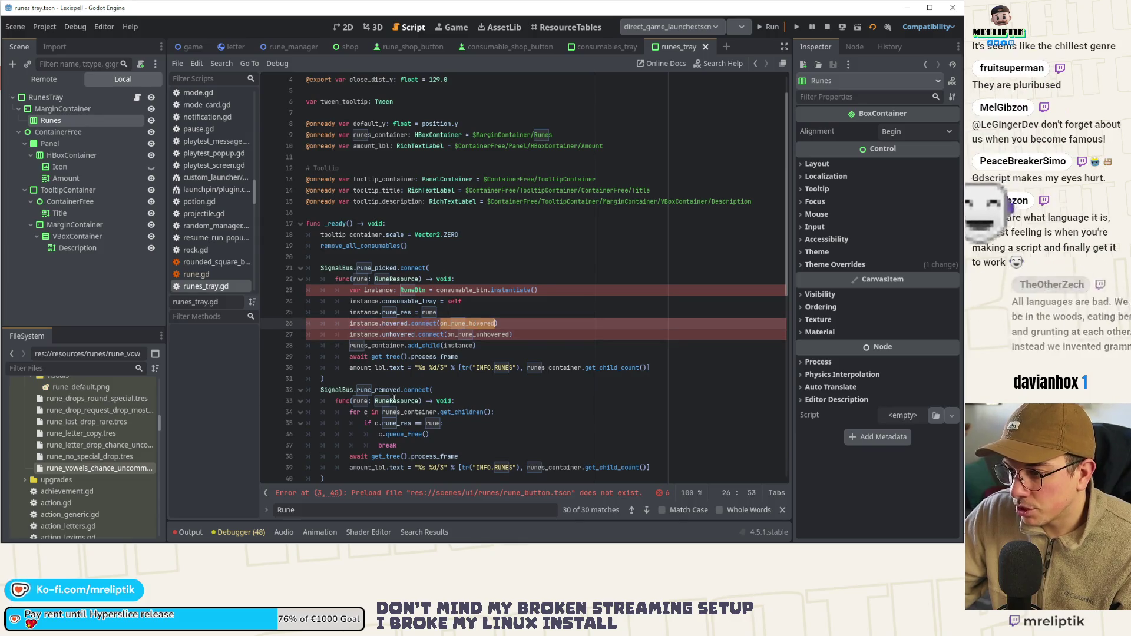
scroll(357, 413, "down", 8)
scroll(357, 412, "down", 3)
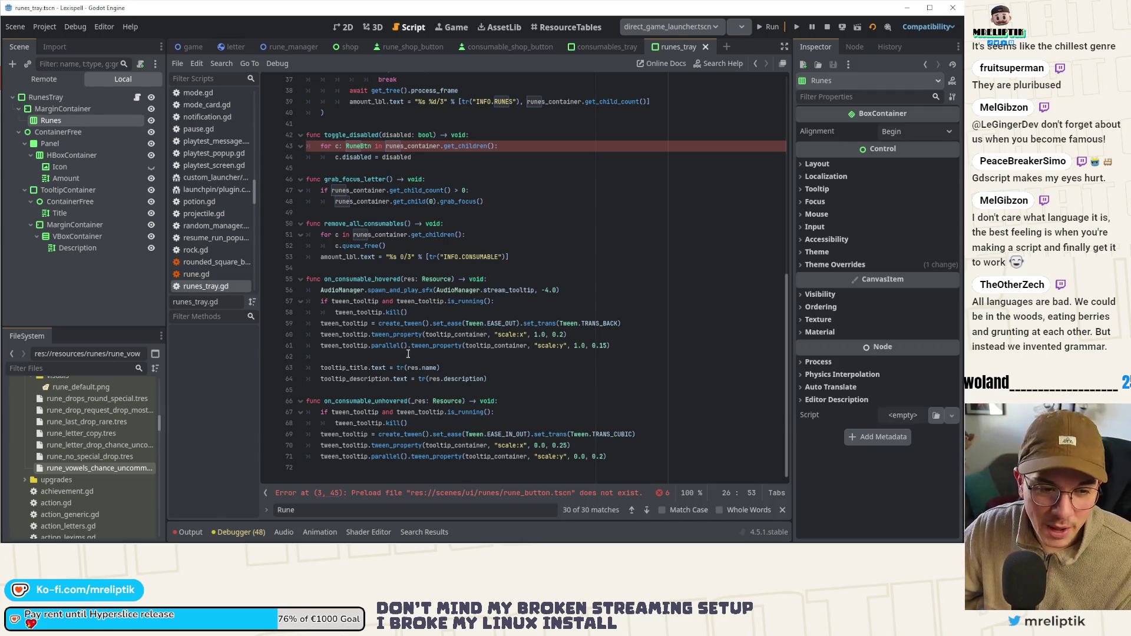
mouse_move(397, 318)
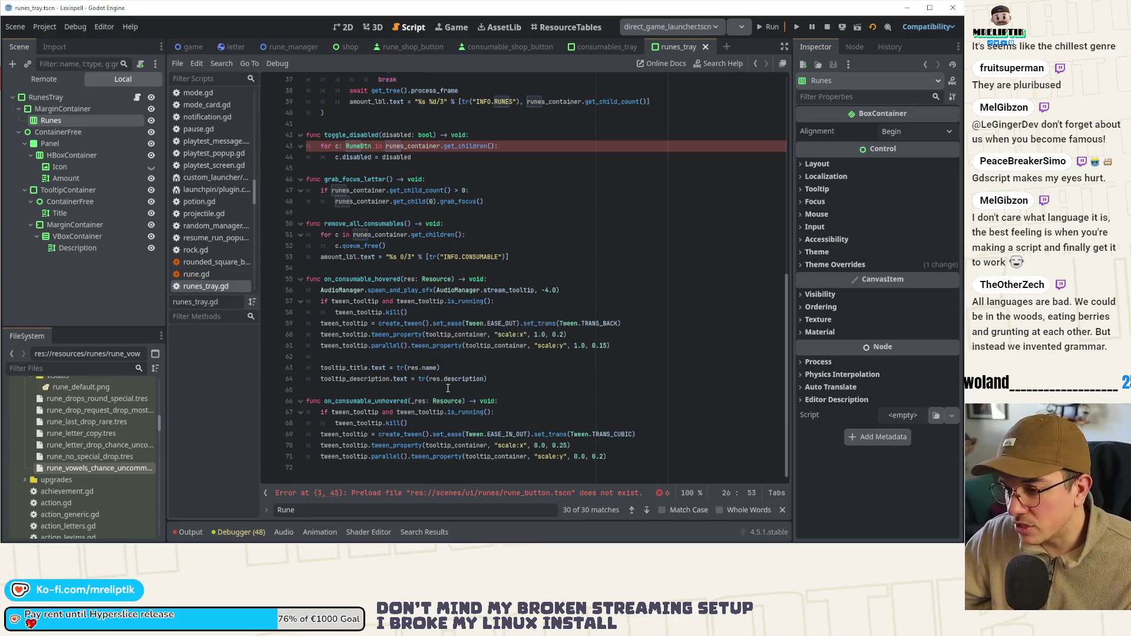
Rename the hover handlers to on_rune_hovered and on_rune_unhovered and save.
left_click(377, 279)
key("BackSpace")
key("BackSpace")
key("BackSpace")
type("rune")
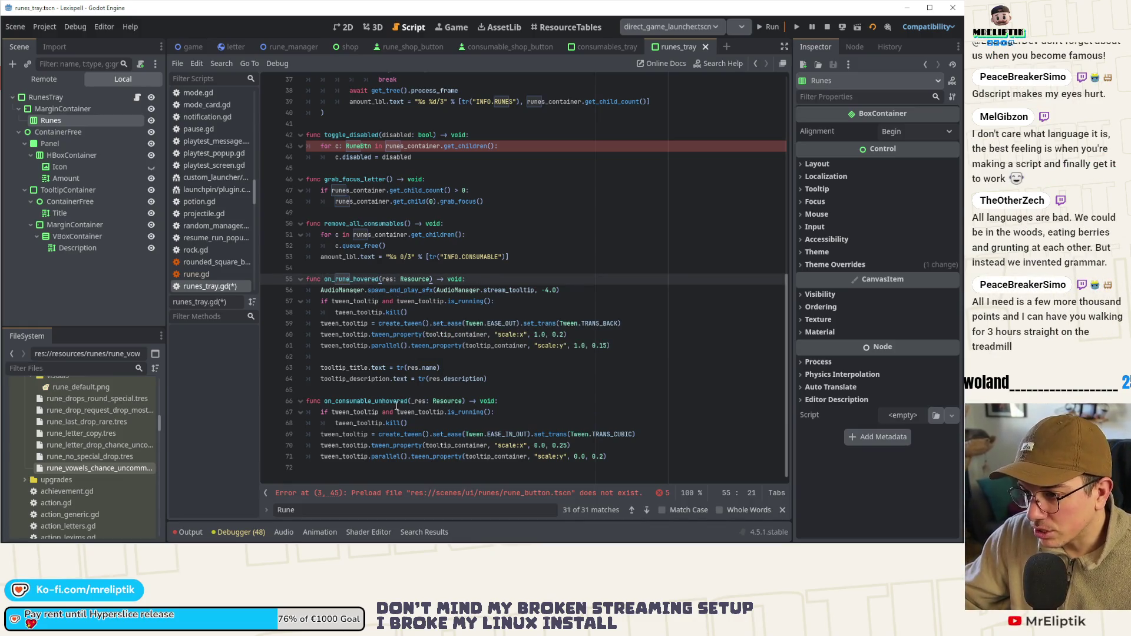
left_click(356, 403)
type("rune_")
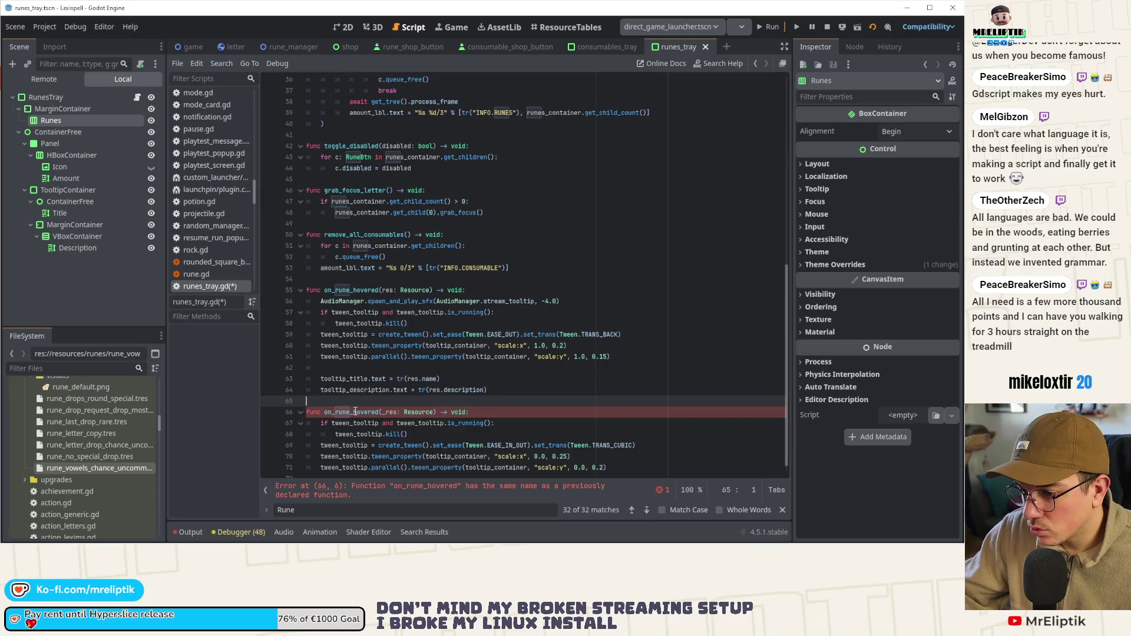
type("un")
key("ctrl+s")
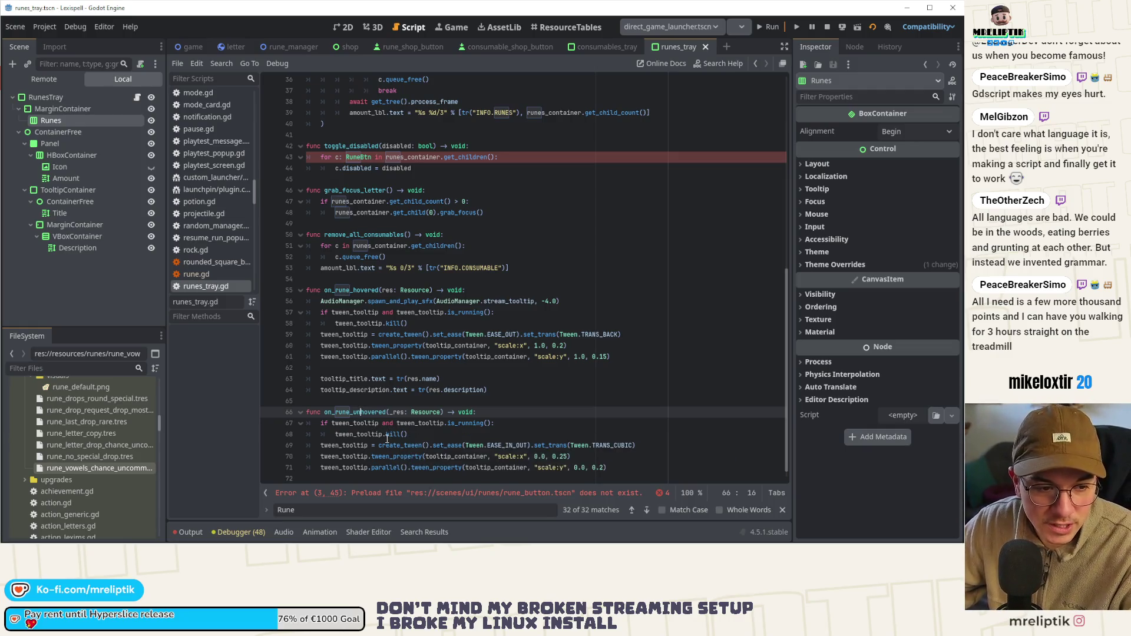
Review the unhover function's _res parameter and the line with the preload error.
left_click(545, 445)
scroll(545, 442, "down", 1)
left_click(442, 423)
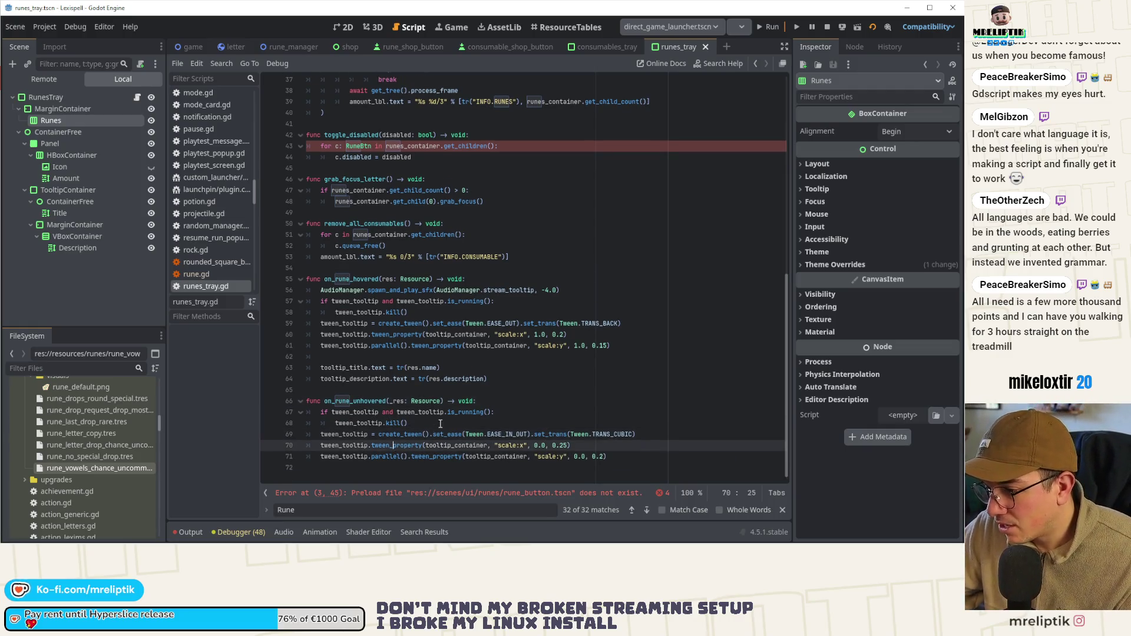
double_click(397, 401)
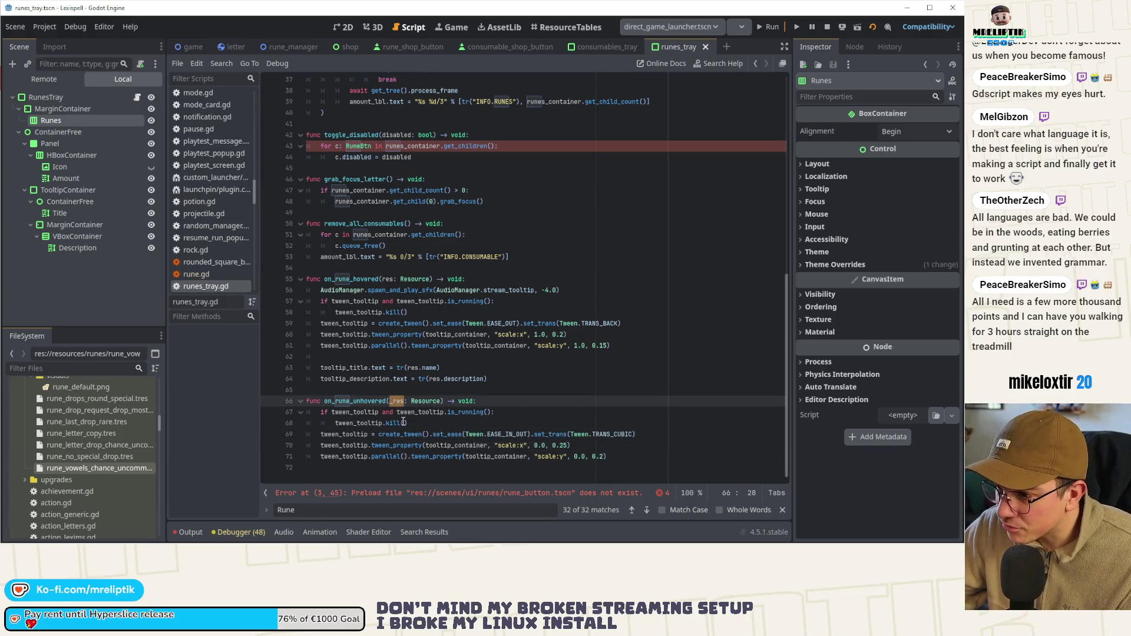
left_click(436, 416)
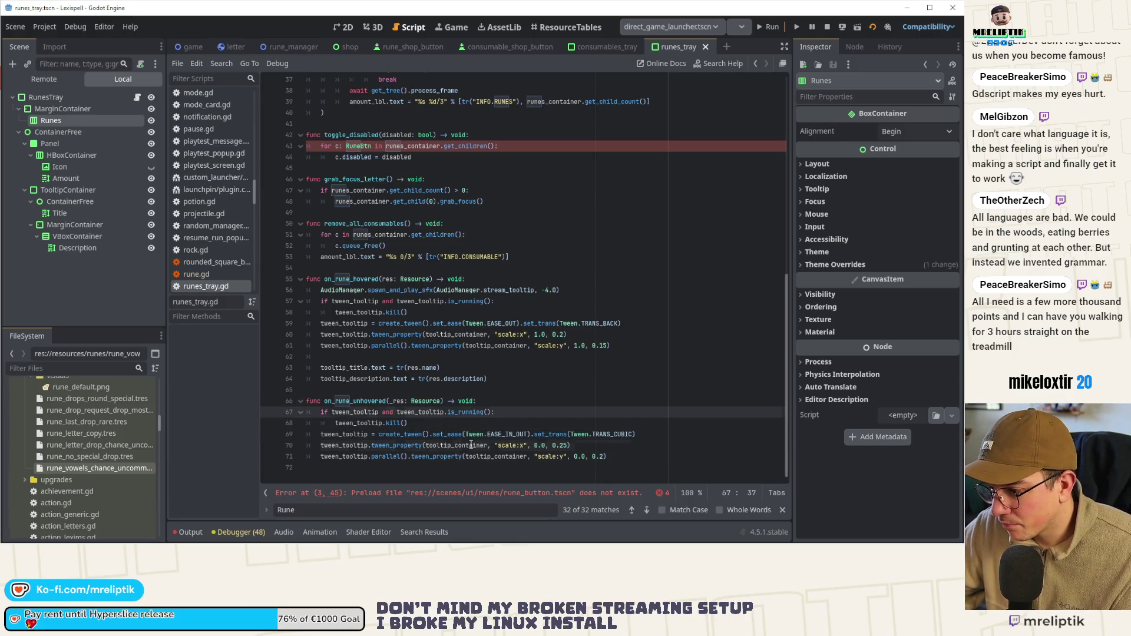
left_click(504, 457)
left_click(514, 497)
left_click(513, 357)
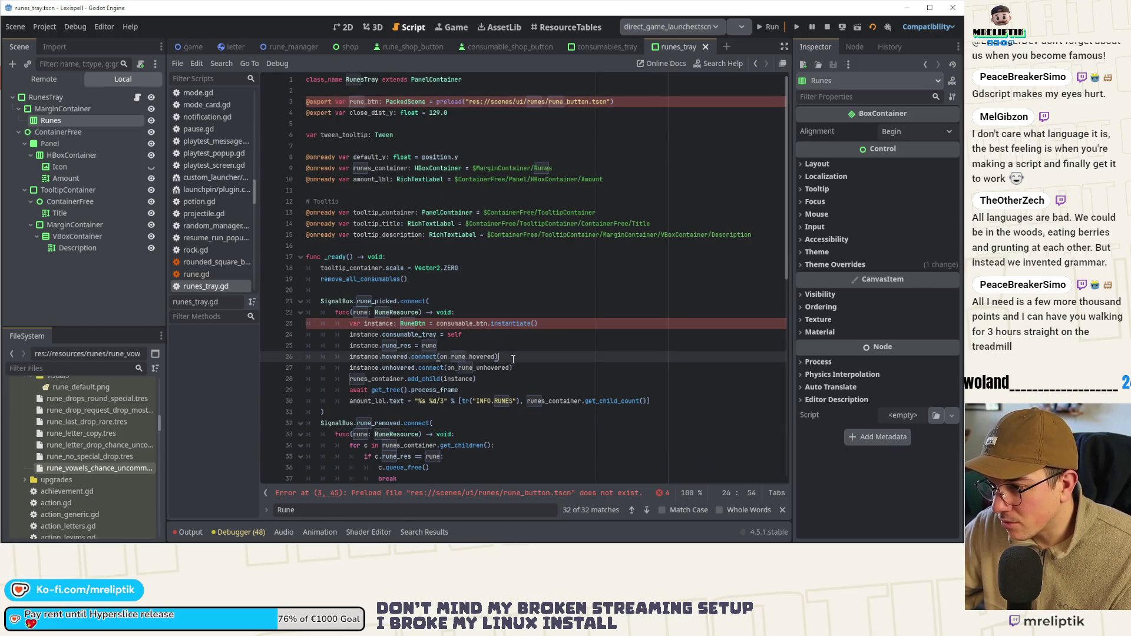
Replace consumable_btn on line 23 with the rune_btn variable and save.
double_click(471, 324)
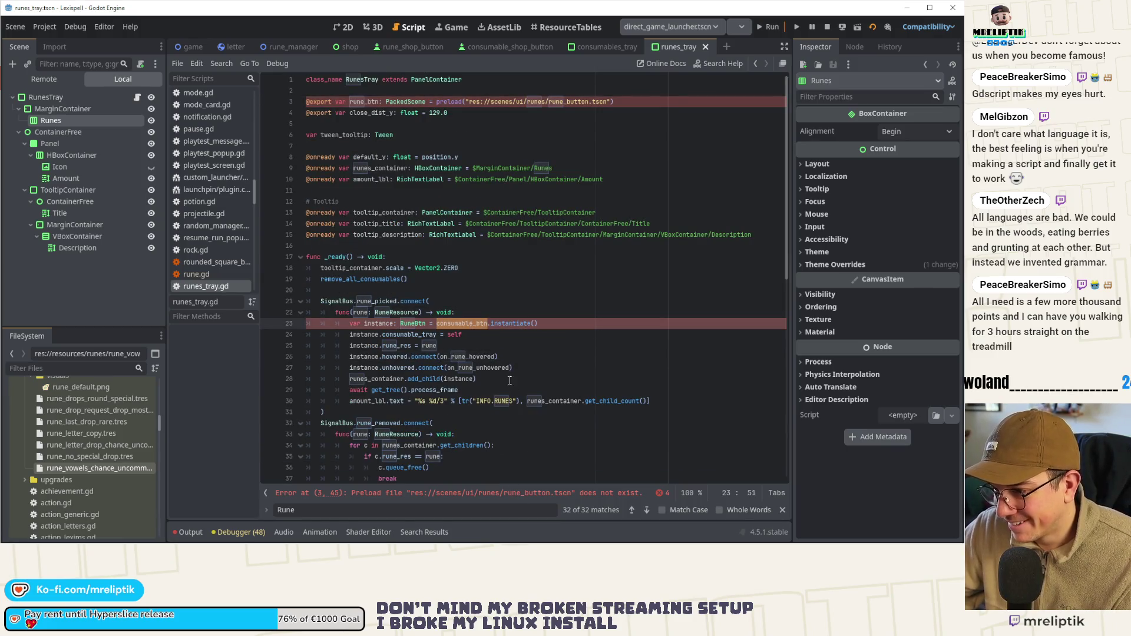
double_click(364, 101)
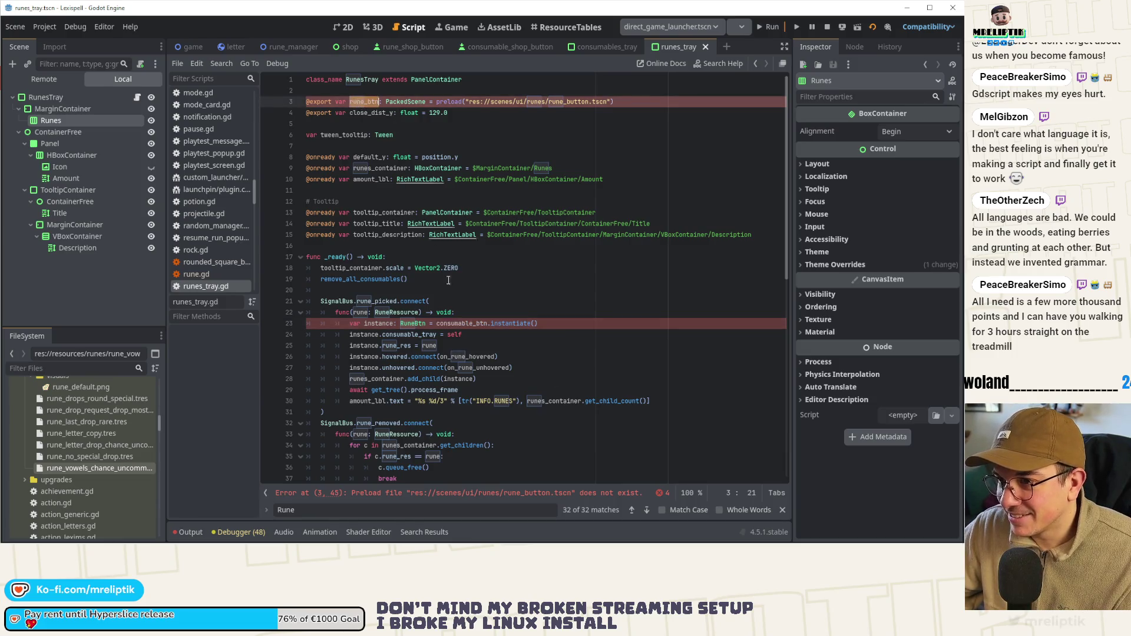
key("ctrl+c")
double_click(463, 324)
key("ctrl+v")
key("ctrl+s")
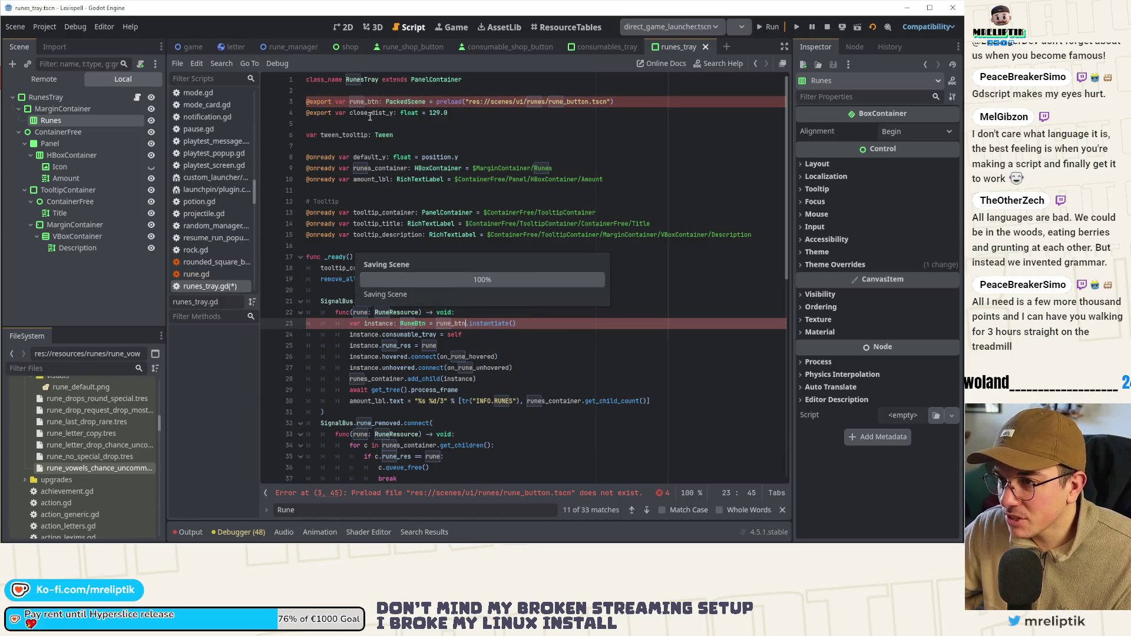
Delete the unused close_dist_y export line, save, and check the rune_btn reference.
double_click(371, 113)
key("ctrl+f")
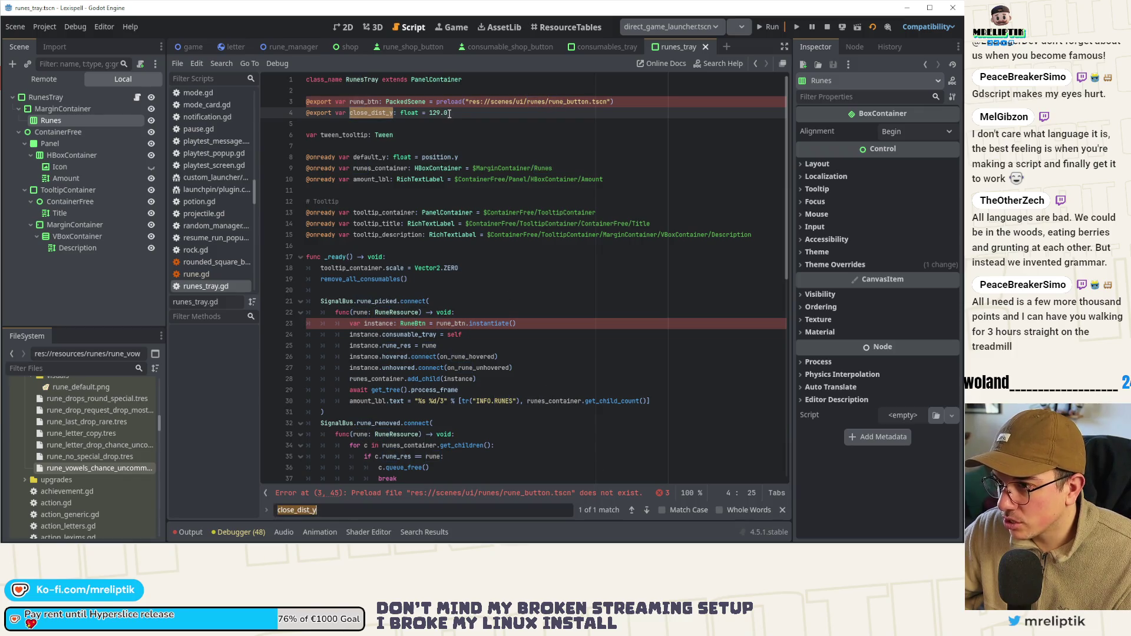
left_click(449, 114)
key("ctrl+shift+k")
key("ctrl+s")
left_click(477, 268)
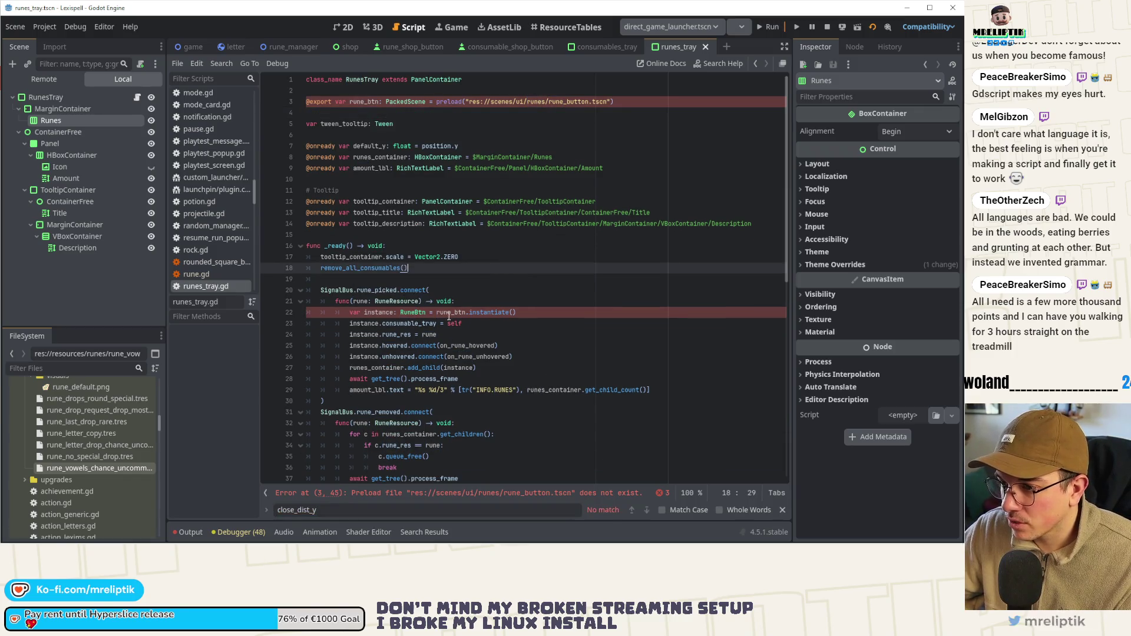
double_click(449, 312)
left_click(413, 246)
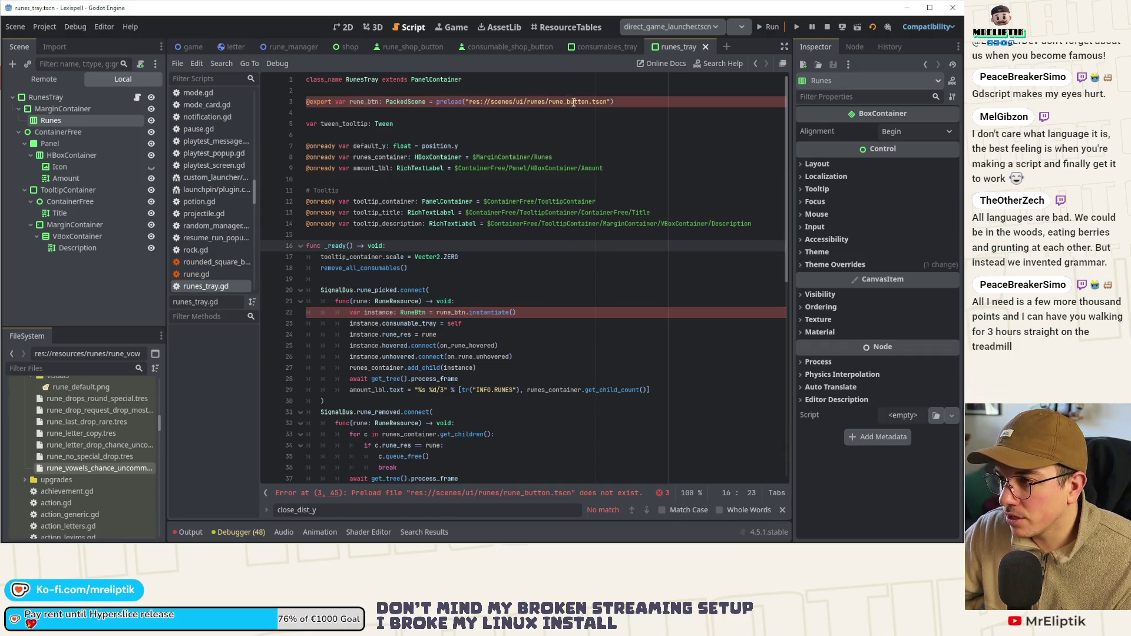
Look over the consumable_shop_button scene, then quick-open consumable_btn.tscn.
left_click(505, 47)
left_click(345, 27)
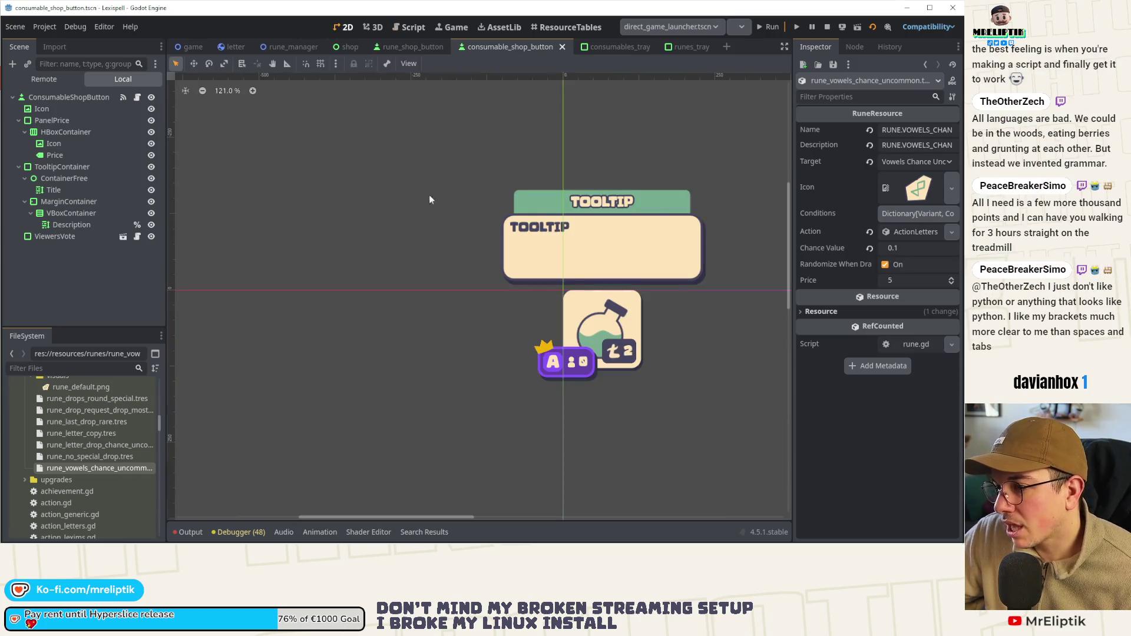
scroll(429, 199, "down", 3)
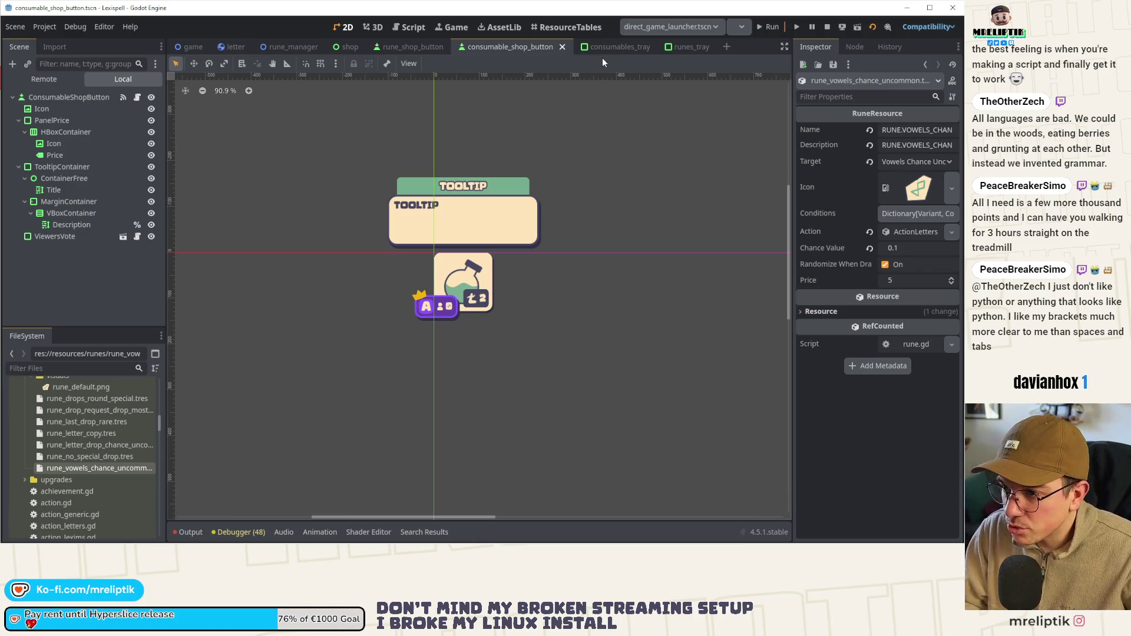
key("ctrl+shift+p")
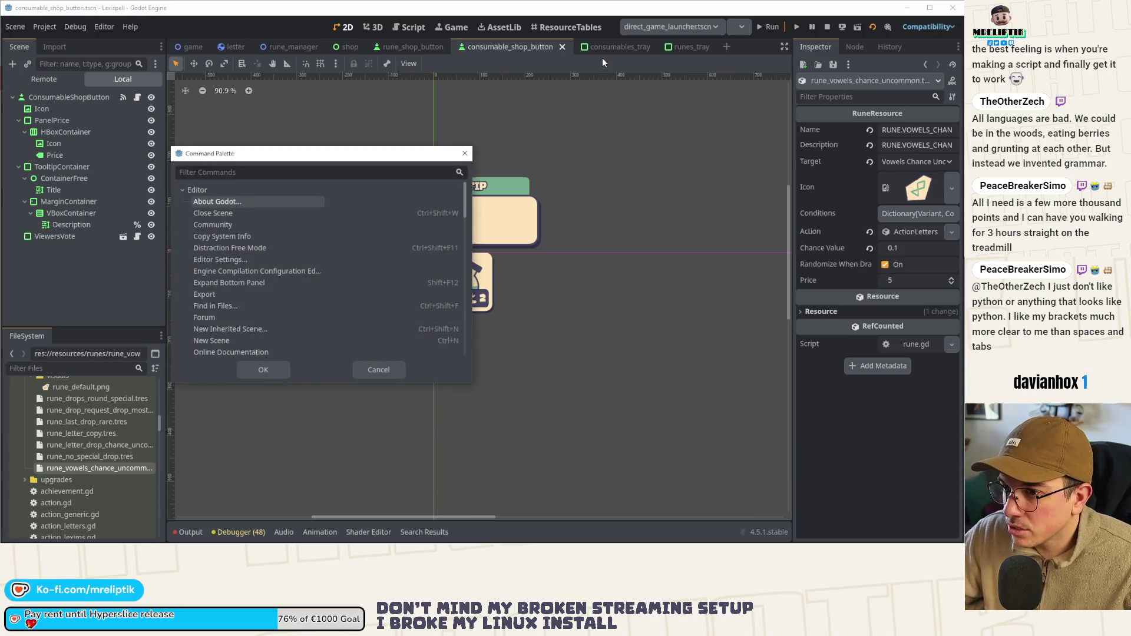
key("Escape")
key("ctrl+shift+o")
type("consumable")
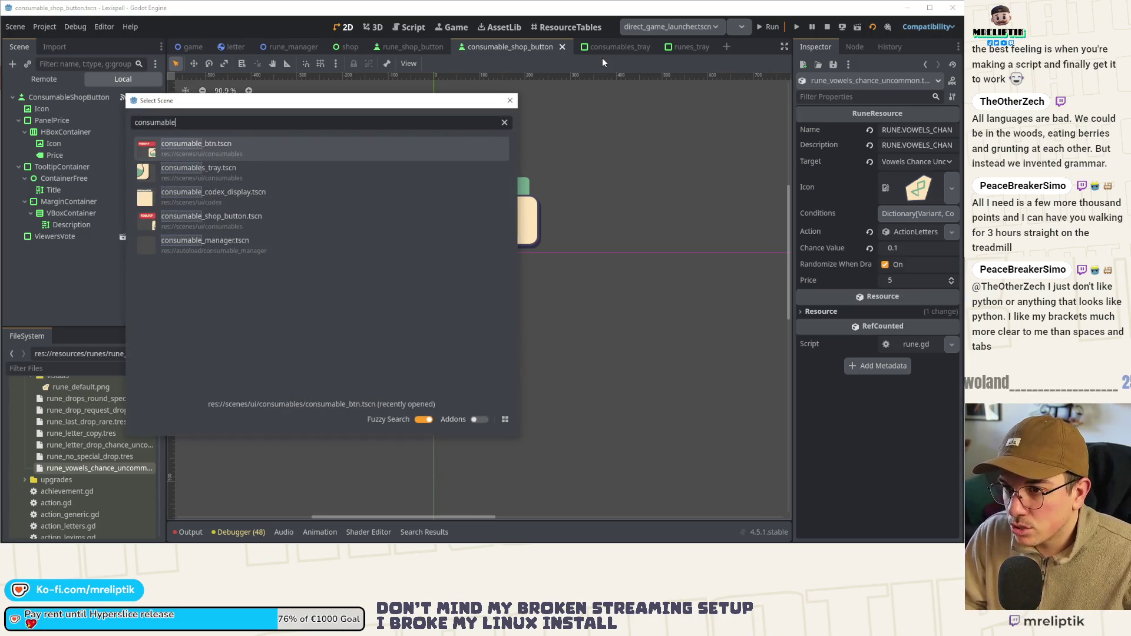
key("Return")
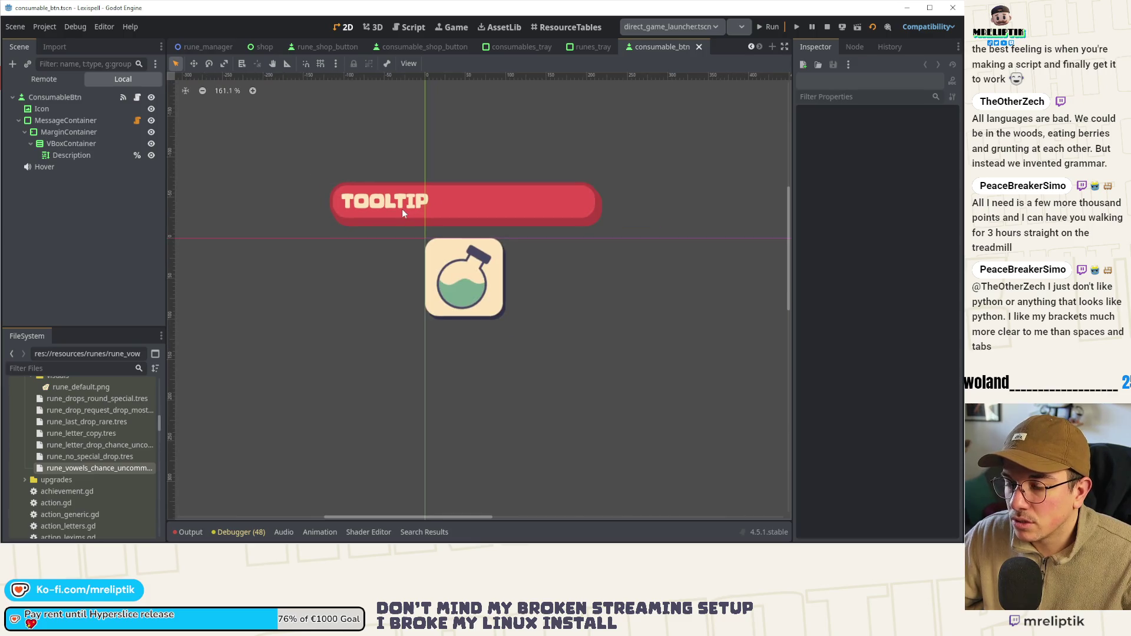
left_click(63, 367)
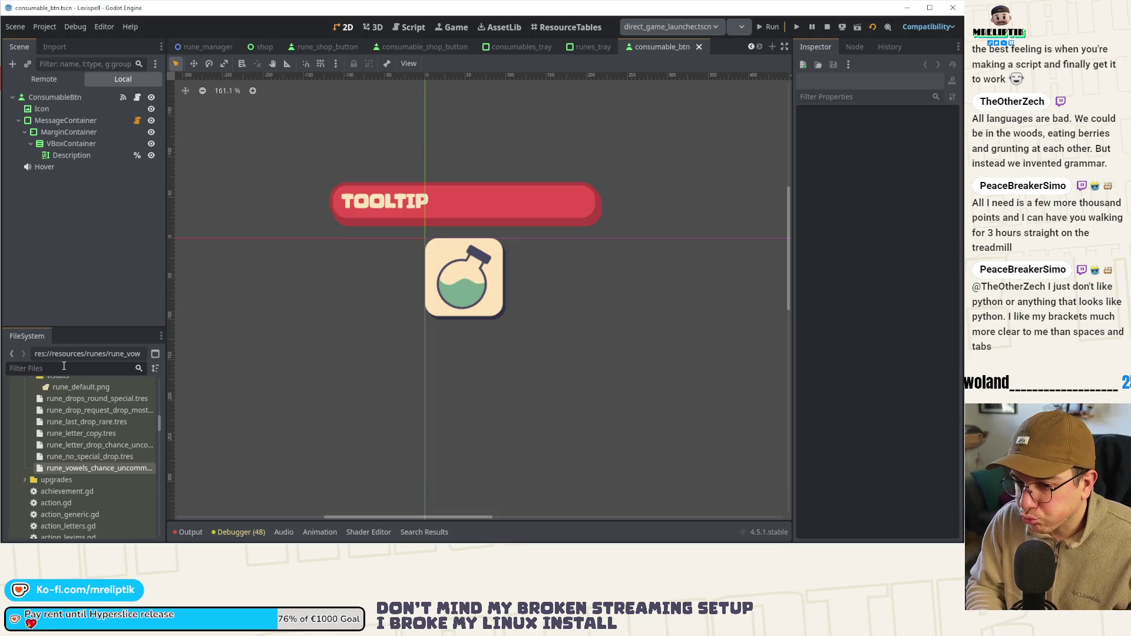
type("con")
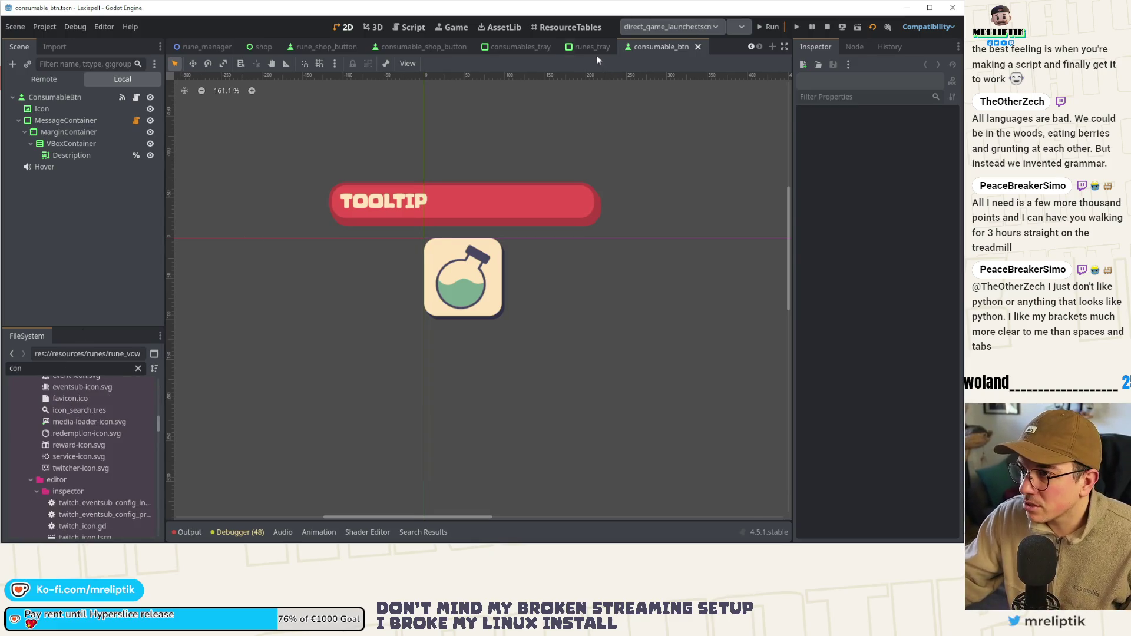
In the runes_tray scene, instance consumable_btn.tscn as a child of the Runes container.
left_click(594, 50)
scroll(434, 154, "down", 5)
scroll(327, 180, "left", 2)
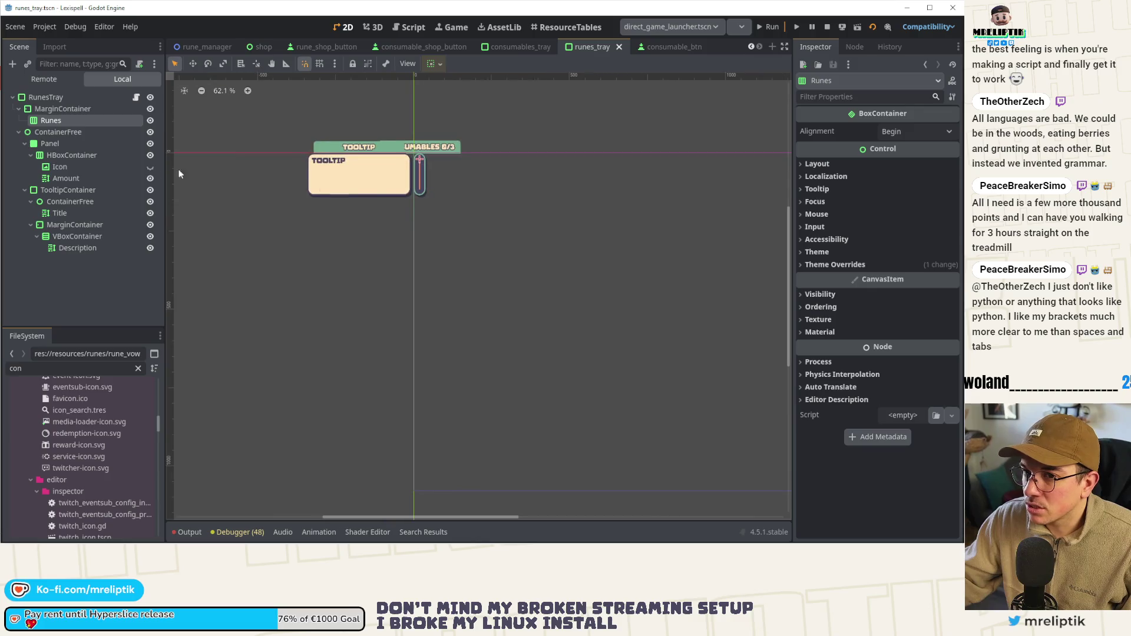
scroll(412, 149, "up", 3)
scroll(411, 149, "up", 1)
scroll(239, 192, "left", 2)
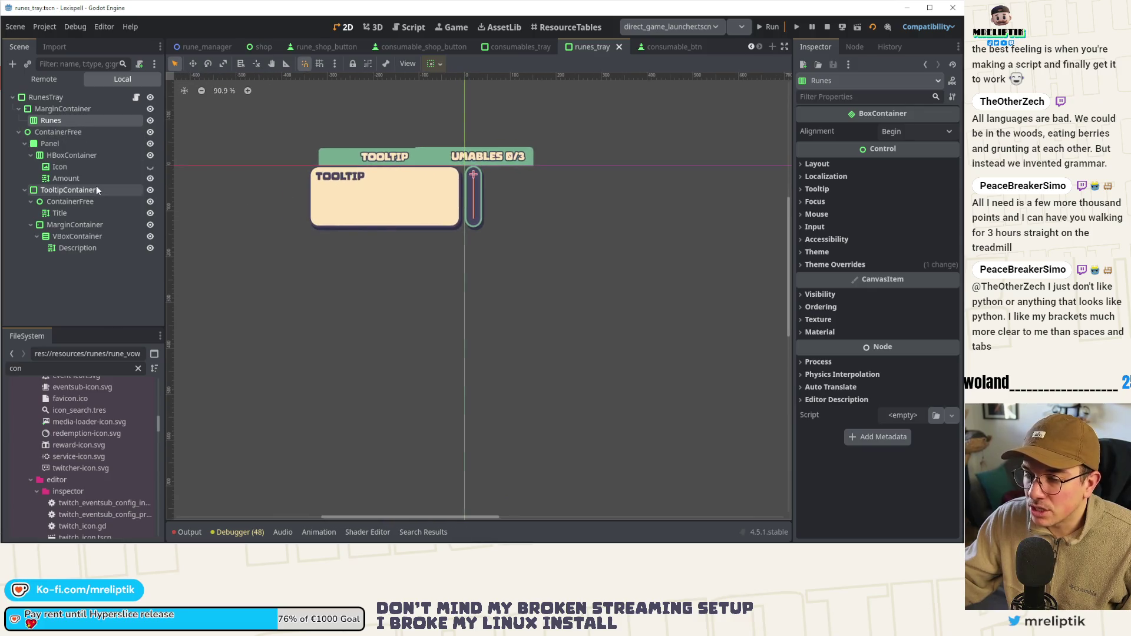
right_click(65, 116)
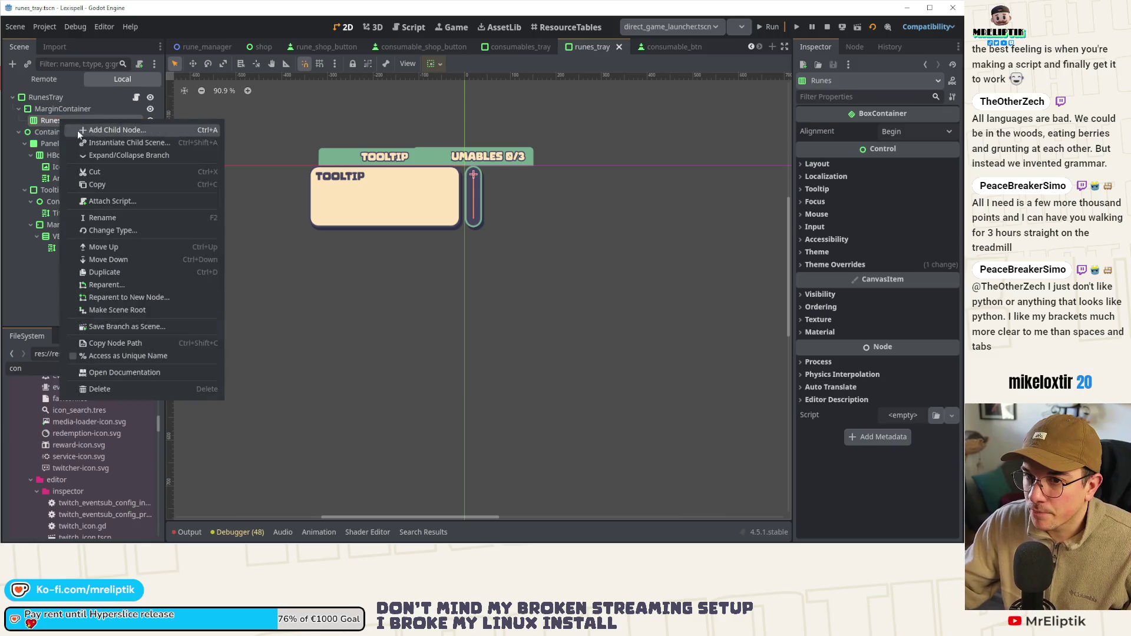
left_click(112, 142)
type("consuma")
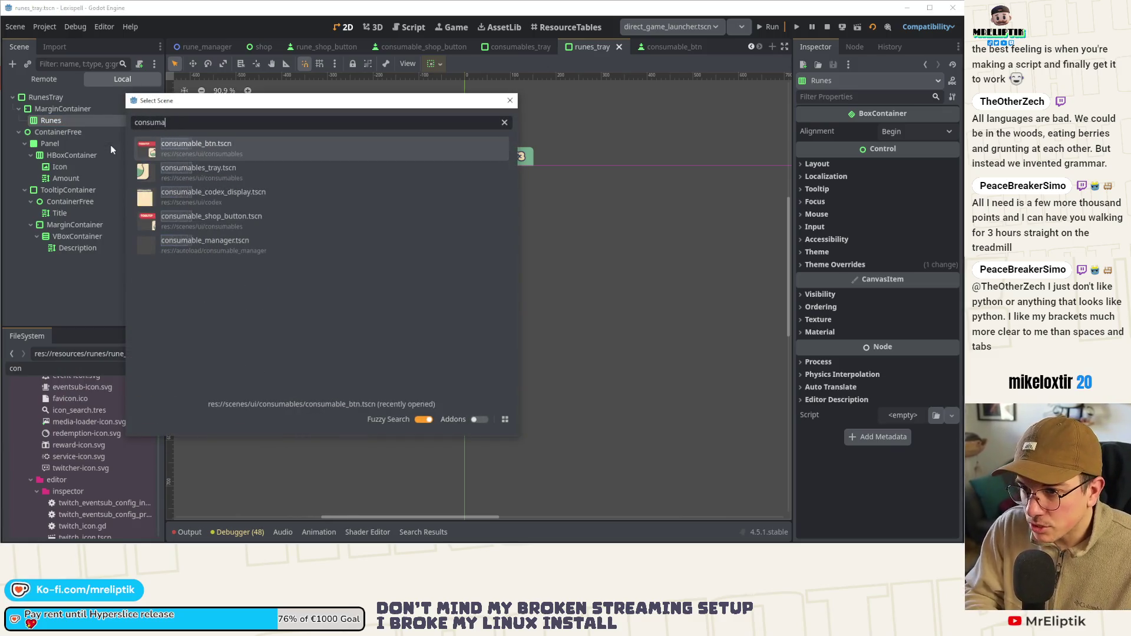
key("Return")
right_click(62, 132)
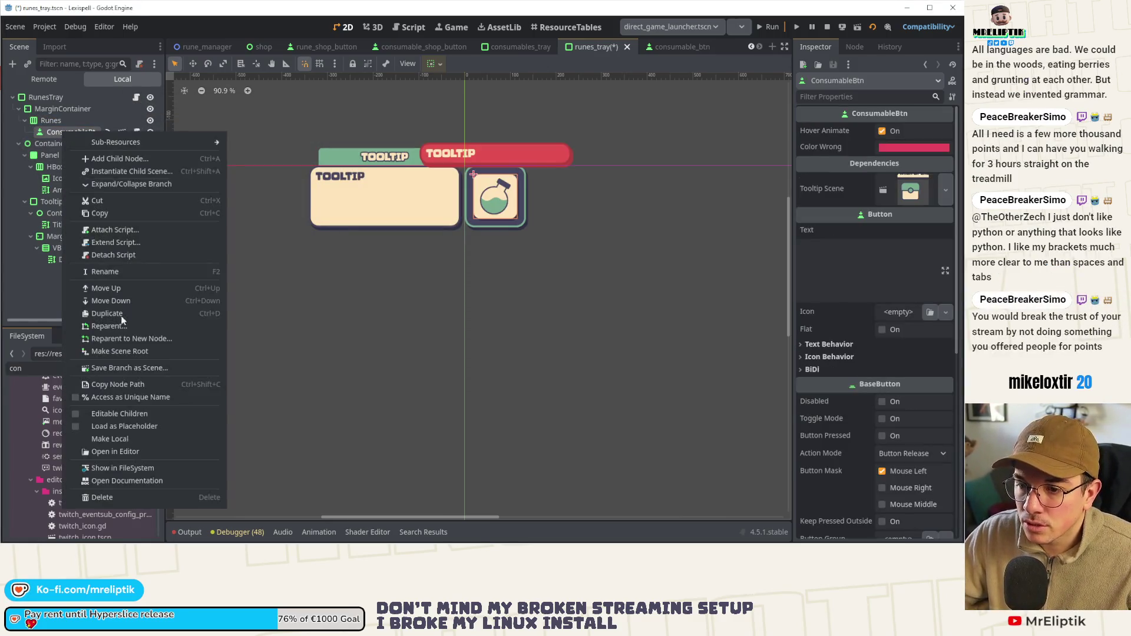
Make the ConsumableBtn instance local and rename it RuneBtn.
left_click(119, 440)
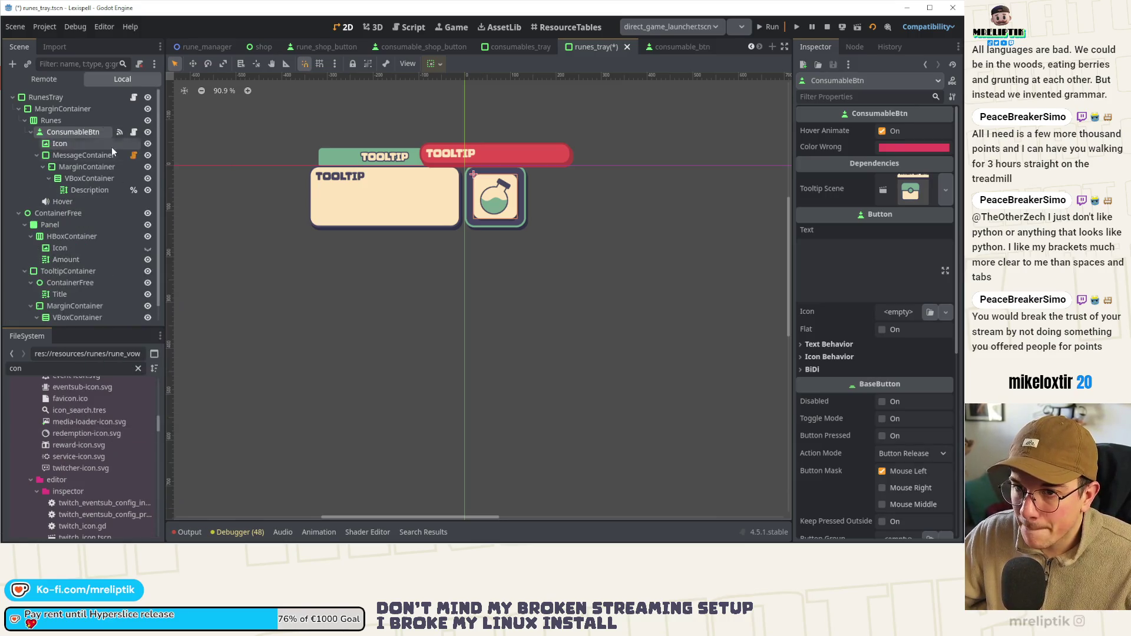
double_click(95, 137)
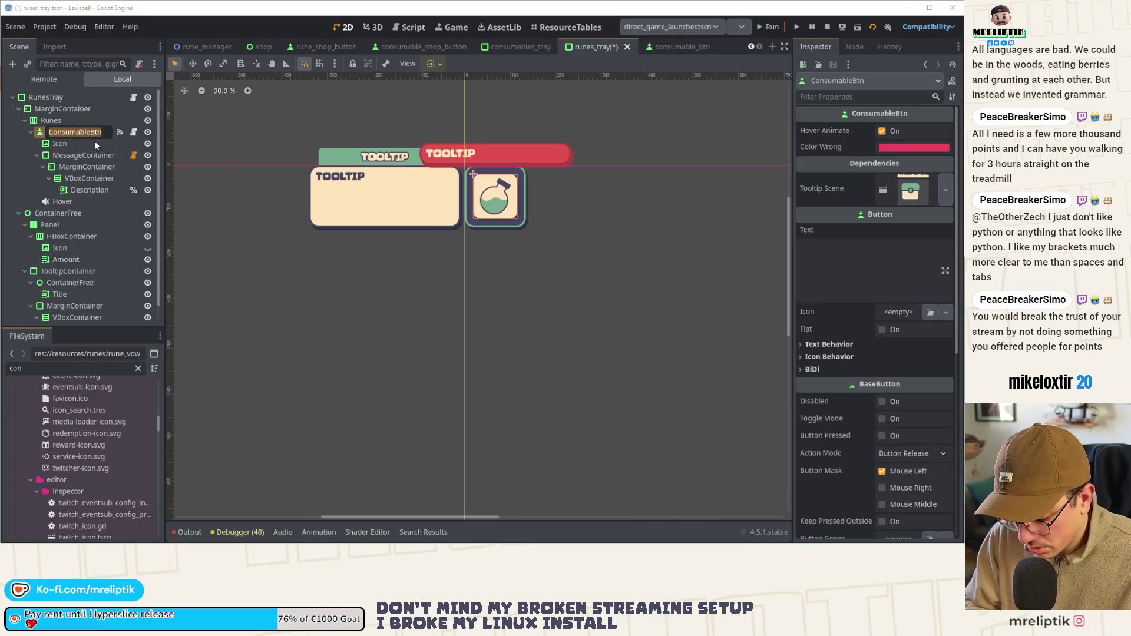
type("RuneBtn")
key("Return")
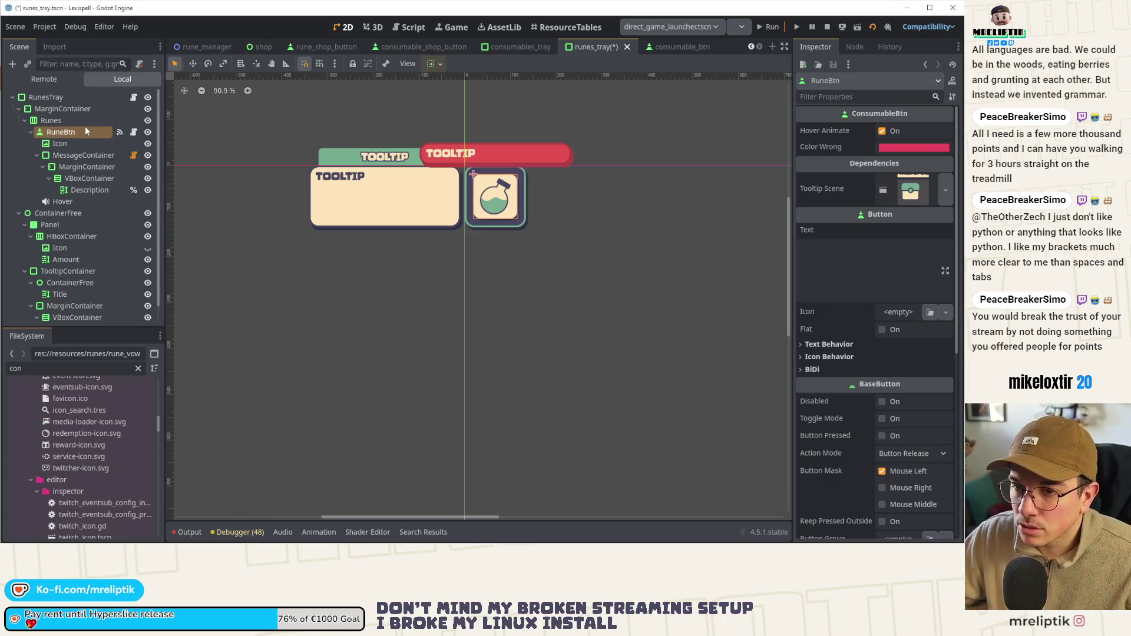
Save the RuneBtn branch as rune_btn.tscn and open that scene.
right_click(85, 128)
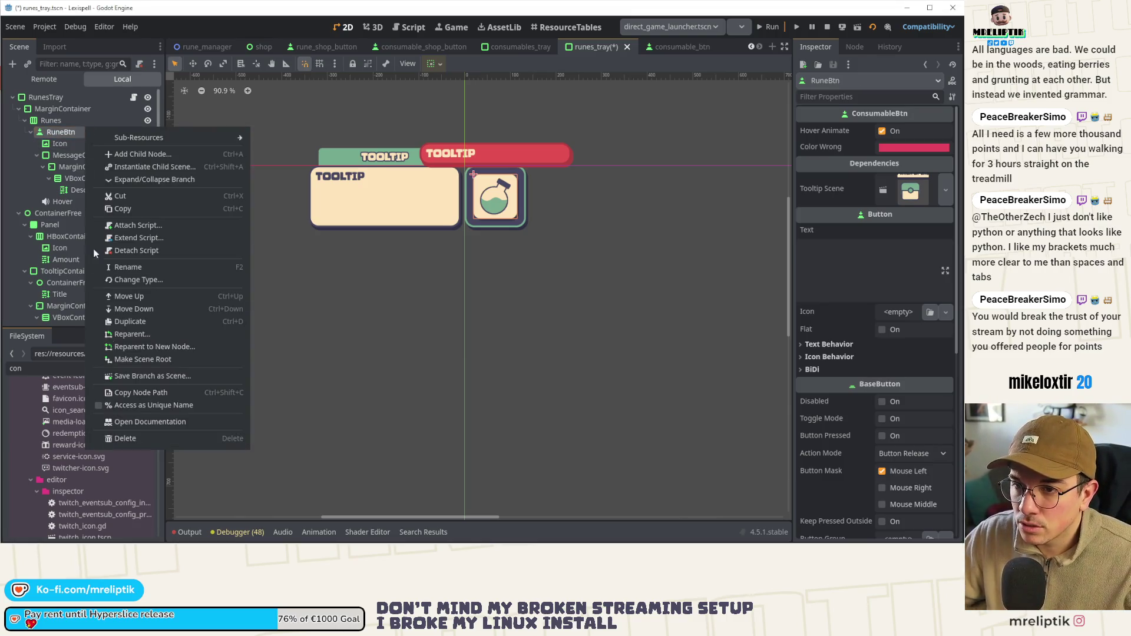
left_click(148, 376)
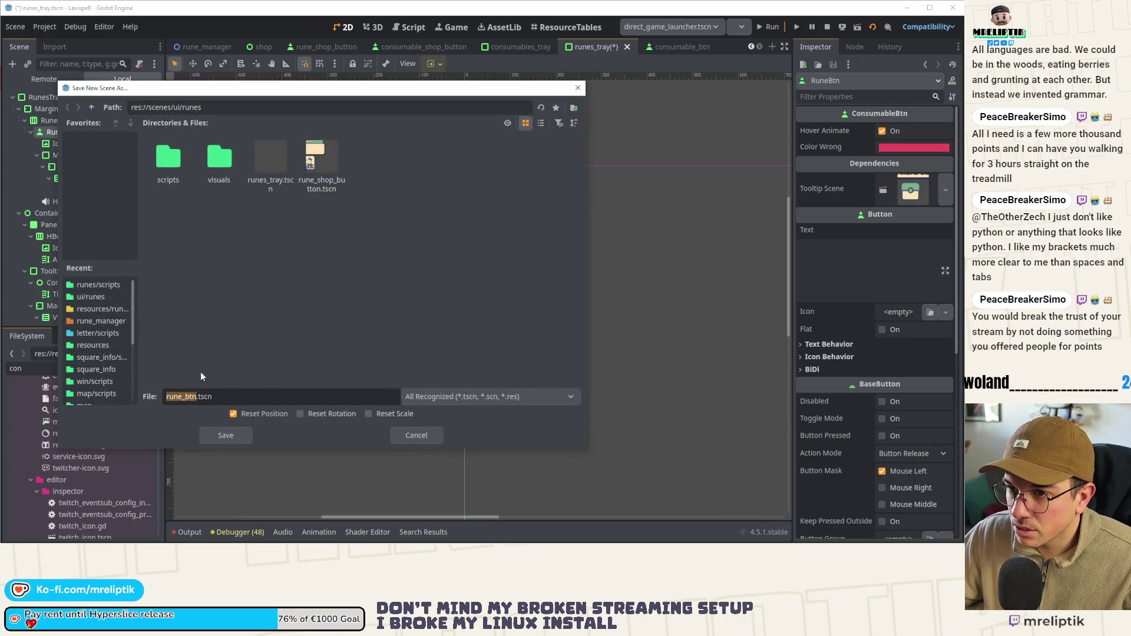
left_click(214, 435)
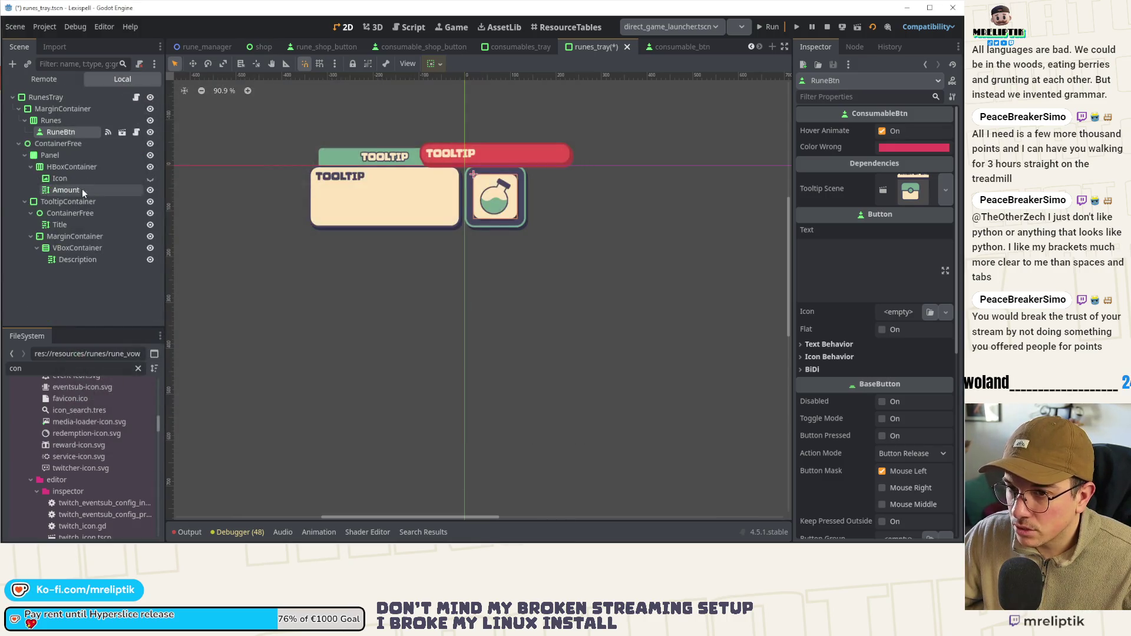
left_click(124, 133)
Copy the consumable_btn.gd code and detach that script from RuneBtn.
scroll(250, 195, "up", 2)
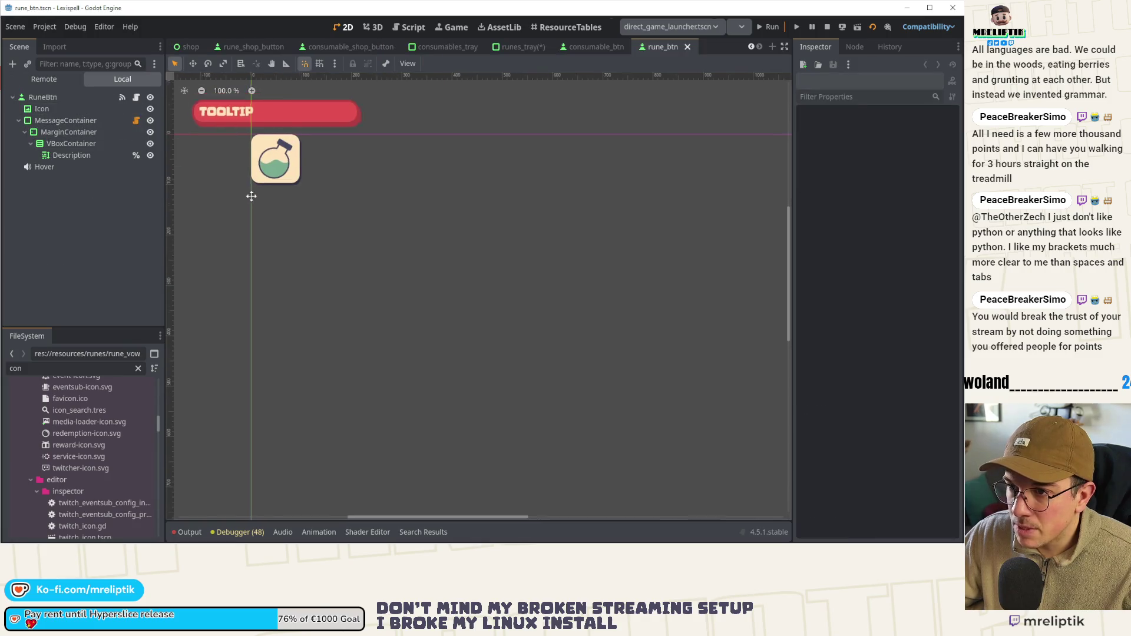
left_click(137, 97)
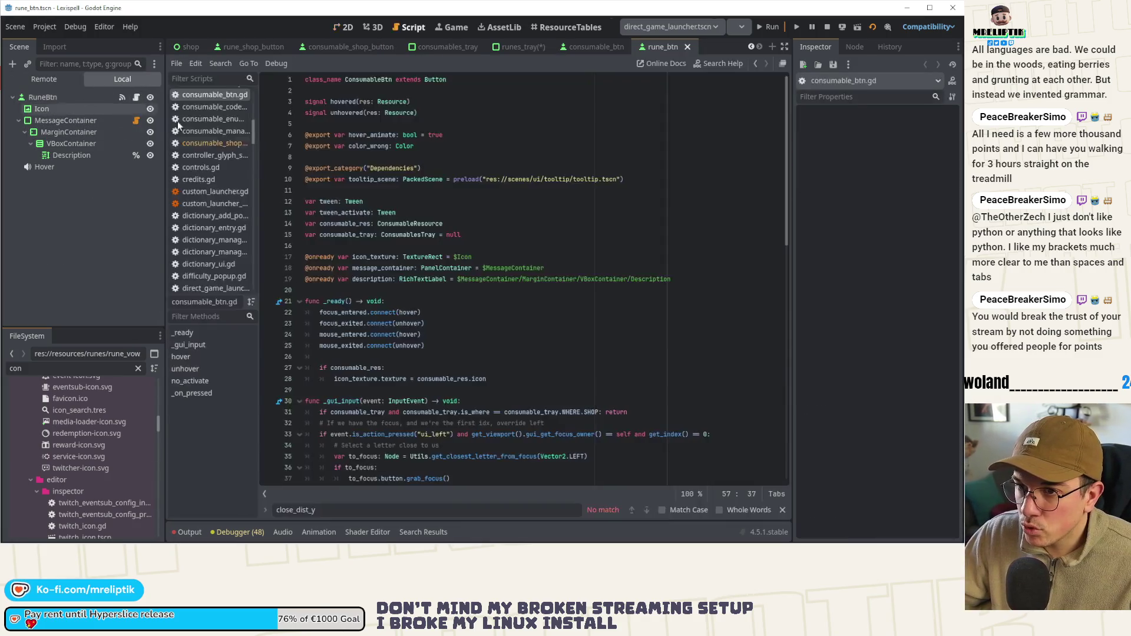
key("ctrl+a")
right_click(73, 96)
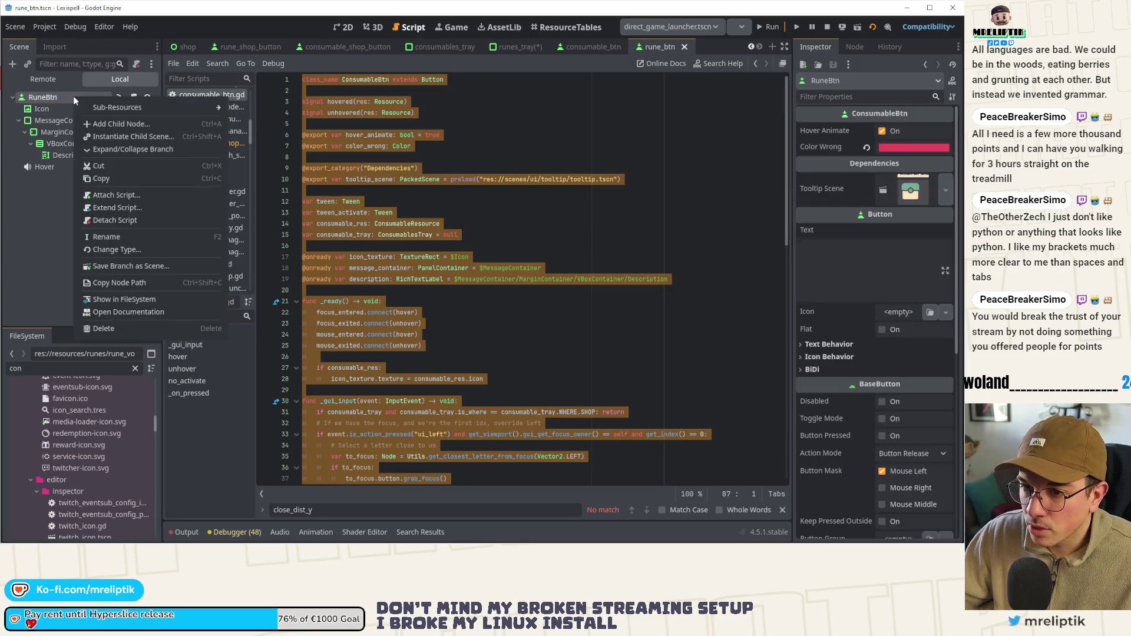
left_click(123, 221)
Attach a new runes/scripts/rune_btn.gd script to RuneBtn and save the scene.
right_click(83, 95)
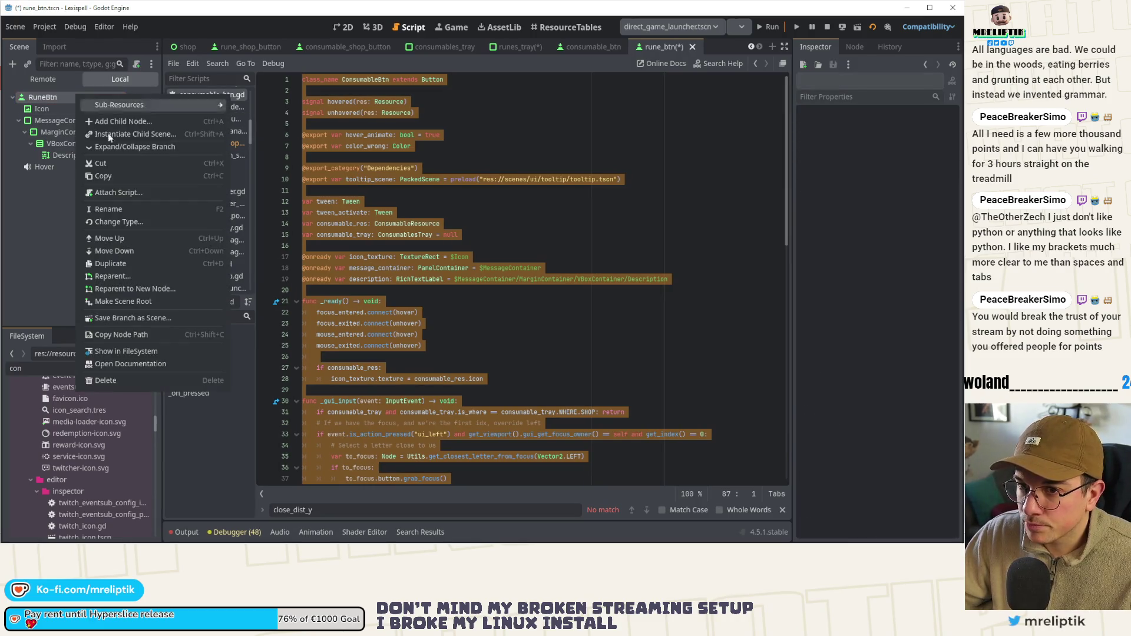
left_click(118, 192)
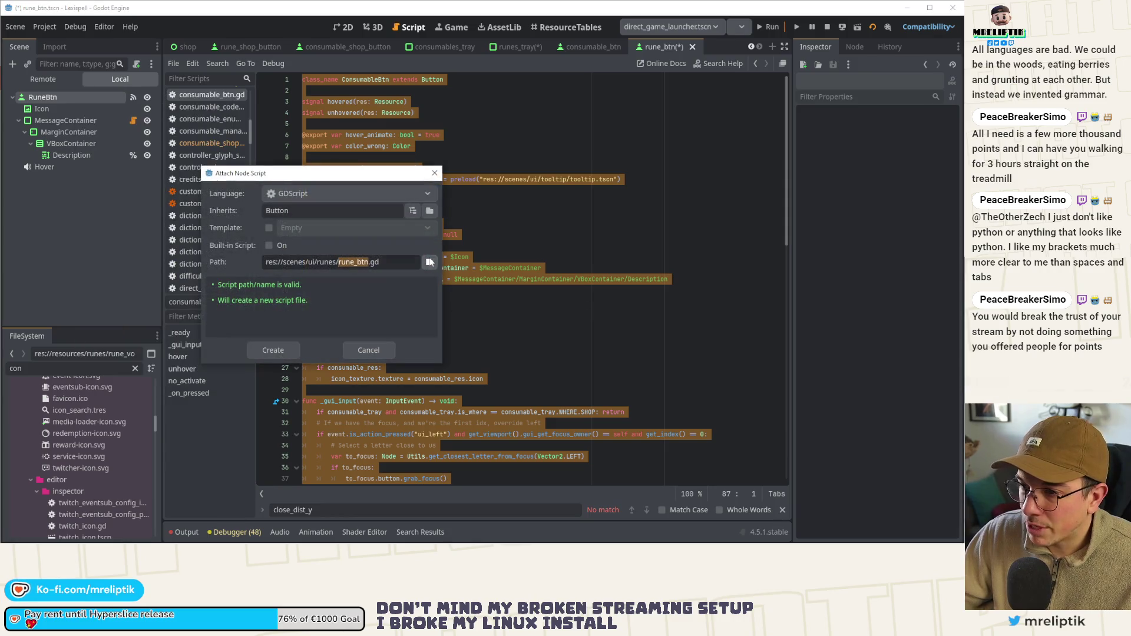
left_click(430, 261)
double_click(180, 164)
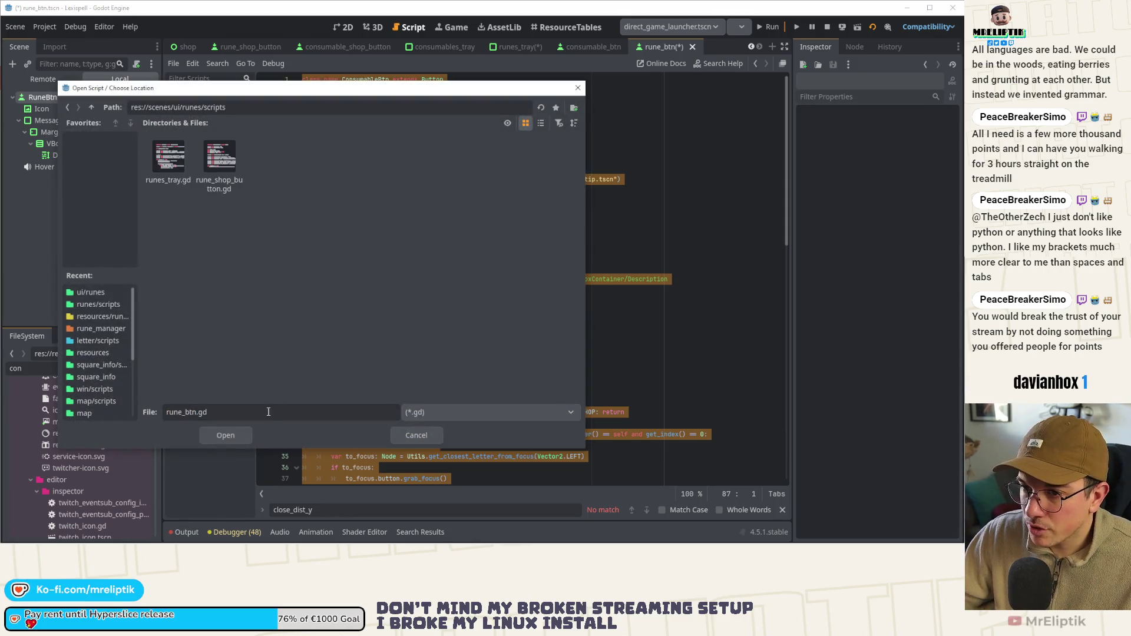
left_click(226, 435)
left_click(273, 351)
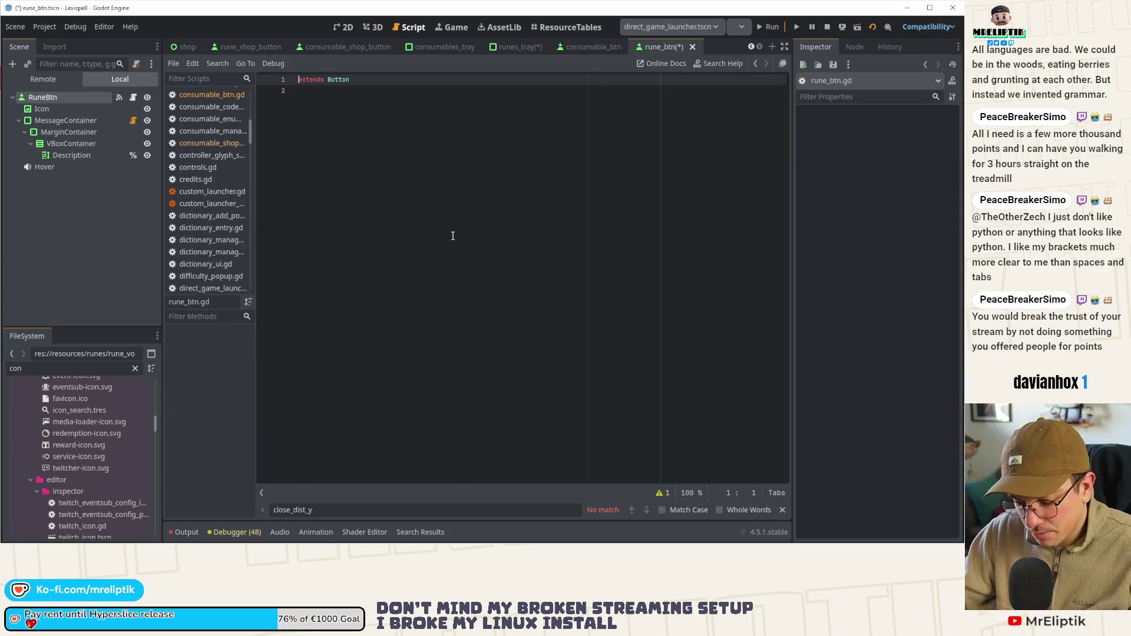
key("ctrl+s")
Close the consumables_tray and consumable_shop_button scene tabs.
key("ctrl+shift+w")
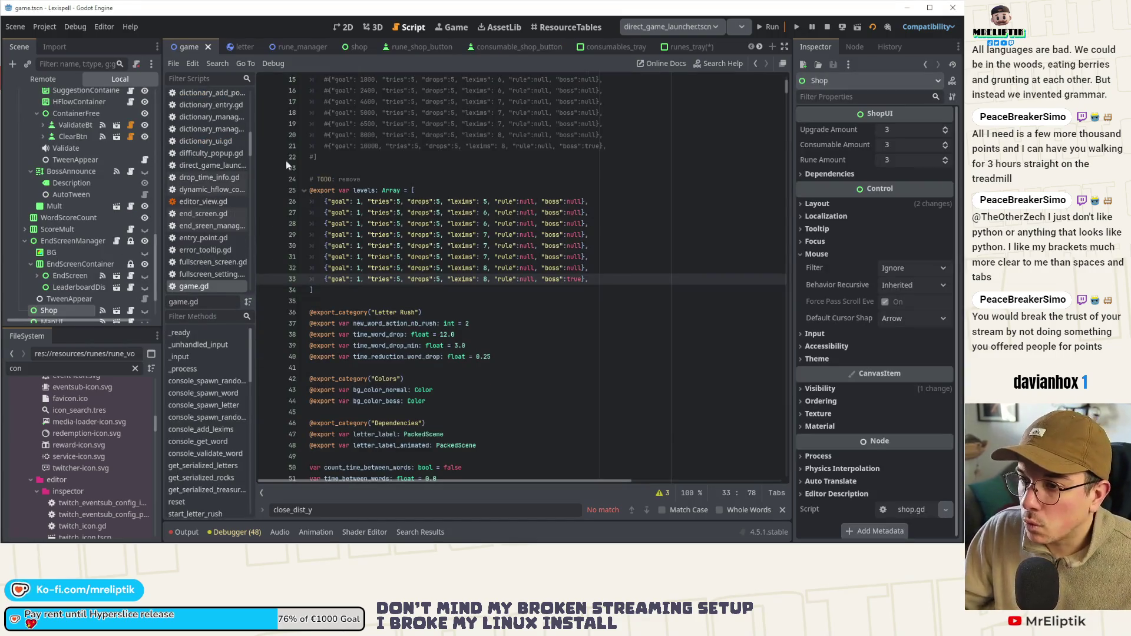
left_click(698, 49)
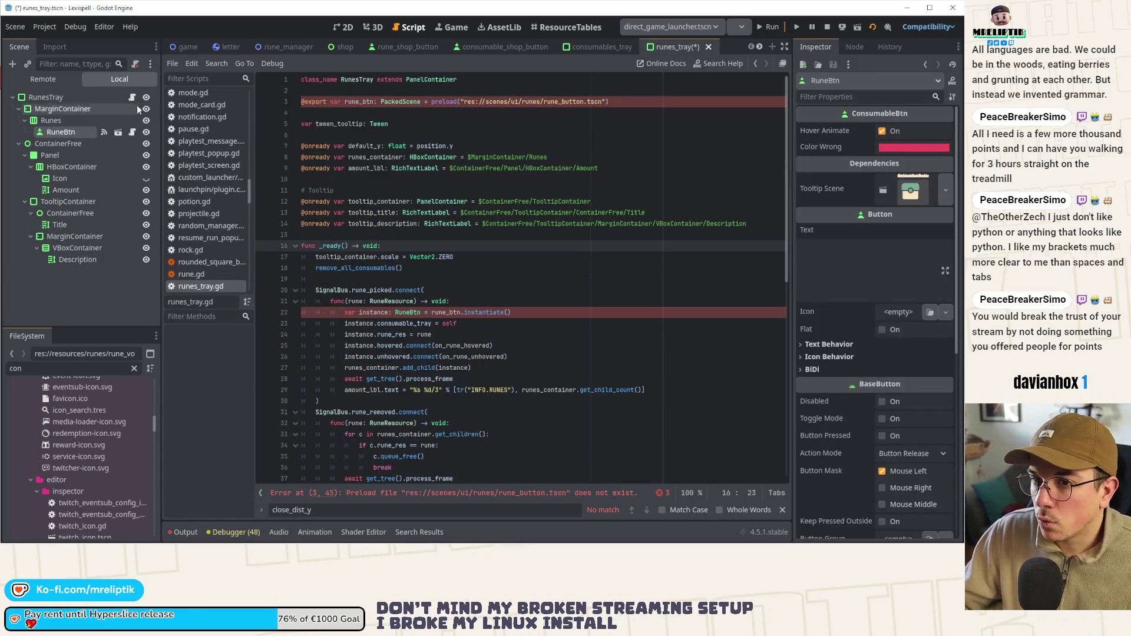
left_click(761, 46)
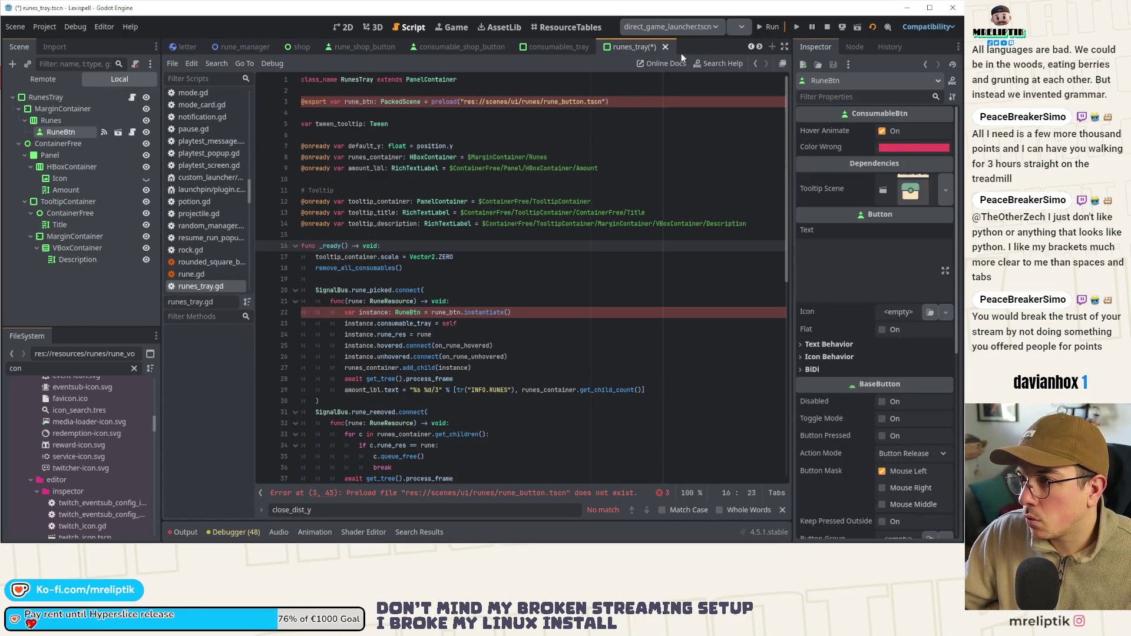
middle_click(536, 45)
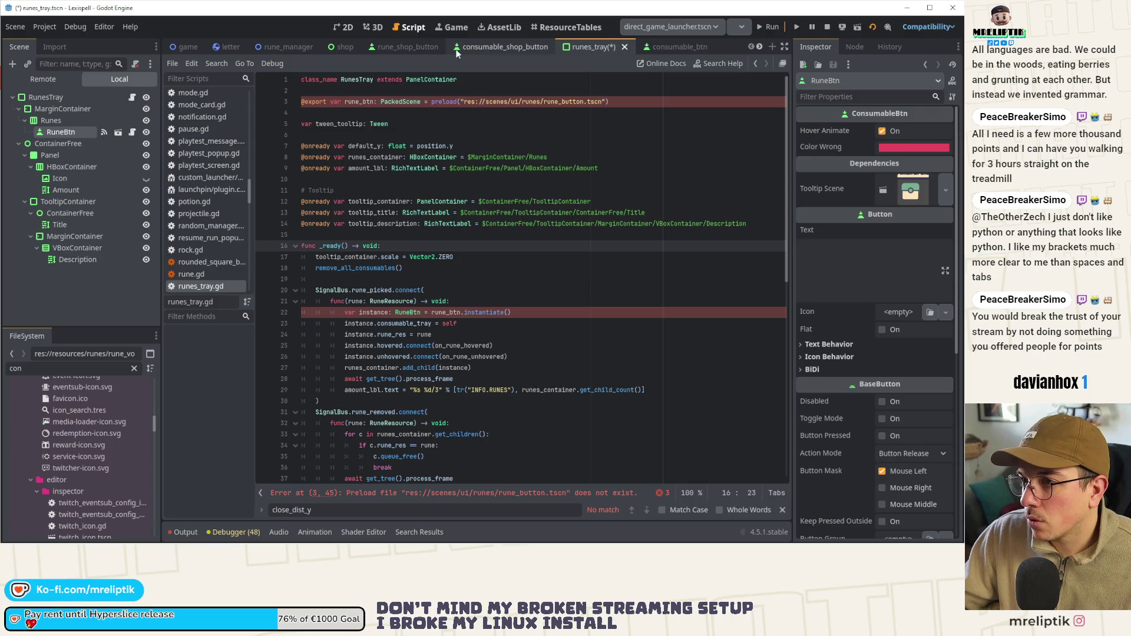
middle_click(501, 47)
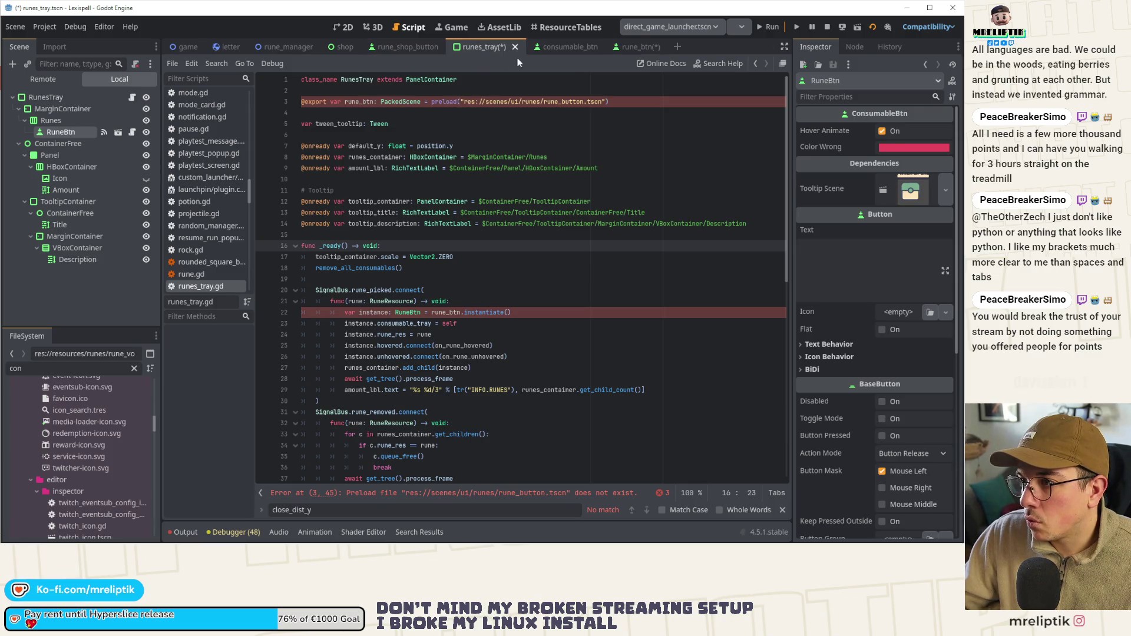
Paste the copied consumable button code into rune_btn.gd.
left_click(642, 46)
key("ctrl+a")
key("ctrl+v")
Change line 1 of rune_btn.gd to class_name RuneBtn, then save script and scene.
scroll(362, 150, "up", 10)
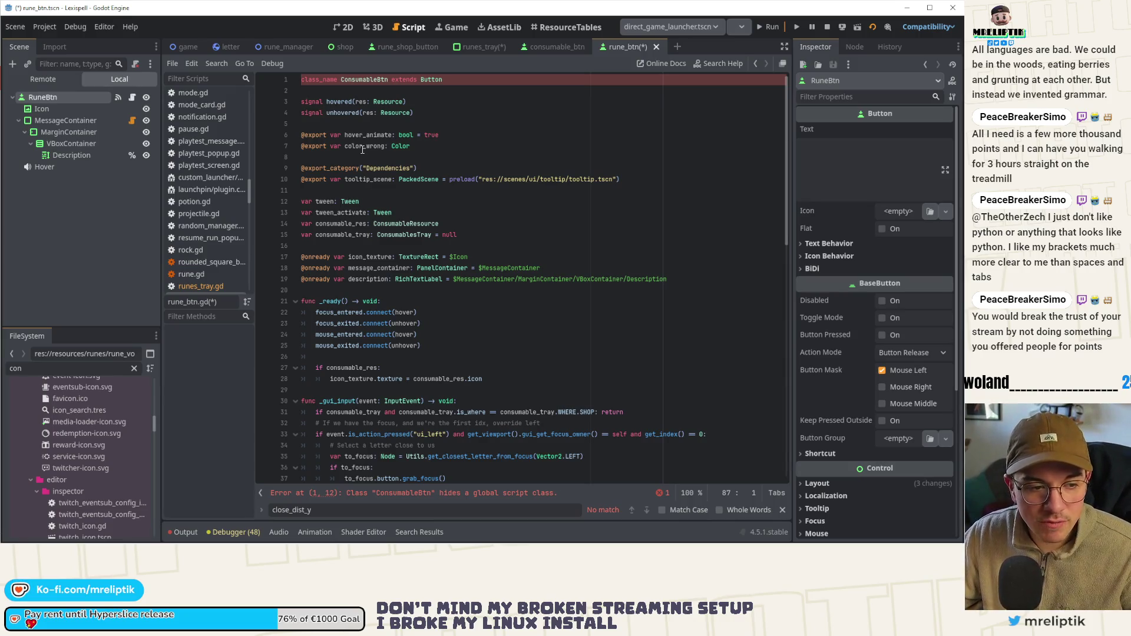
double_click(345, 80)
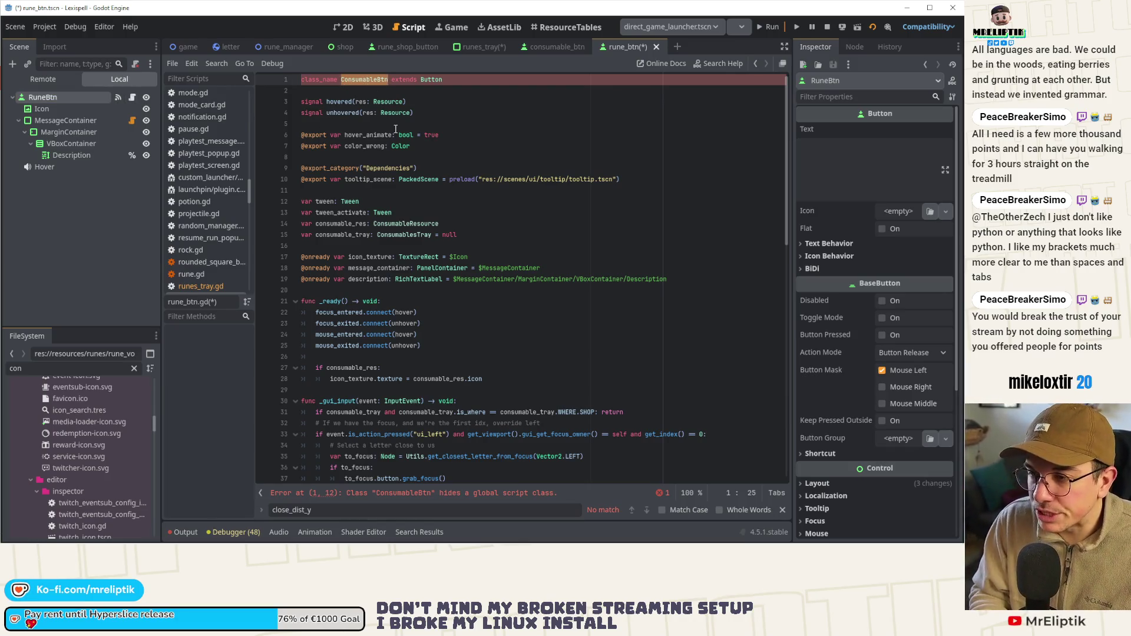
type("Ru")
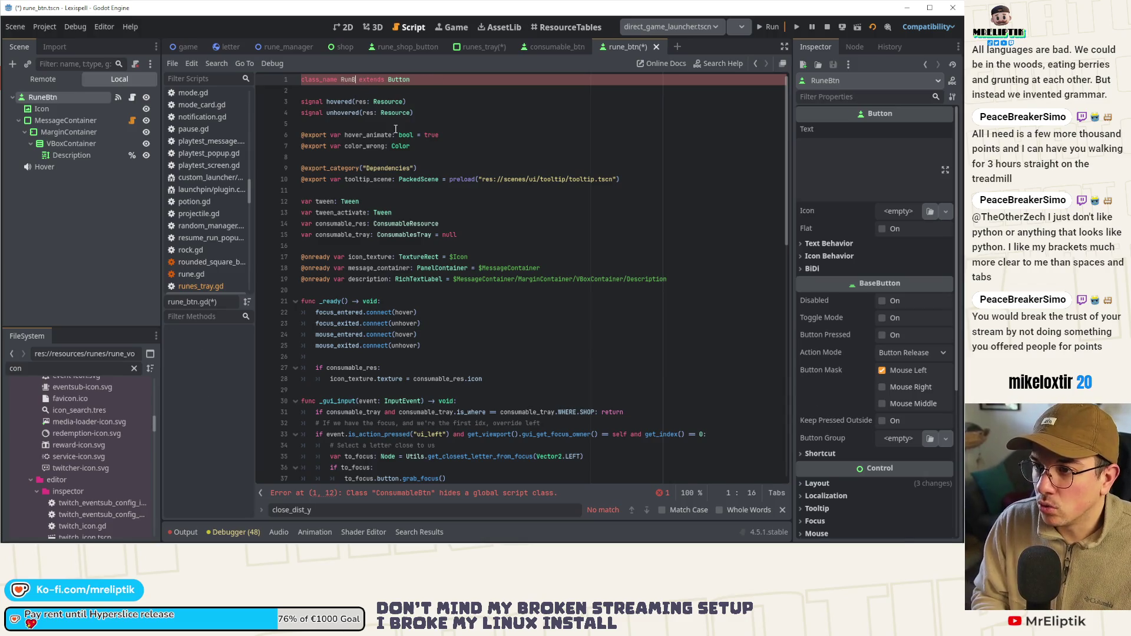
key("BackSpace")
type("eBt")
type("n")
key("ctrl+s")
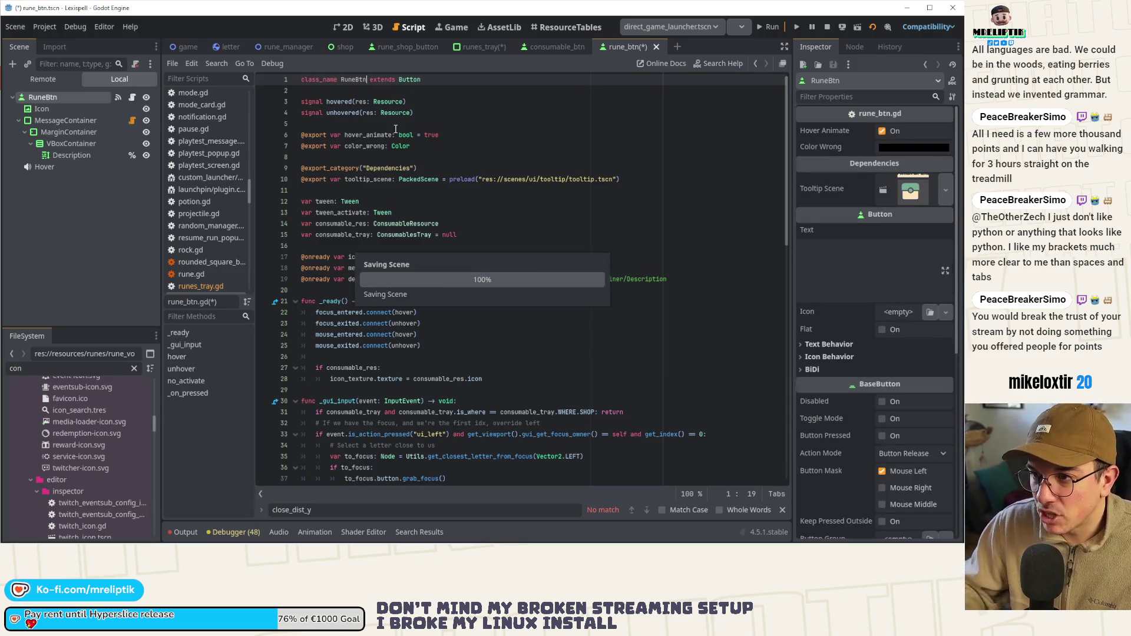
left_click(395, 126)
key("ctrl+s")
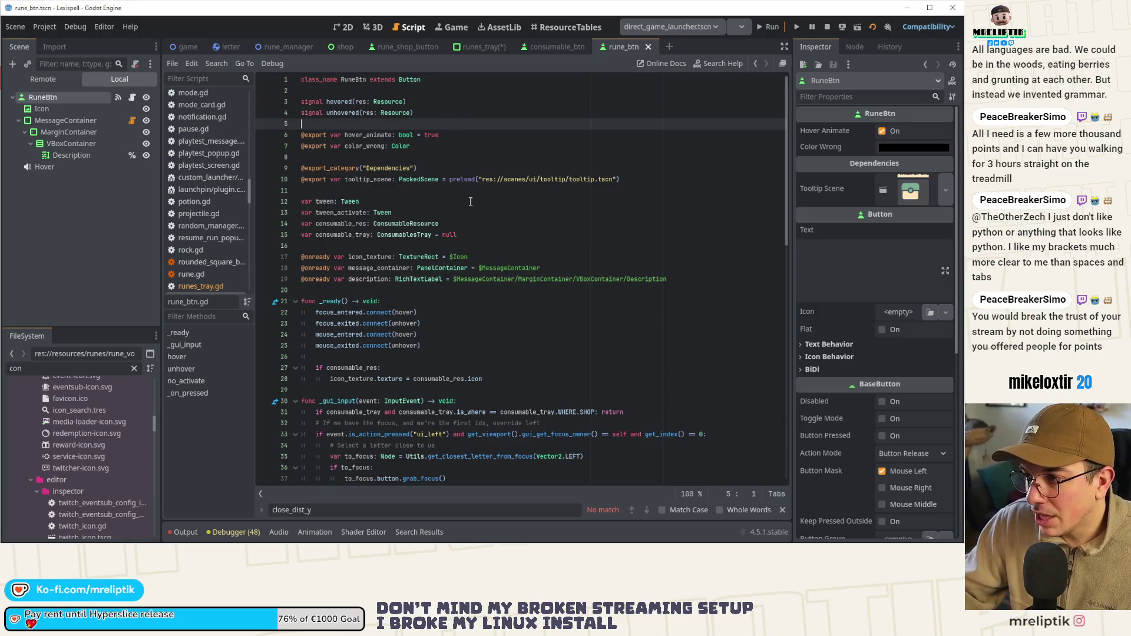
Delete the tooltip_scene dependency export lines from rune_btn.gd.
double_click(374, 179)
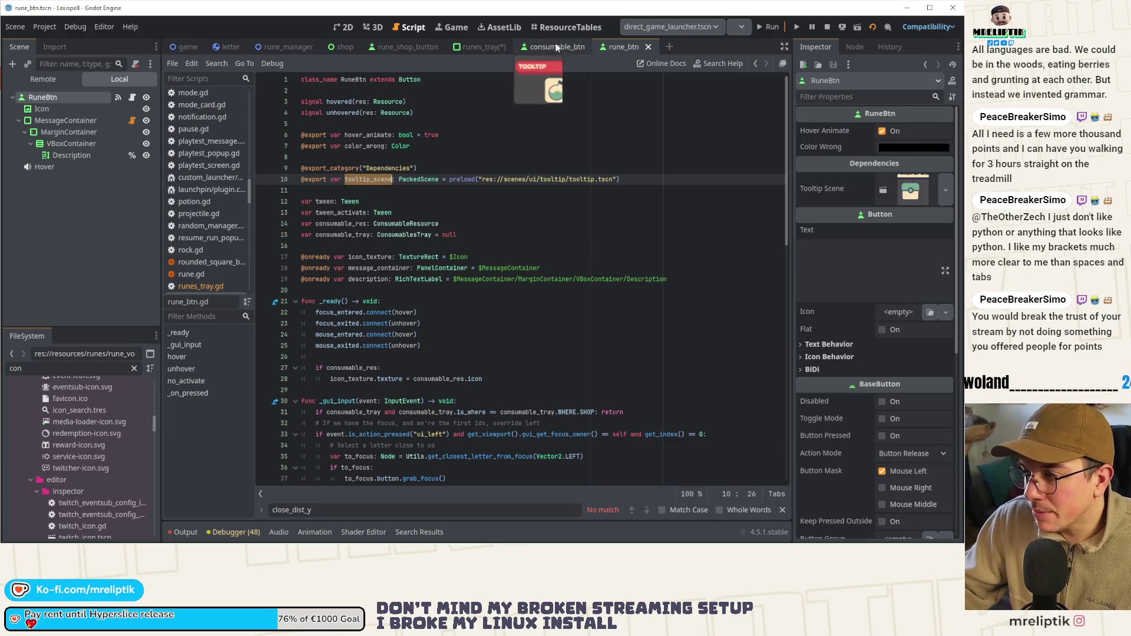
key("ctrl+f")
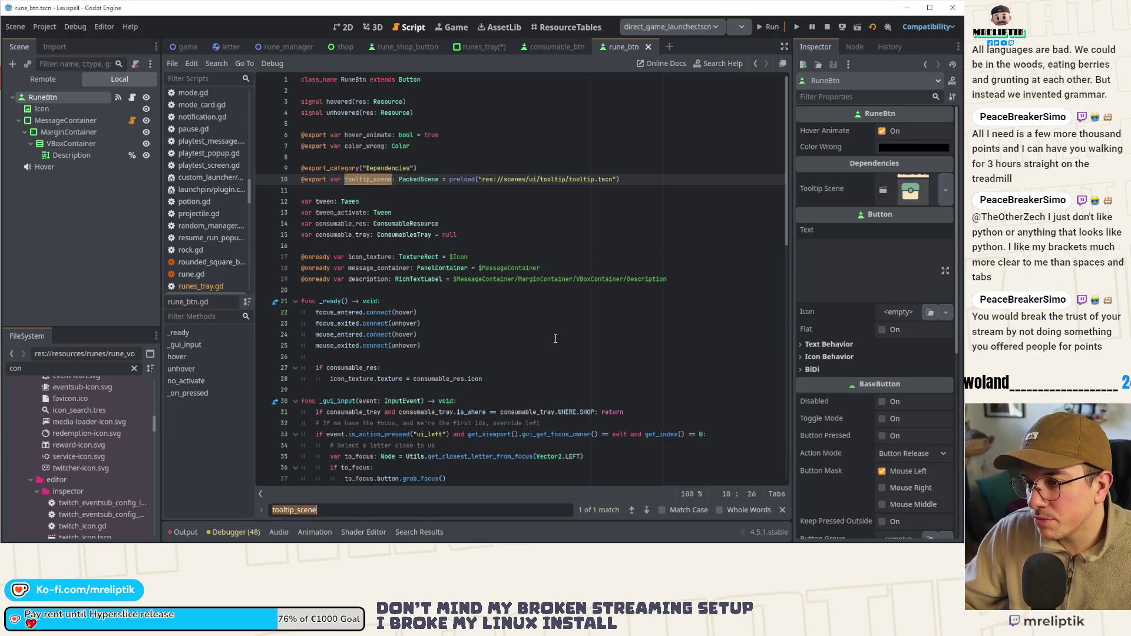
left_click(537, 47)
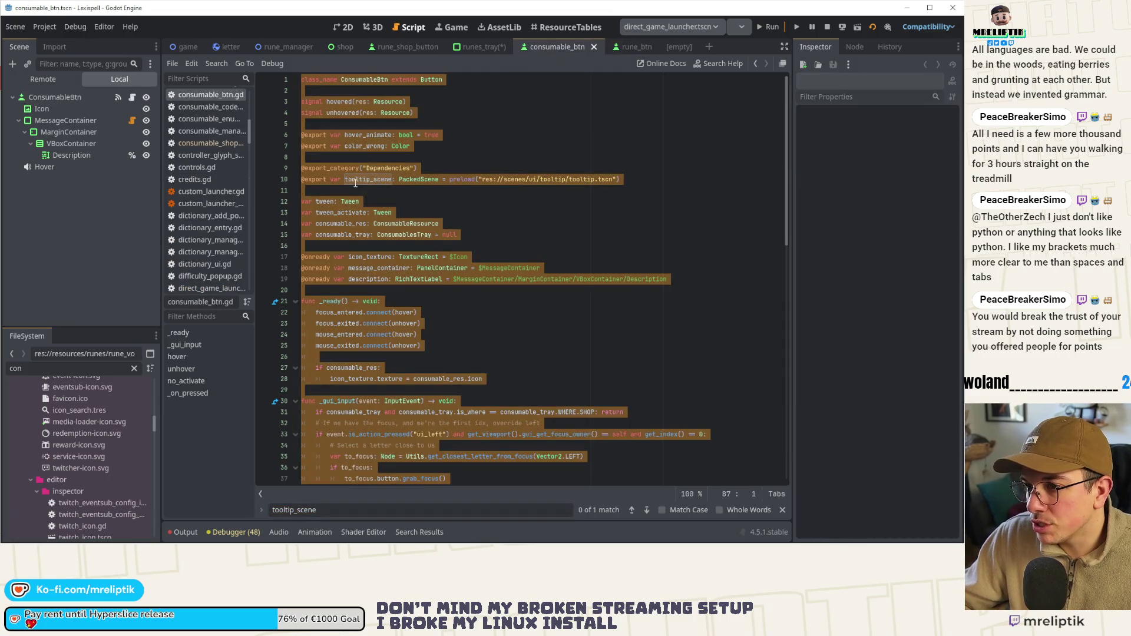
left_click(632, 48)
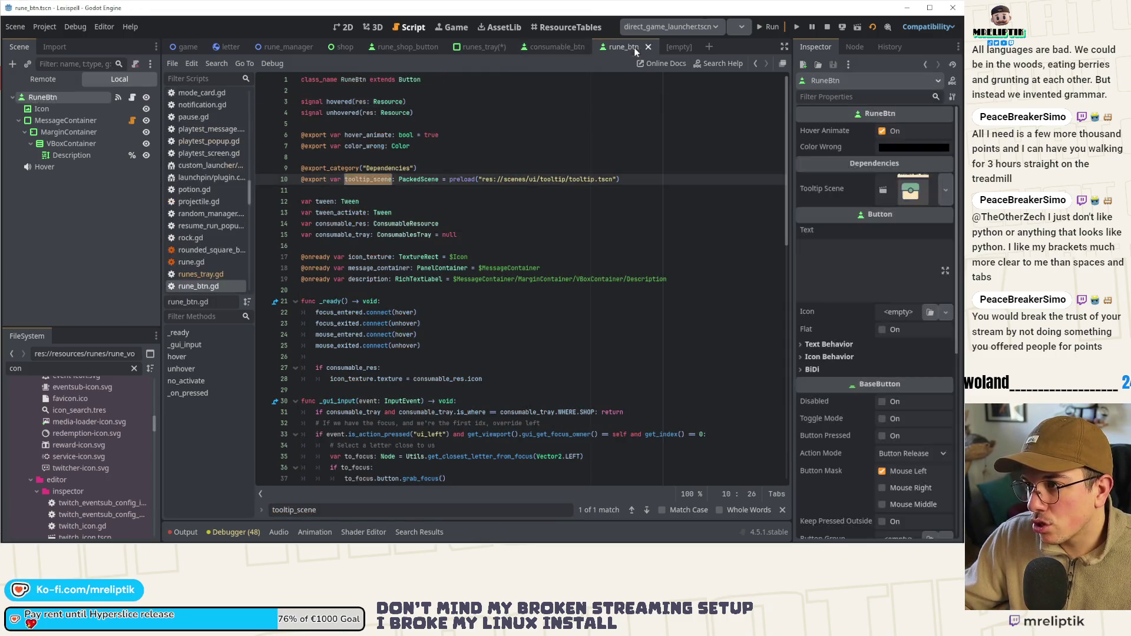
left_click(438, 169)
key("ctrl+shift+k")
key("ctrl+shift+k")
key("ctrl+shift+k")
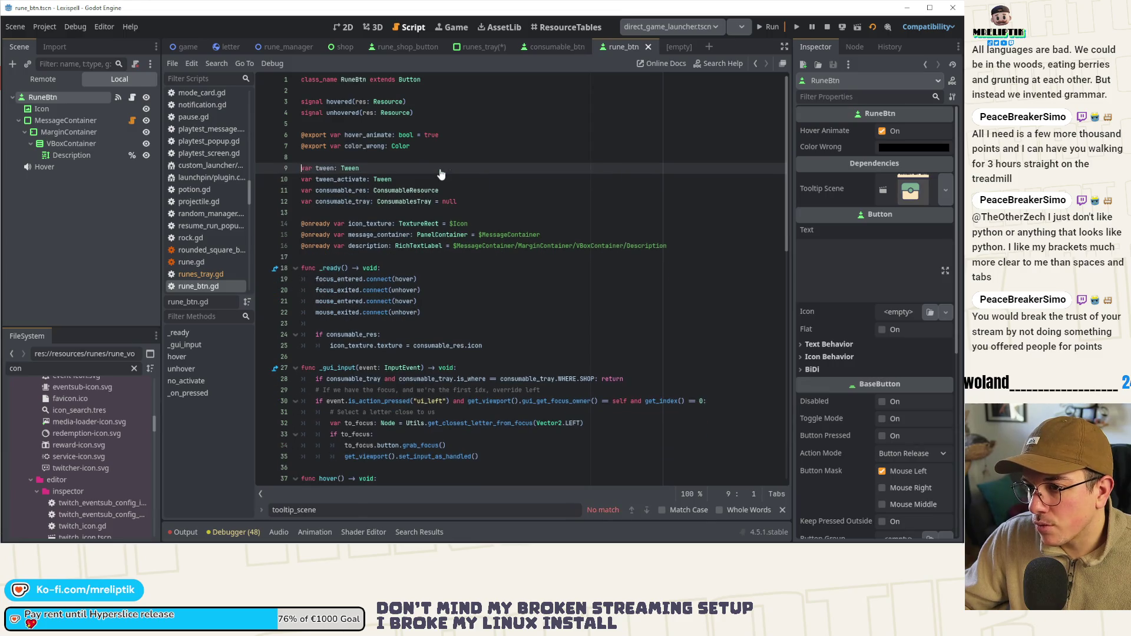
Rename consumable_res to rune_res throughout the script with Find/Replace.
double_click(400, 195)
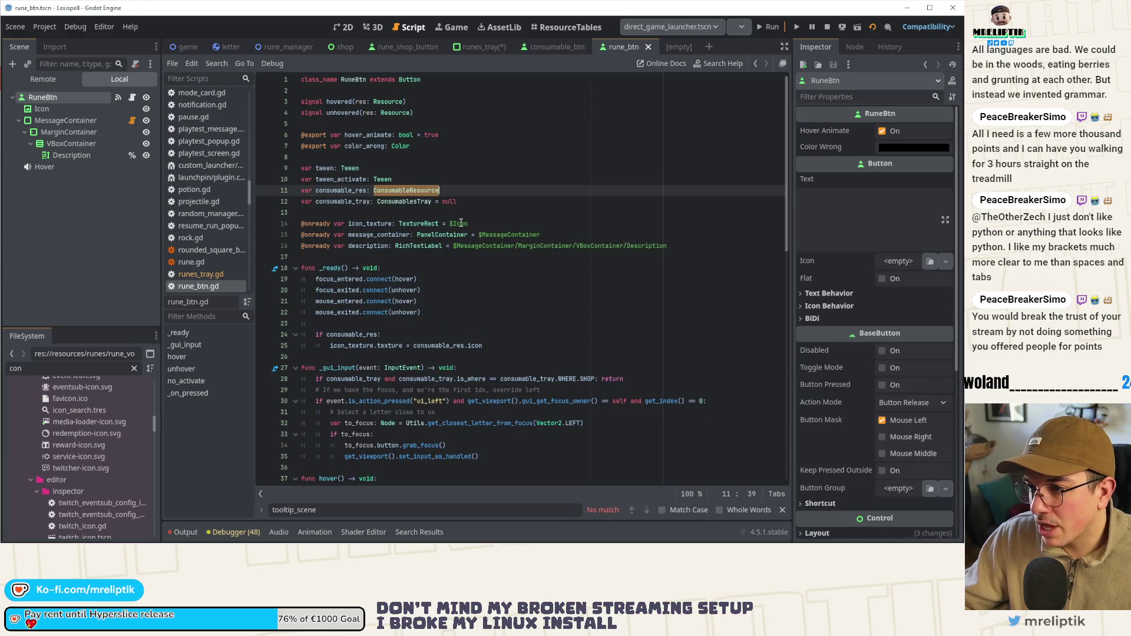
double_click(342, 191)
type("rune_res")
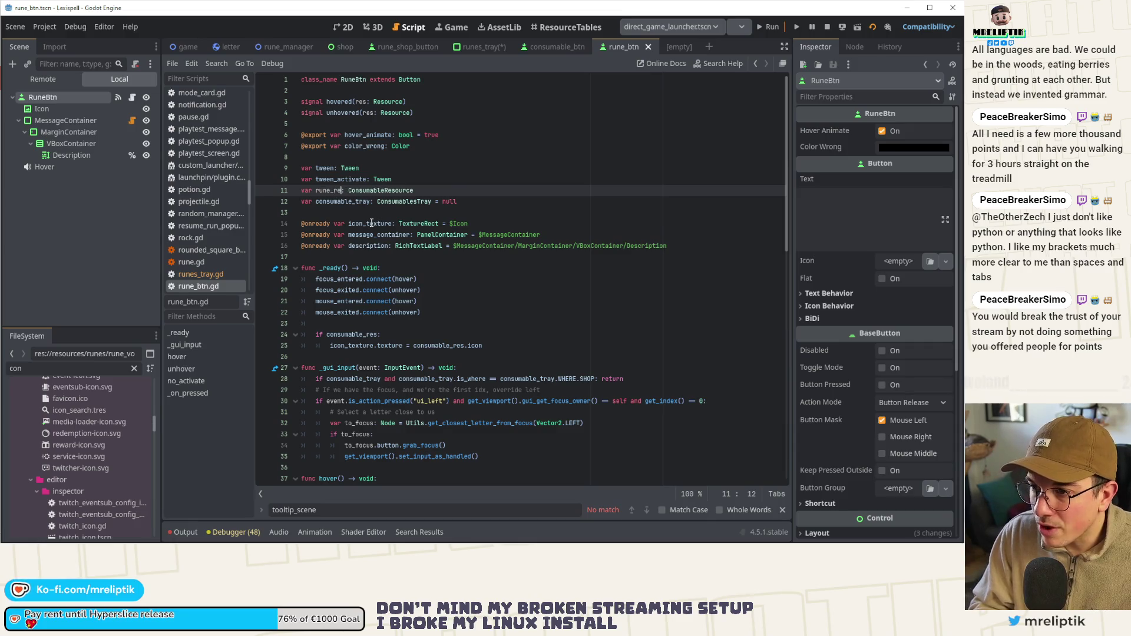
double_click(341, 190)
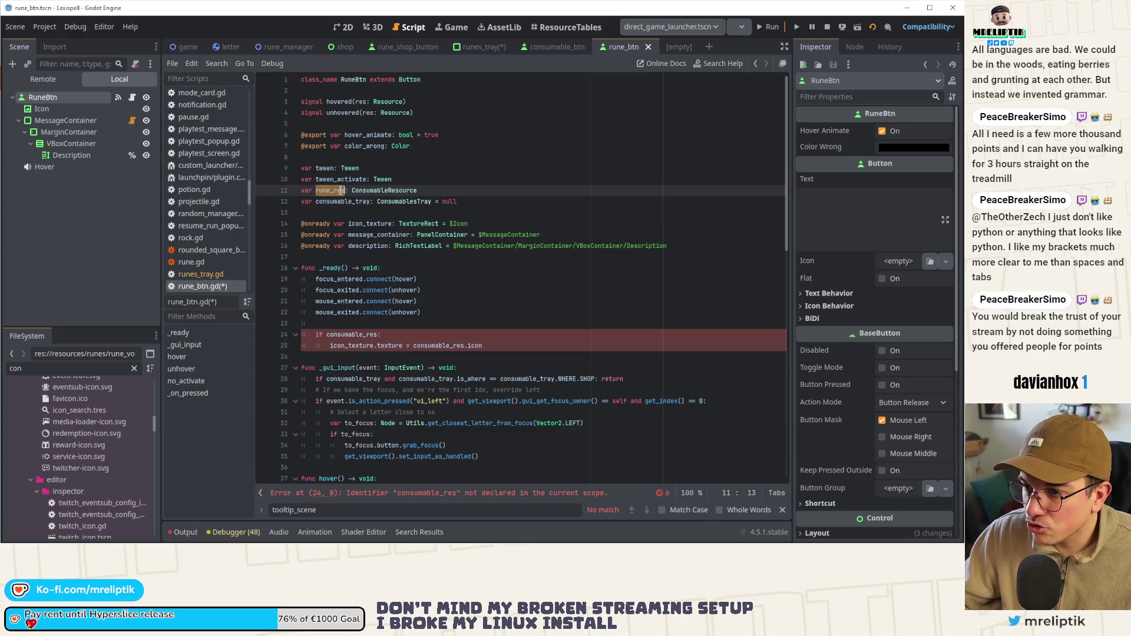
double_click(357, 334)
key("ctrl+r")
key("ctrl+v")
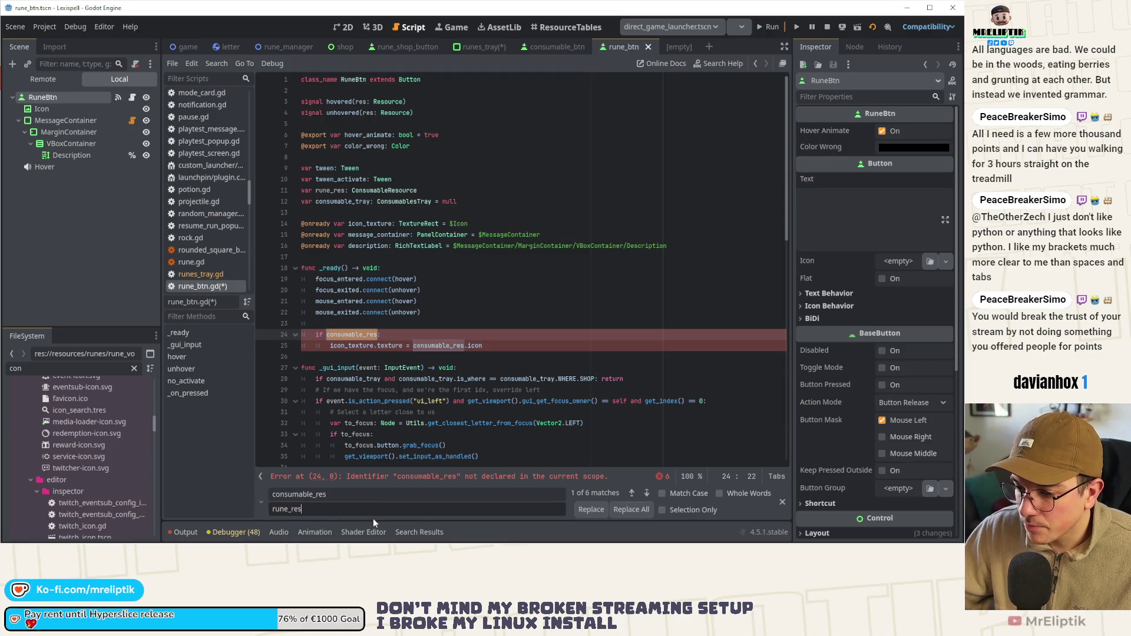
left_click(631, 510)
key("Escape")
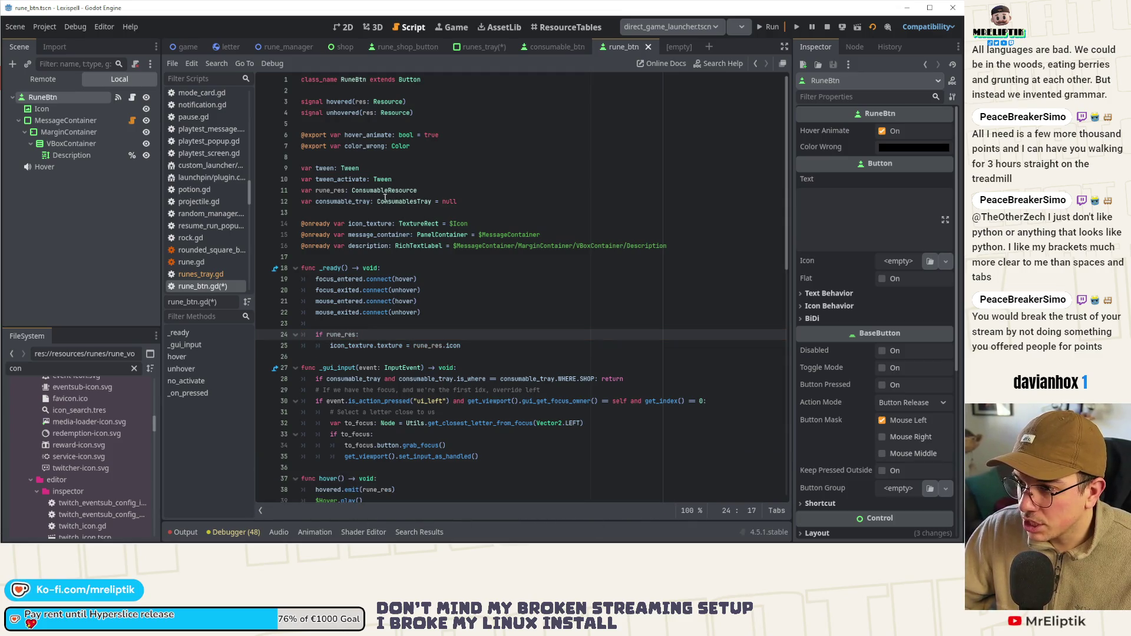
Type rune_res as RuneResource instead of ConsumableResource and save.
double_click(386, 191)
type("RuneRe")
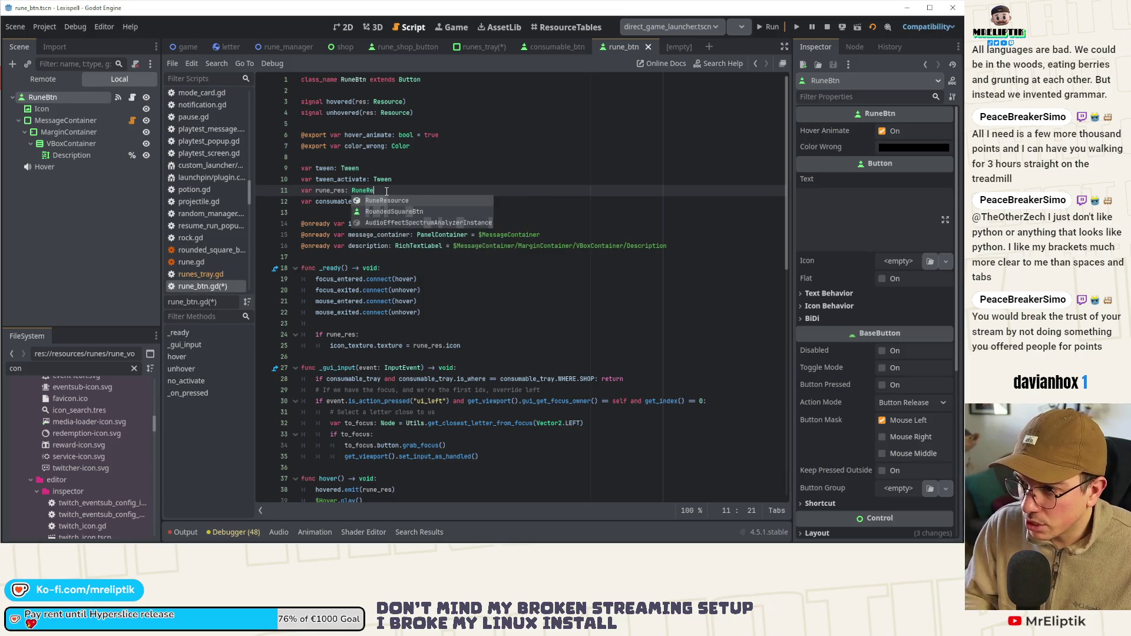
key("Return")
key("ctrl+s")
Rename consumable_tray to runes_tray of type RunesTray, replacing every occurrence.
key("Down")
key("ctrl+d")
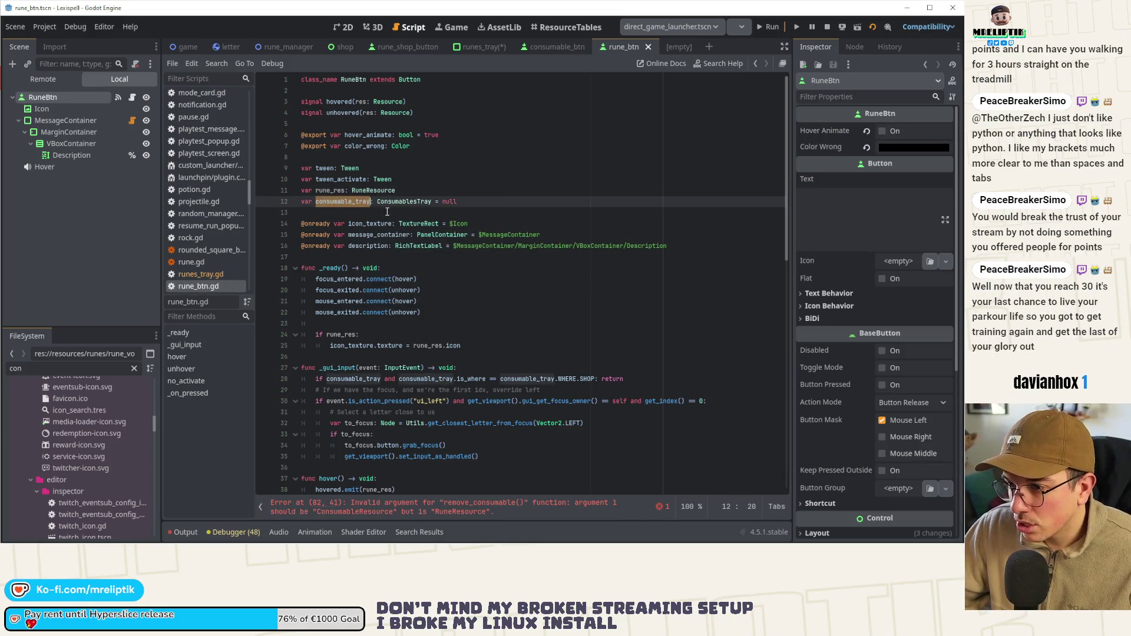
double_click(407, 202)
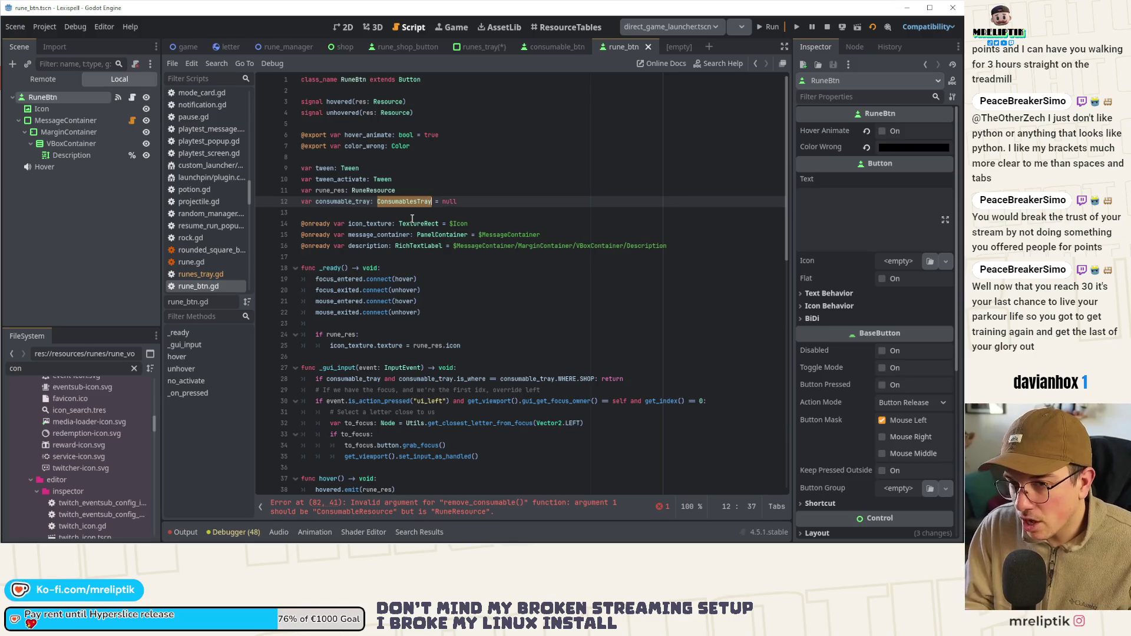
type("RunesTray")
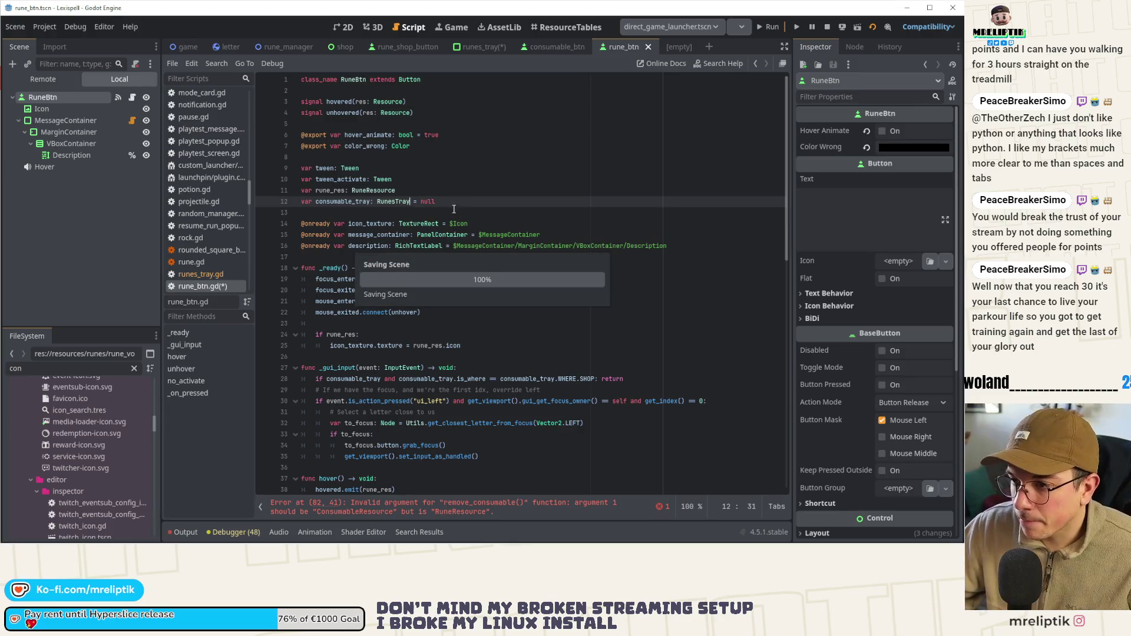
double_click(325, 202)
type("runes_tray")
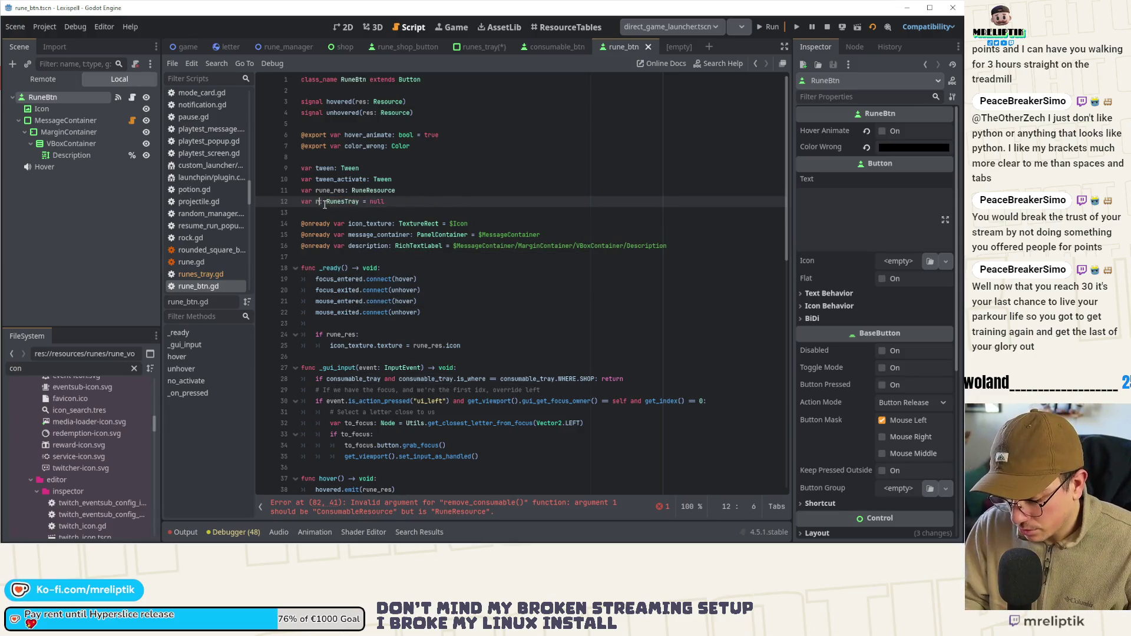
key("ctrl+s")
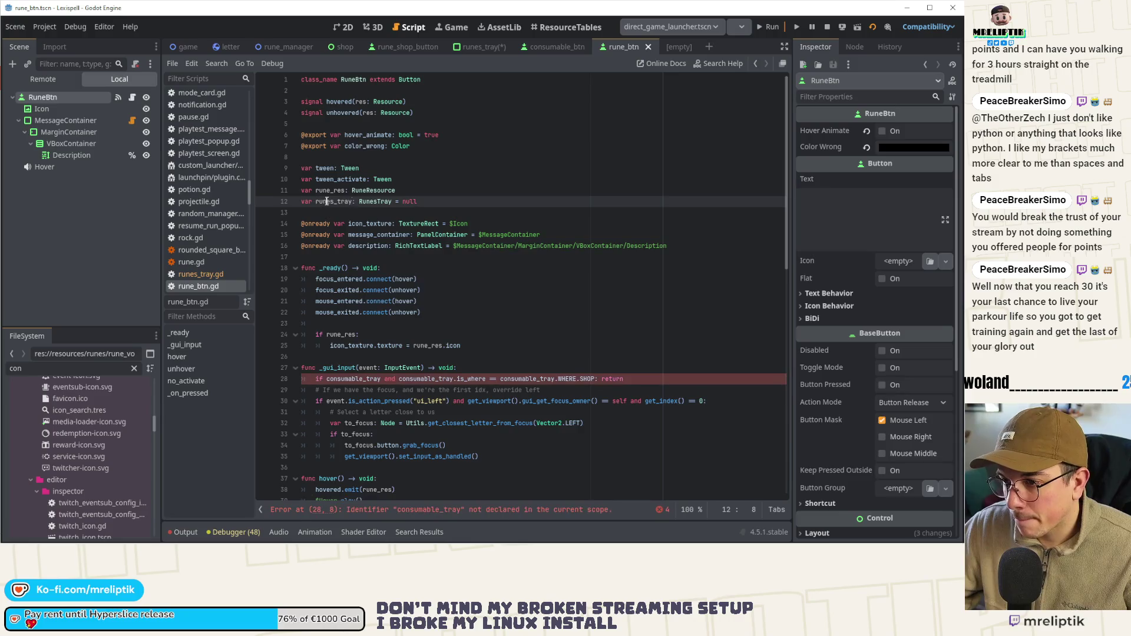
key("ctrl+r")
type("runes_tray")
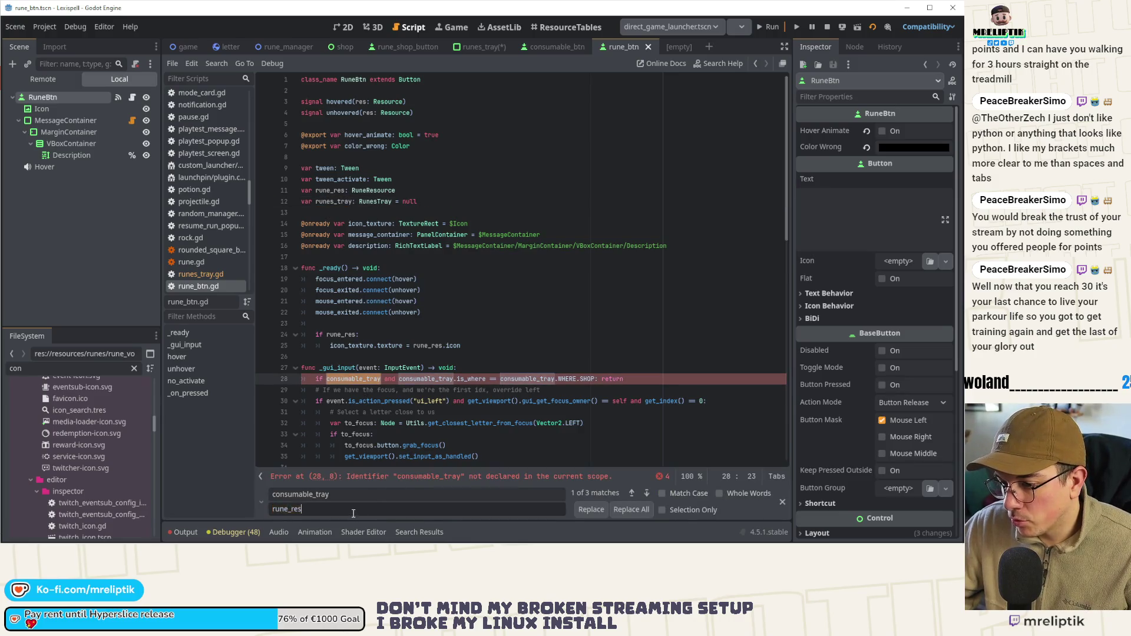
left_click(632, 510)
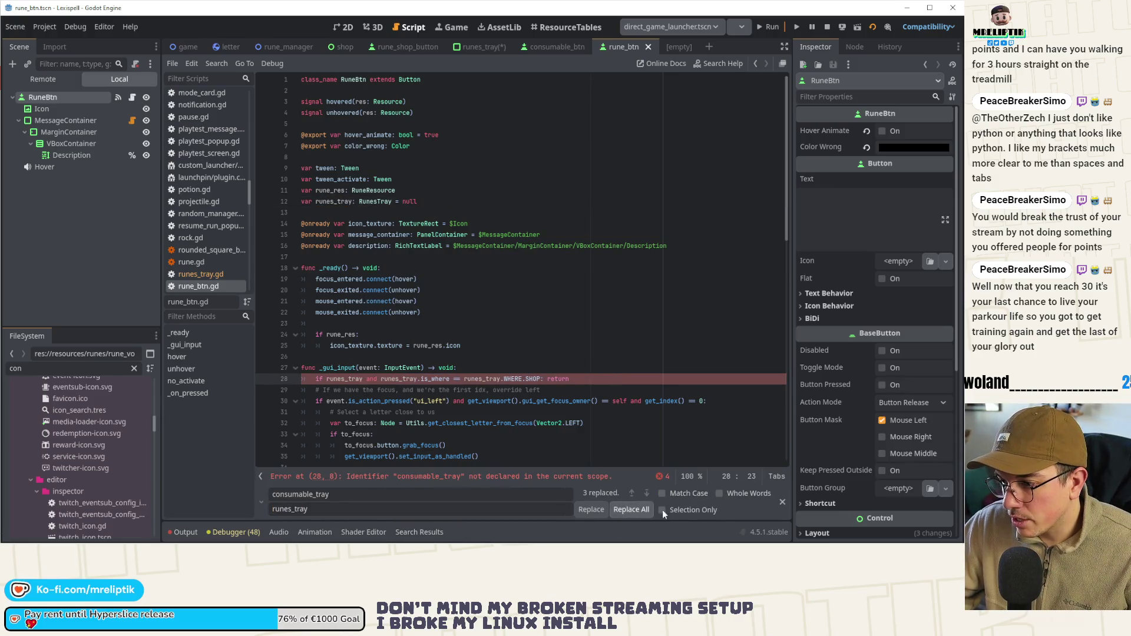
left_click(783, 502)
Delete the shop-check early return on line 28 of _gui_input.
scroll(481, 372, "down", 3)
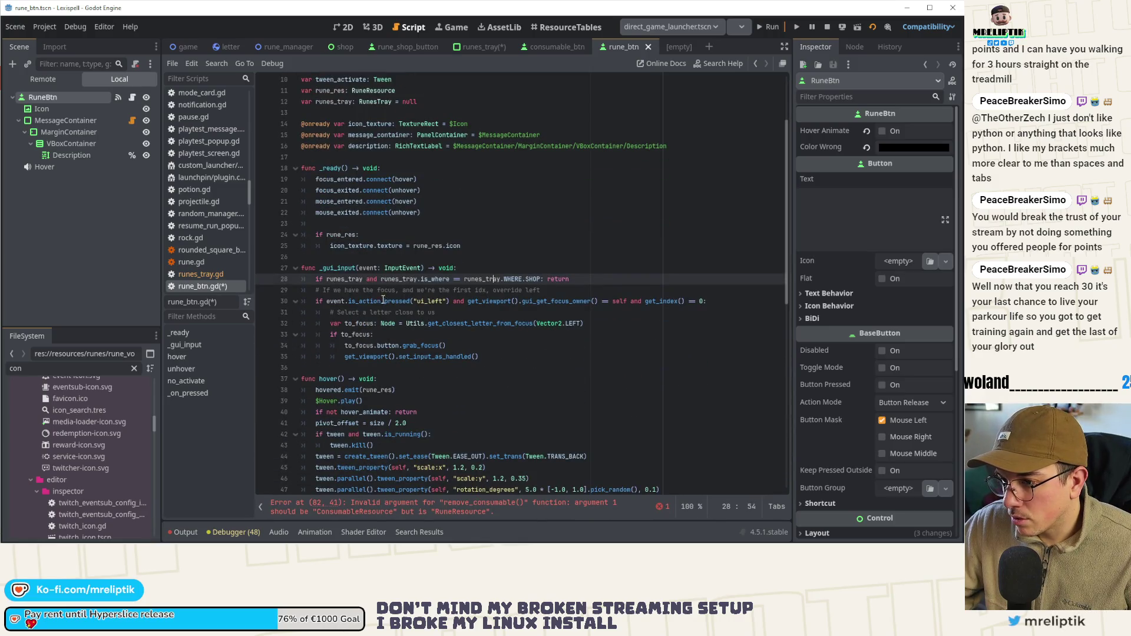
left_click(377, 279)
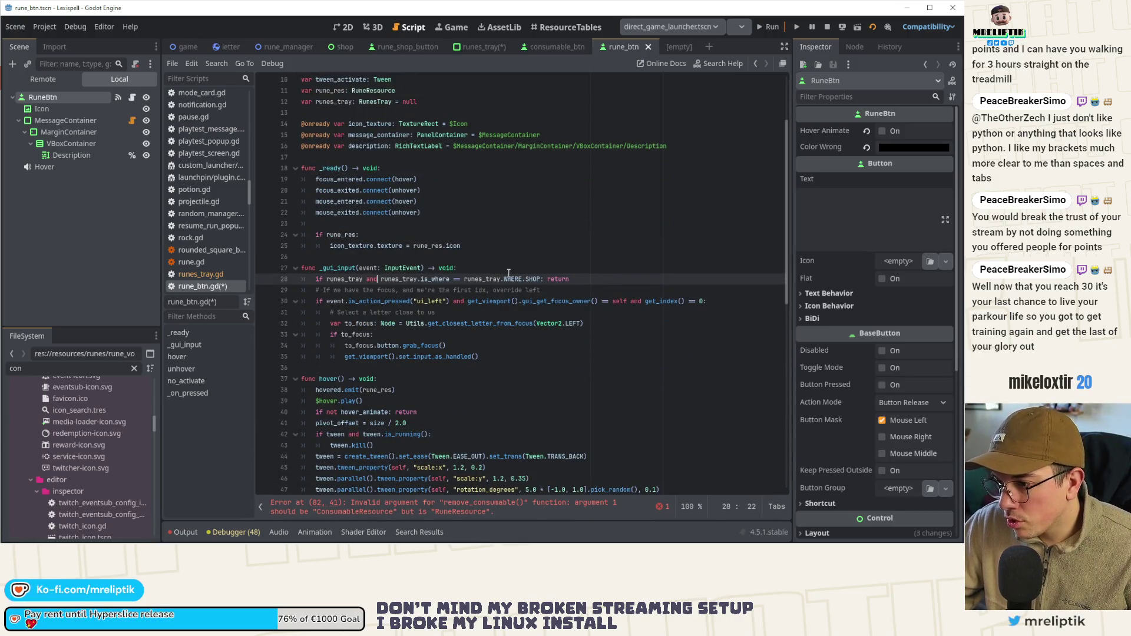
left_click(580, 280)
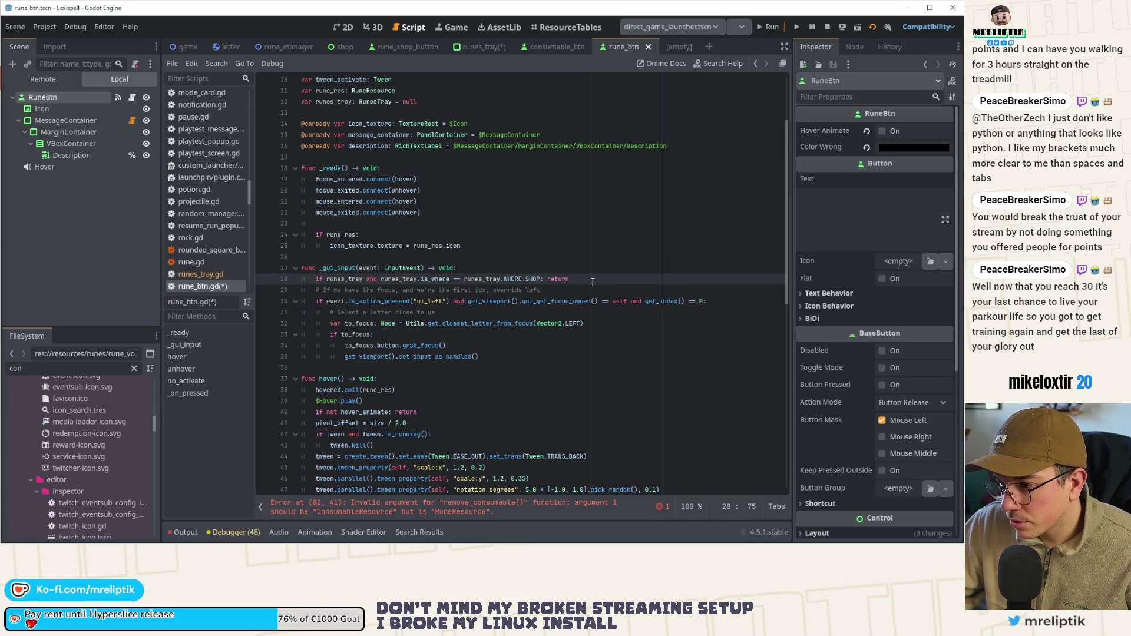
key("ctrl+shift+k")
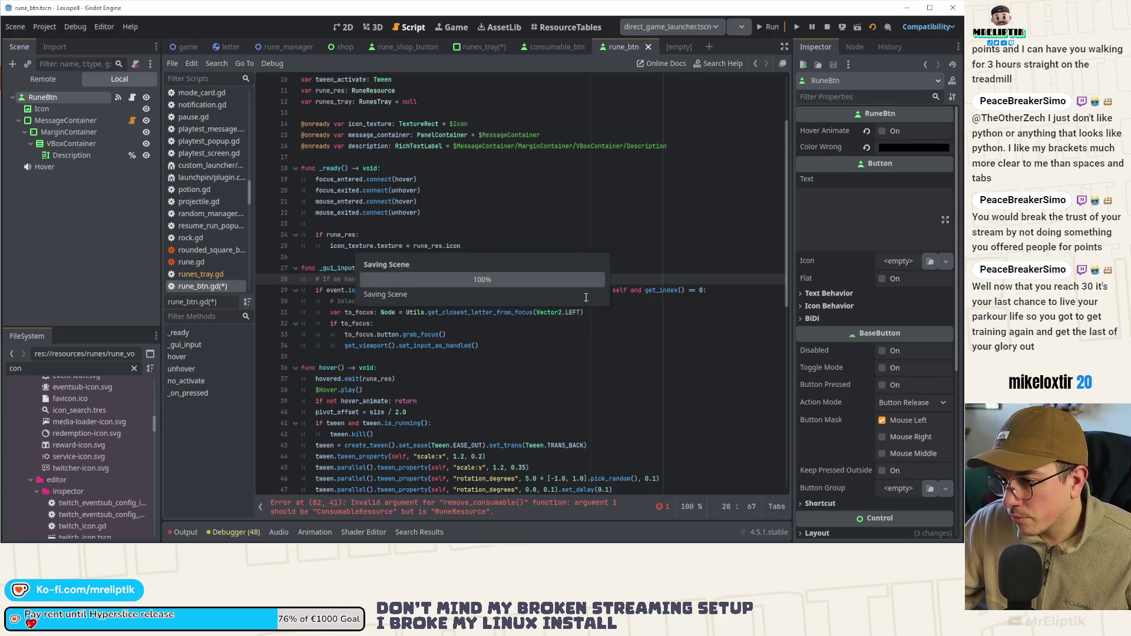
Remove the now-unused runes_tray declaration and save the script.
scroll(380, 213, "up", 3)
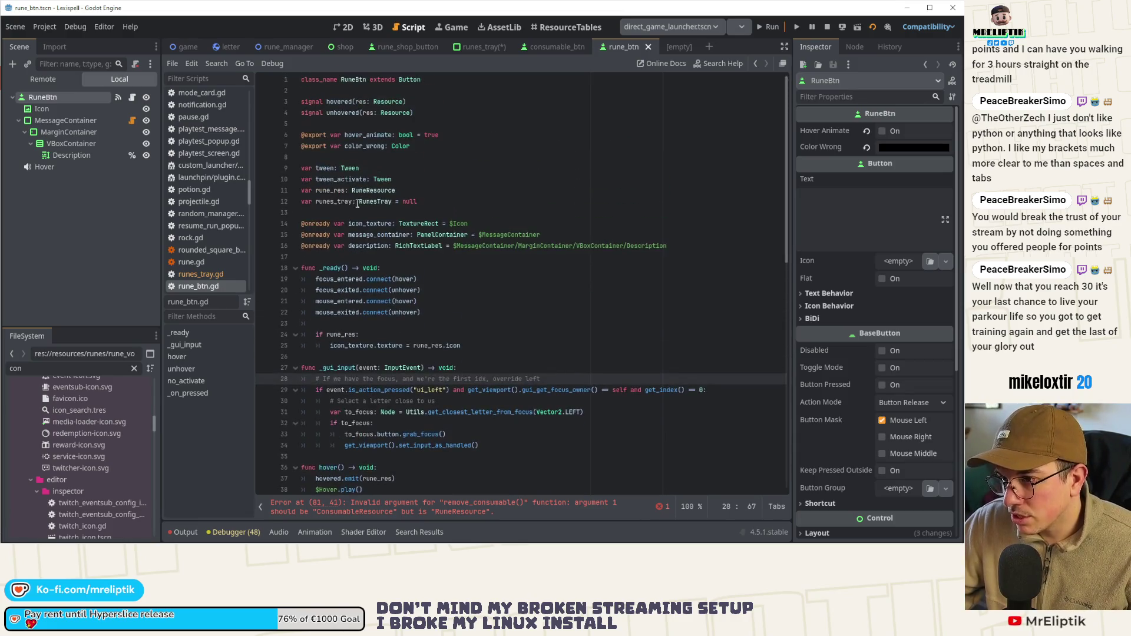
double_click(331, 201)
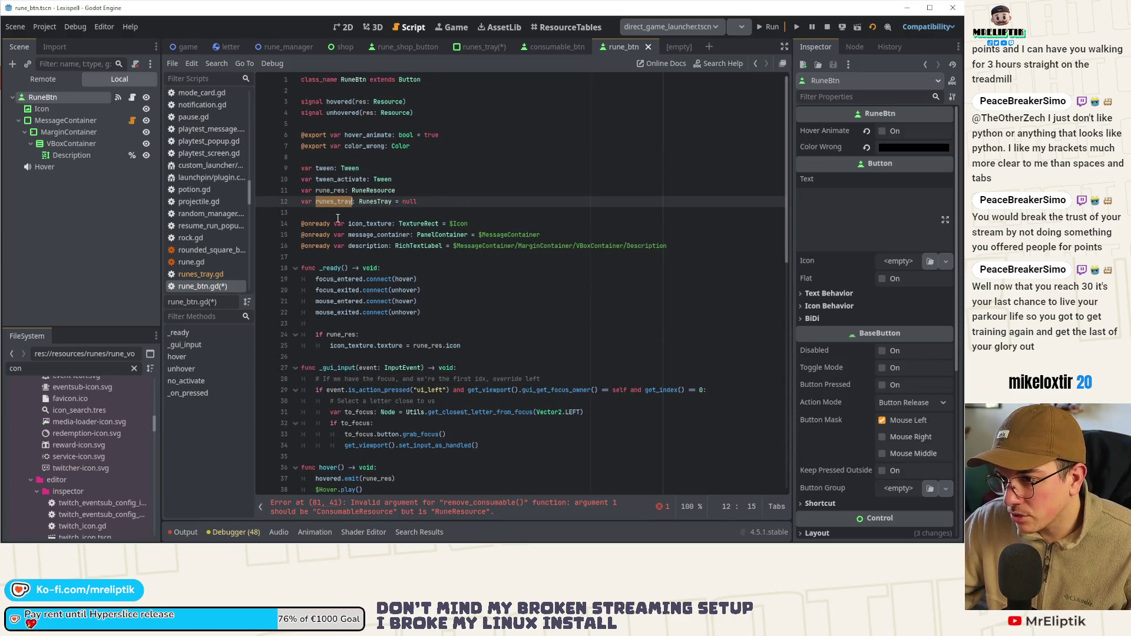
key("ctrl+f")
key("Escape")
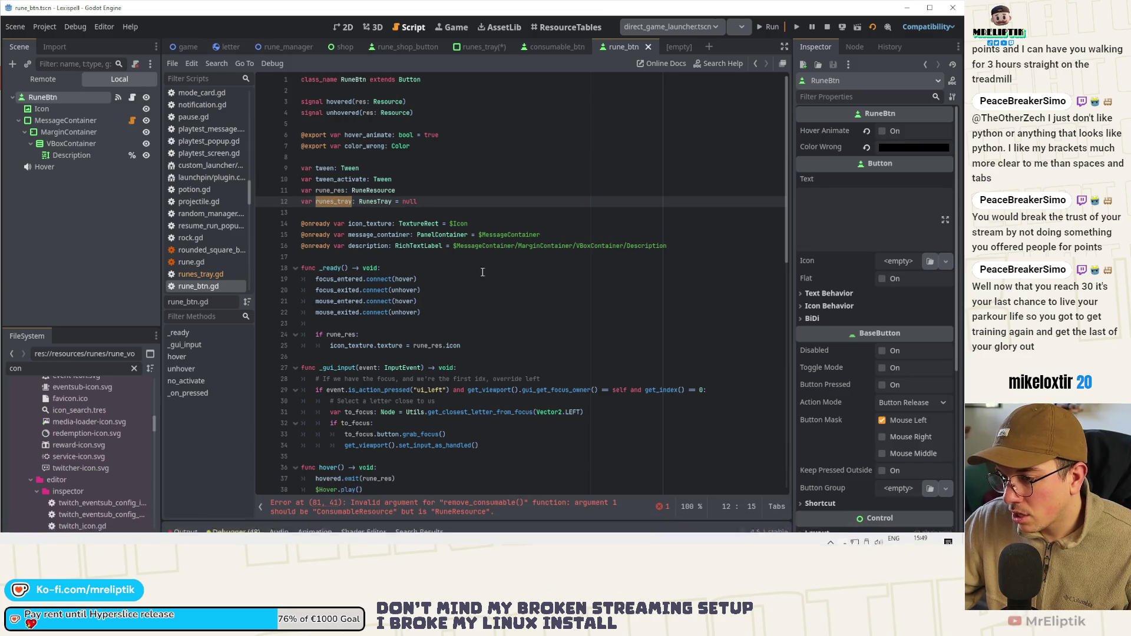
key("ctrl+shift+k")
key("ctrl+s")
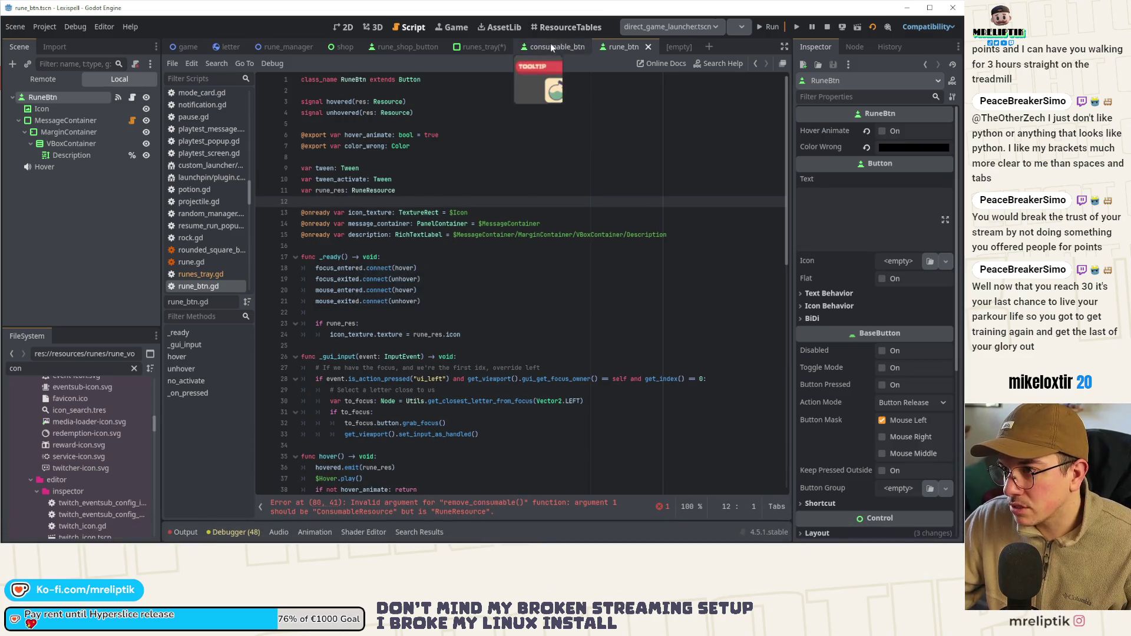
Close the consumable_btn tab and check the rune_button preload path in runes_tray.
middle_click(544, 44)
left_click(475, 47)
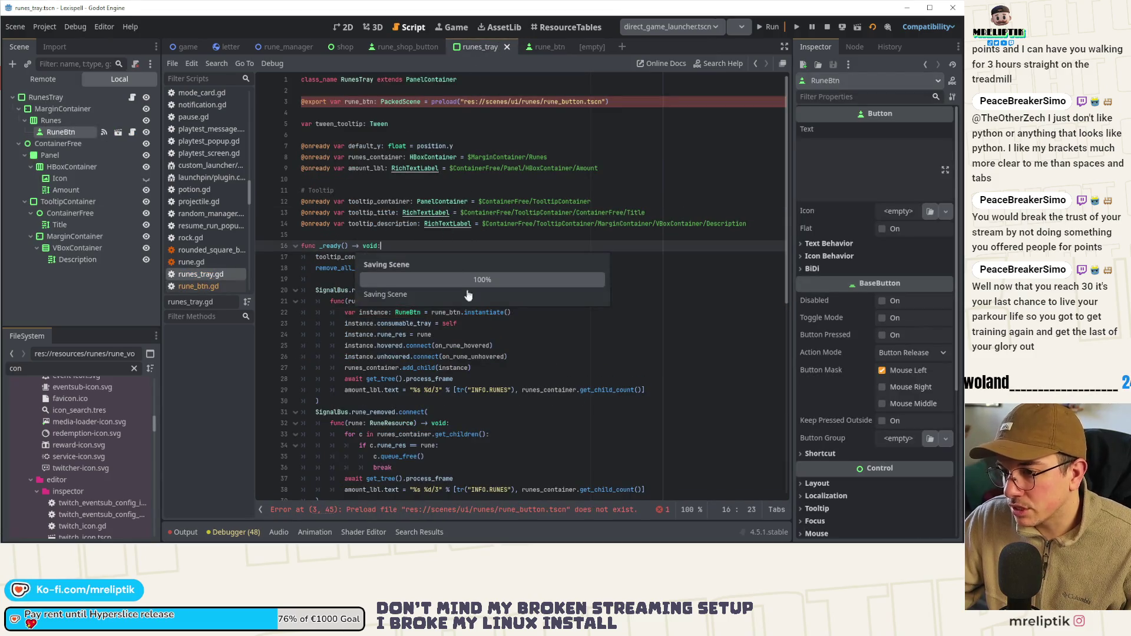
double_click(358, 101)
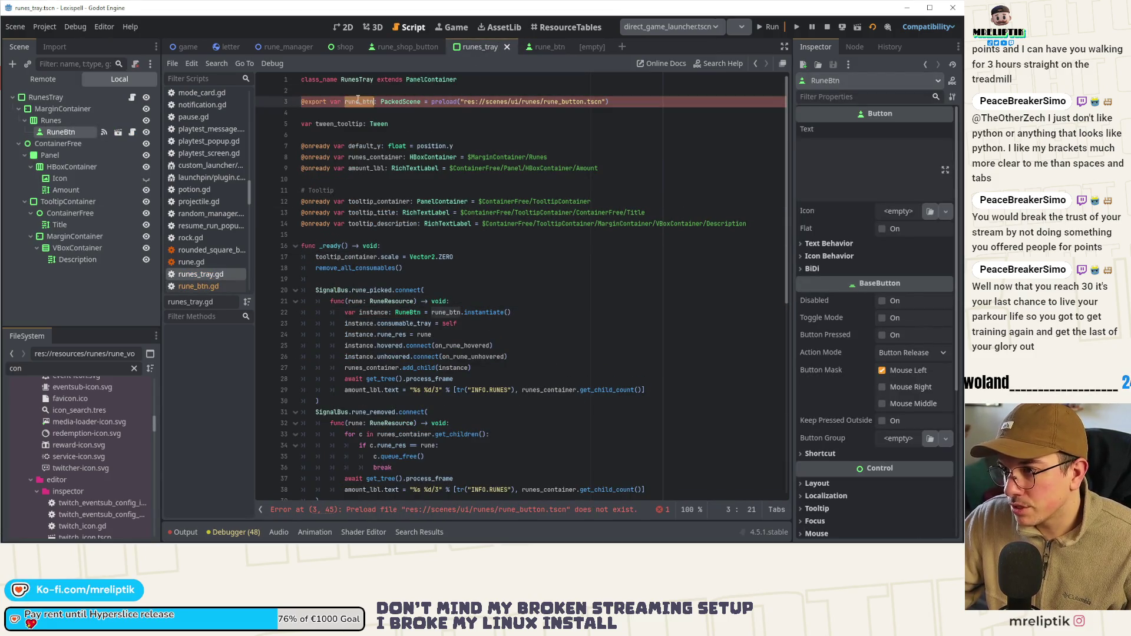
double_click(556, 101)
Close the rune_btn and empty tabs and rename rune_btn.tscn to rune_button.tscn.
double_click(60, 367)
type("ru")
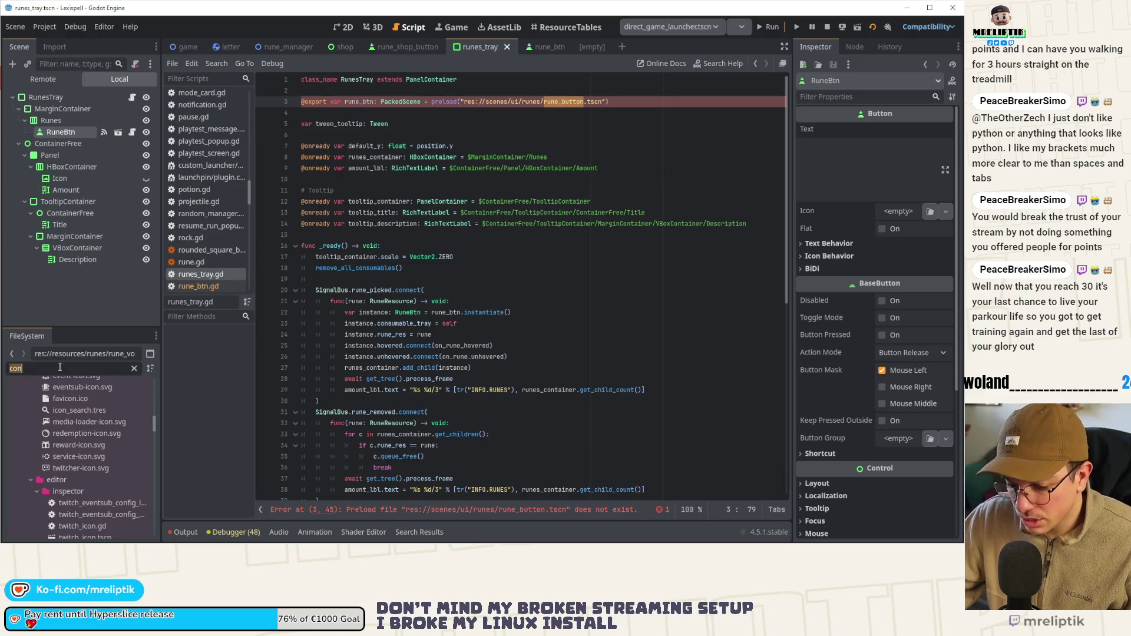
type("nebut")
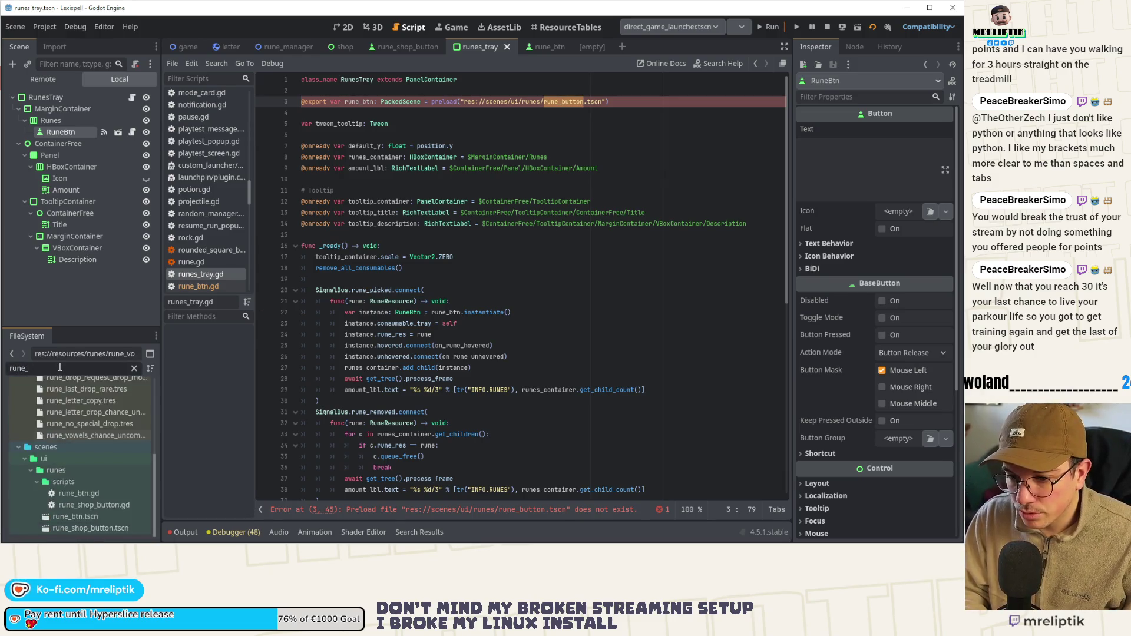
key("BackSpace")
key("BackSpace")
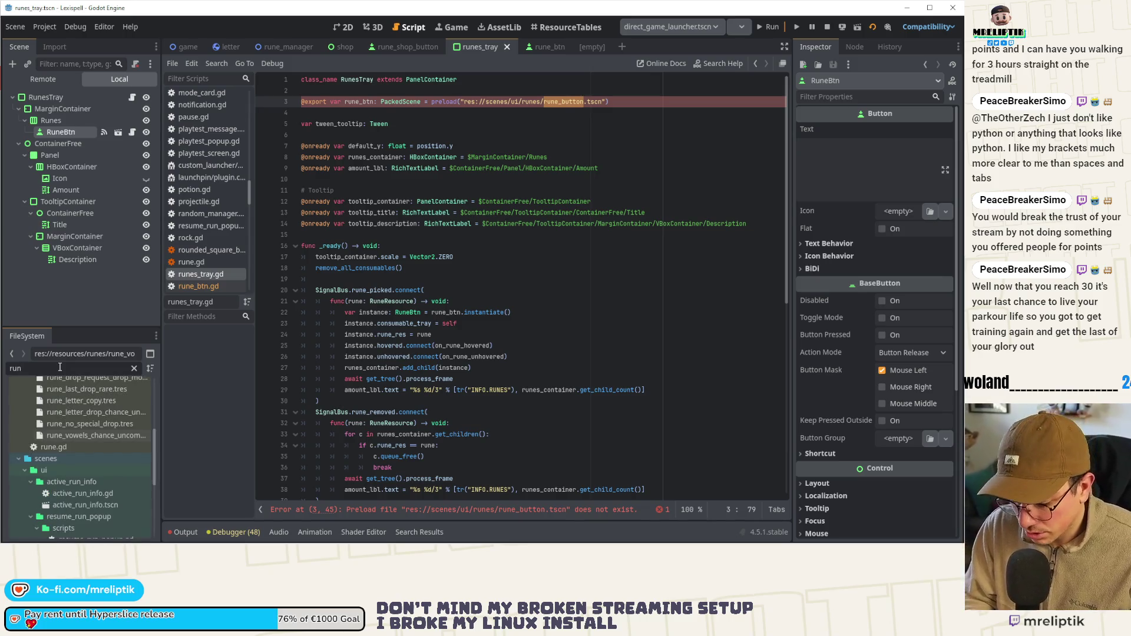
type("e_bu")
key("BackSpace")
key("BackSpace")
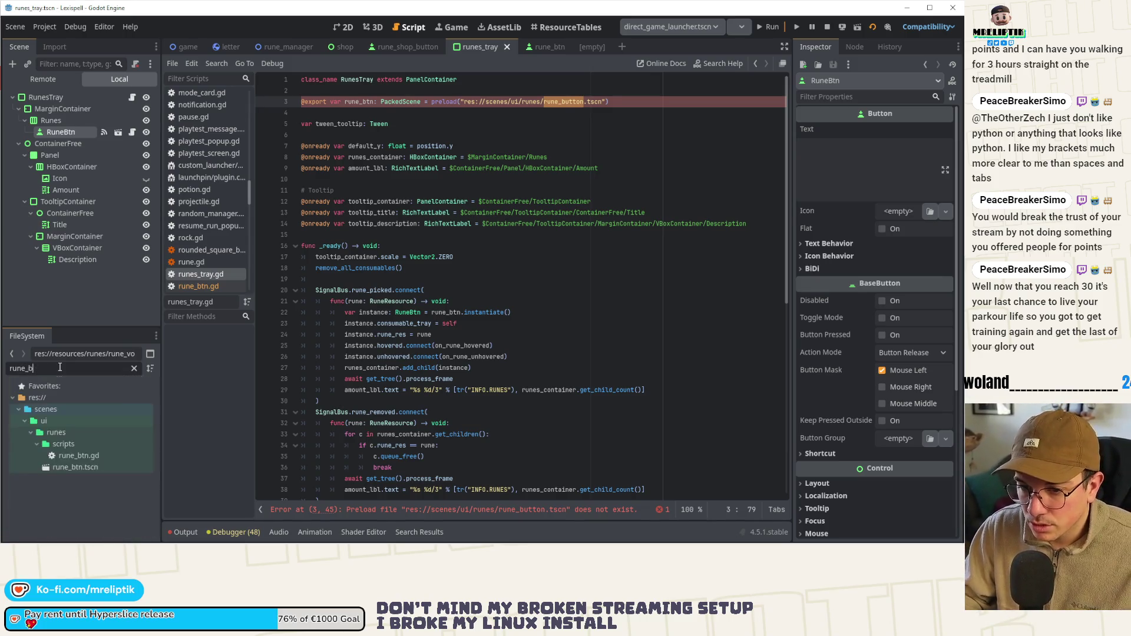
type("btn")
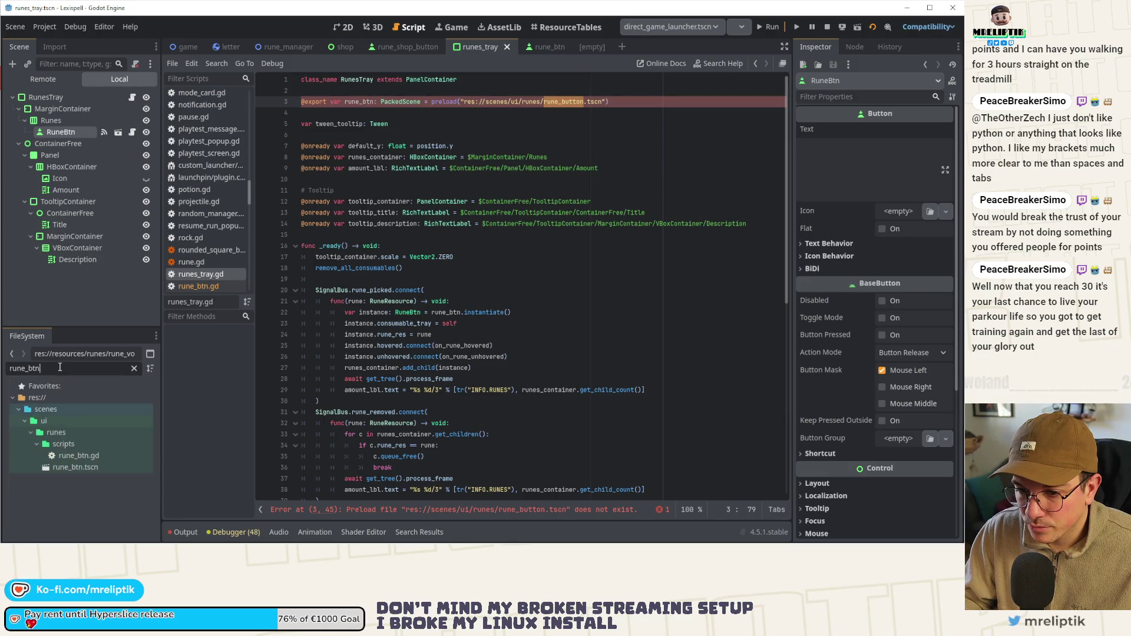
left_click(95, 468)
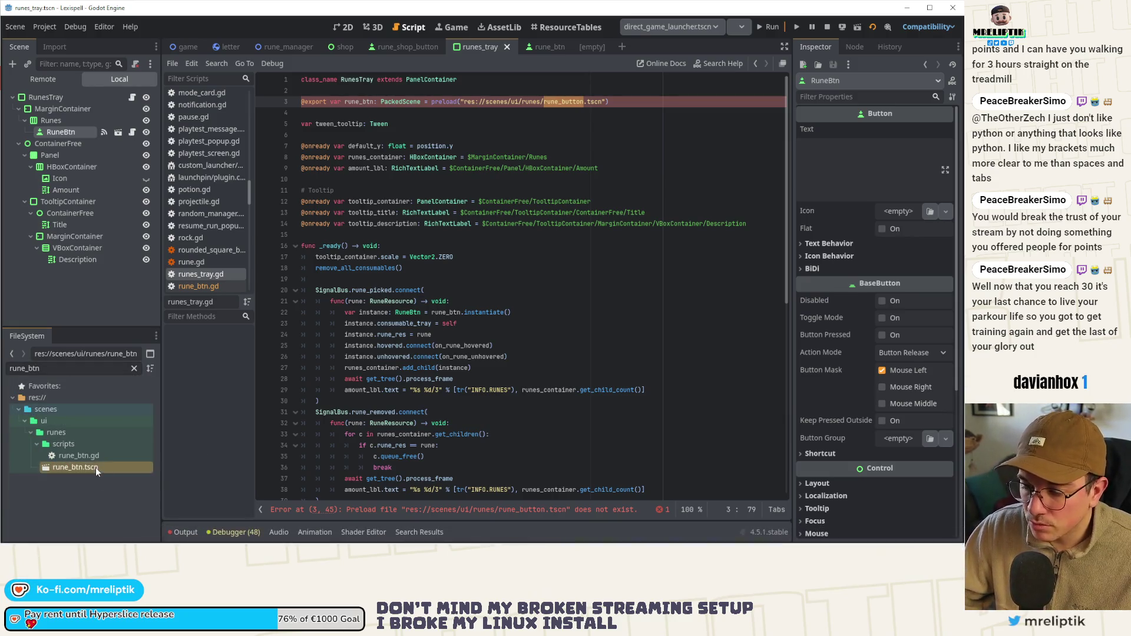
middle_click(550, 51)
middle_click(550, 51)
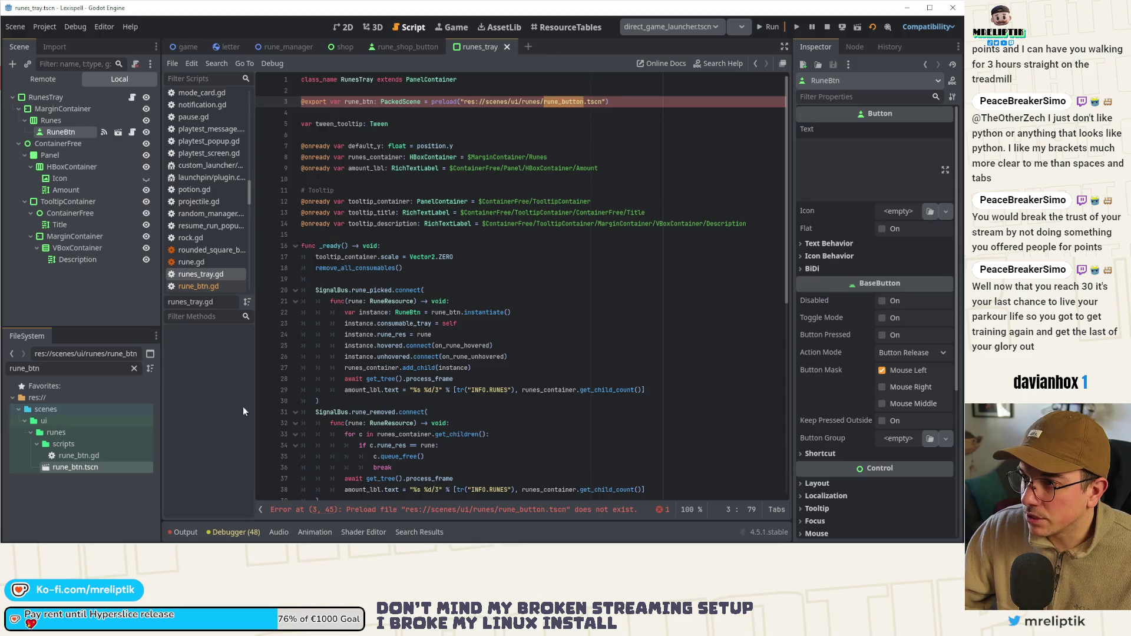
right_click(88, 467)
left_click(122, 437)
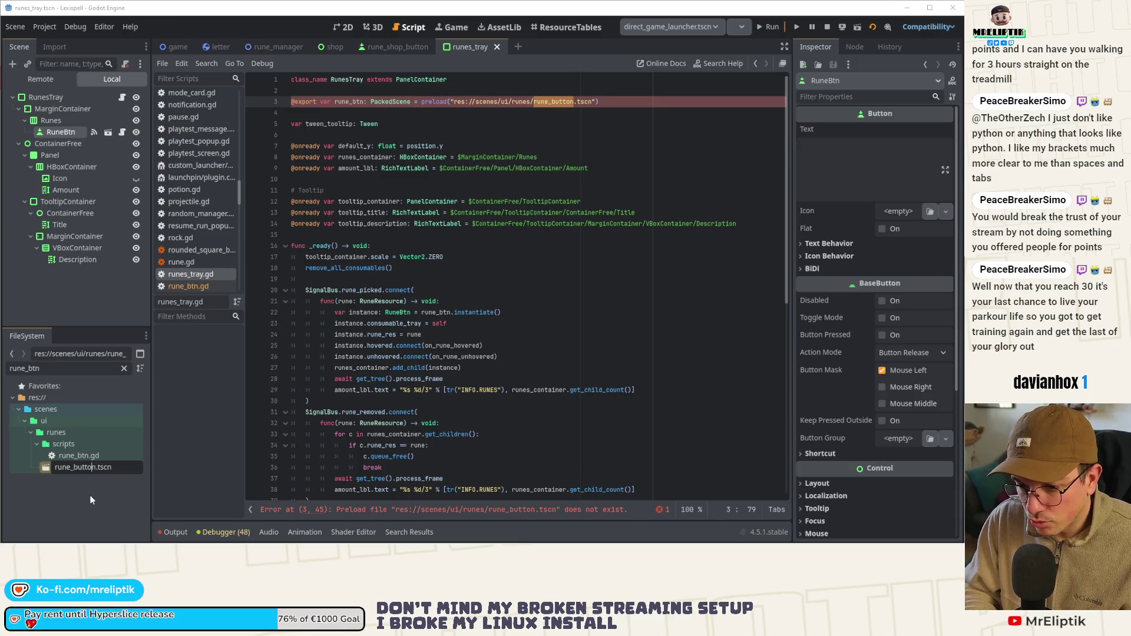
key("Escape")
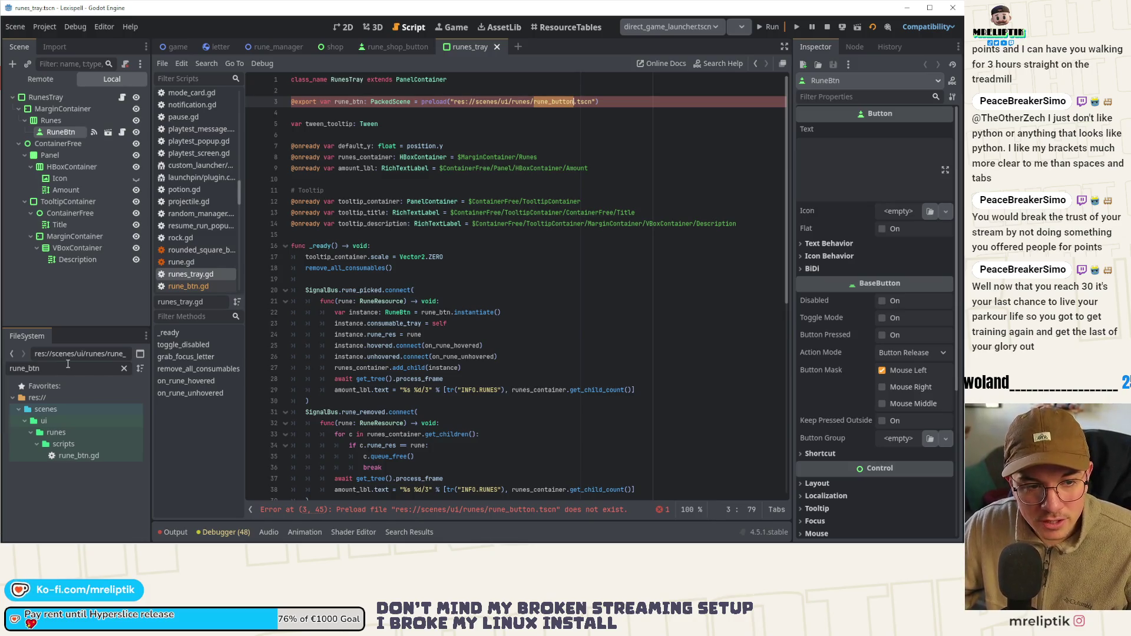
Rename rune_btn.gd to rune_button.gd and open the rune_button scene.
left_click(72, 457)
left_click(125, 370)
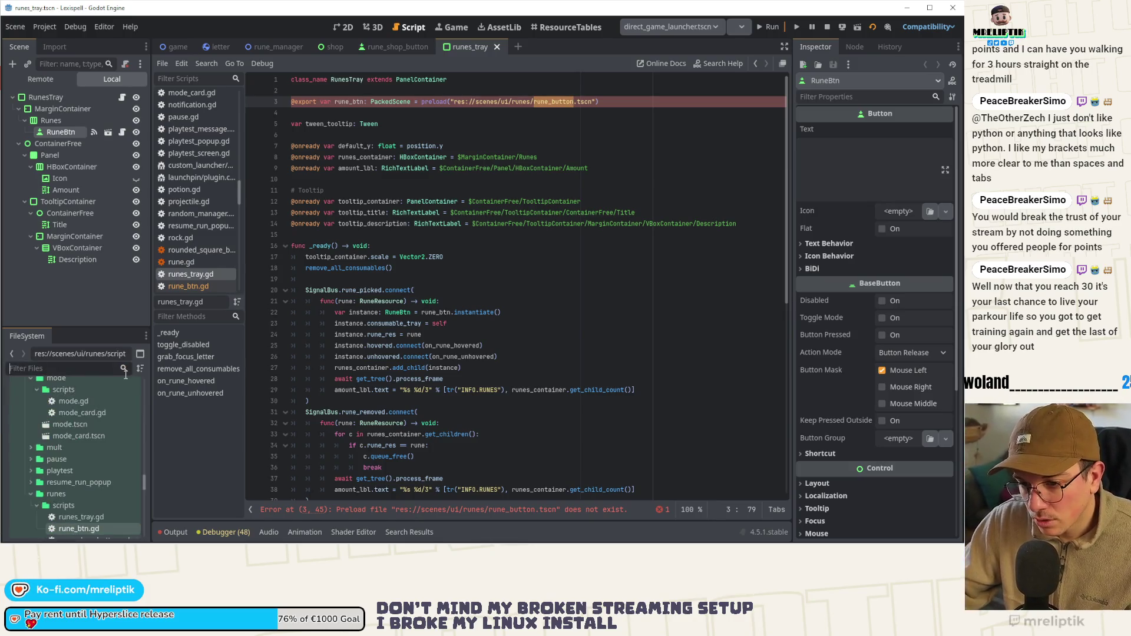
scroll(100, 471, "down", 2)
right_click(81, 474)
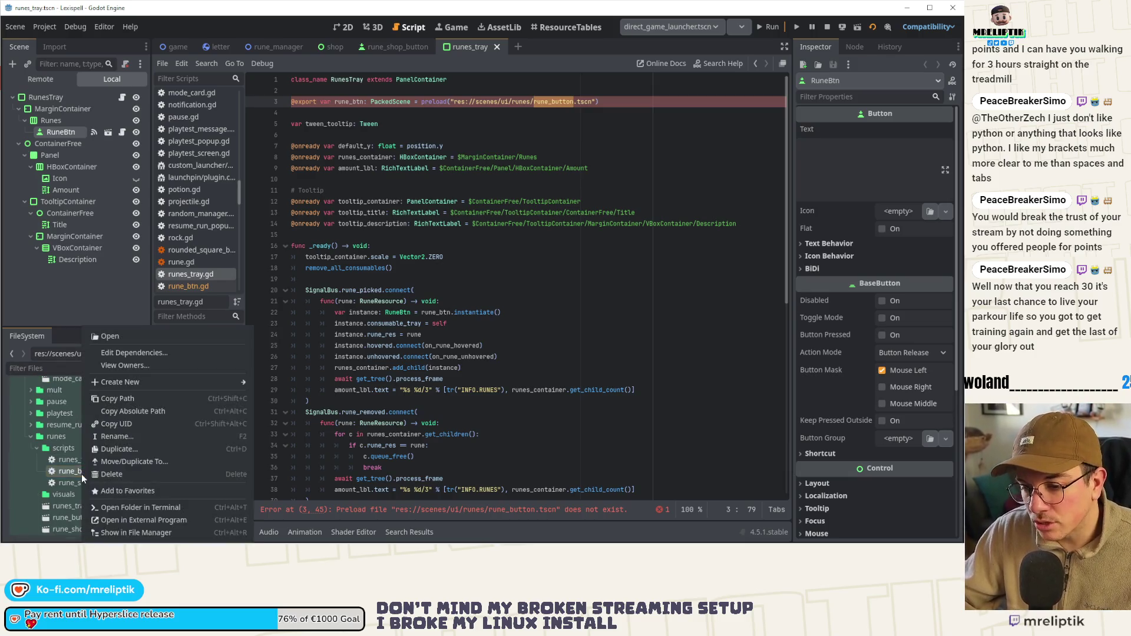
left_click(118, 439)
left_click(87, 472)
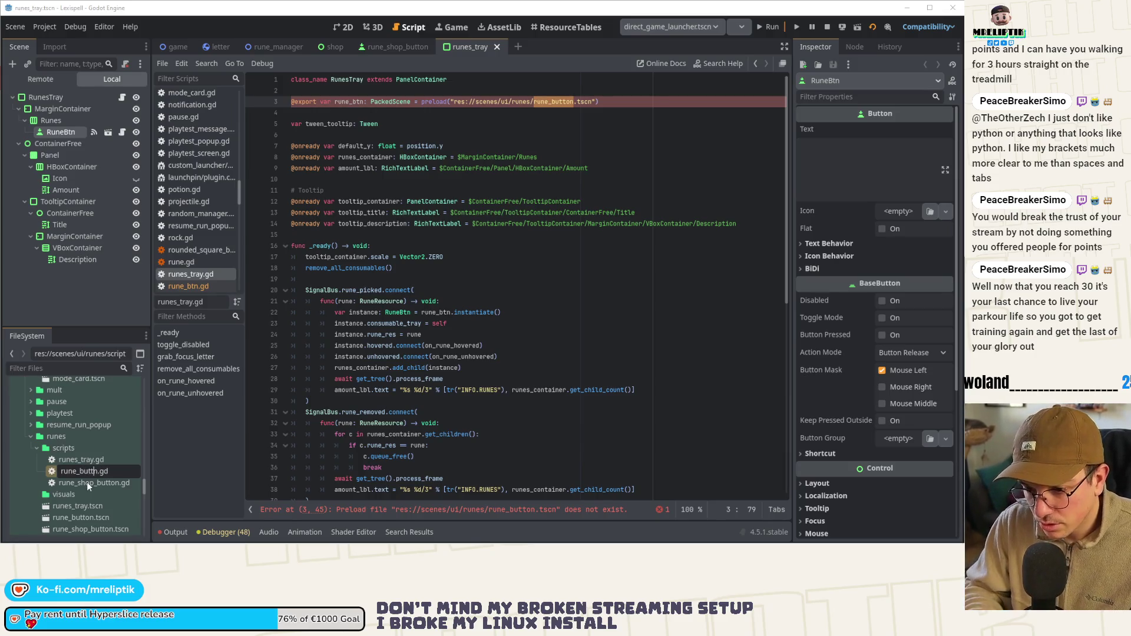
key("Return")
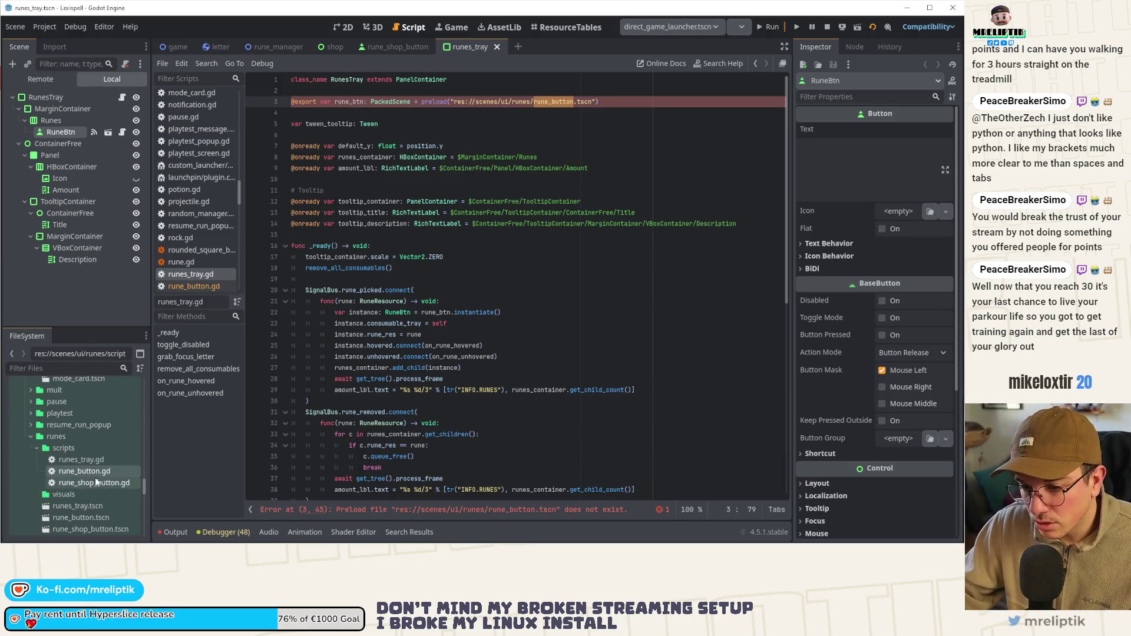
left_click(94, 473)
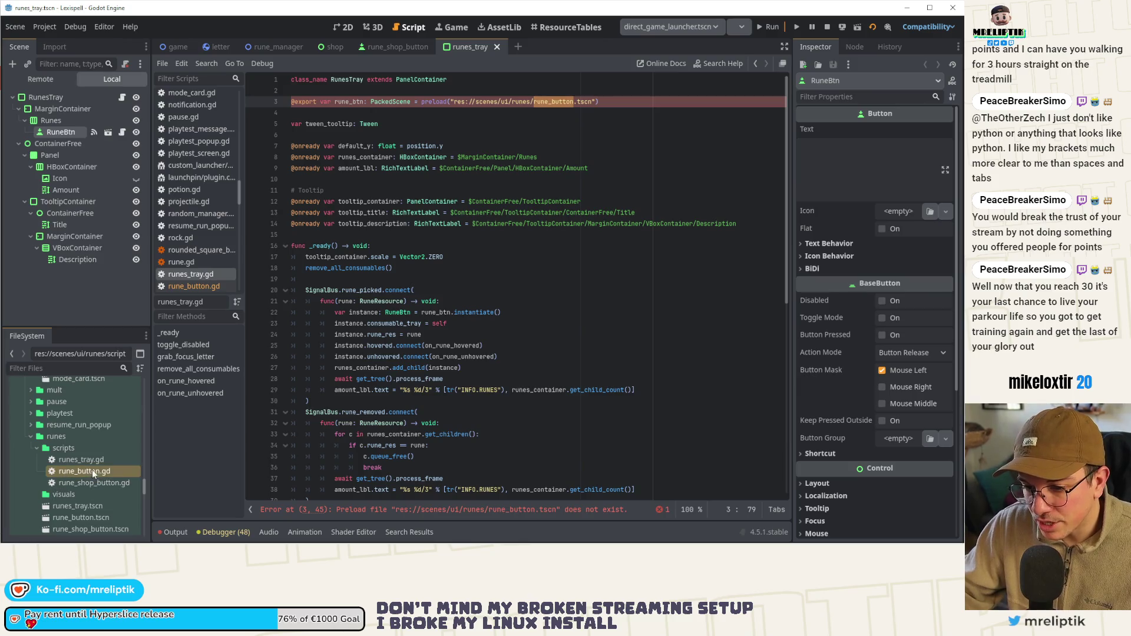
double_click(84, 518)
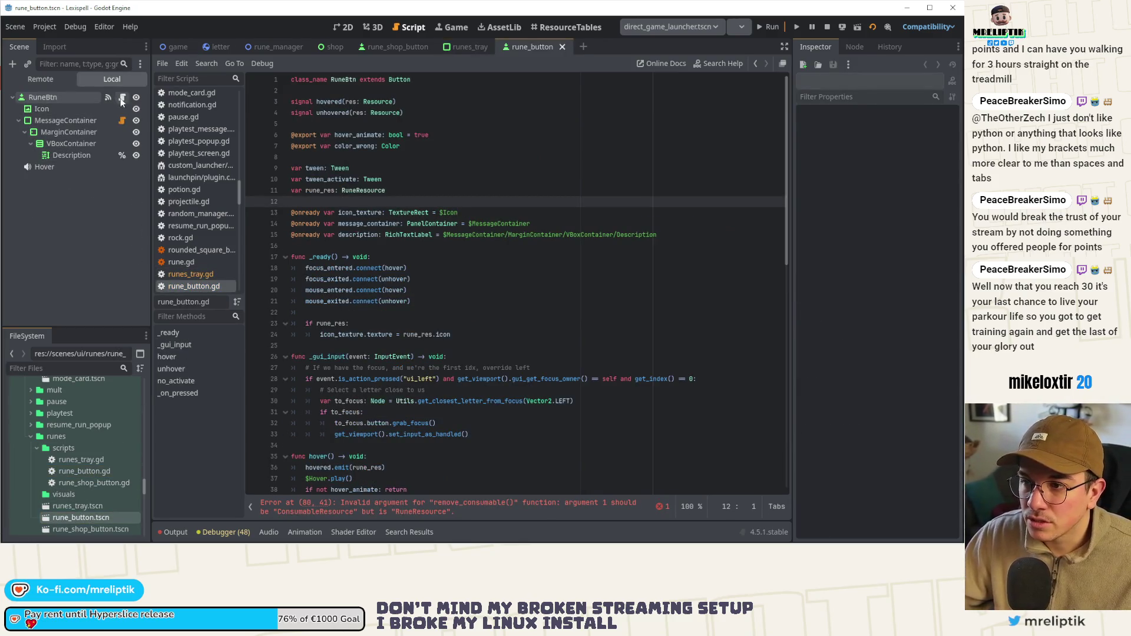
Check rune_shop_button, open and close consumable_btn, then view rune_button on the 2D canvas.
double_click(346, 79)
left_click(399, 50)
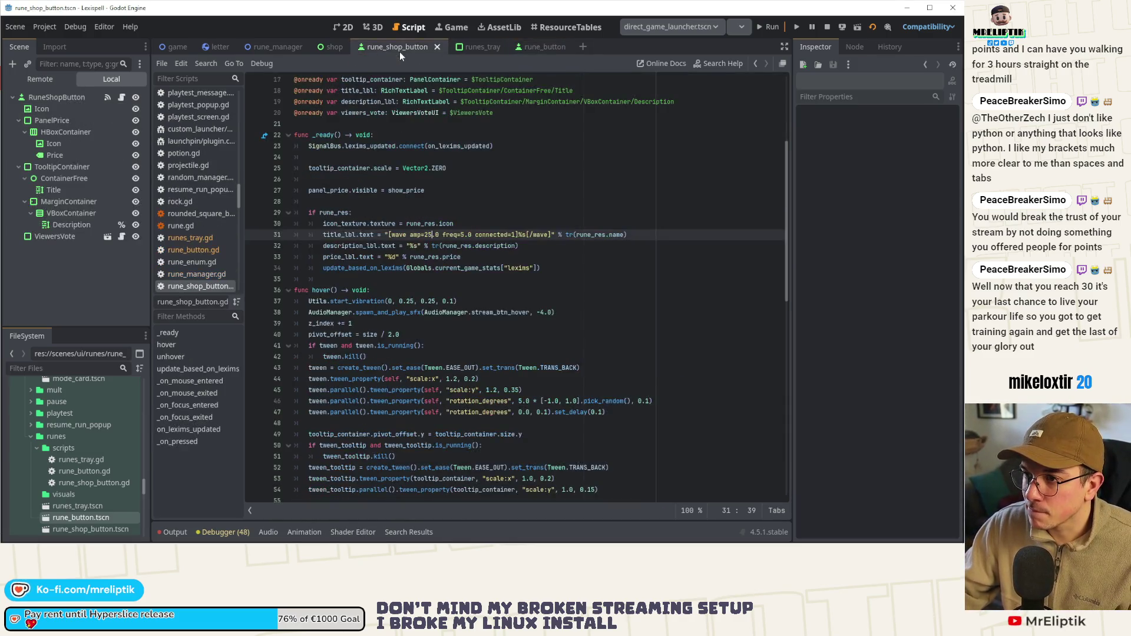
left_click(543, 51)
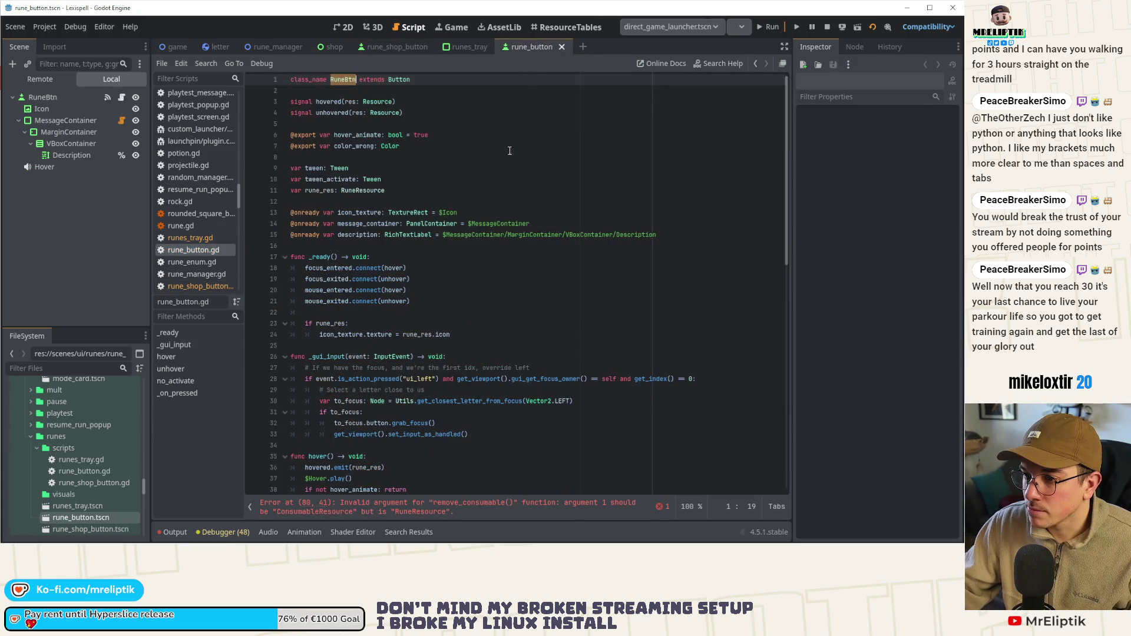
key("ctrl+shift+o")
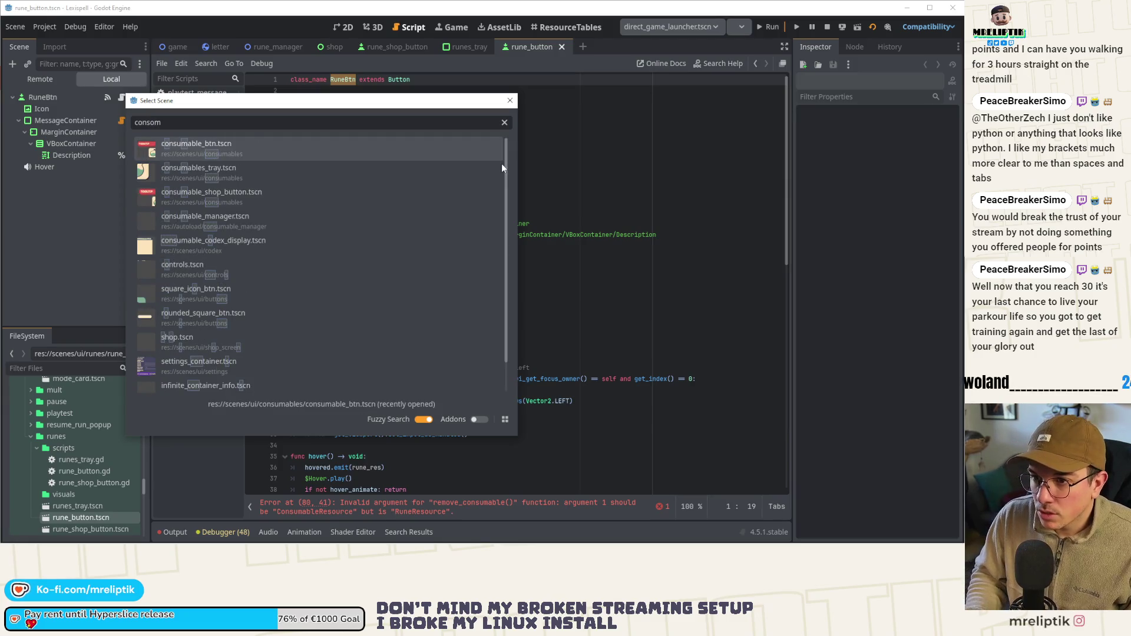
key("Return")
left_click(640, 47)
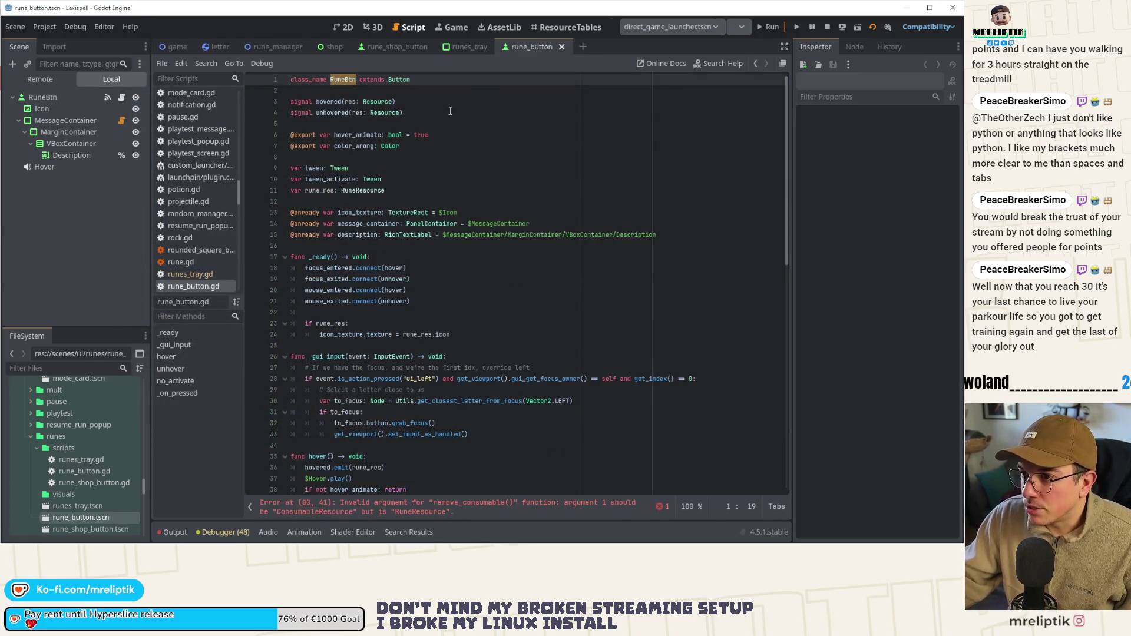
left_click(495, 135)
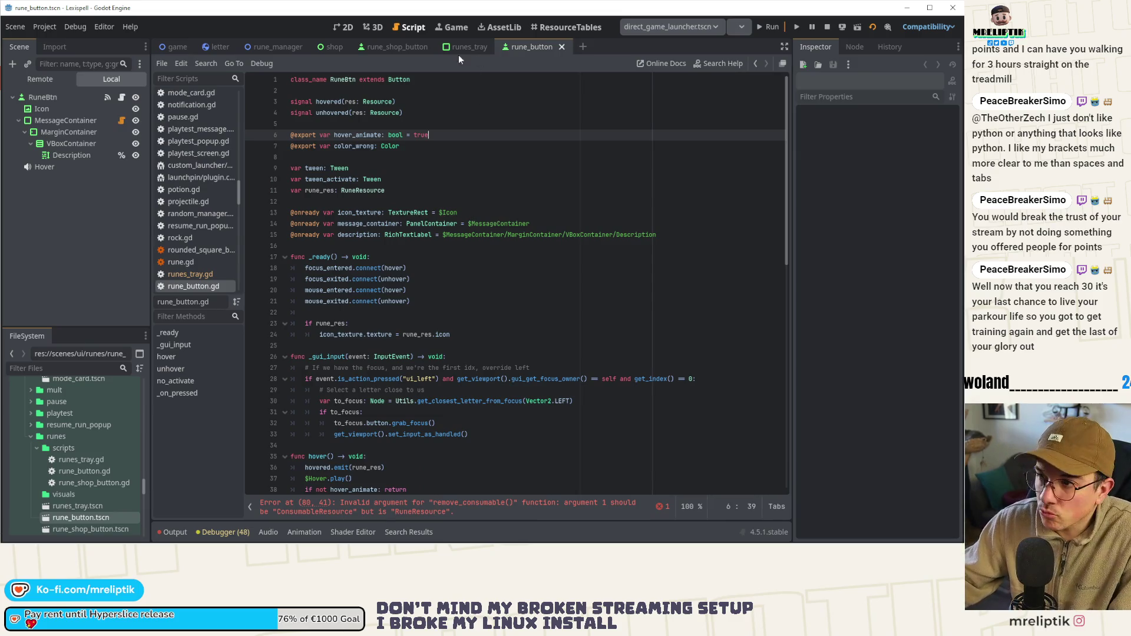
left_click(343, 27)
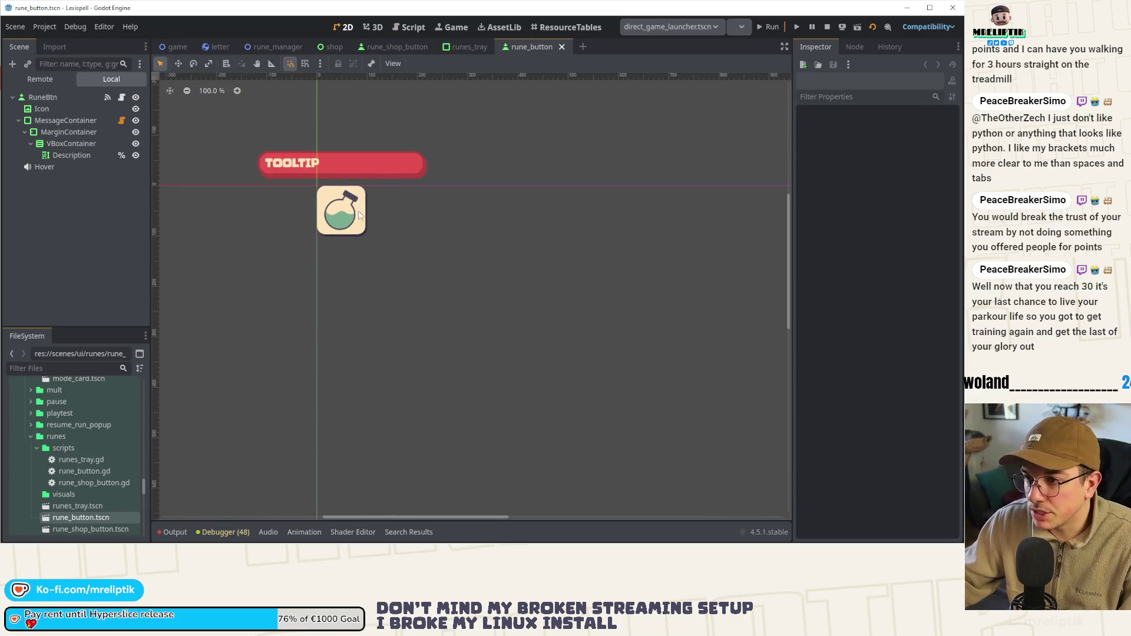
Load rune_default.png as the Icon node's texture and save the rune_button scene.
left_click(71, 155)
left_click(47, 109)
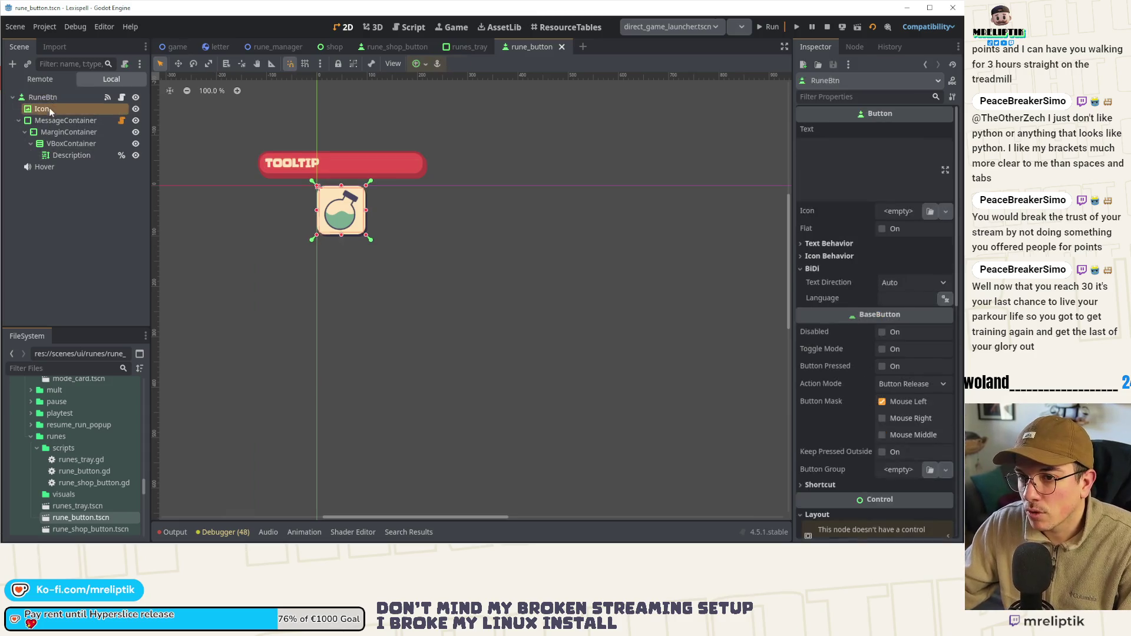
left_click(946, 141)
left_click(843, 423)
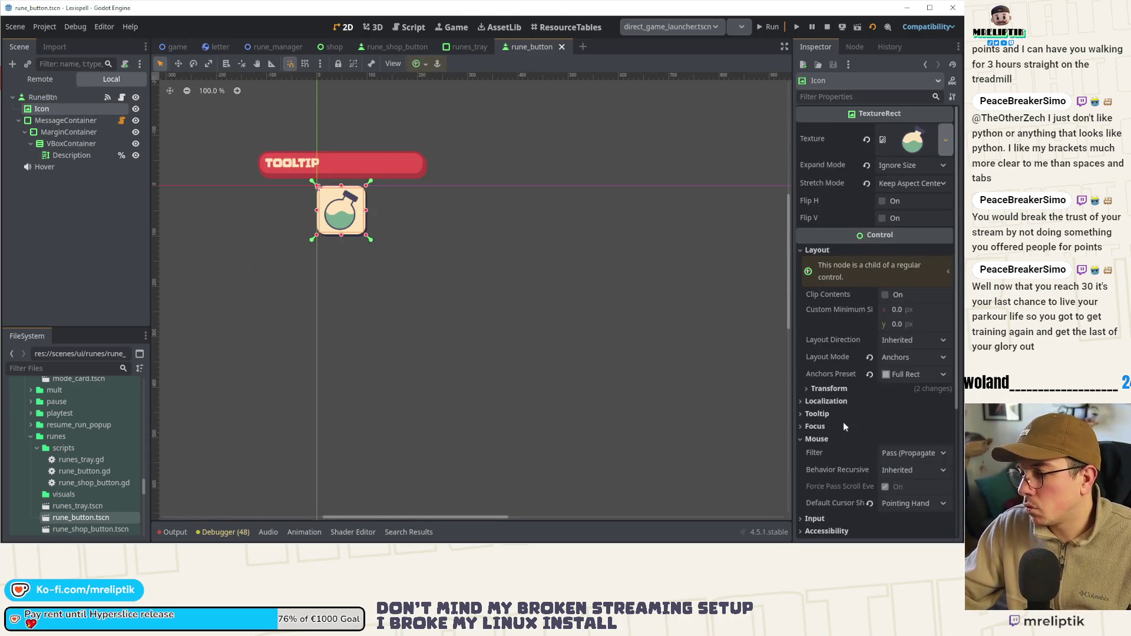
type("rune")
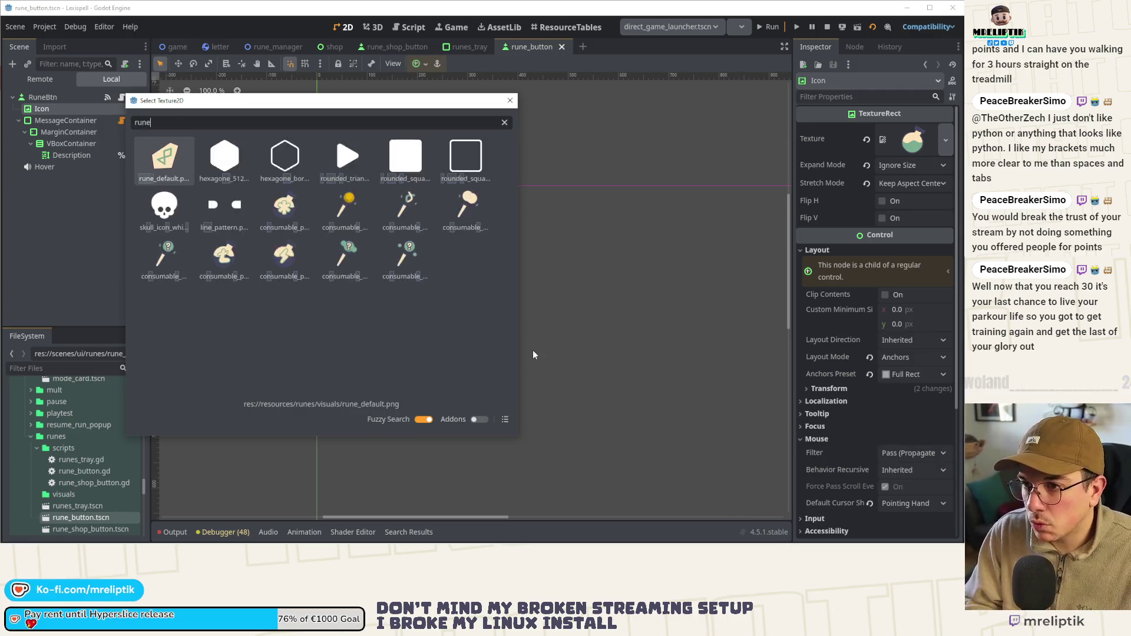
key("Down")
key("Right")
key("Right")
key("Right")
key("Return")
key("ctrl+s")
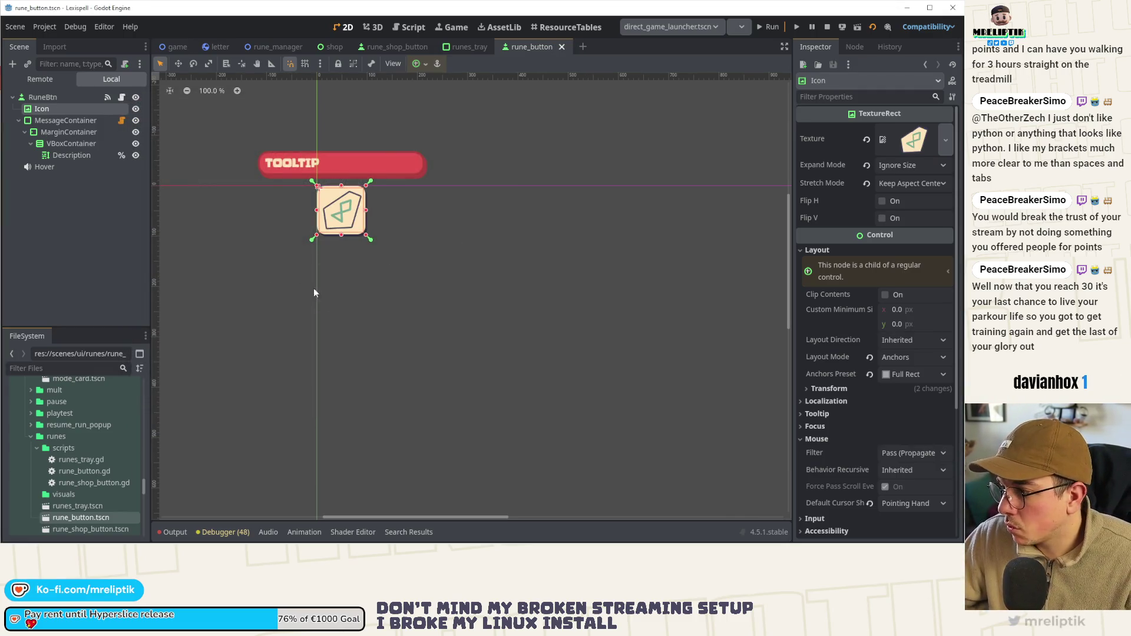
left_click(59, 247)
key("ctrl+s")
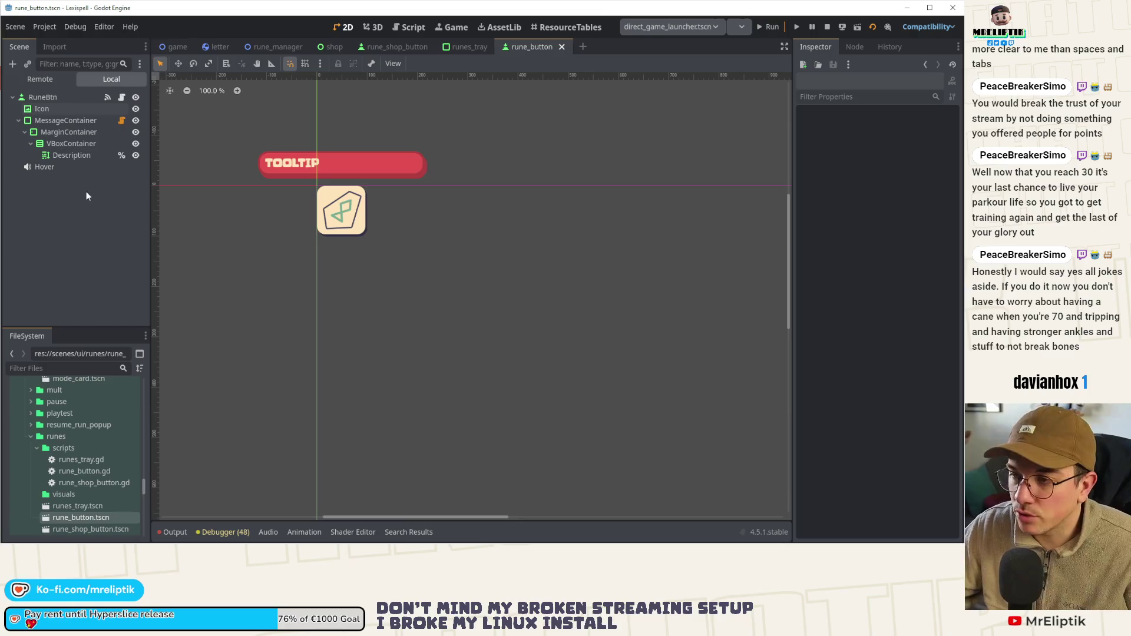
left_click(454, 47)
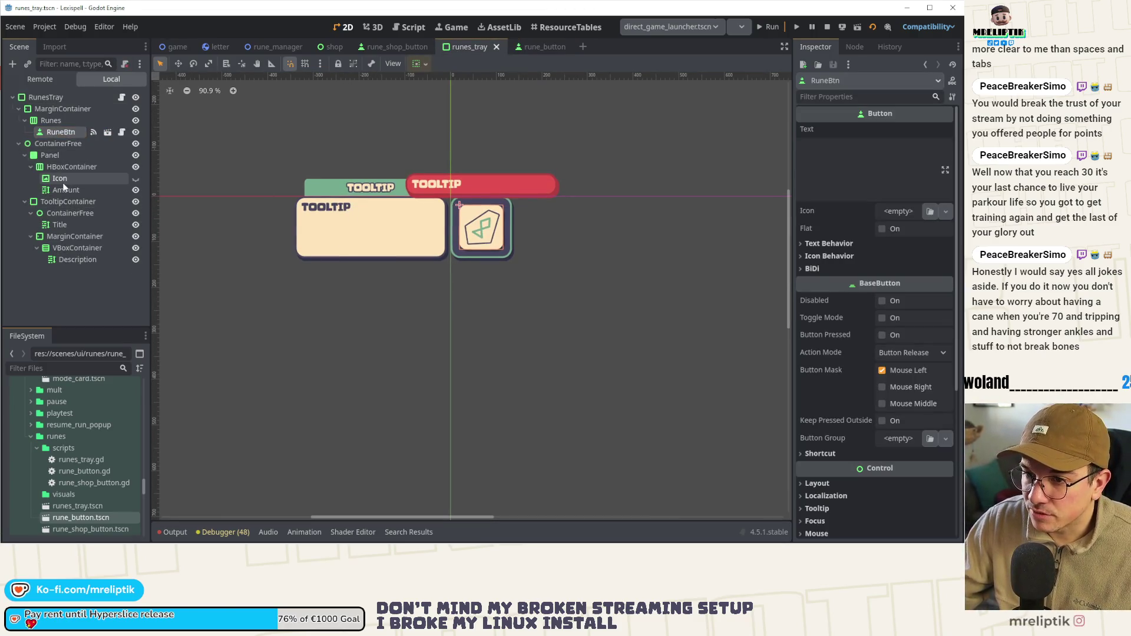
Delete the RuneBtn node from the runes tray, save, and show rune_shop_button in 2D.
key("Delete")
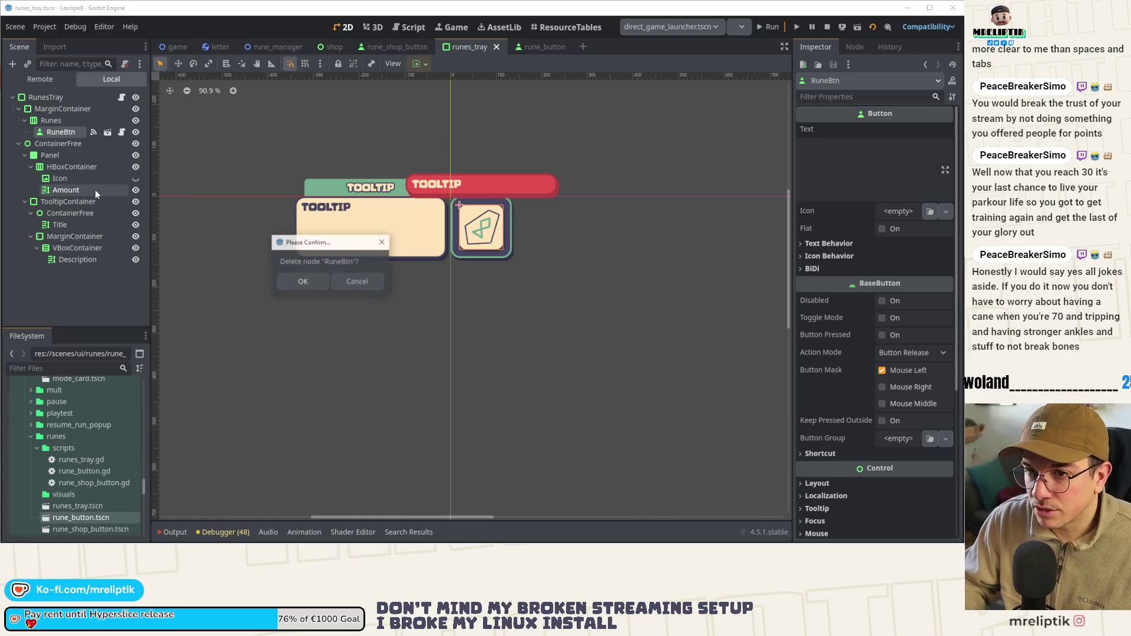
key("Return")
key("ctrl+s")
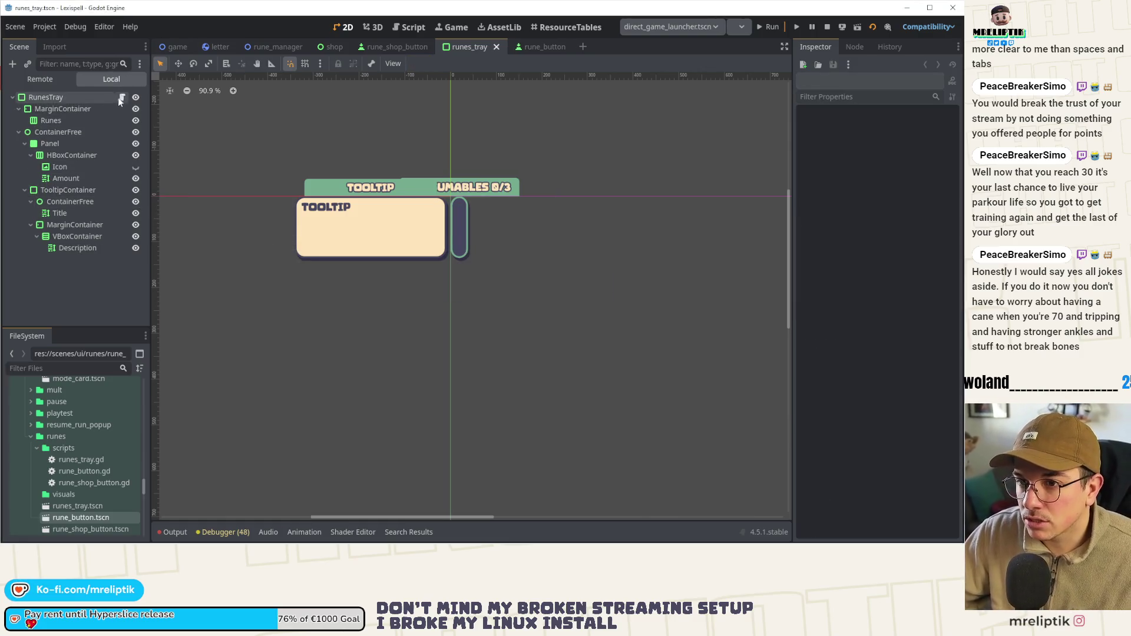
left_click(121, 98)
key("ctrl+s")
scroll(495, 153, "down", 10)
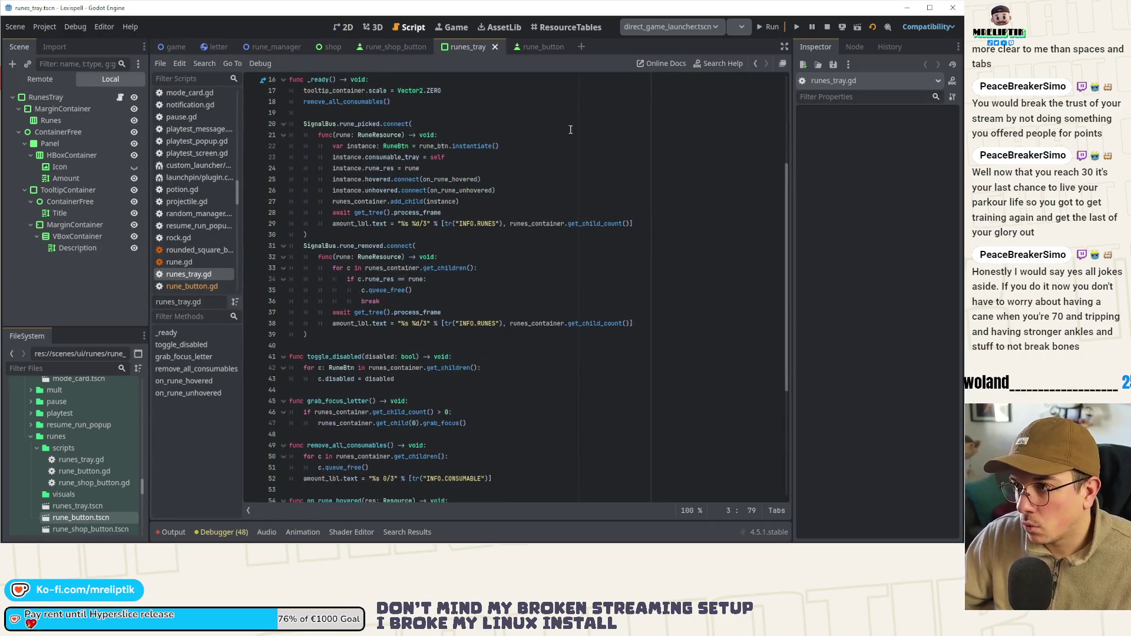
left_click(390, 46)
left_click(342, 26)
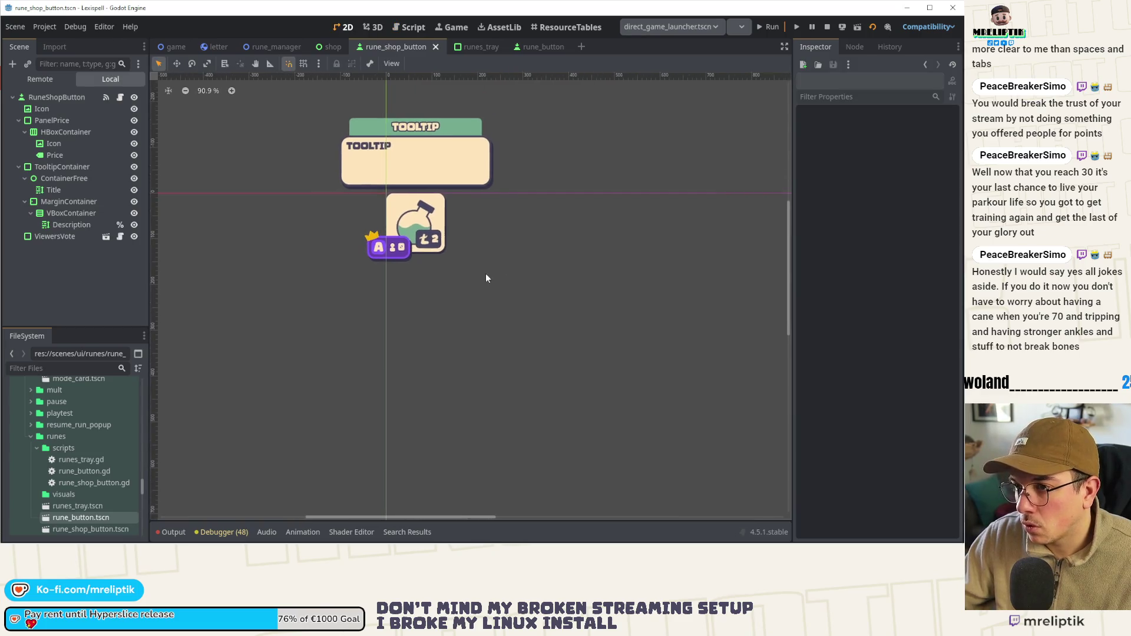
Change the Amount label text from CONSUMABLES 0/3 to RUNES 0/3 and save.
middle_click(384, 47)
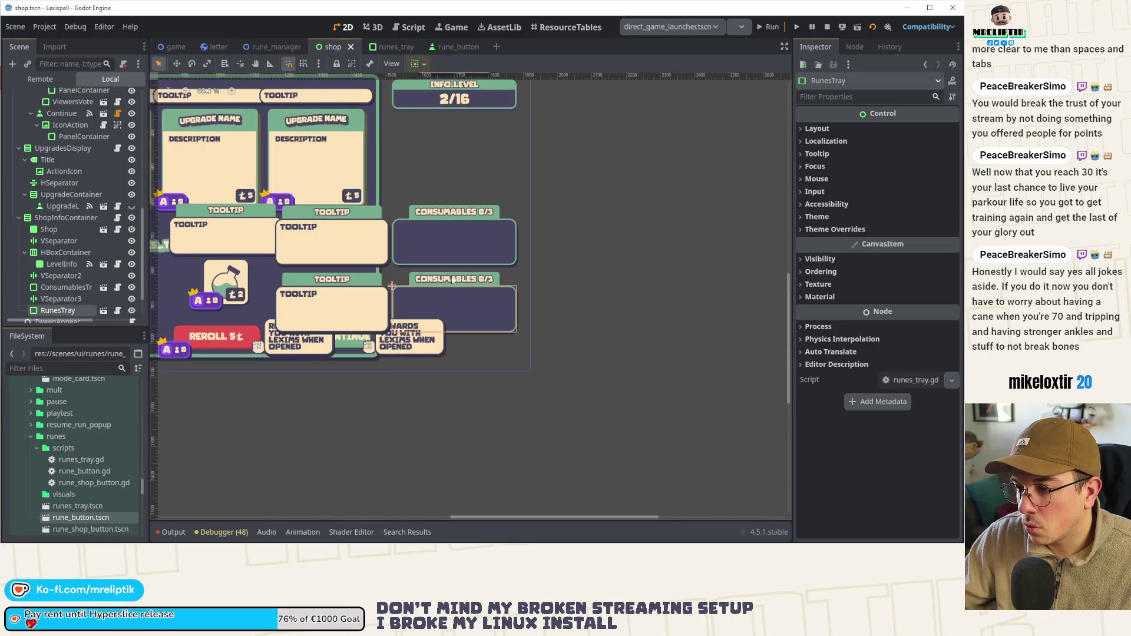
left_click(386, 47)
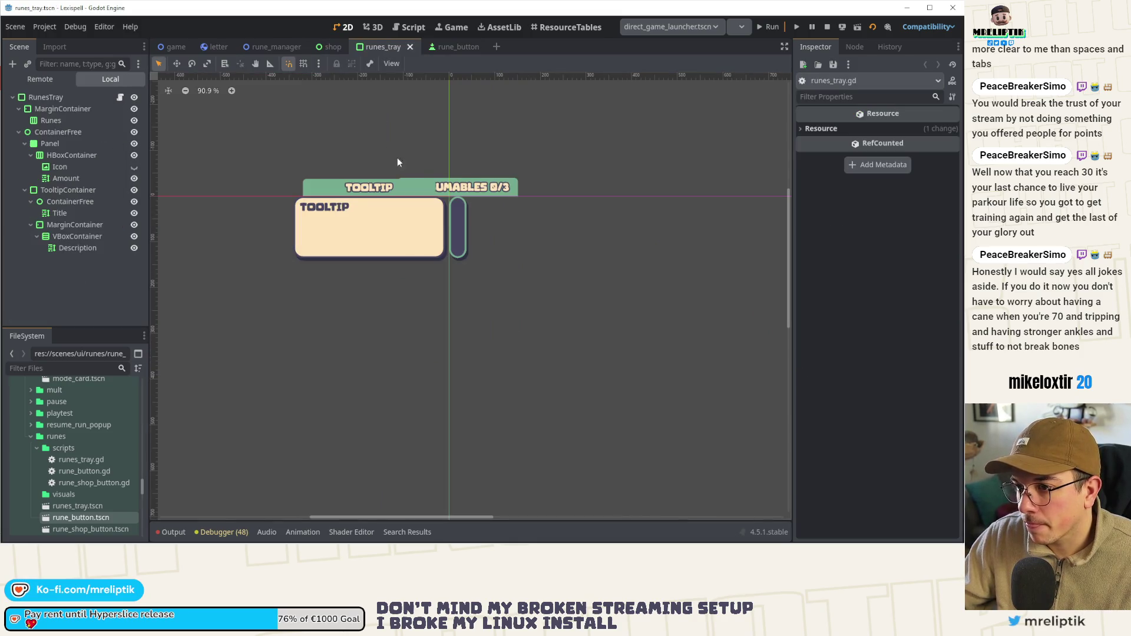
left_click(469, 189)
double_click(819, 163)
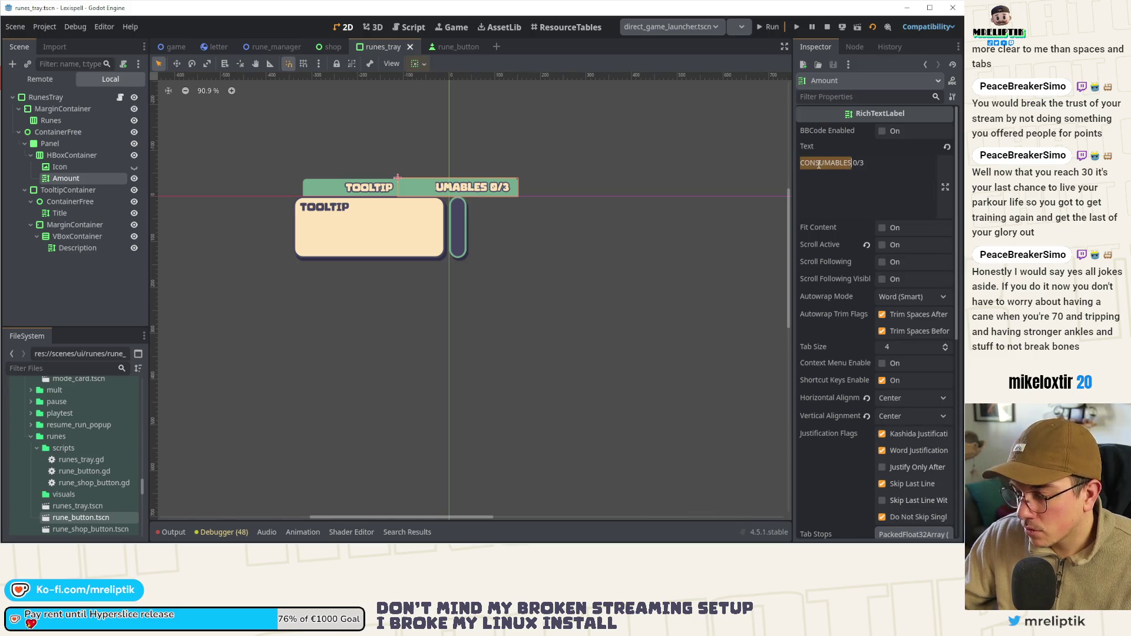
type("RUNES")
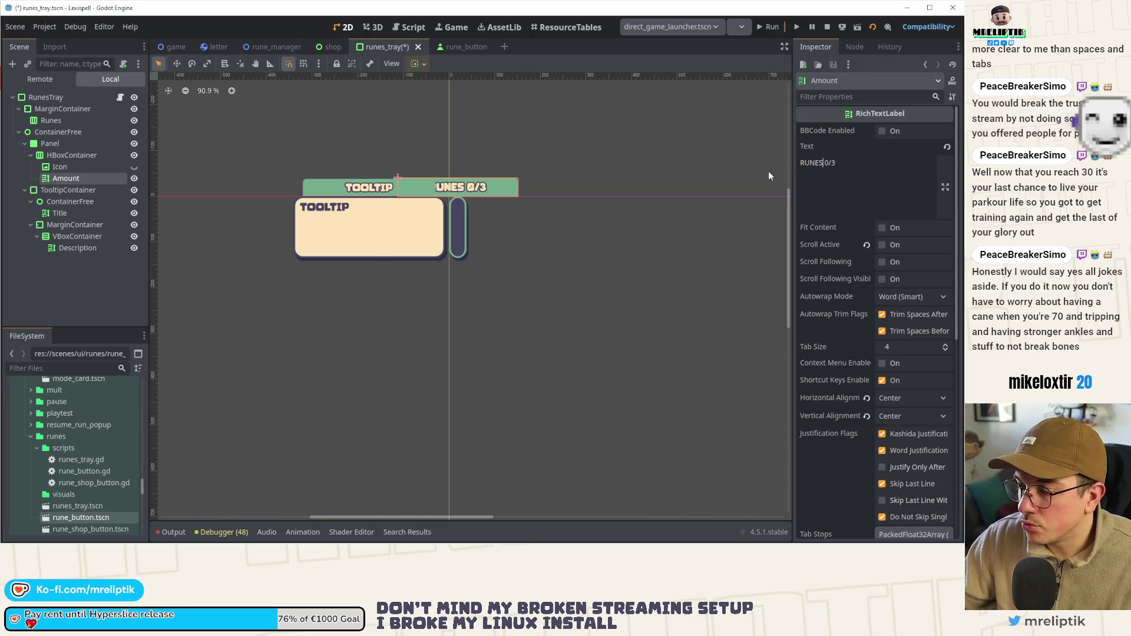
key("ctrl+s")
left_click(121, 98)
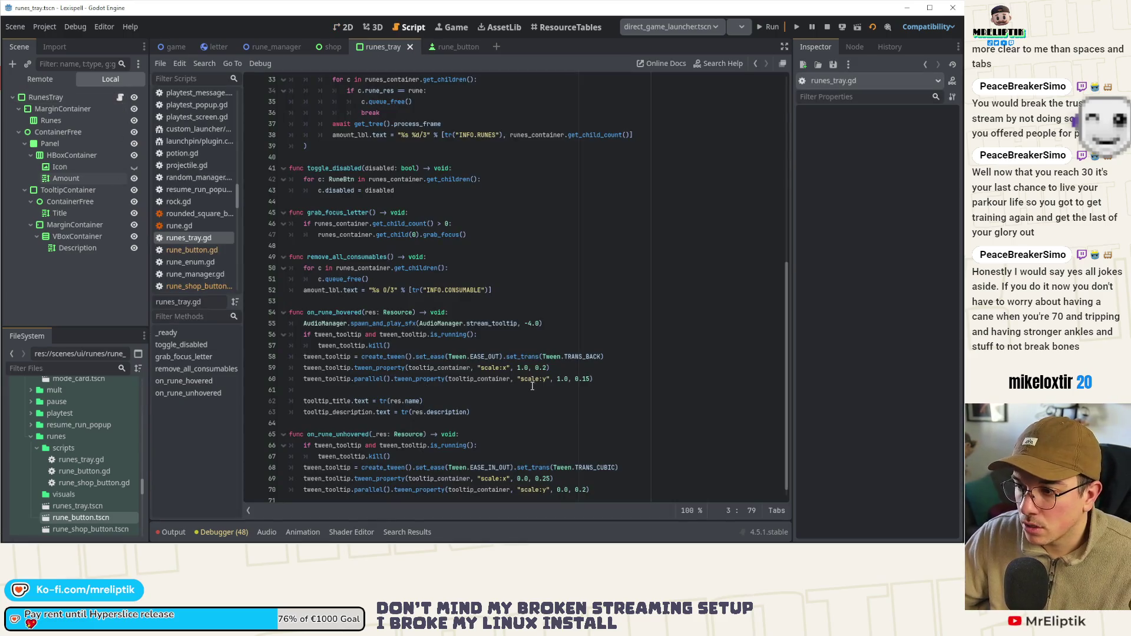
Replace CONSUMABLE with RUNES on line 52 and save the script.
double_click(457, 285)
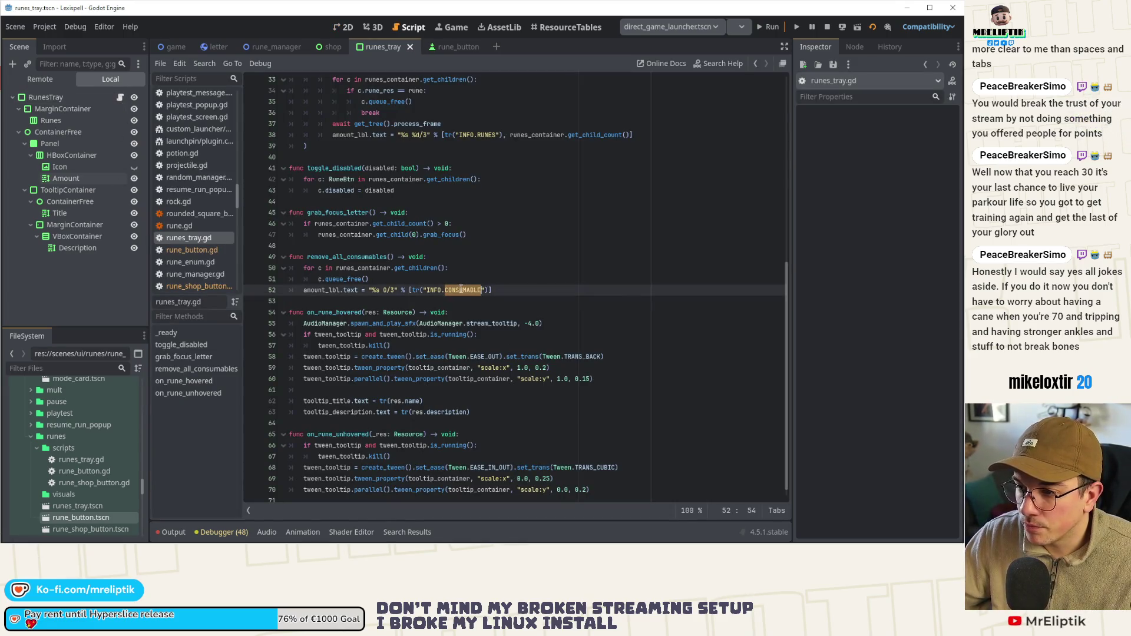
double_click(480, 135)
key("ctrl+c")
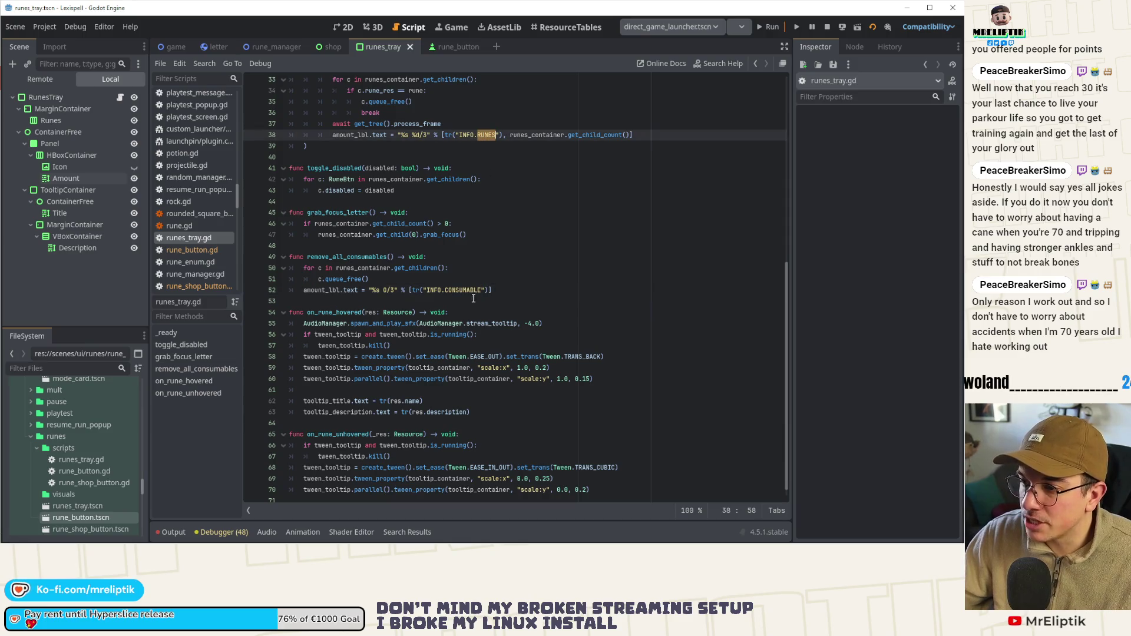
double_click(465, 290)
key("ctrl+v")
key("ctrl+s")
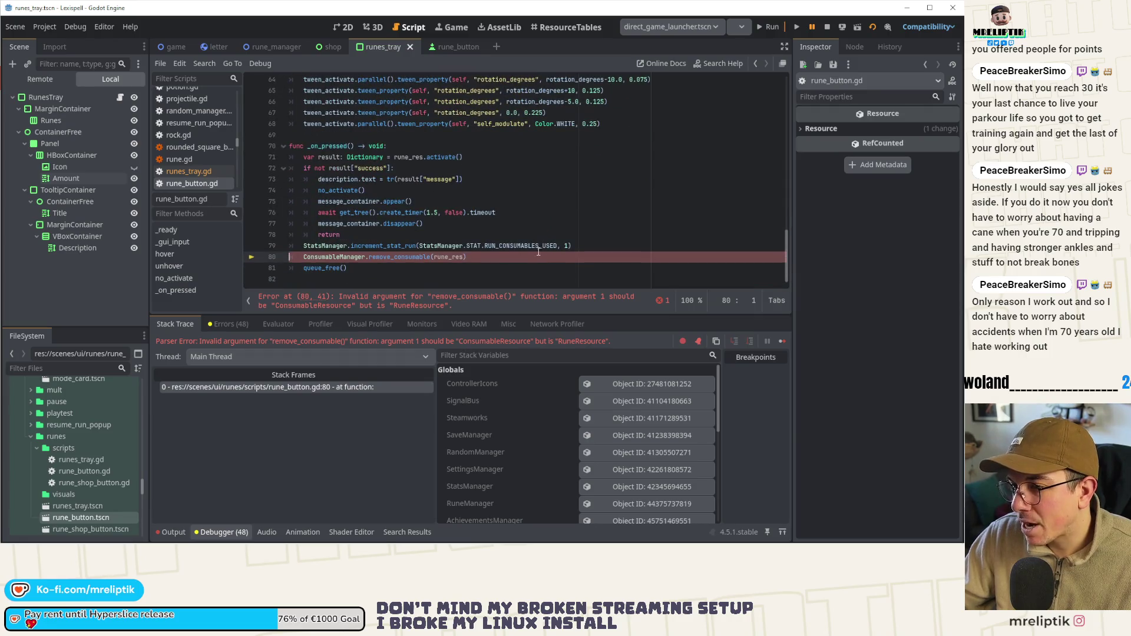
Stop the running game, undo the line-80 edit, and delete the whole _on_pressed function.
left_click(828, 28)
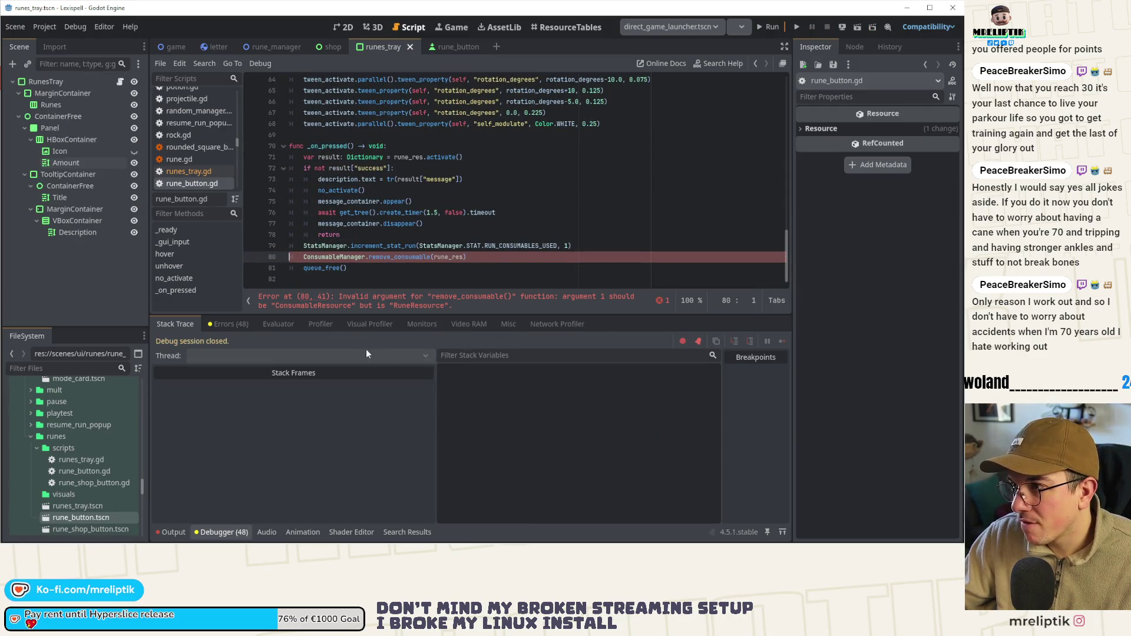
left_click(173, 533)
left_click(173, 533)
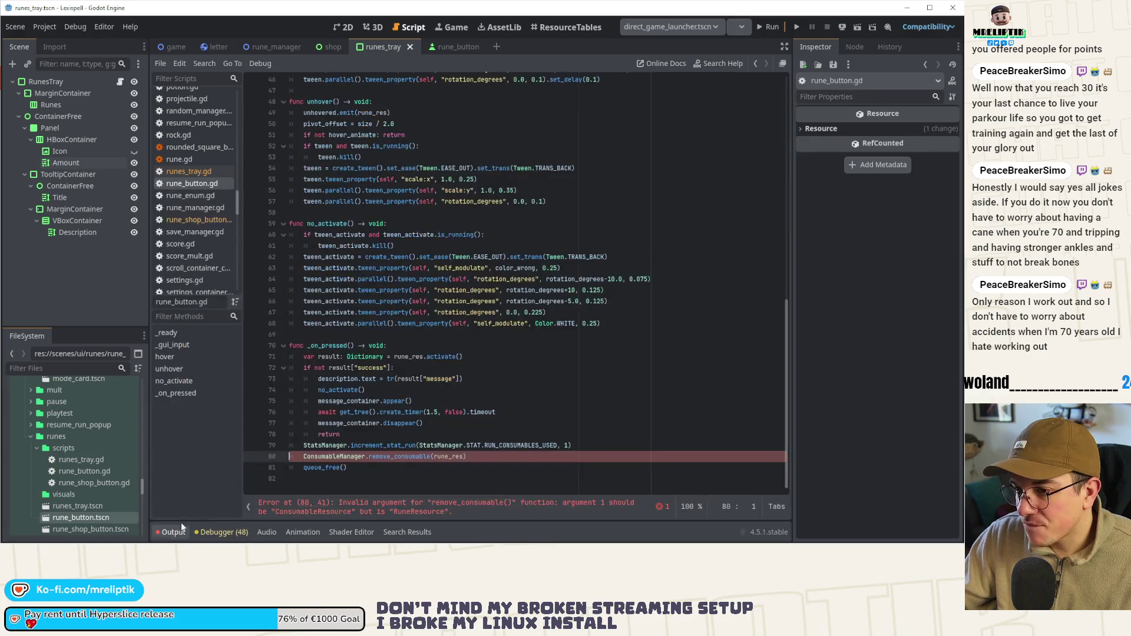
double_click(329, 457)
scroll(424, 412, "up", 15)
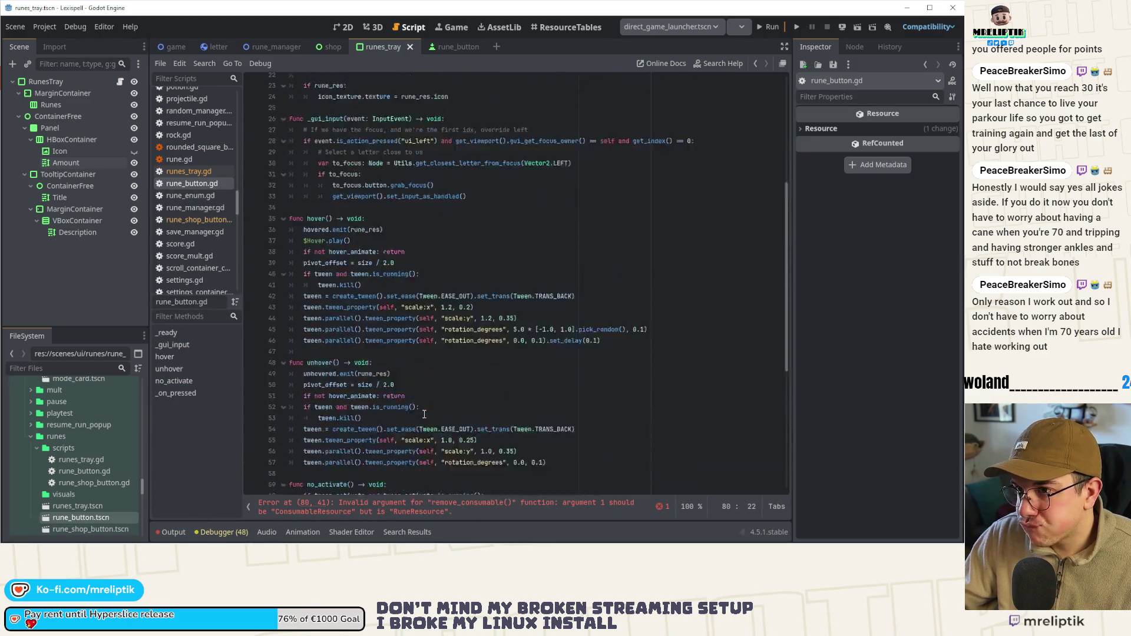
scroll(421, 416, "down", 15)
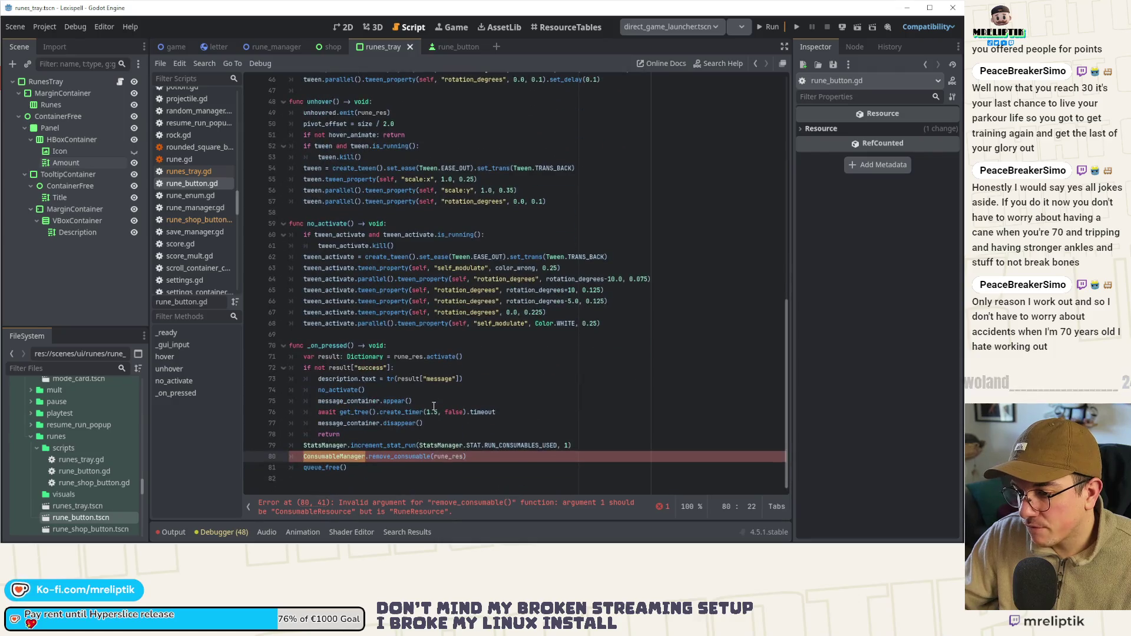
left_click(344, 456)
double_click(344, 456)
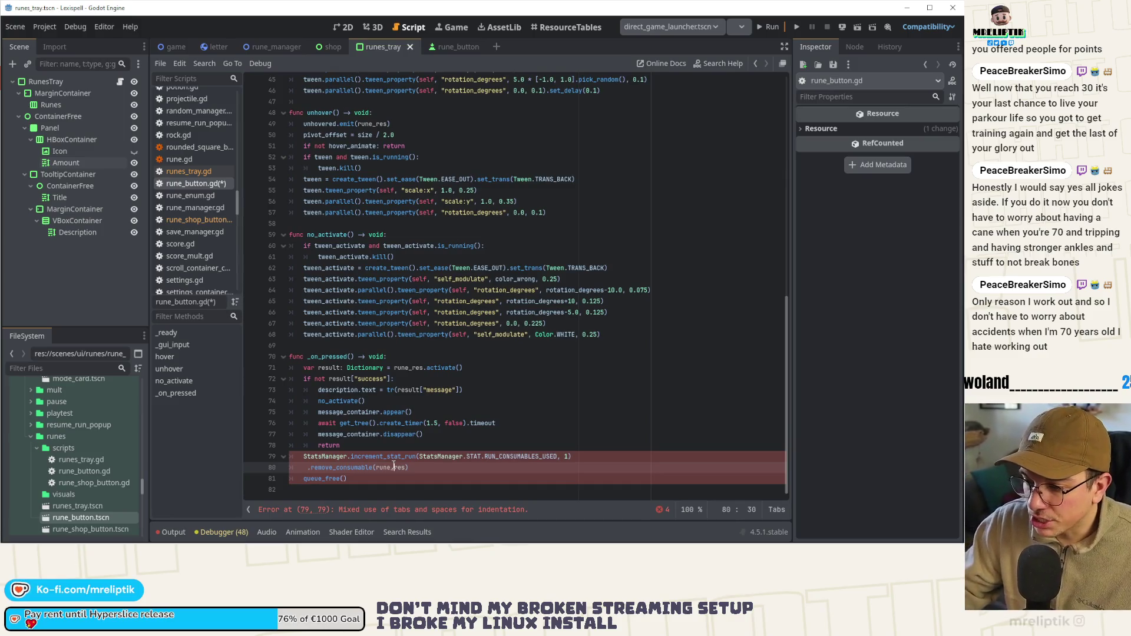
key("ctrl+z")
mouse_move(349, 490)
left_mouse_down()
mouse_move(377, 447)
mouse_move(382, 463)
mouse_move(318, 425)
mouse_move(268, 349)
left_mouse_up()
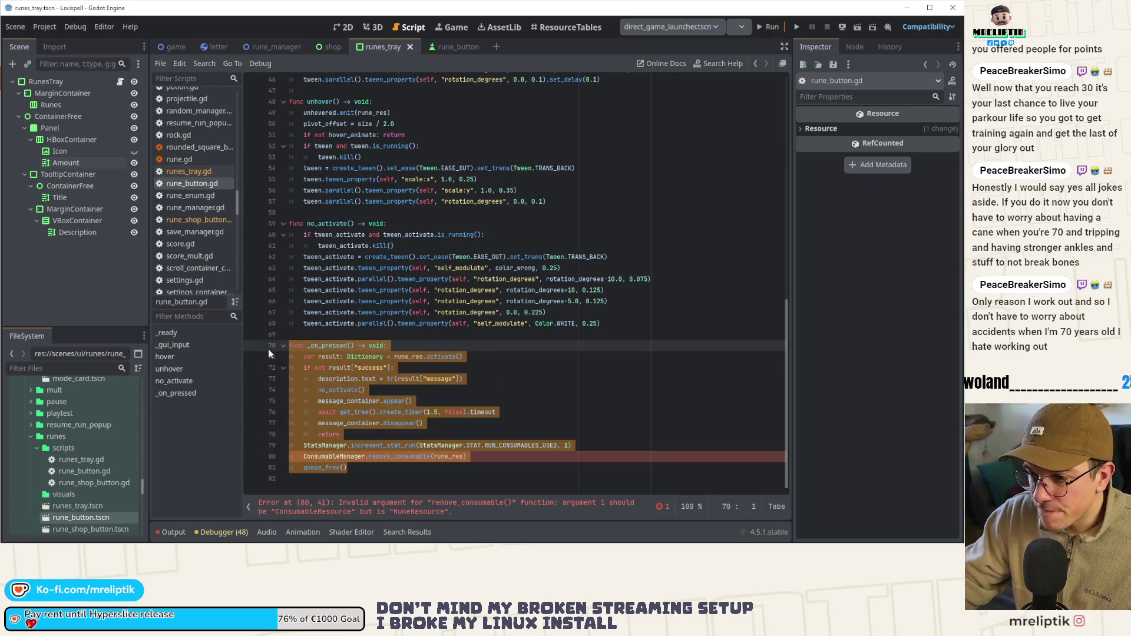
key("BackSpace")
key("BackSpace")
Look over the rune_button, shop and runes_tray scenes, ending on the runes_tray 2D layout.
scroll(470, 295, "up", 5)
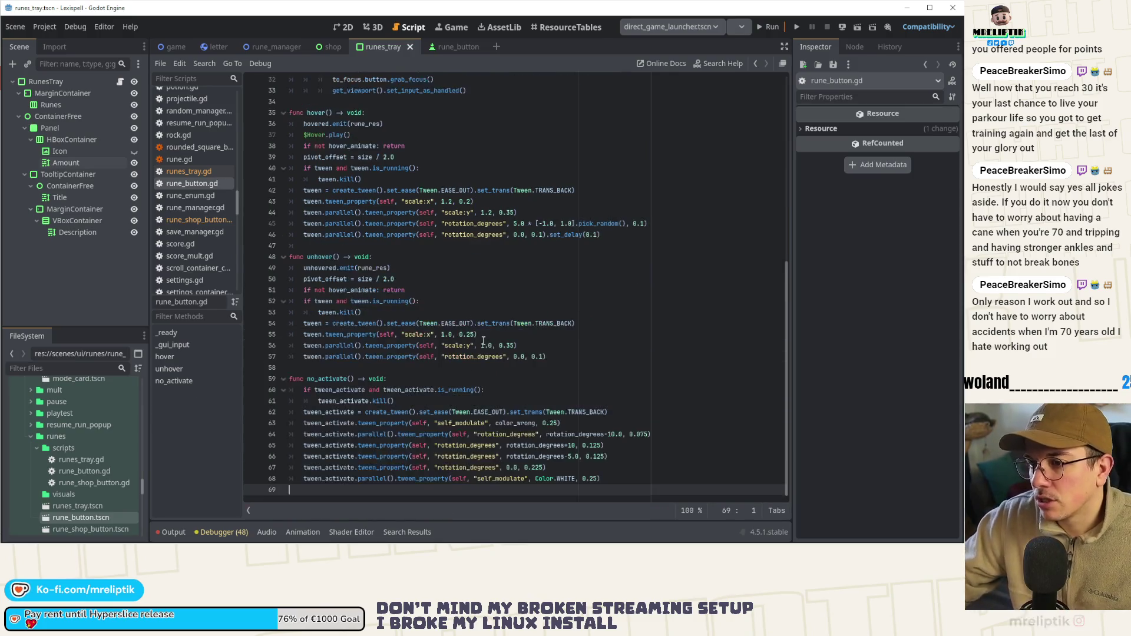
scroll(469, 308, "up", 4)
scroll(469, 309, "up", 6)
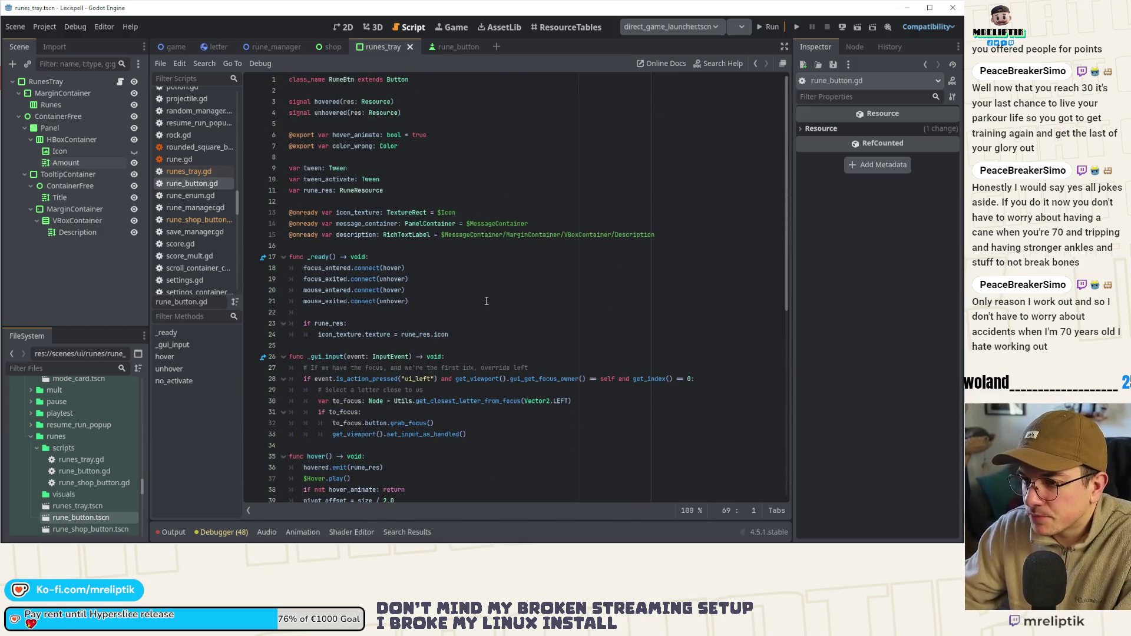
scroll(486, 303, "down", 1)
scroll(454, 243, "up", 1)
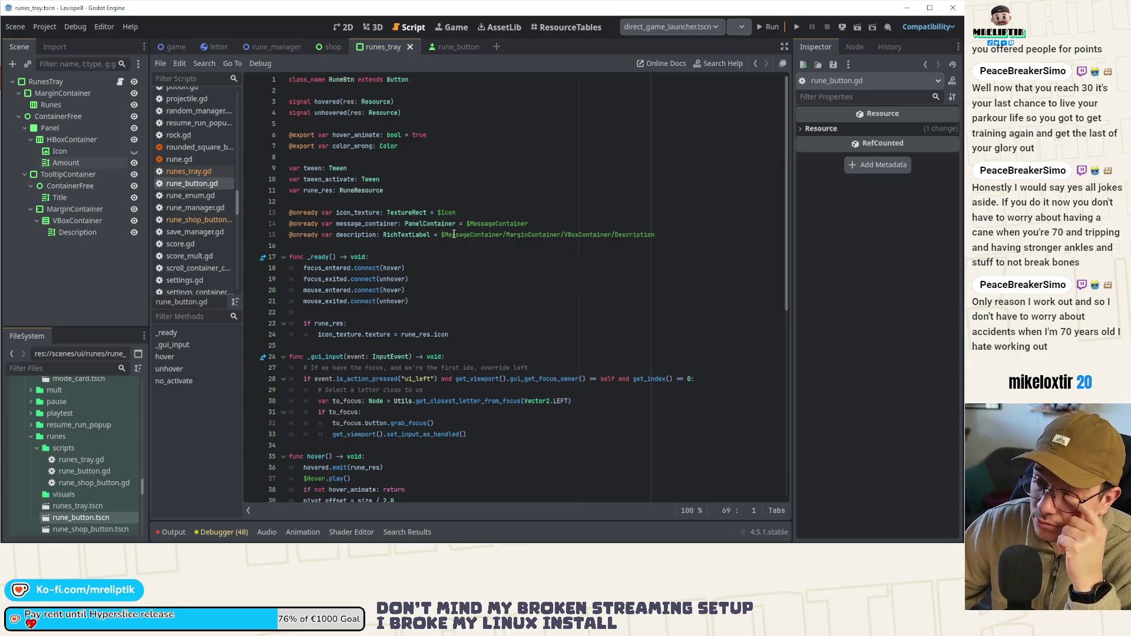
left_click(452, 47)
left_click(376, 47)
left_click(351, 30)
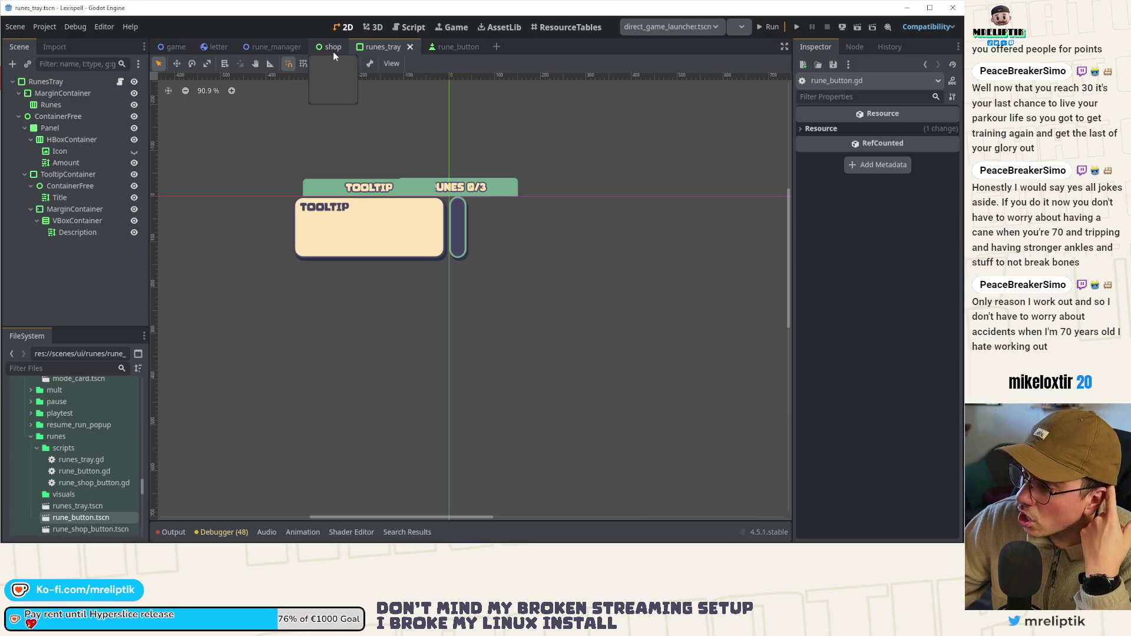
left_click(334, 51)
left_click(386, 47)
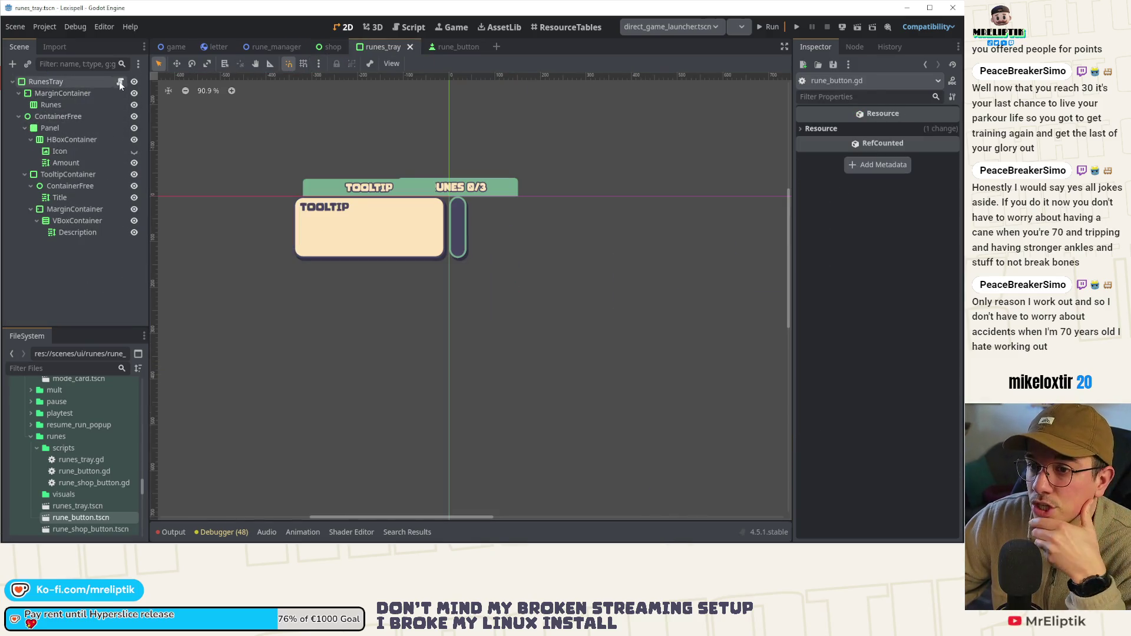
In runes_tray.gd, delete the consumable_tray assignment line on line 23 and save.
left_click(119, 81)
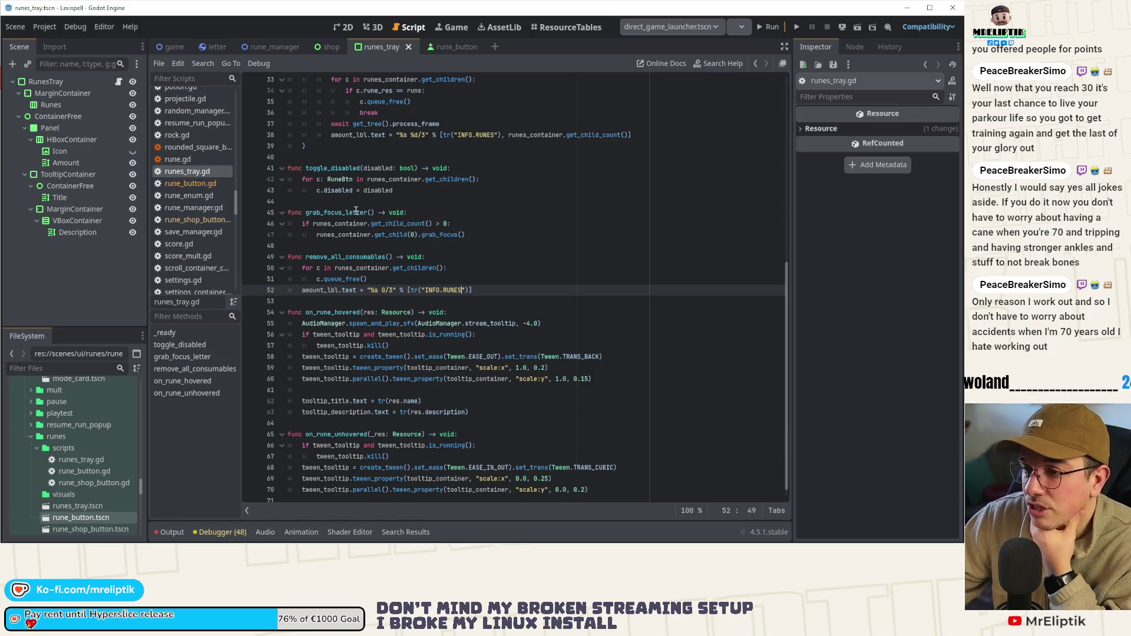
scroll(406, 304, "up", 5)
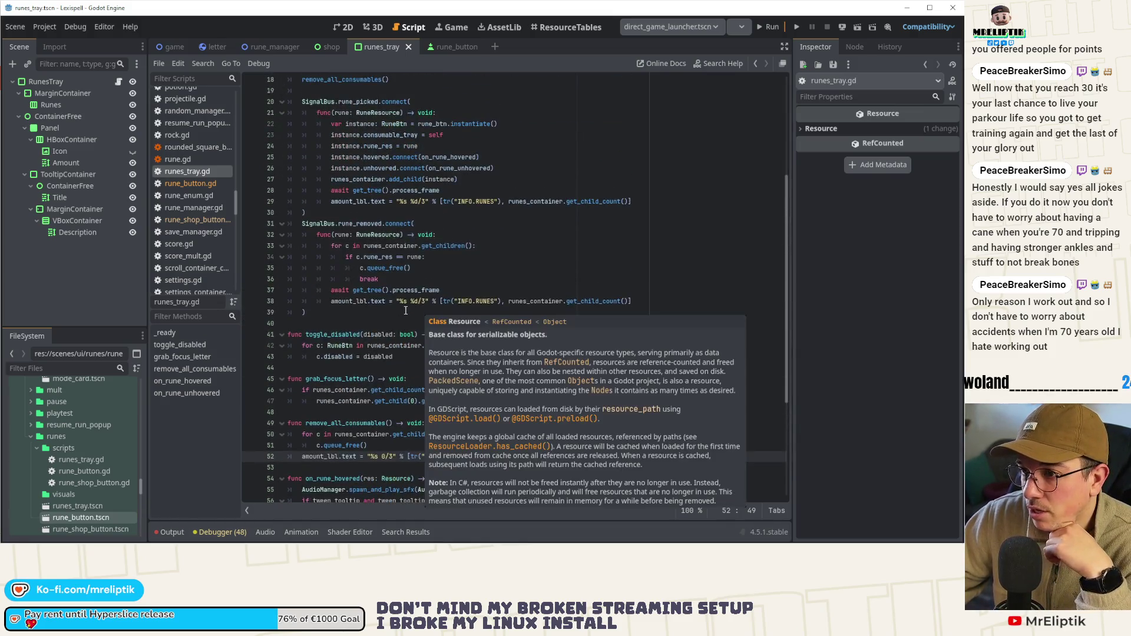
left_click(439, 46)
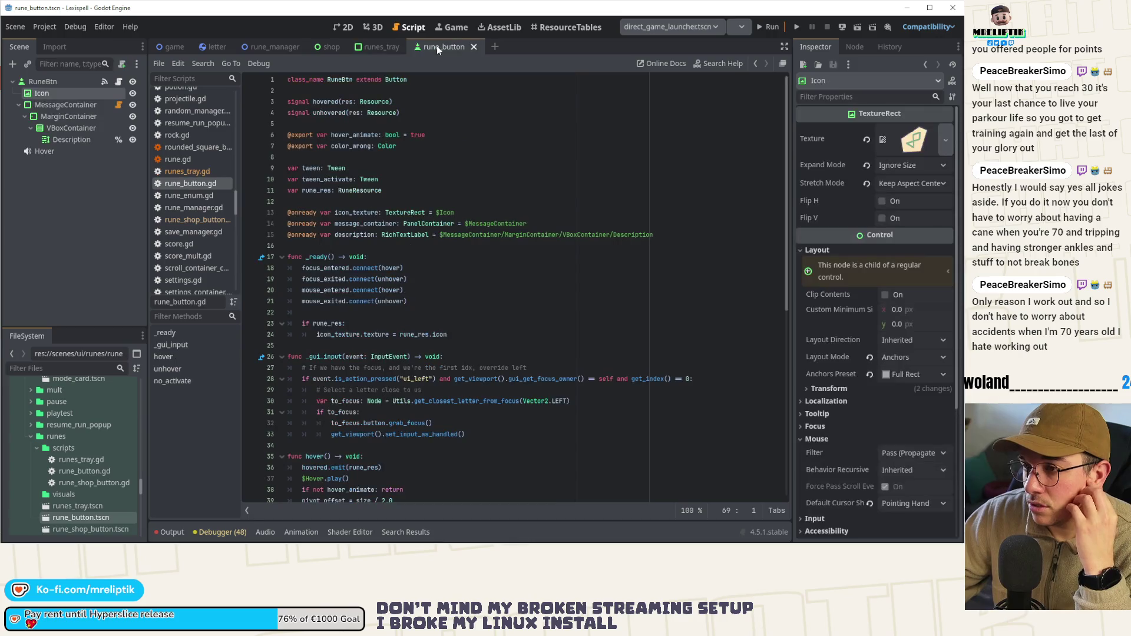
left_click(383, 49)
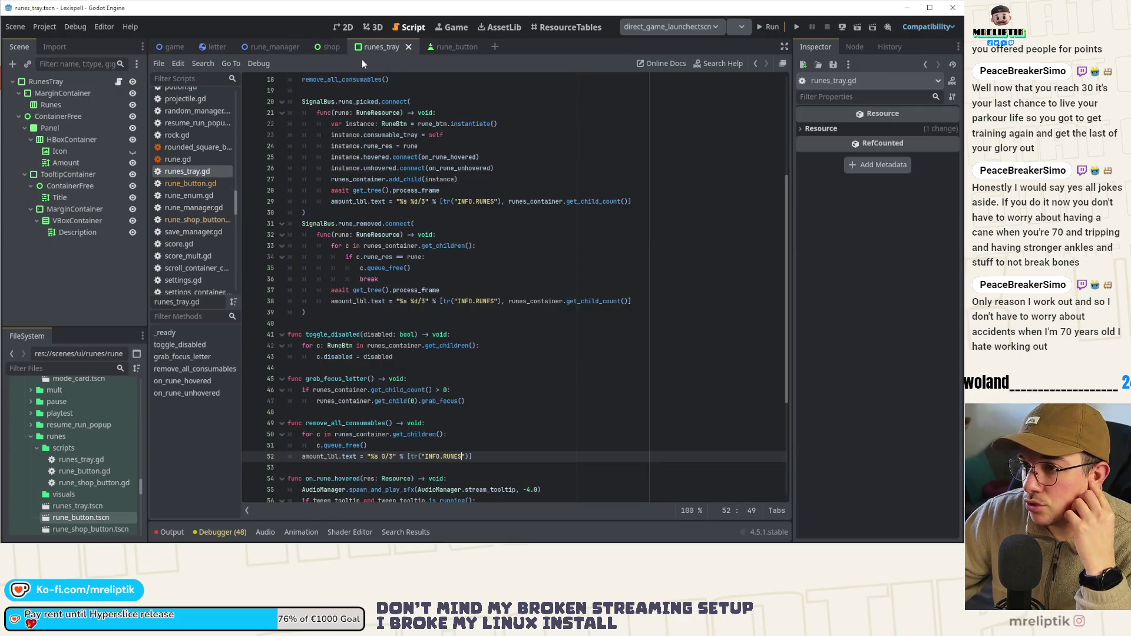
double_click(391, 134)
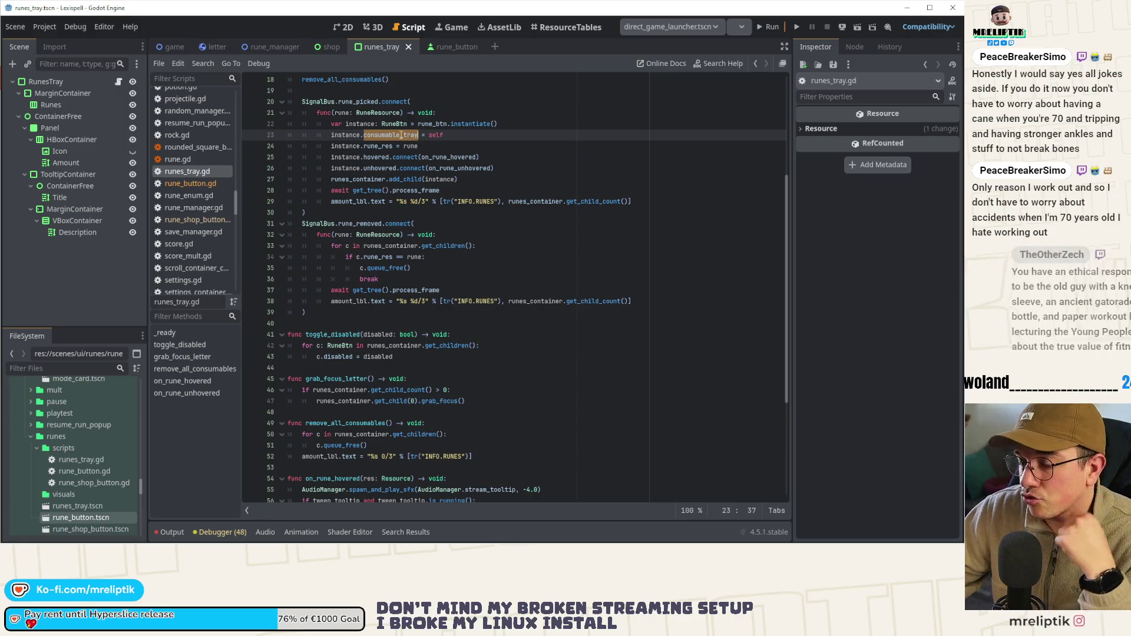
key("ctrl+shift+k")
key("ctrl+s")
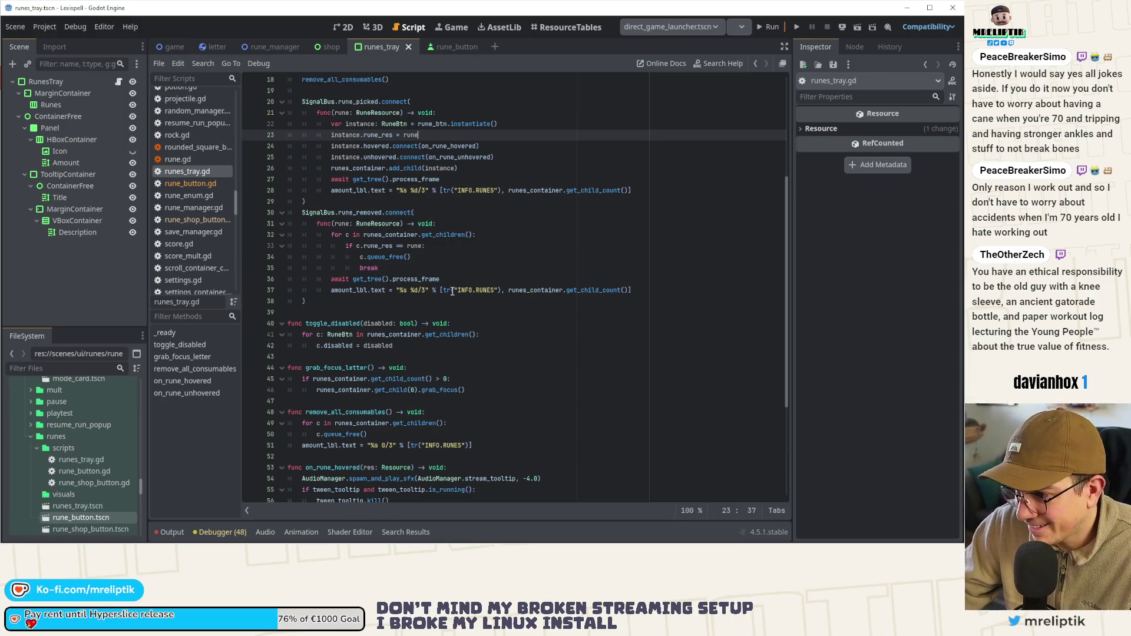
Rename the remove_all_consumables call in _ready to remove_all_runes.
scroll(480, 265, "down", 5)
scroll(480, 283, "up", 1)
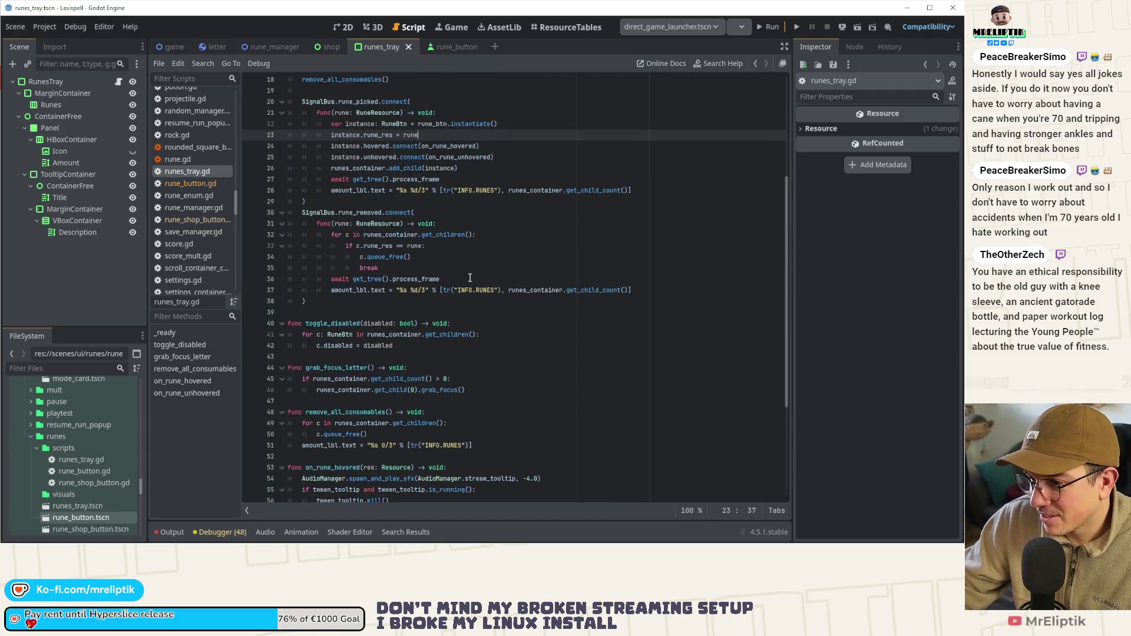
scroll(469, 278, "up", 10)
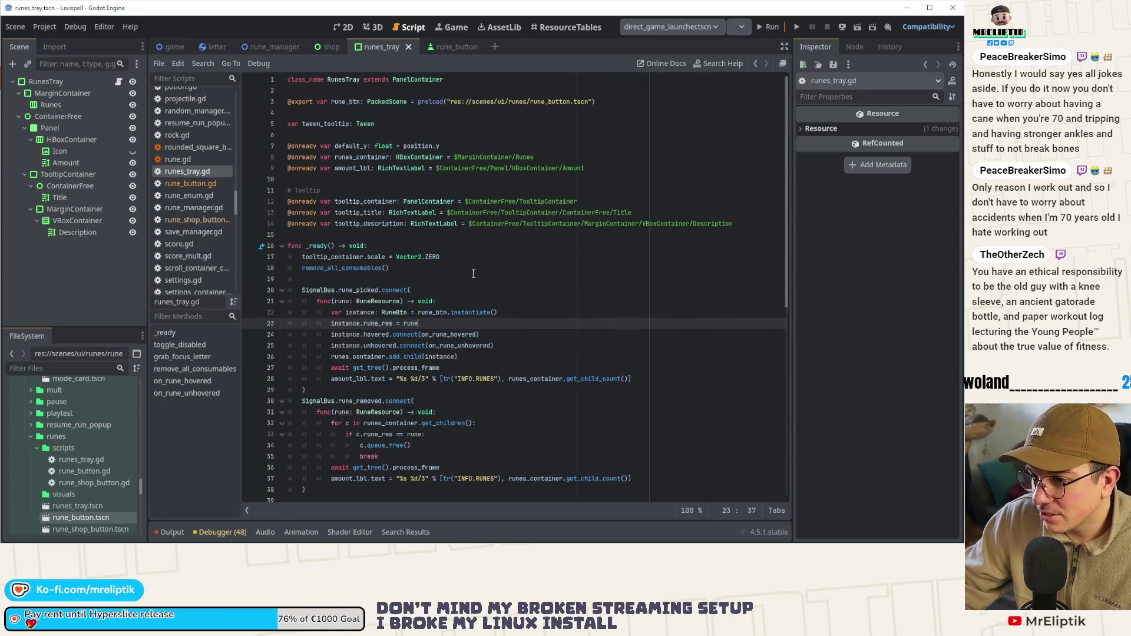
left_click(474, 274)
left_click(355, 267)
double_click(354, 267)
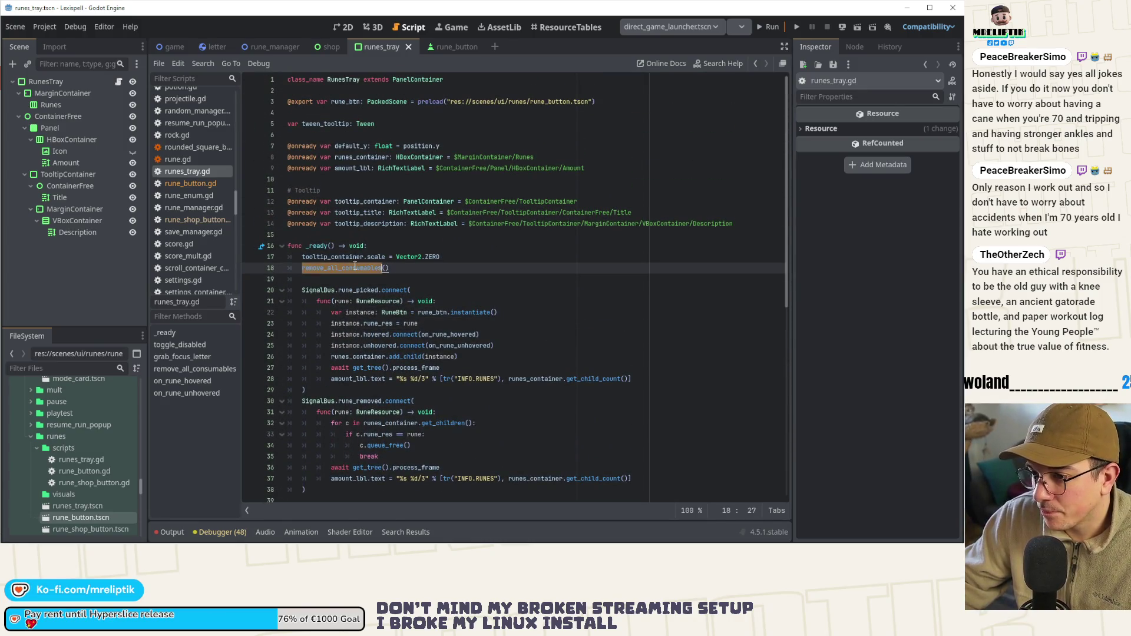
left_click(381, 268)
key("BackSpace")
key("BackSpace")
key("BackSpace")
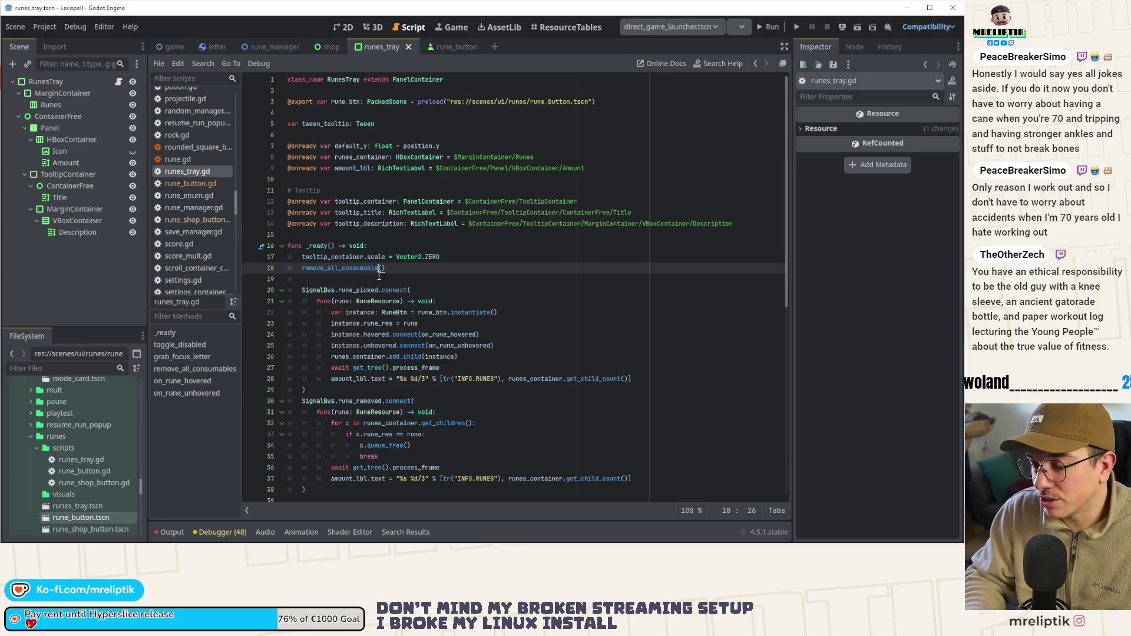
key("BackSpace")
type("runes")
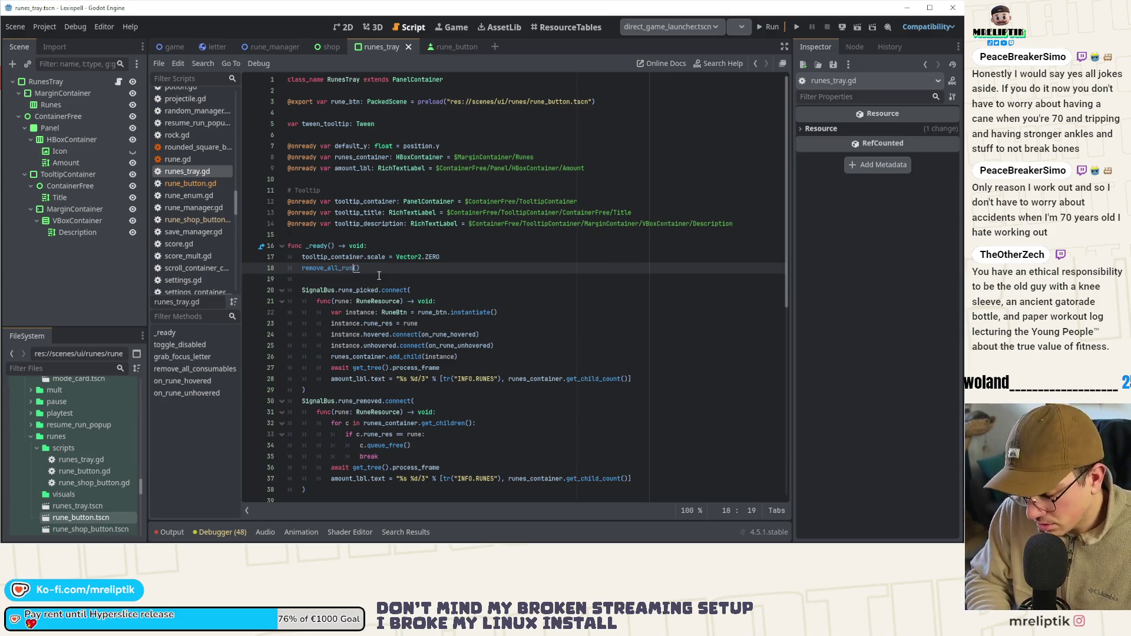
left_click(327, 274)
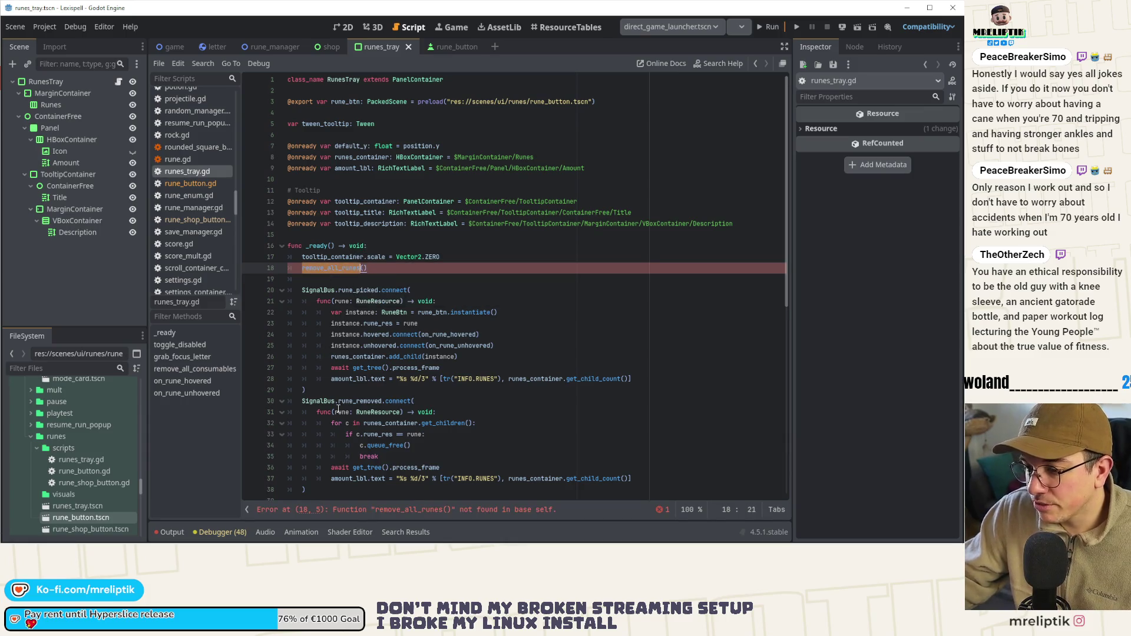
Rename the remove_all_consumables function definition to remove_all_runes to clear the error.
scroll(354, 388, "down", 5)
left_click(382, 510)
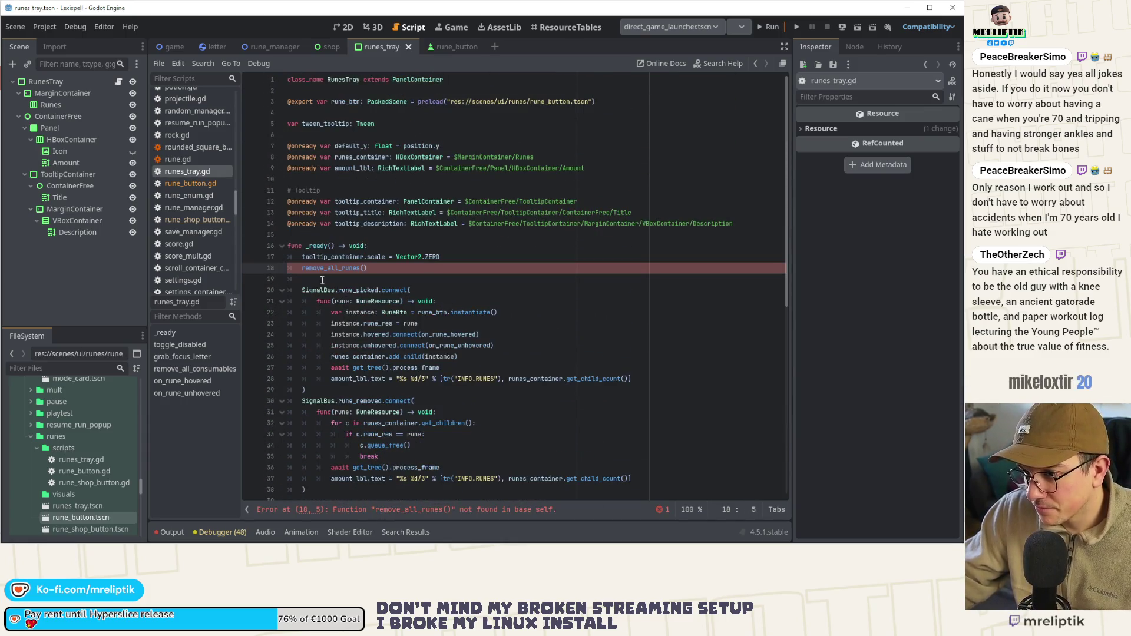
left_click(360, 268)
scroll(439, 350, "down", 9)
scroll(439, 350, "down", 3)
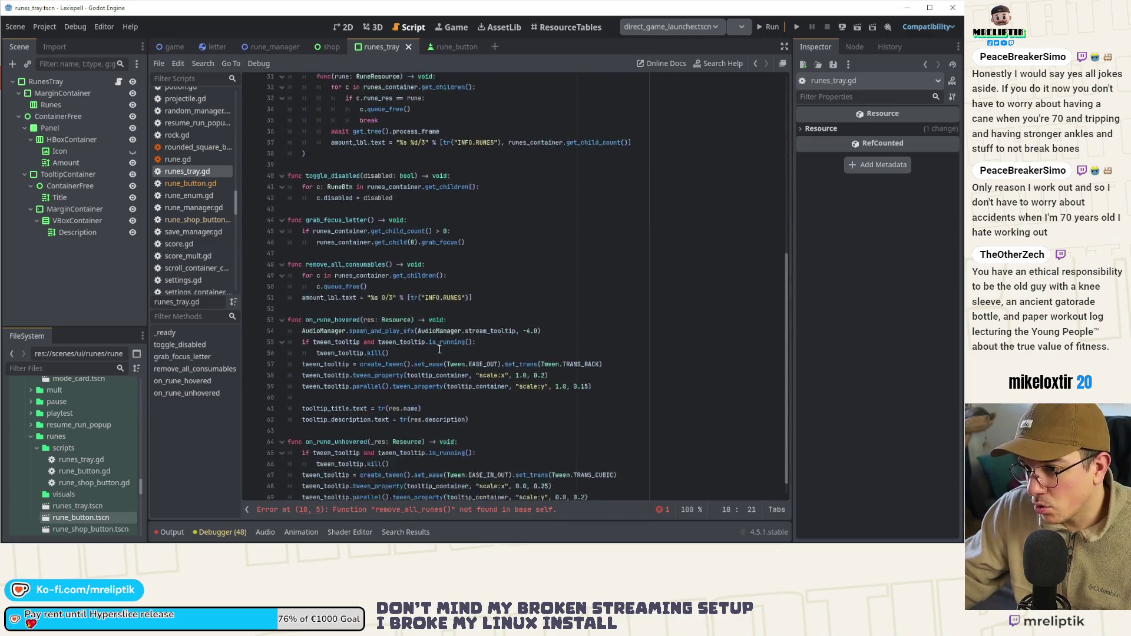
double_click(335, 245)
type("remove_all_runes")
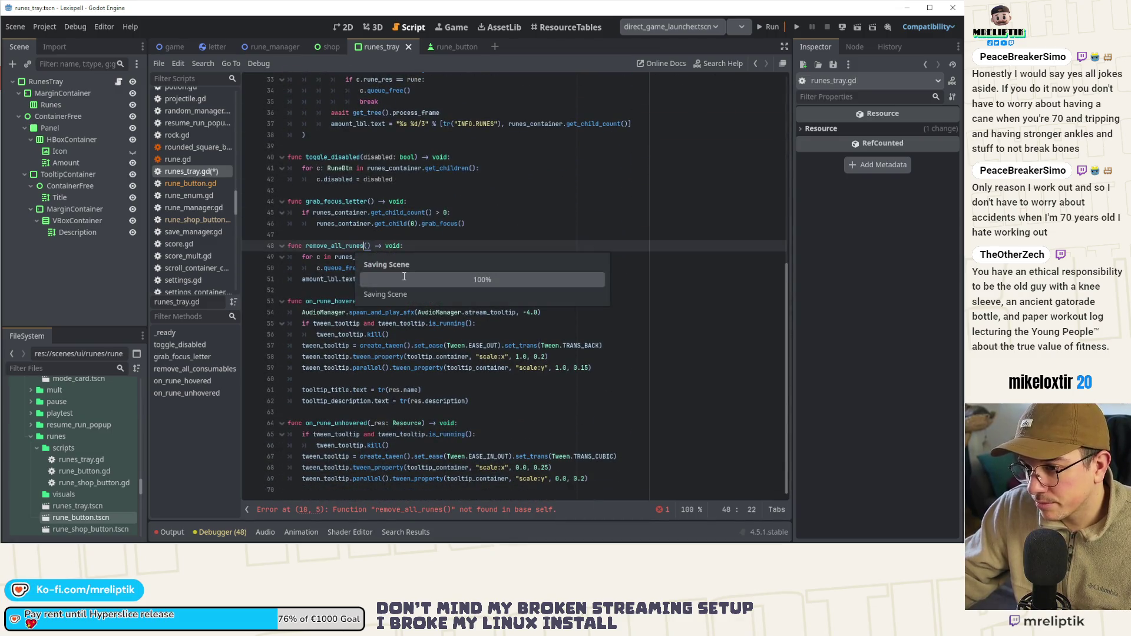
key("Return")
scroll(370, 123, "up", 1)
left_click(345, 27)
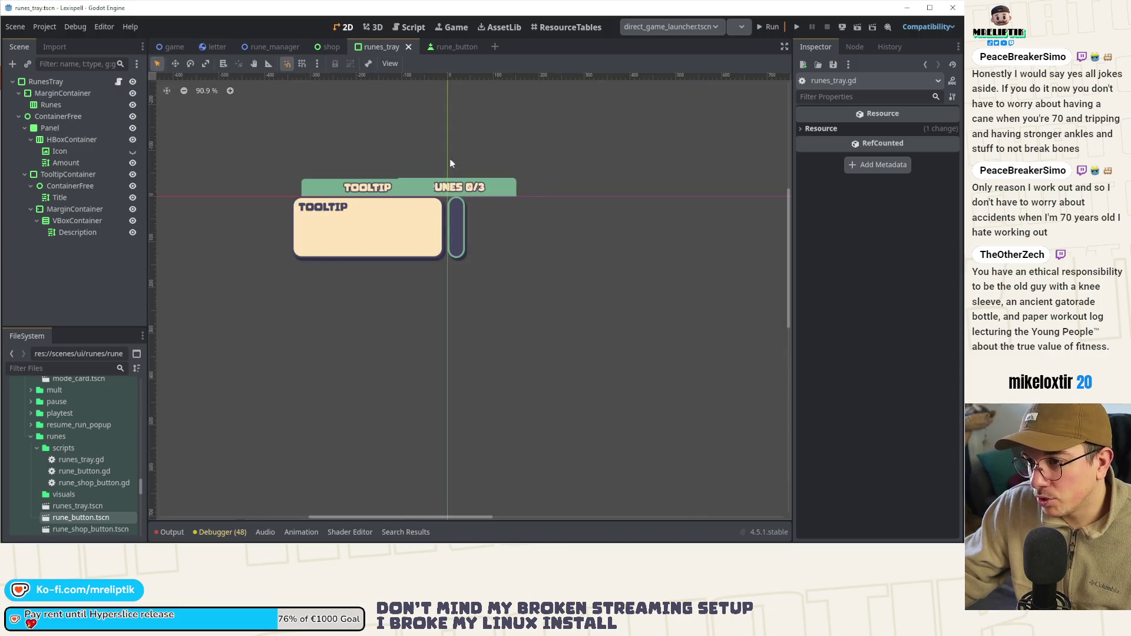
left_click(329, 48)
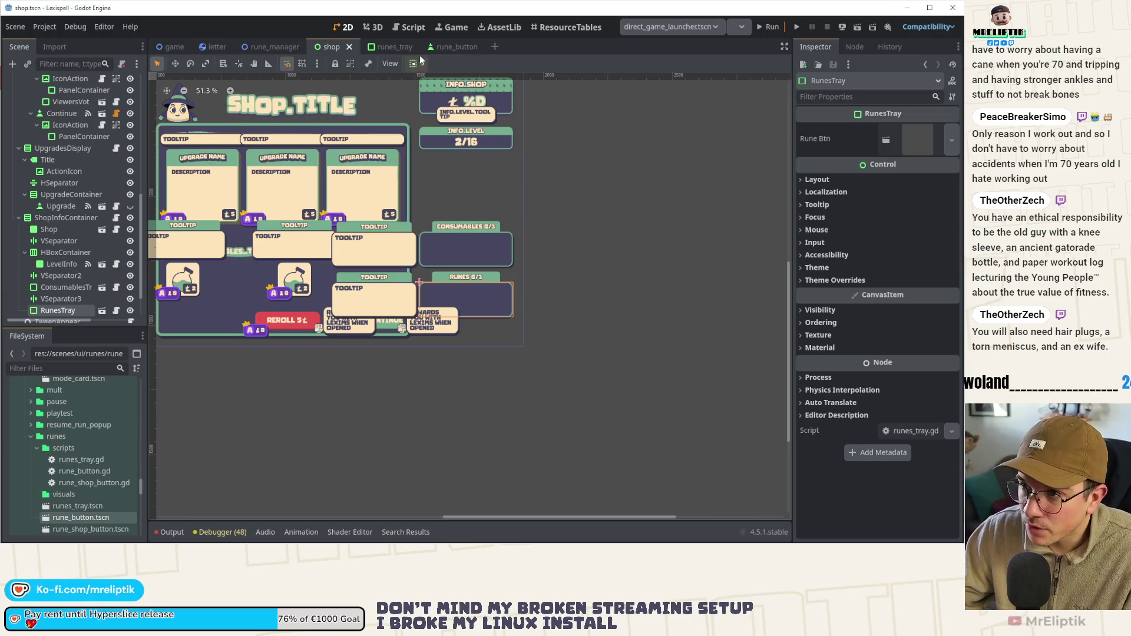
left_click(397, 50)
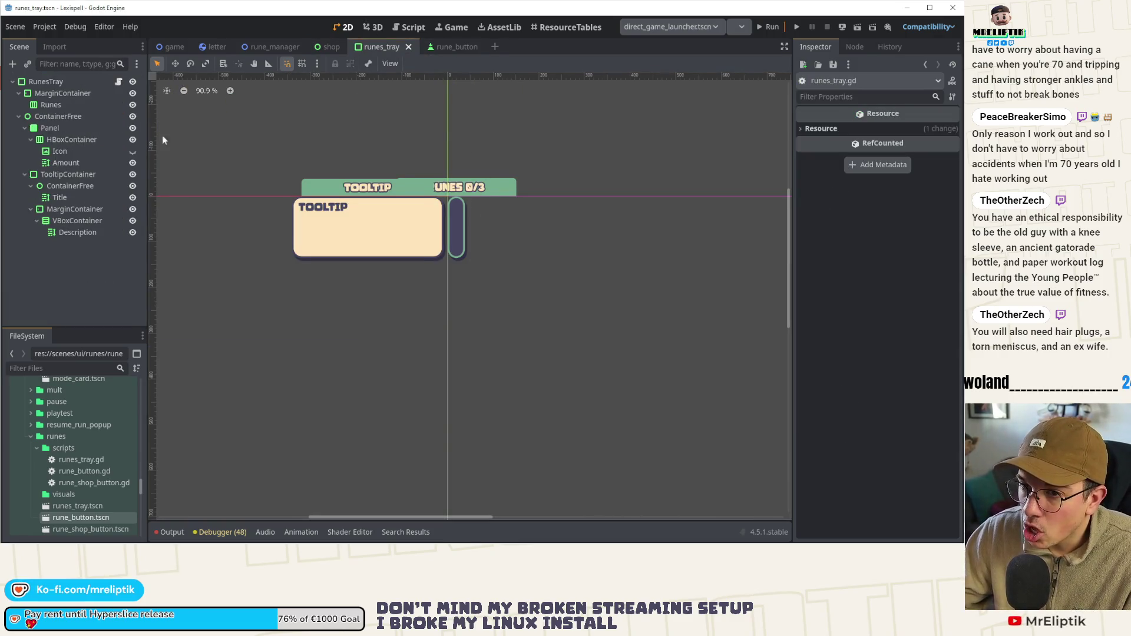
left_click(70, 106)
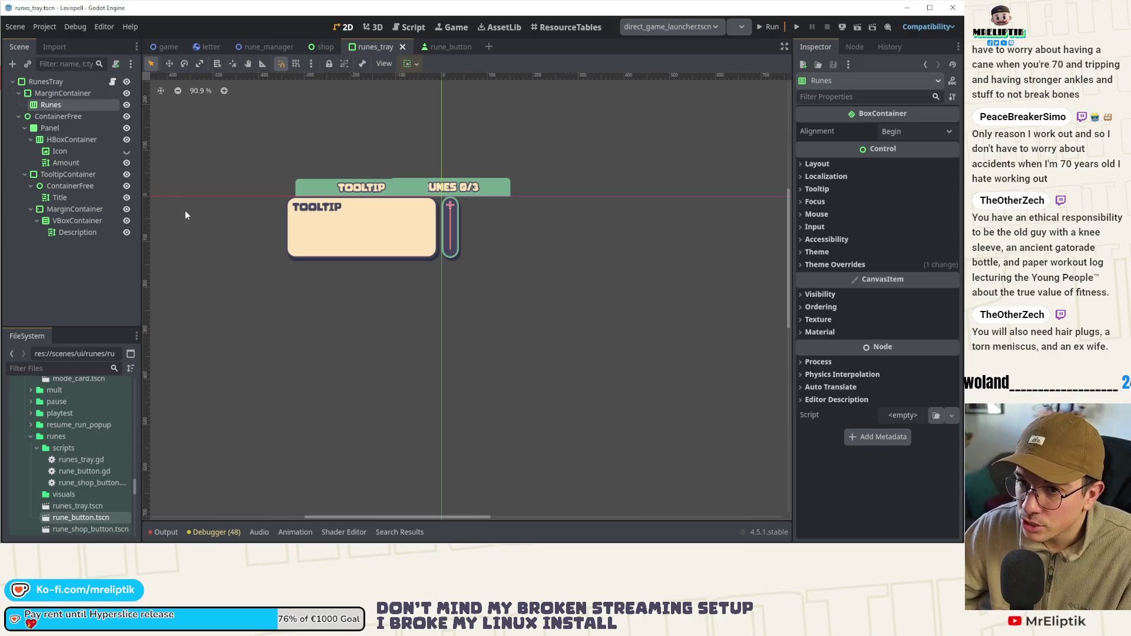
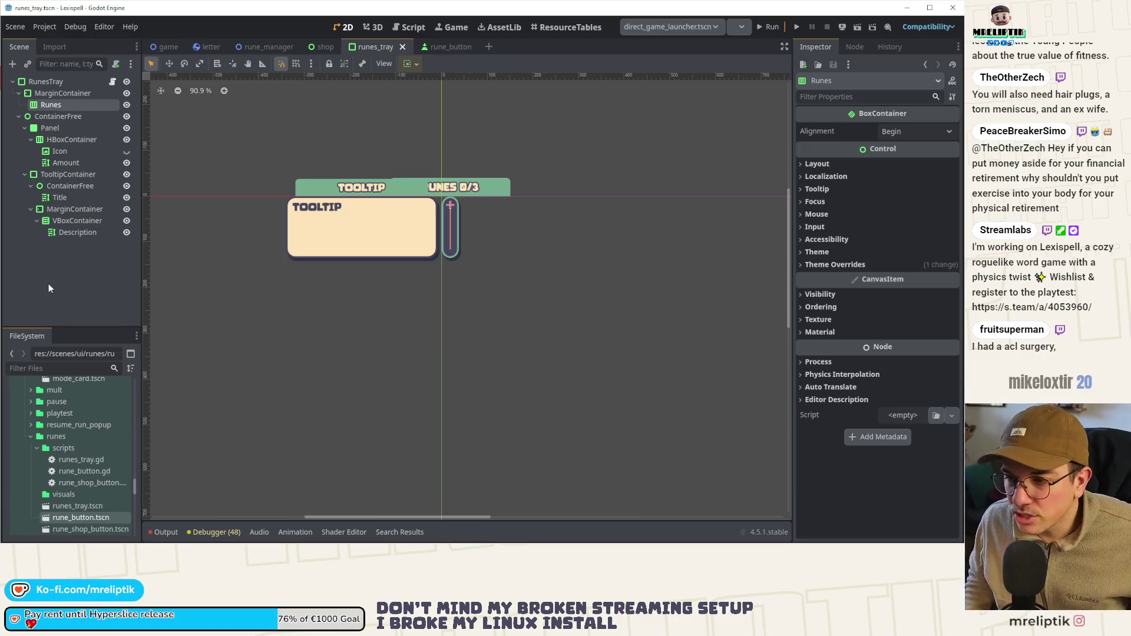
Check the RunesTray's 135 minimum height and its size in the shop scene.
left_click(66, 108)
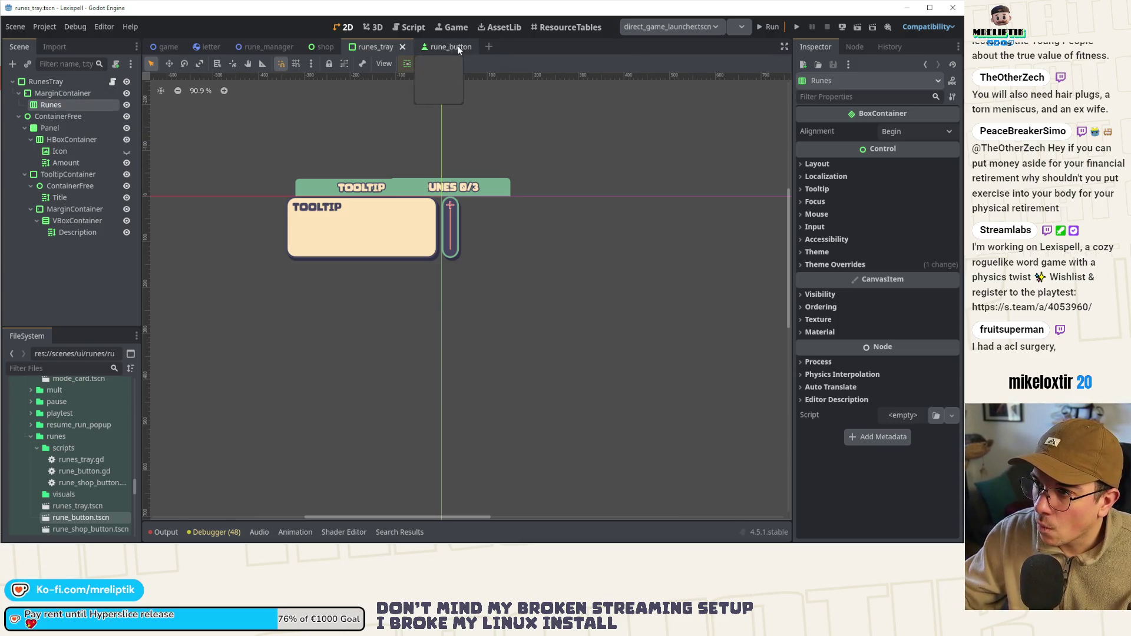
left_click(321, 47)
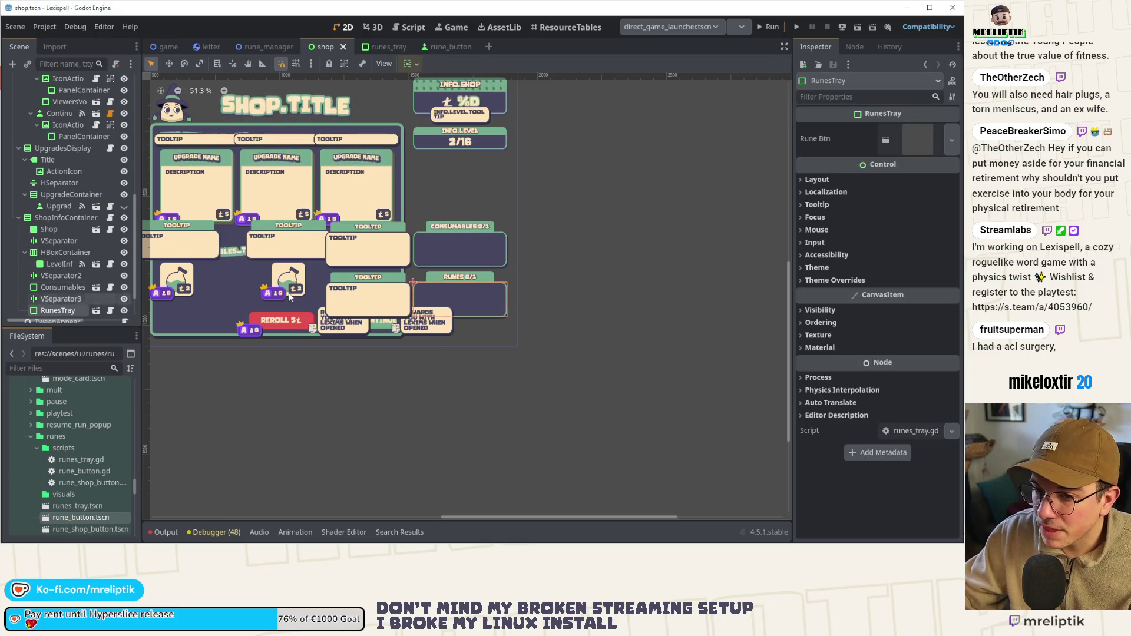
left_click(817, 179)
left_click(917, 242)
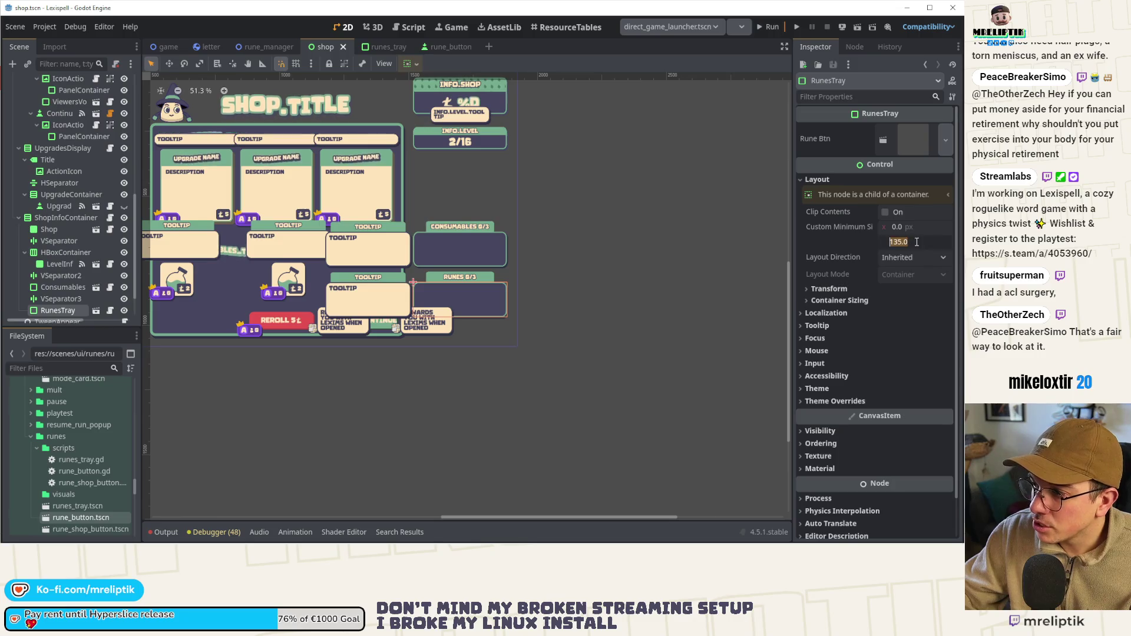
left_click(837, 290)
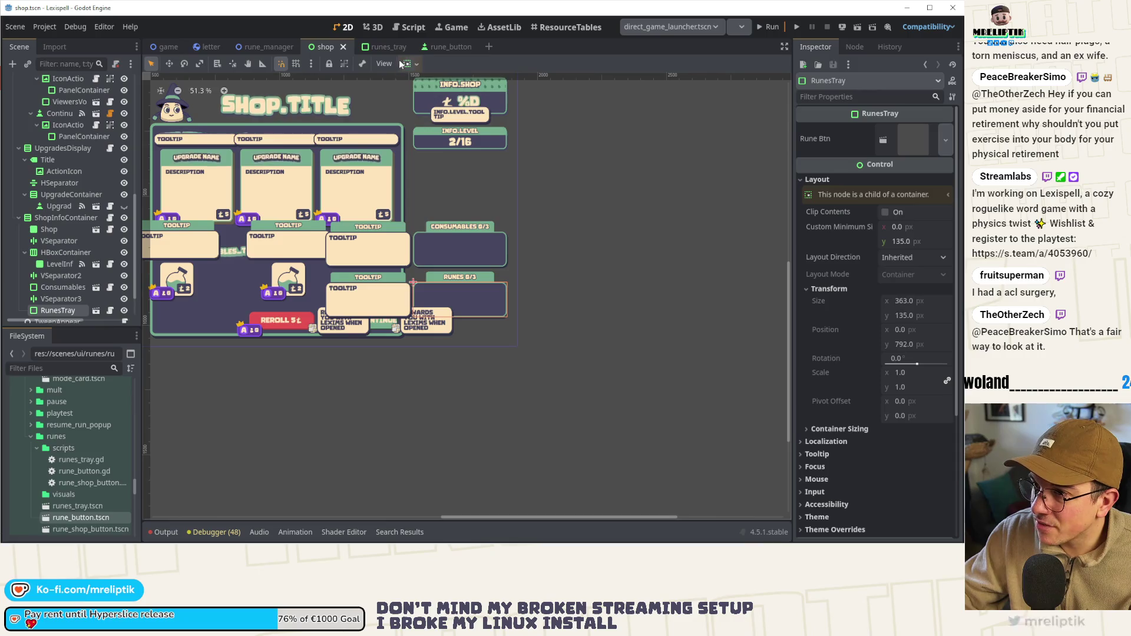
left_click(385, 47)
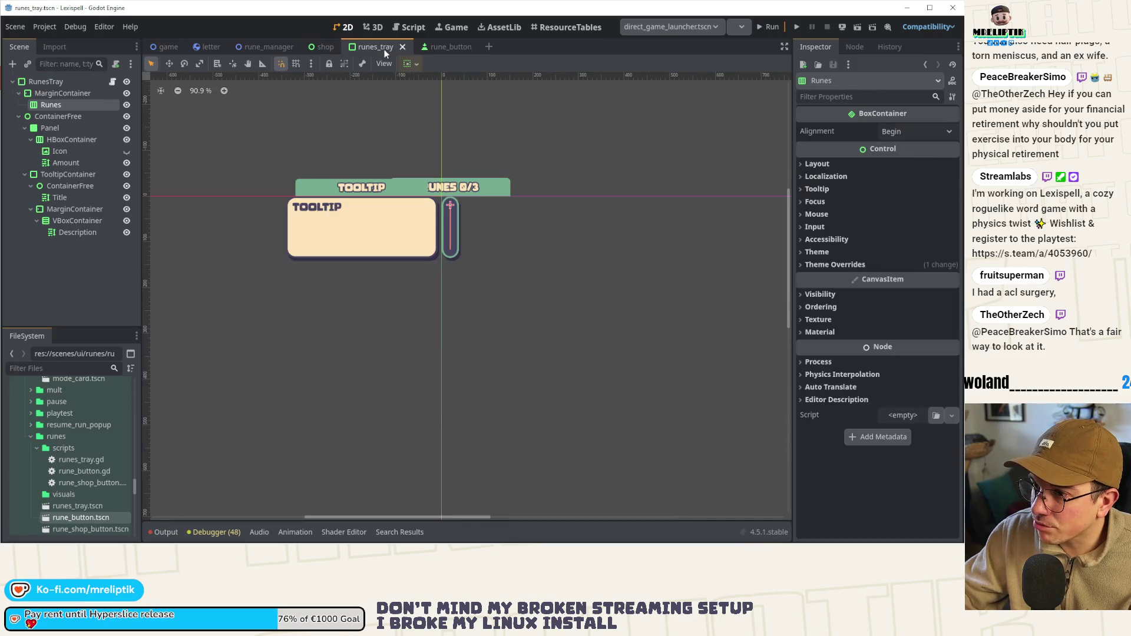
Change the Runes node's type to HFlowContainer.
right_click(62, 104)
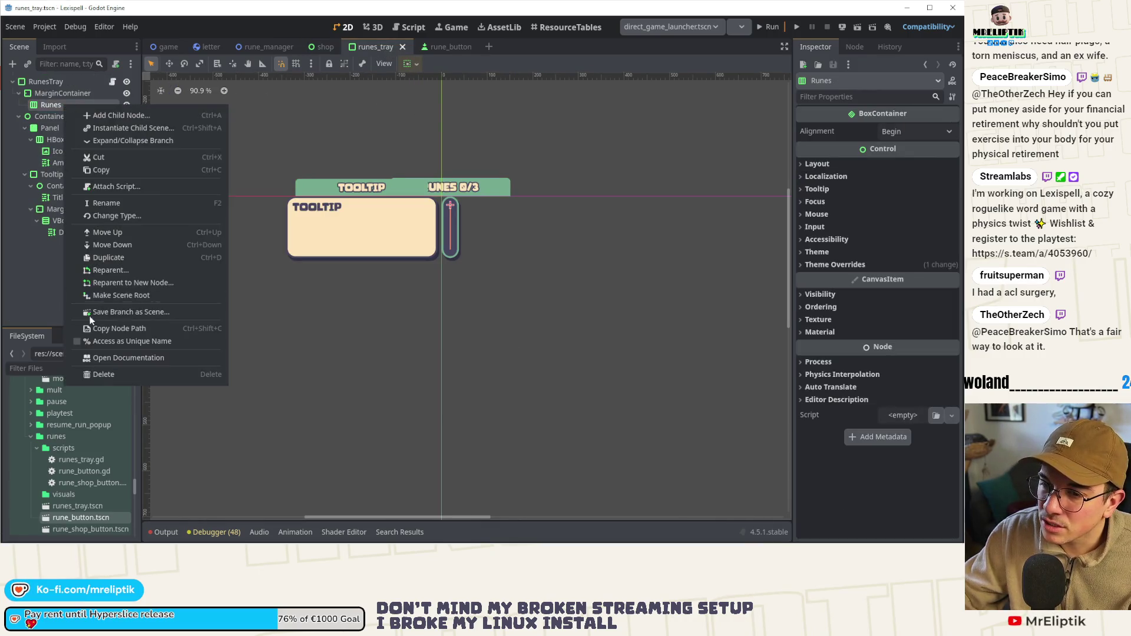
left_click(127, 216)
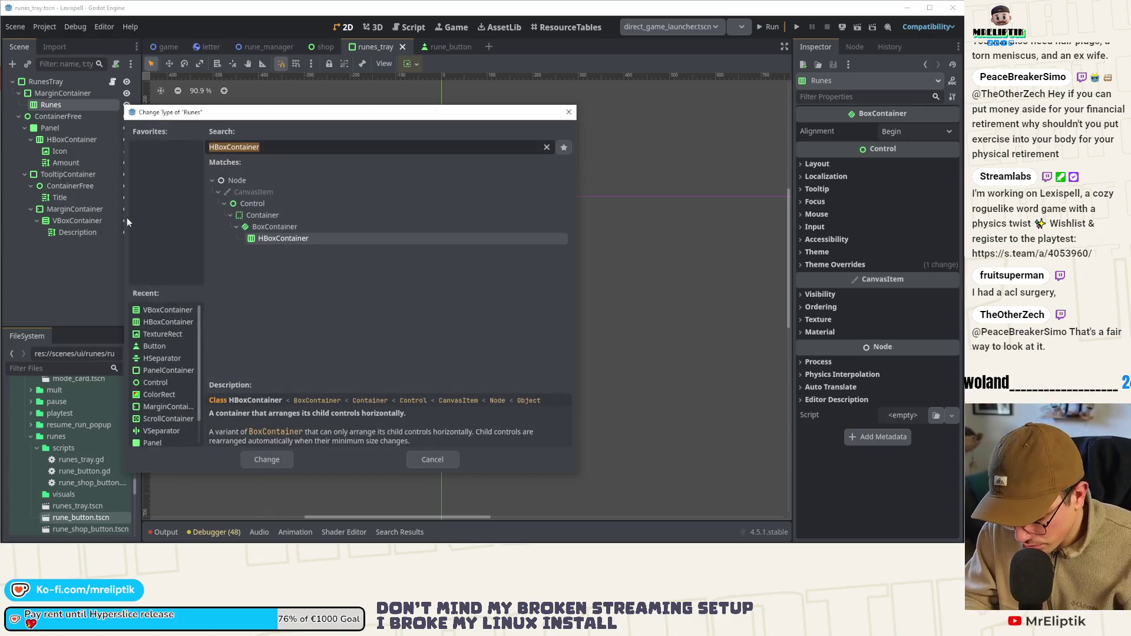
type("hflow")
key("Return")
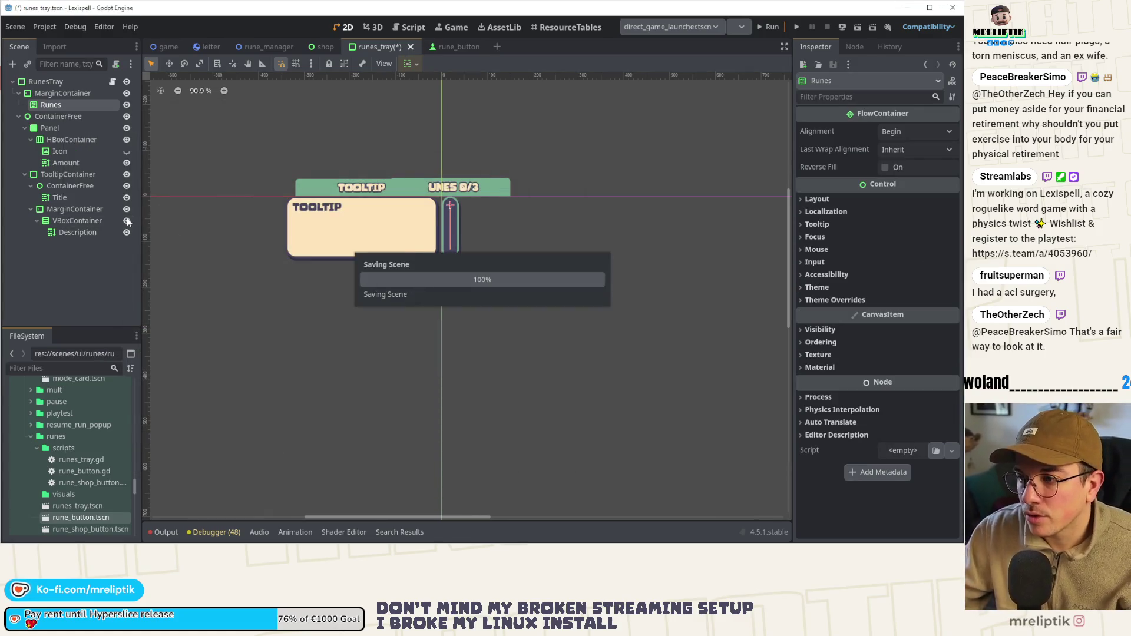
Instance rune_button.tscn under Runes and duplicate it into three RuneBtn nodes.
right_click(47, 103)
left_click(86, 125)
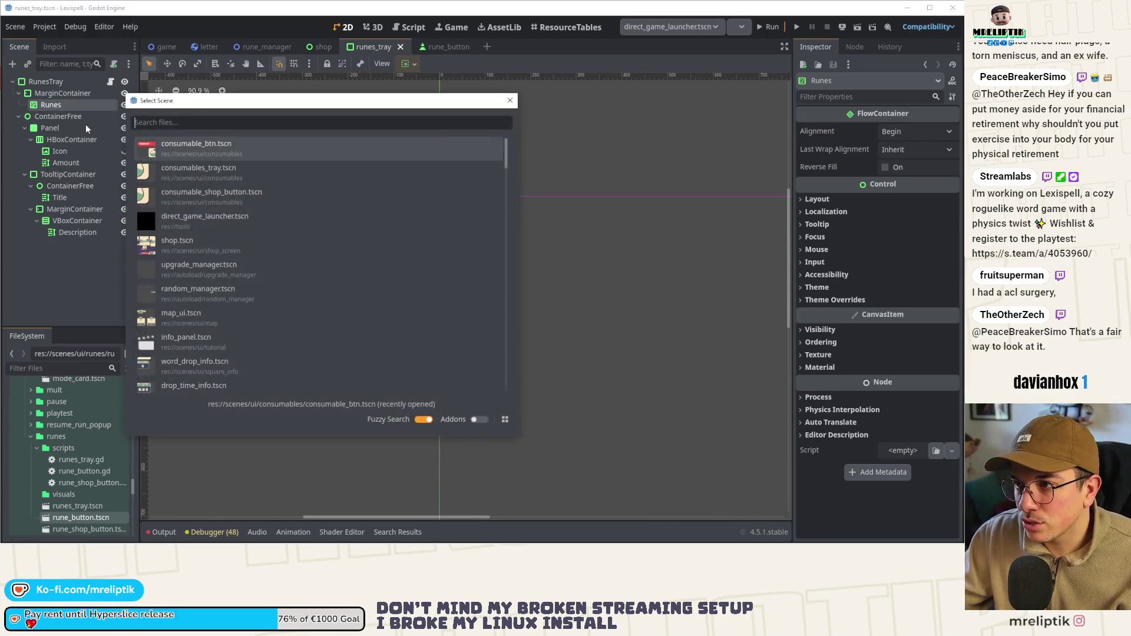
type("rune_b")
key("Return")
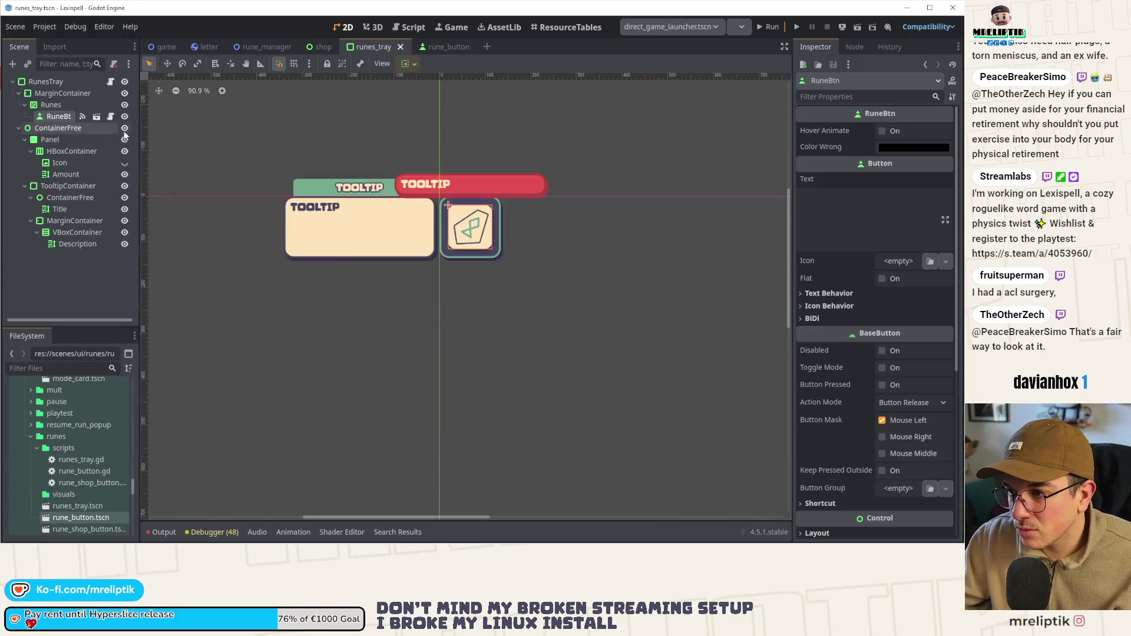
key("ctrl+d")
key("ctrl+d")
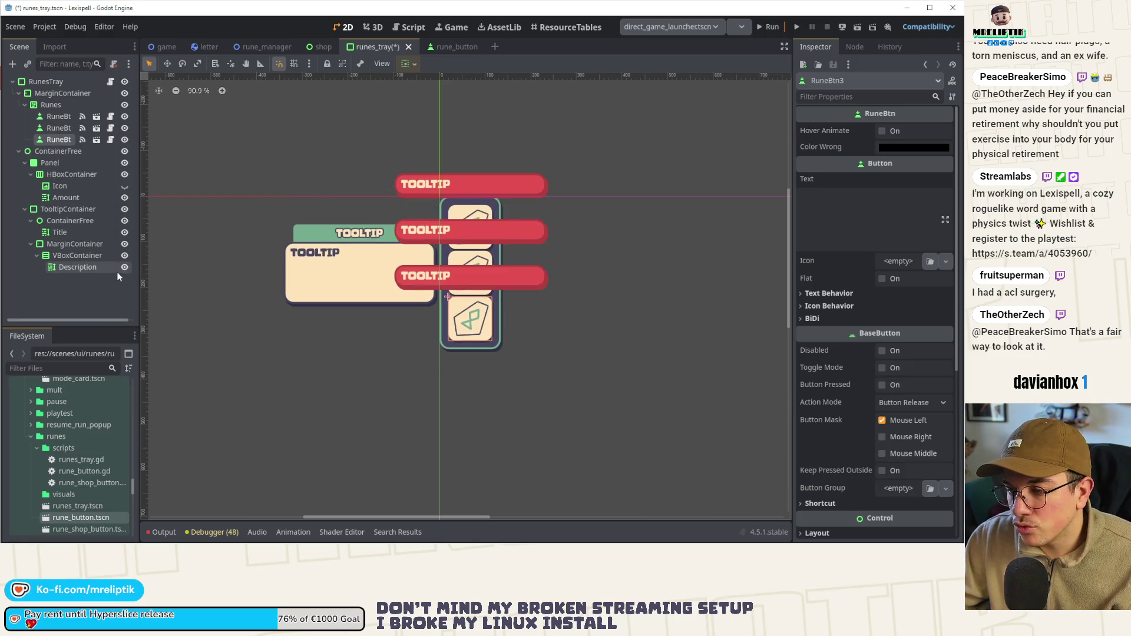
left_click(50, 105)
scroll(429, 299, "up", 3)
scroll(429, 298, "right", 3)
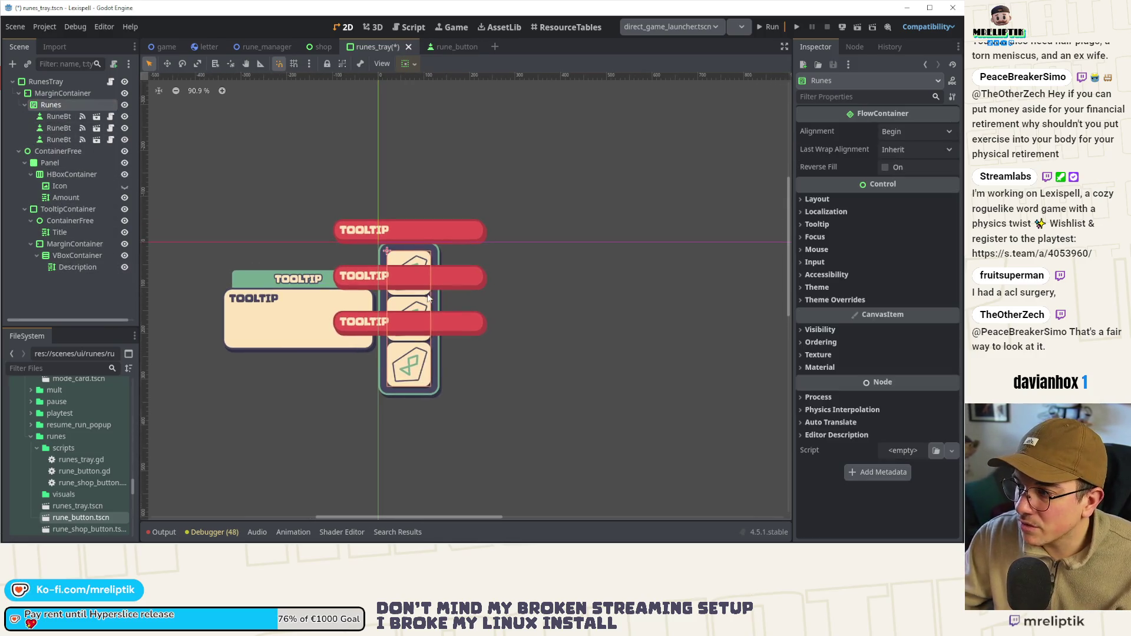
left_click(816, 199)
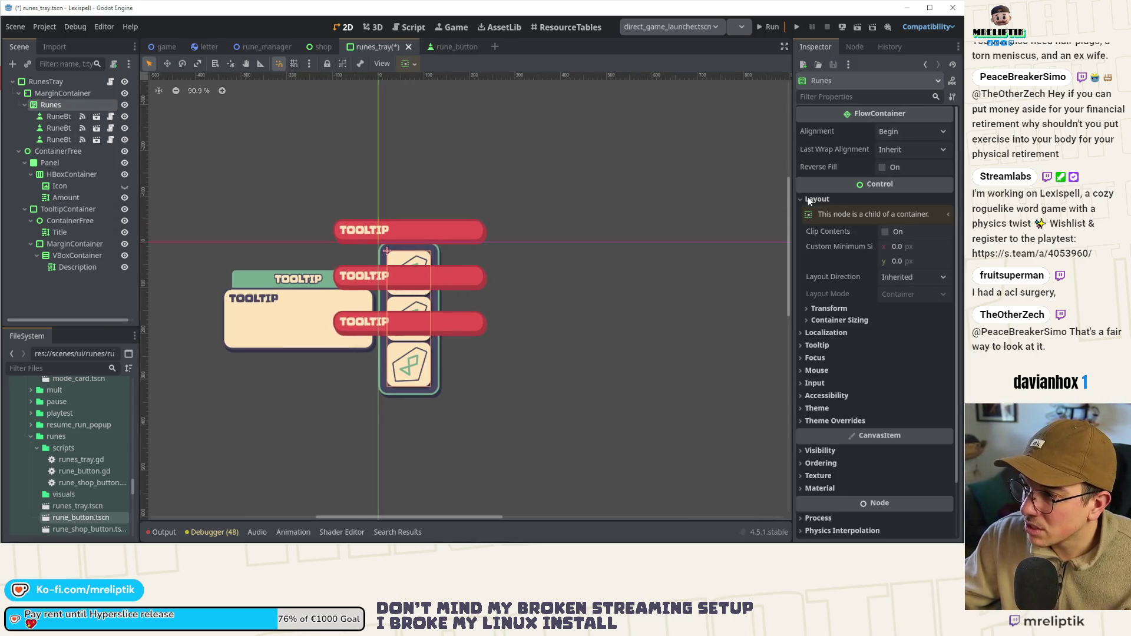
left_click(911, 248)
type("363")
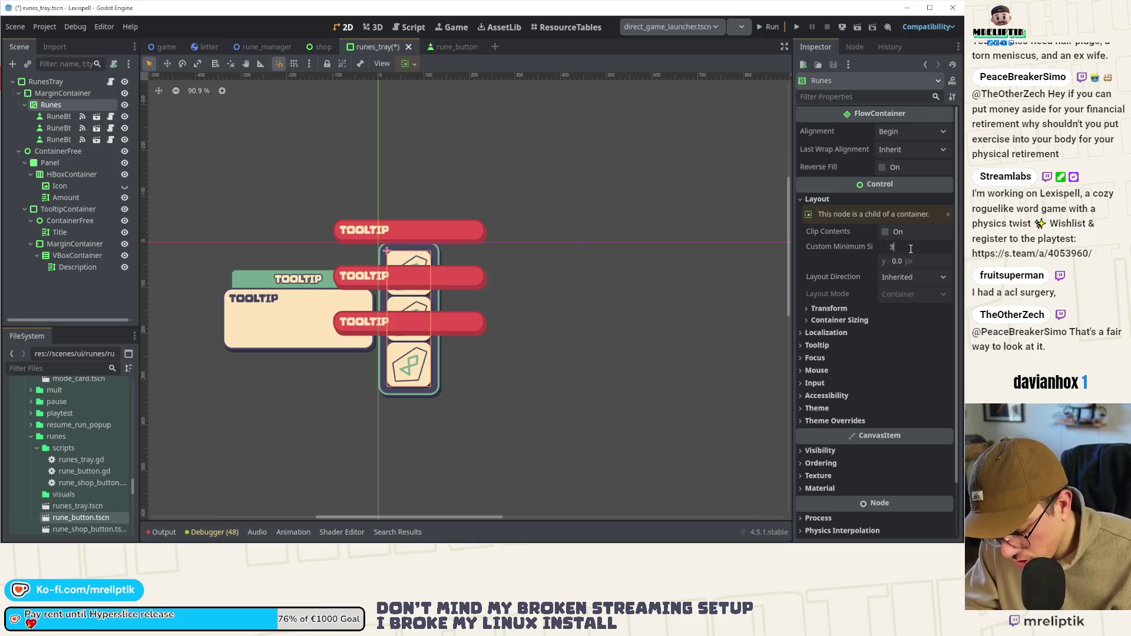
key("Return")
key("ctrl+s")
left_click(321, 49)
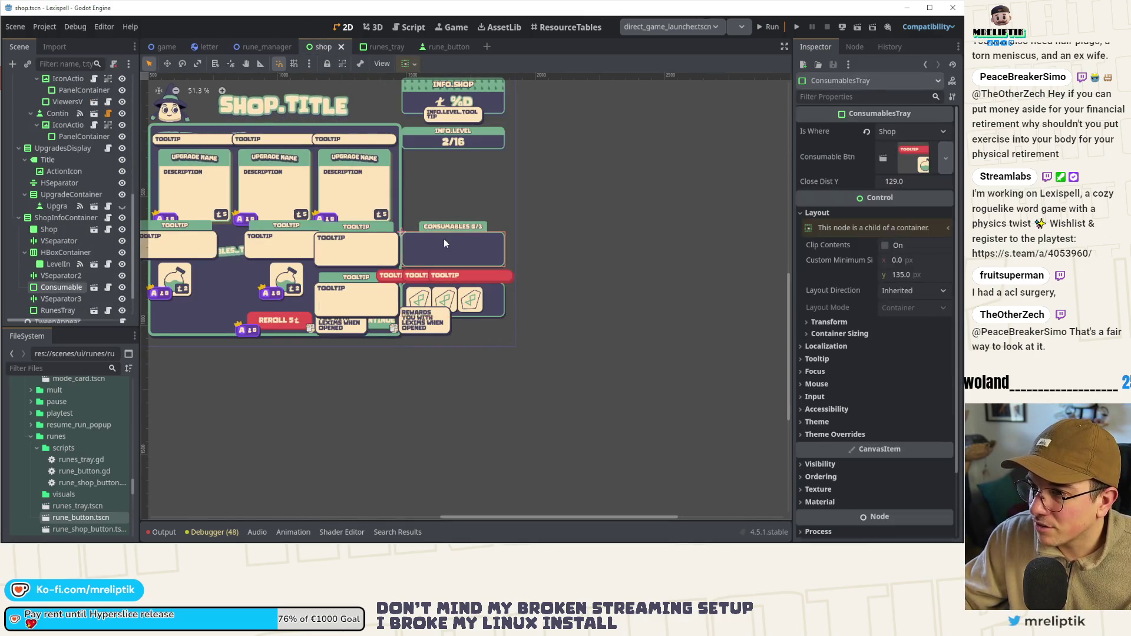
left_click(380, 48)
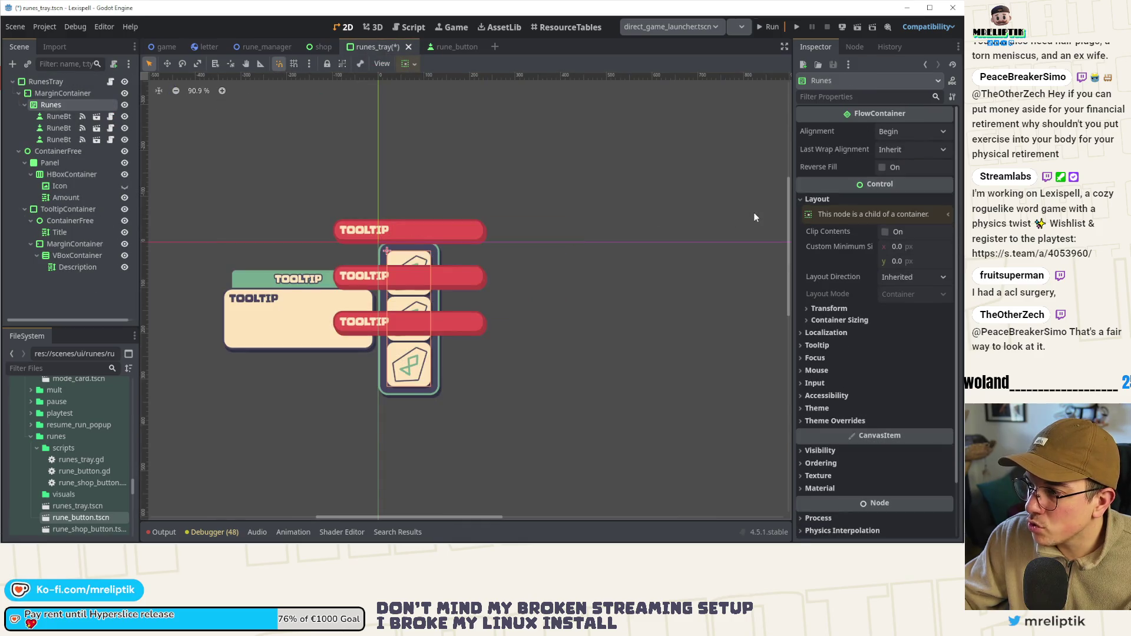
left_click(320, 47)
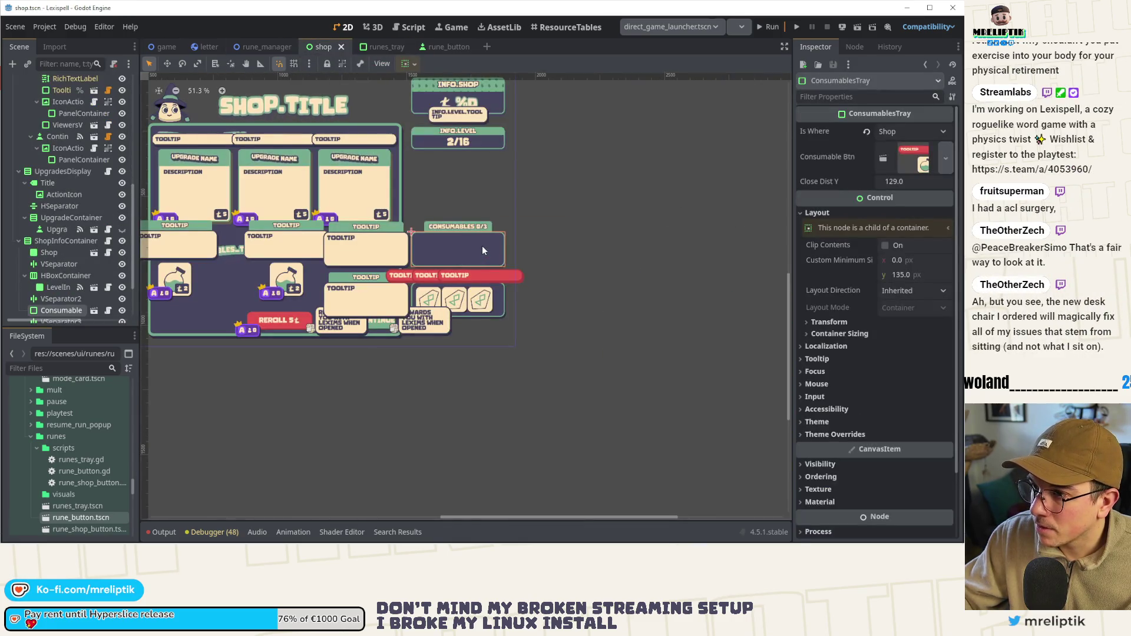
left_click(833, 326)
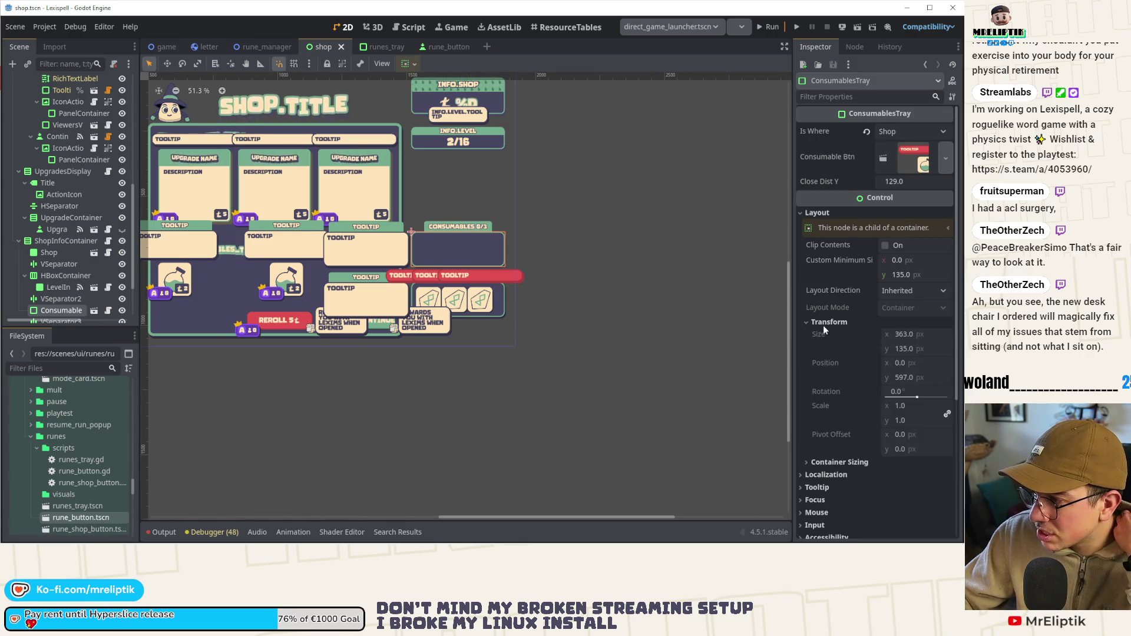
left_click(831, 323)
left_click(376, 47)
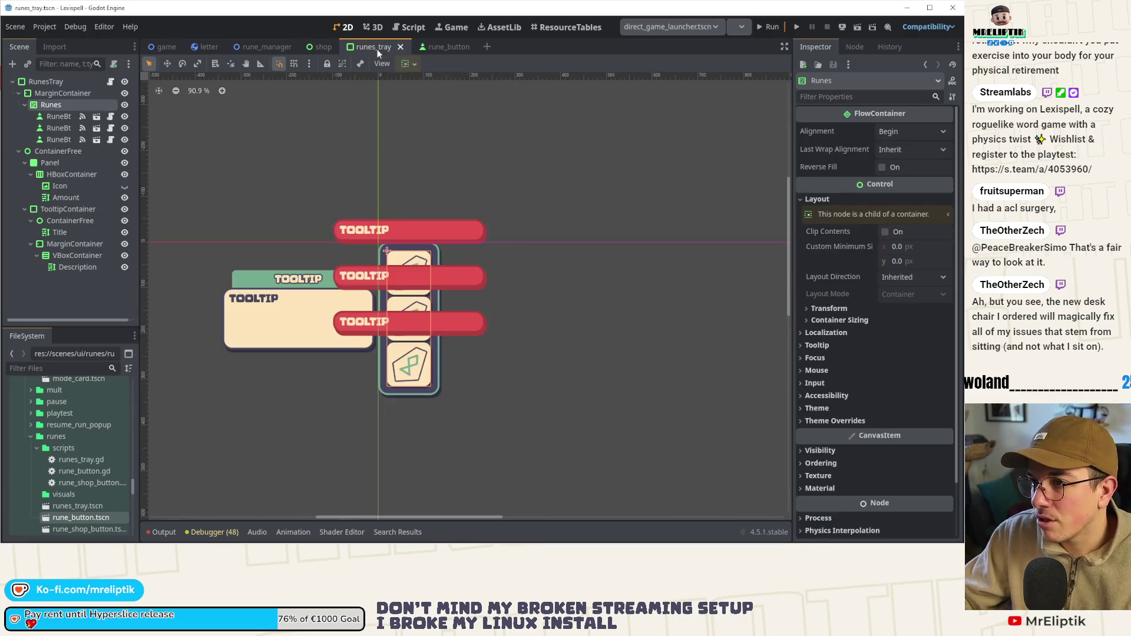
left_click(899, 246)
type("36")
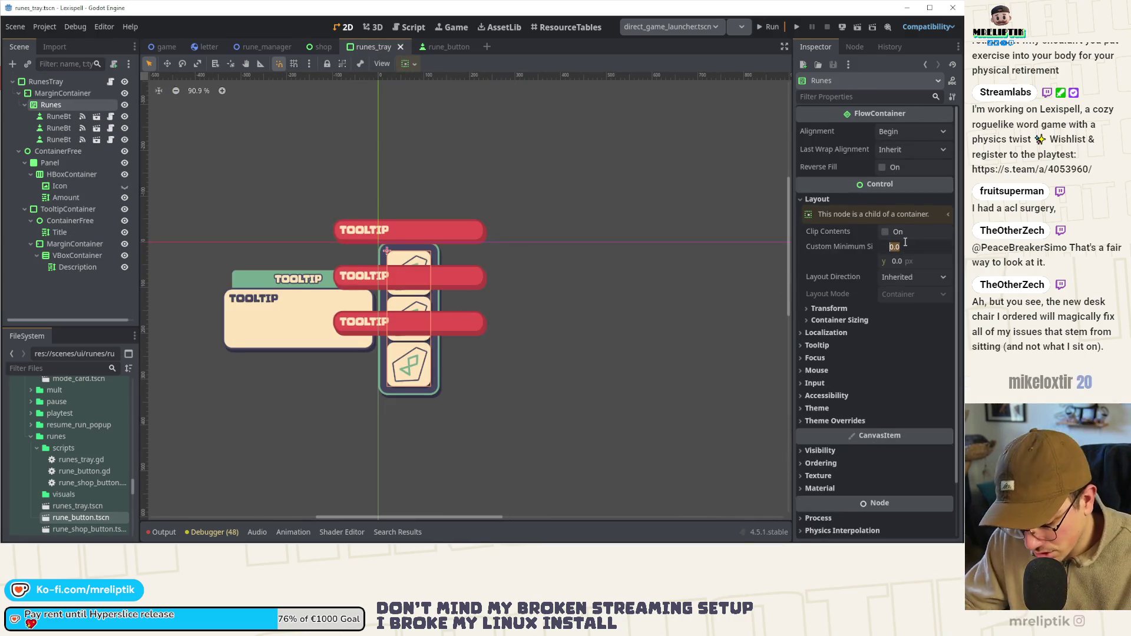
type("36")
key("Return")
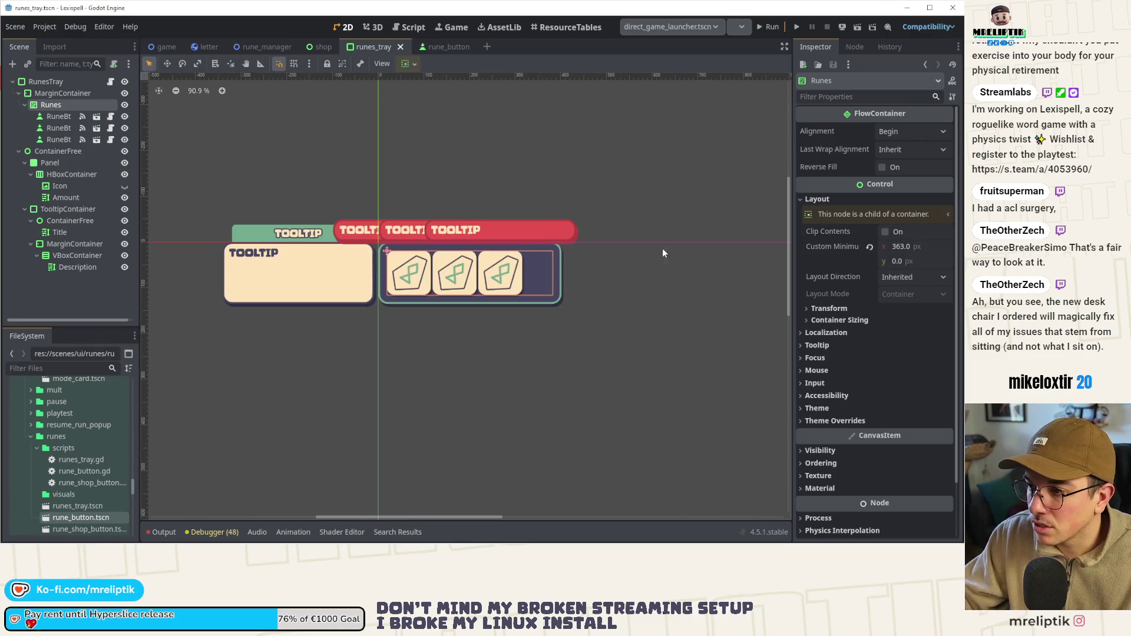
left_click(323, 47)
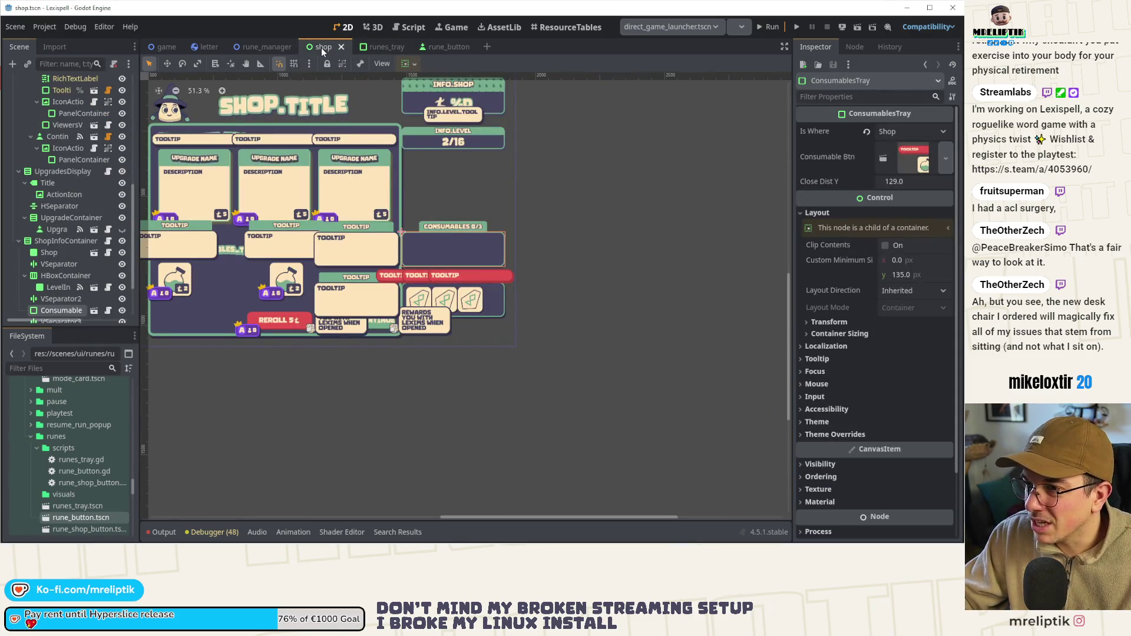
left_click(377, 47)
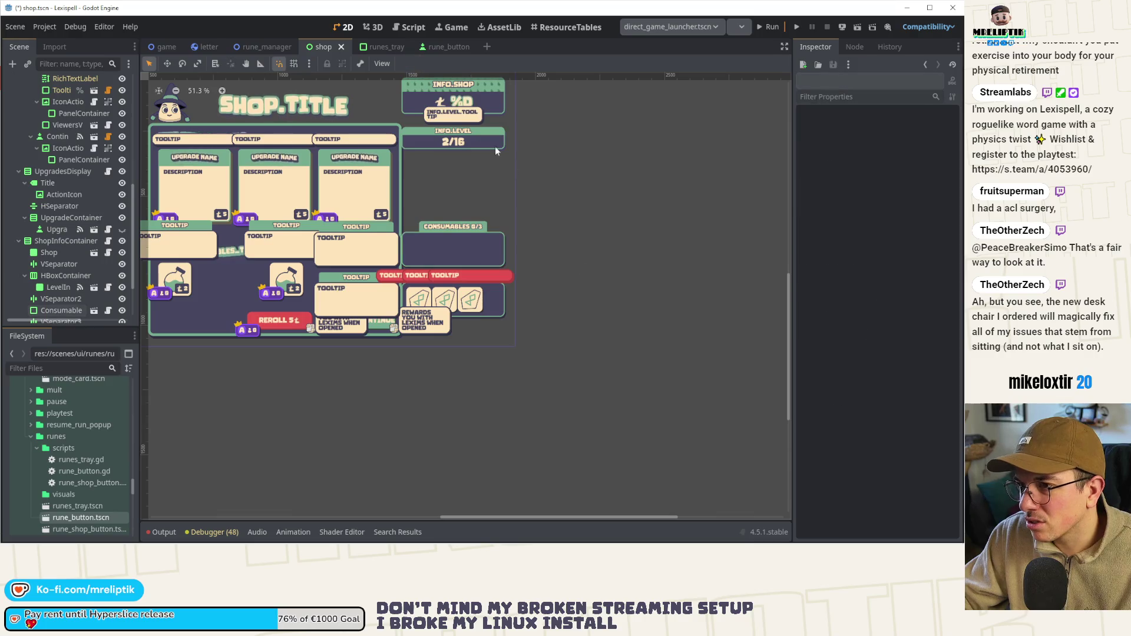
left_click_drag(369, 48, 475, 254)
key("Return")
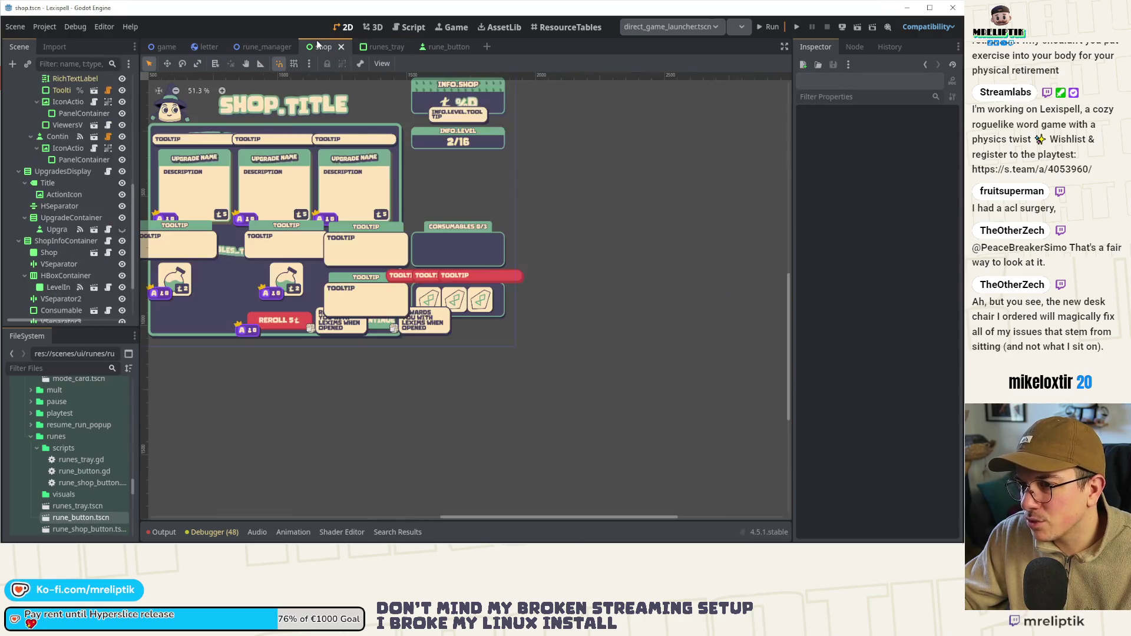
left_click(446, 246)
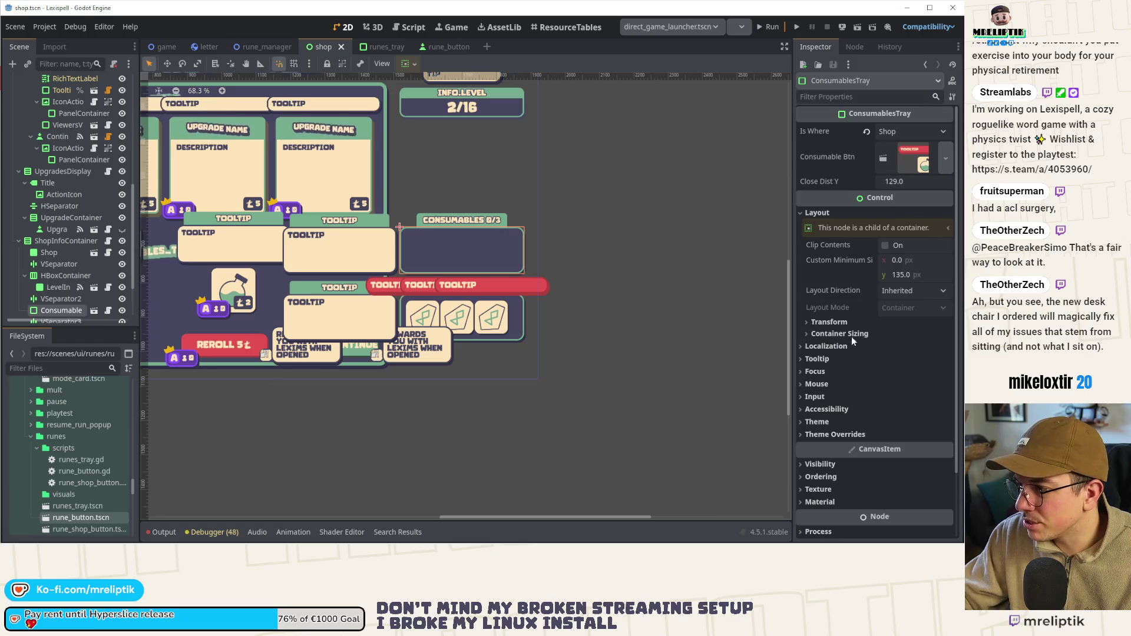
left_click(829, 323)
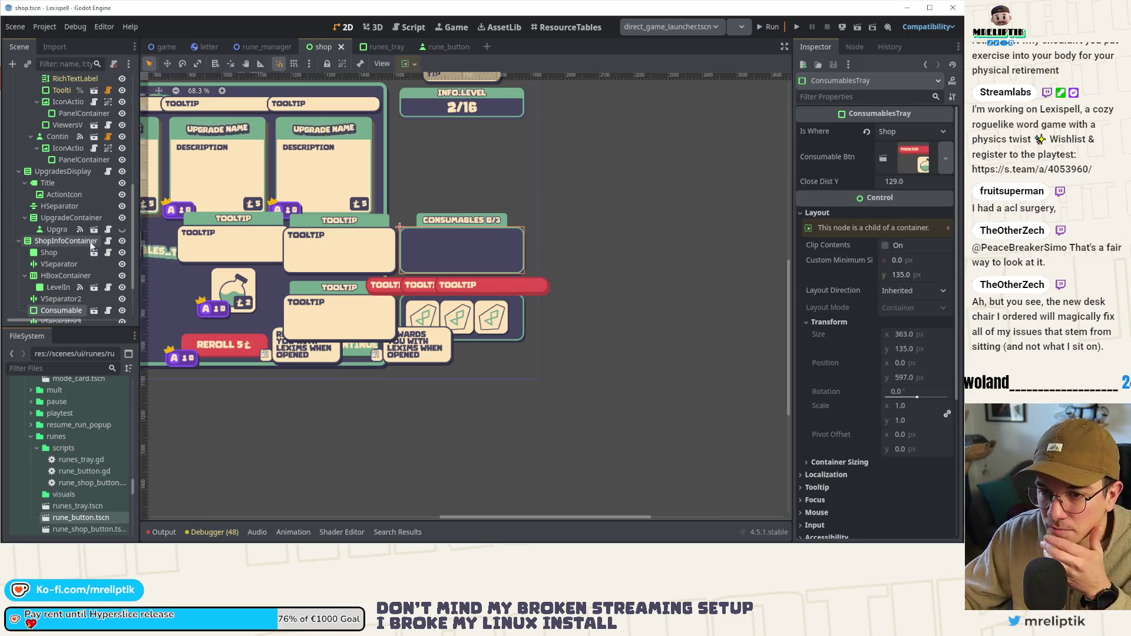
left_click(66, 241)
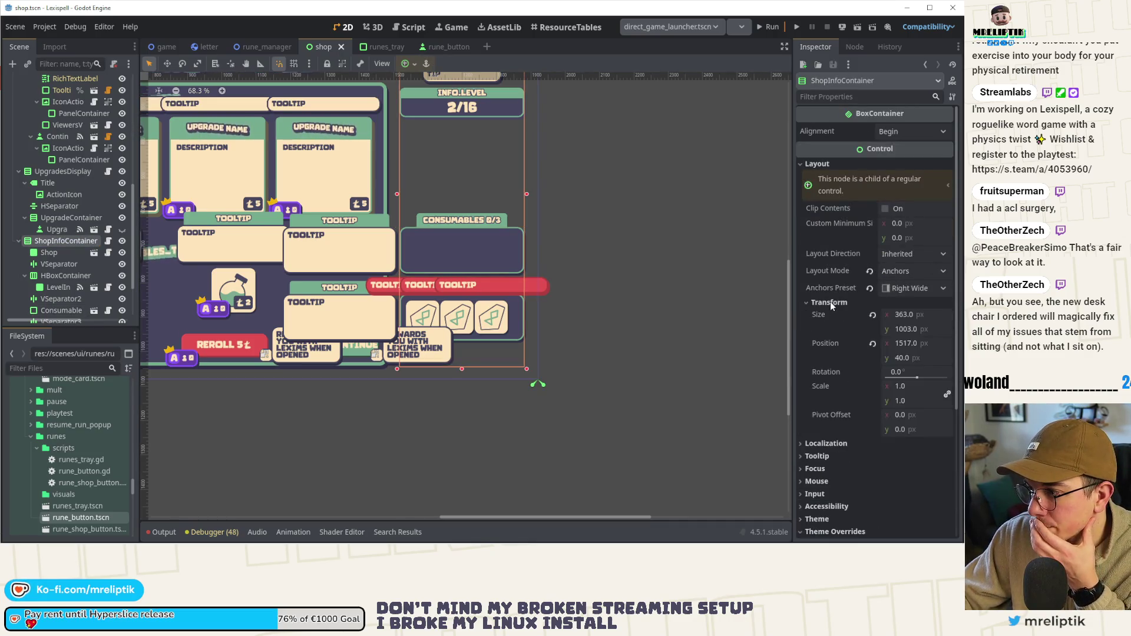
left_click(369, 47)
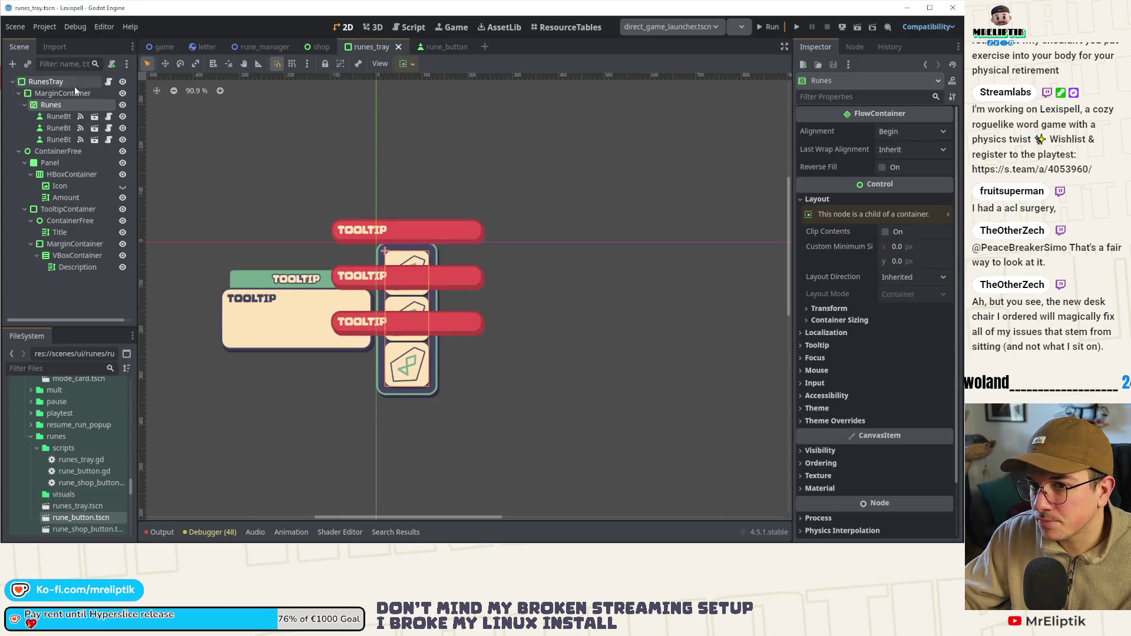
Set the RunesTray custom minimum size to 363 × 135.
left_click(52, 81)
left_click(821, 178)
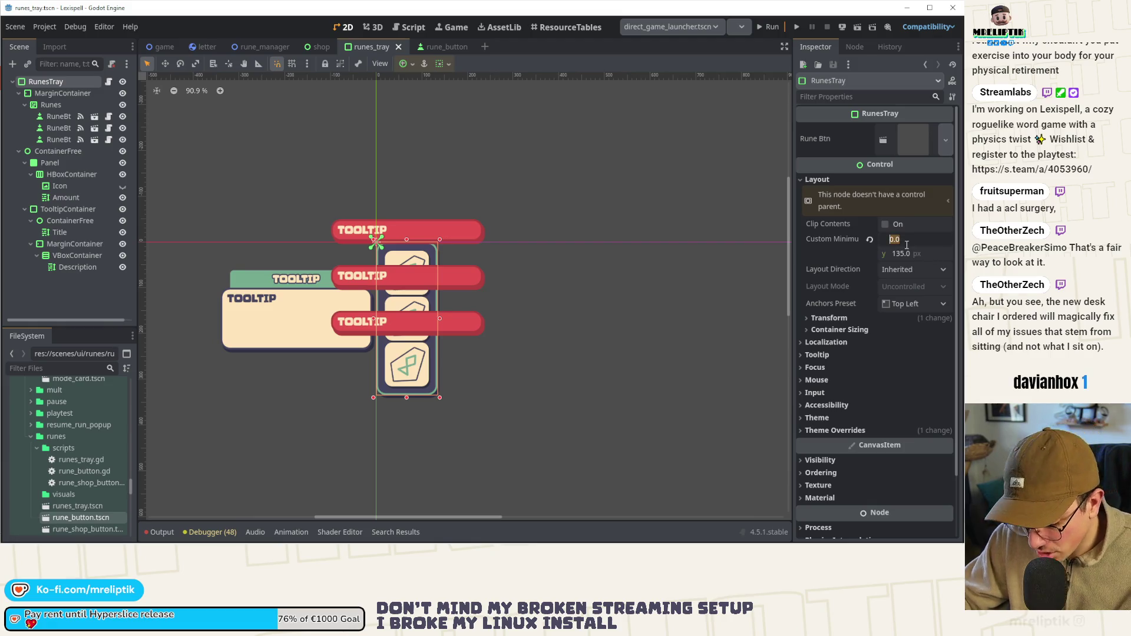
key("Return")
Compare the tray in the shop and rune_button scenes, then return to runes_tray.
left_click(322, 46)
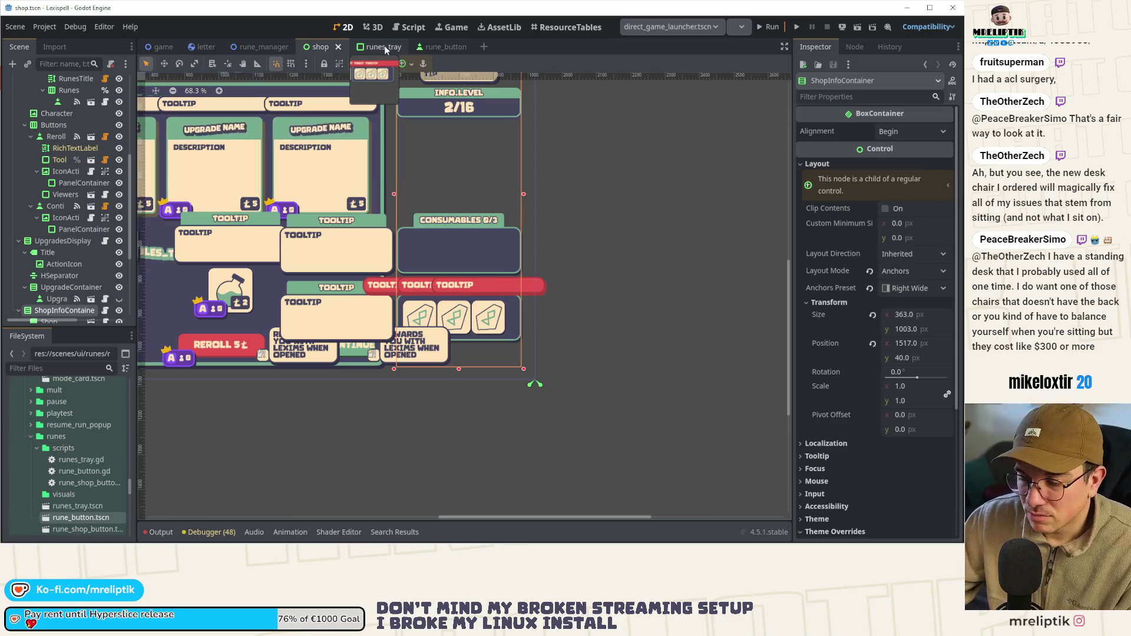
scroll(448, 241, "up", 3)
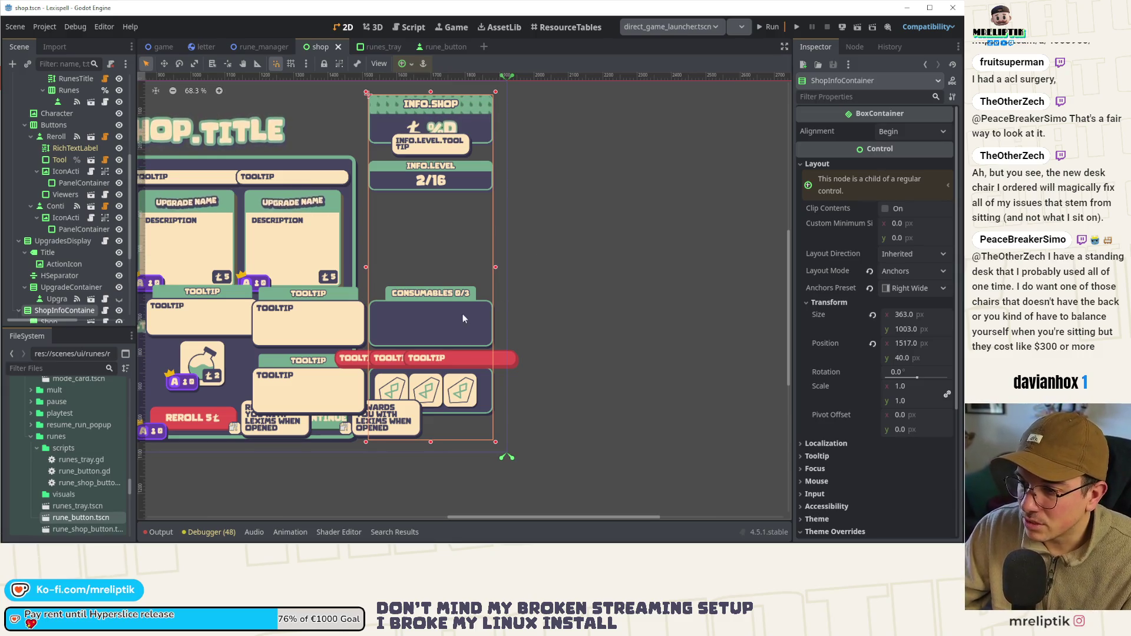
left_click(380, 46)
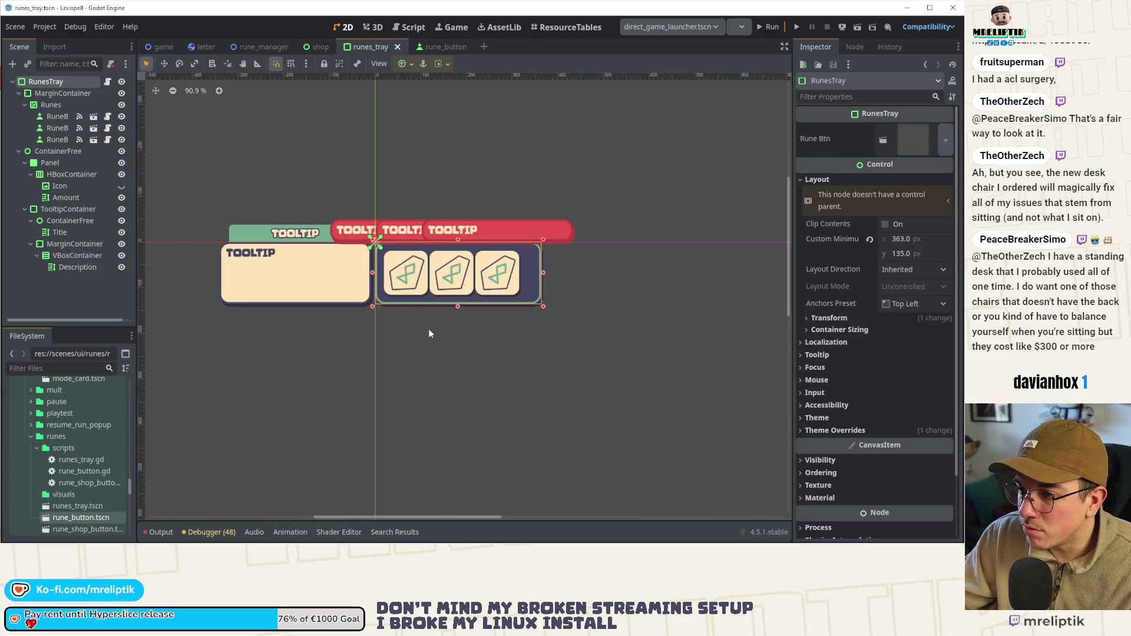
left_click(438, 51)
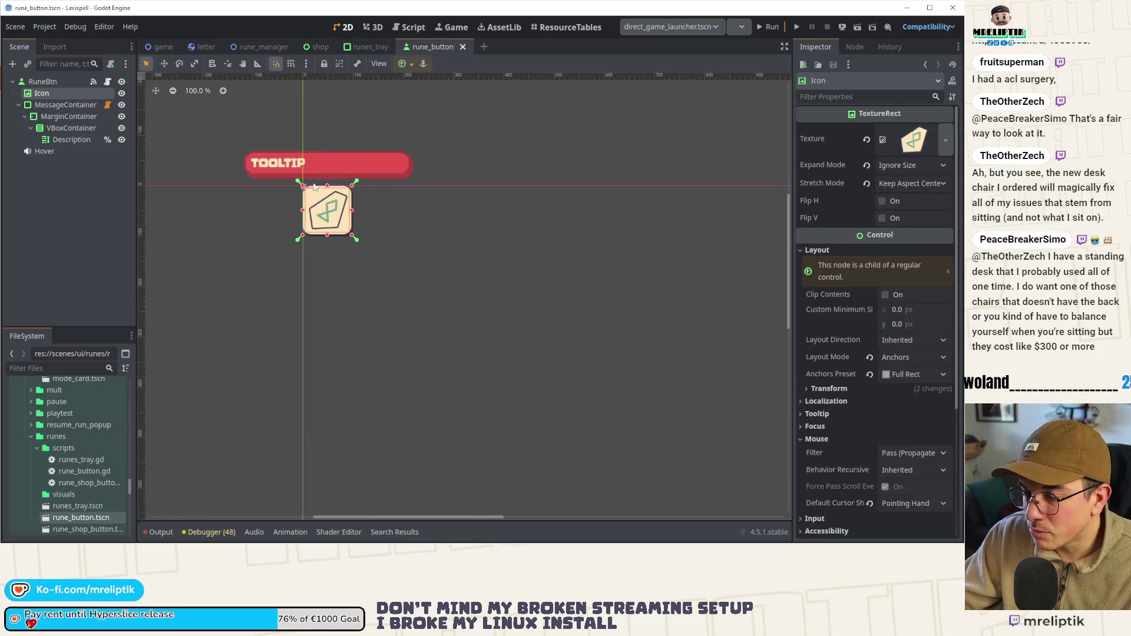
left_click(366, 46)
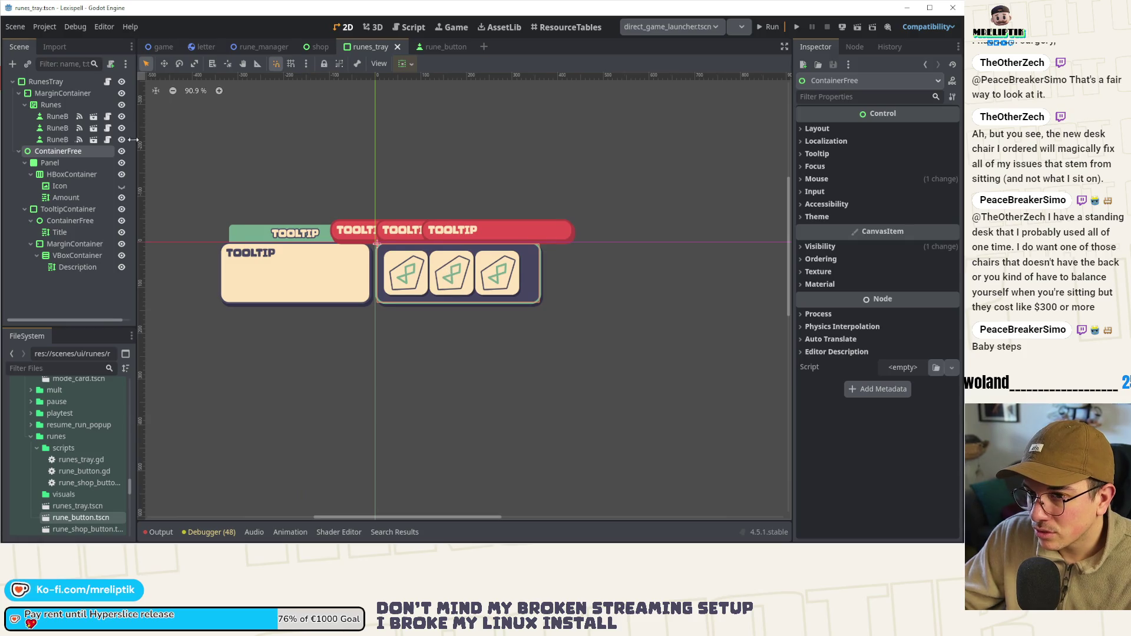
Try Center alignment on the Runes flow container, then set it back to Begin.
left_click_drag(133, 140, 132, 140)
left_click(60, 106)
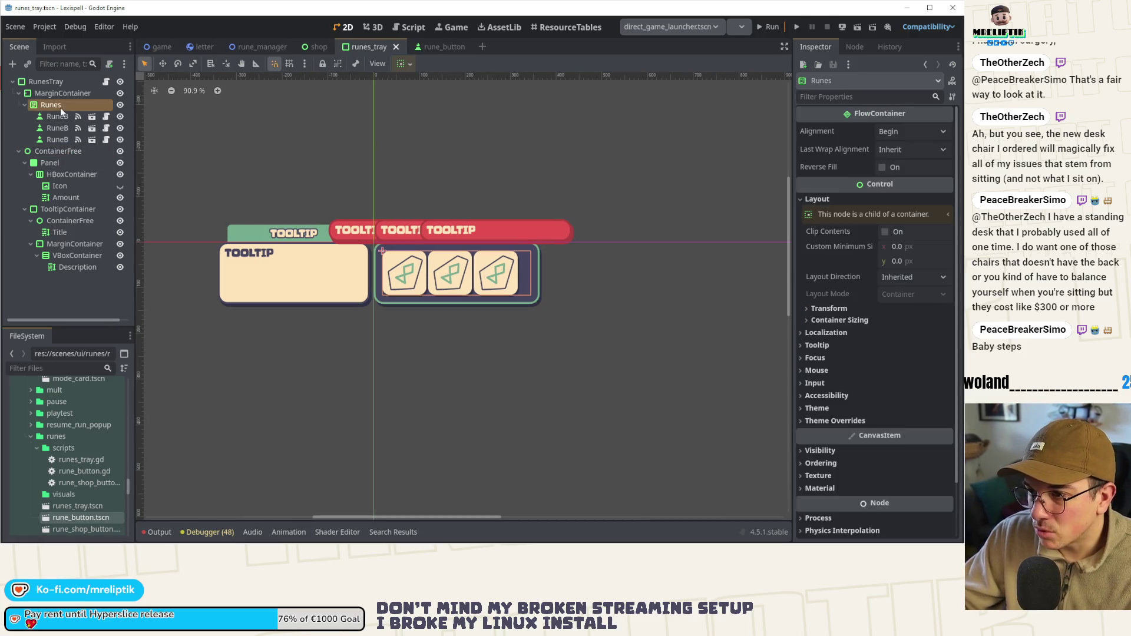
left_click(910, 132)
left_click(901, 162)
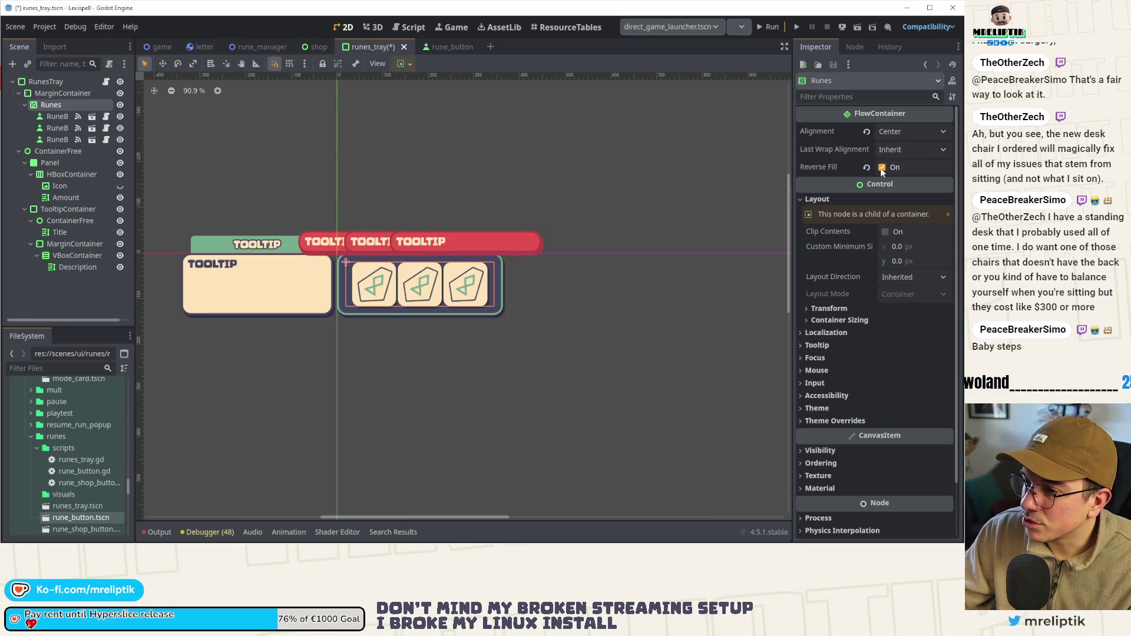
left_click(893, 153)
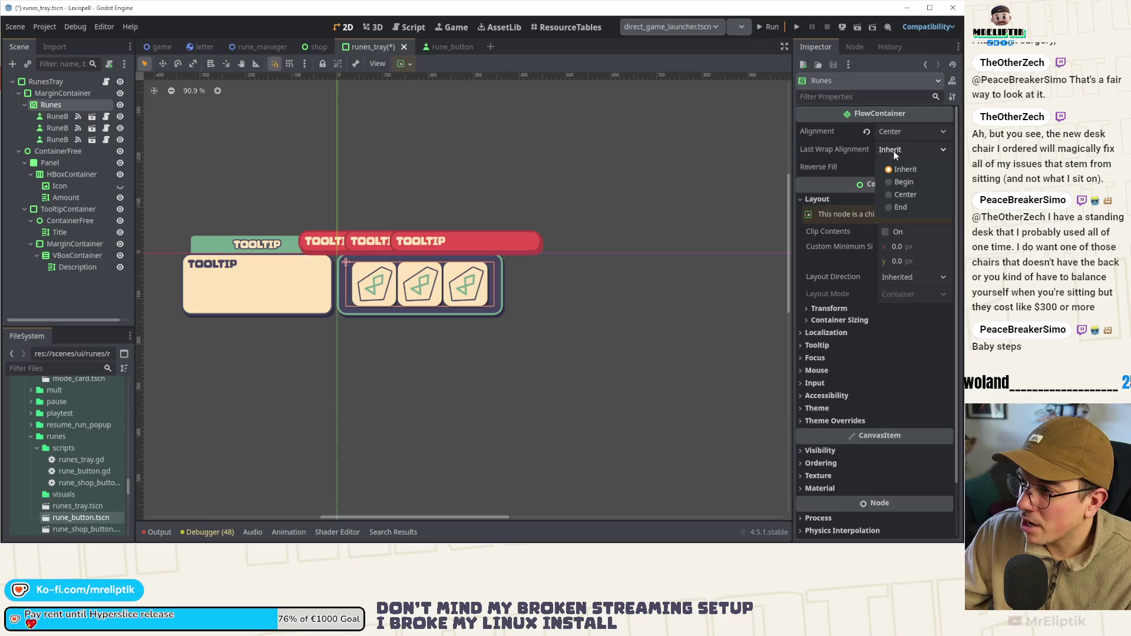
left_click(894, 152)
left_click(899, 149)
left_click(906, 164)
left_click(900, 149)
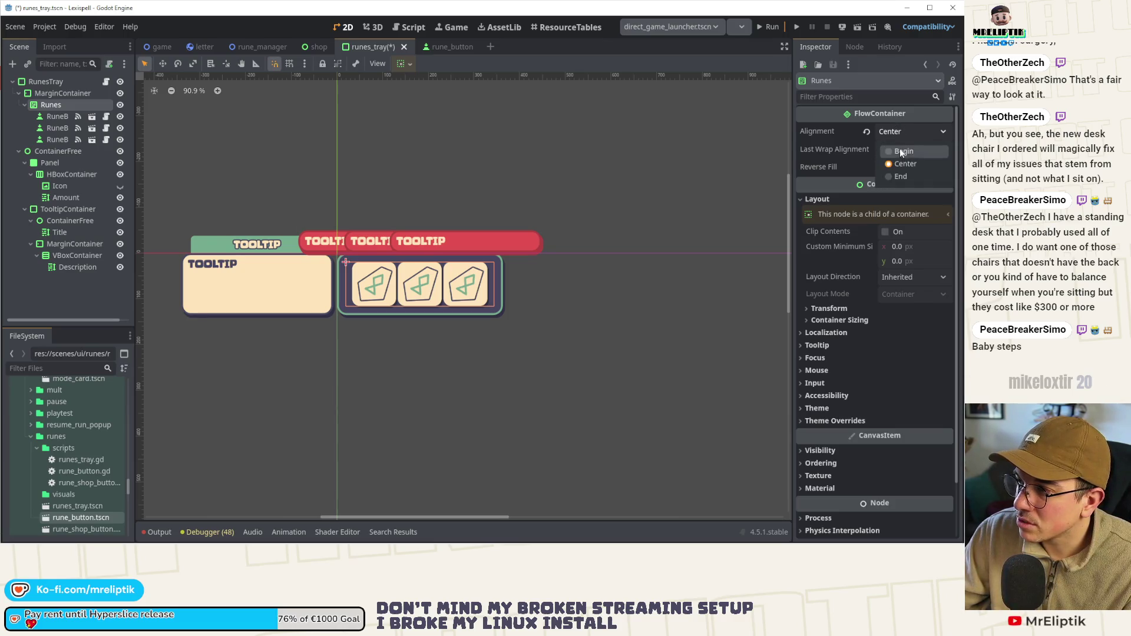
left_click(900, 151)
left_click(829, 321)
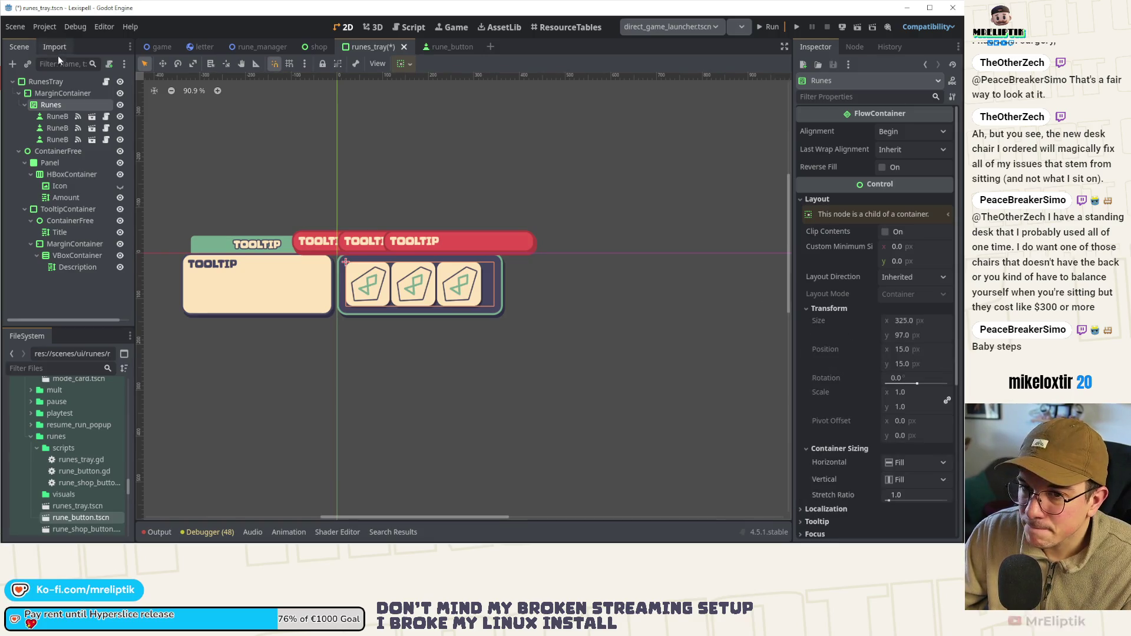
Set the three RuneBtns' horizontal container sizing to Expand + Shrink Center and save runes_tray.
left_click(57, 116)
scroll(852, 384, "down", 5)
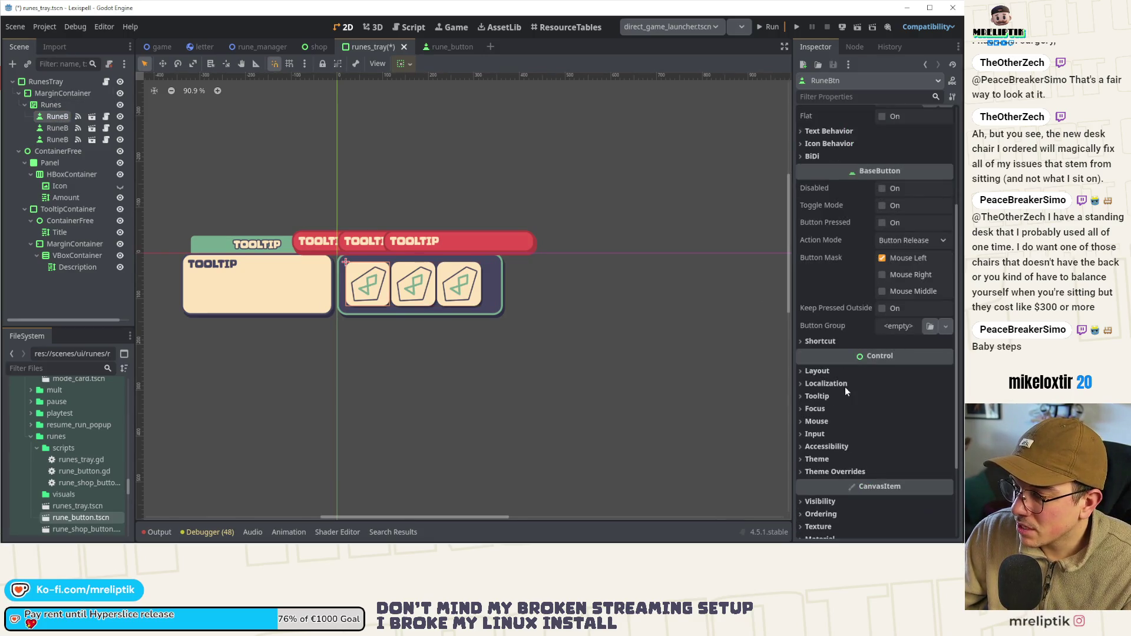
left_click(818, 373)
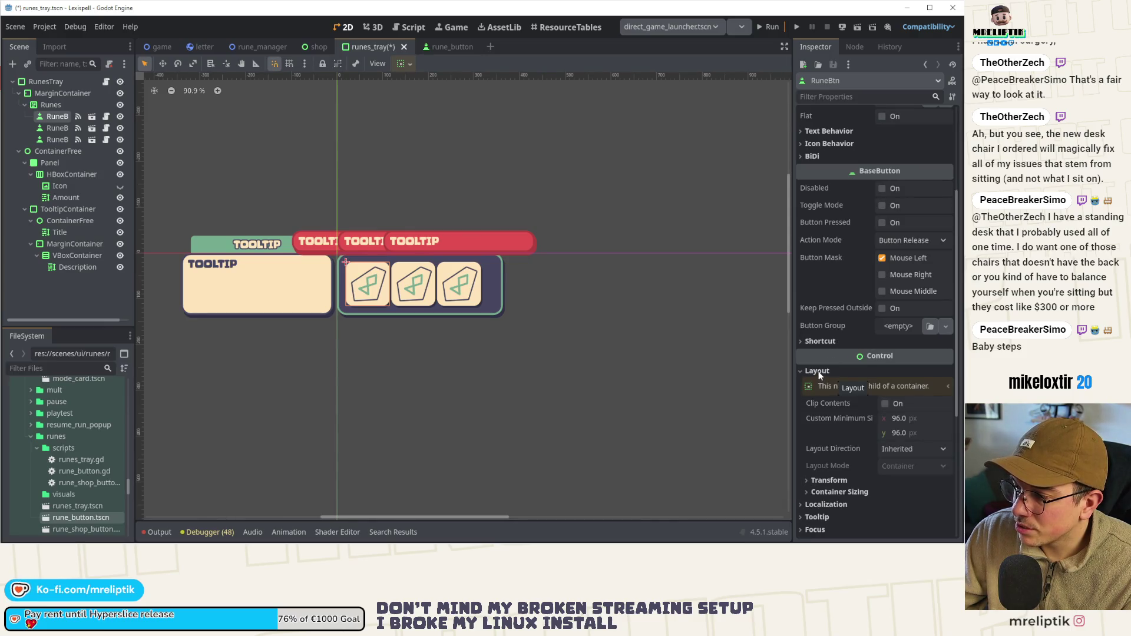
left_click(819, 373)
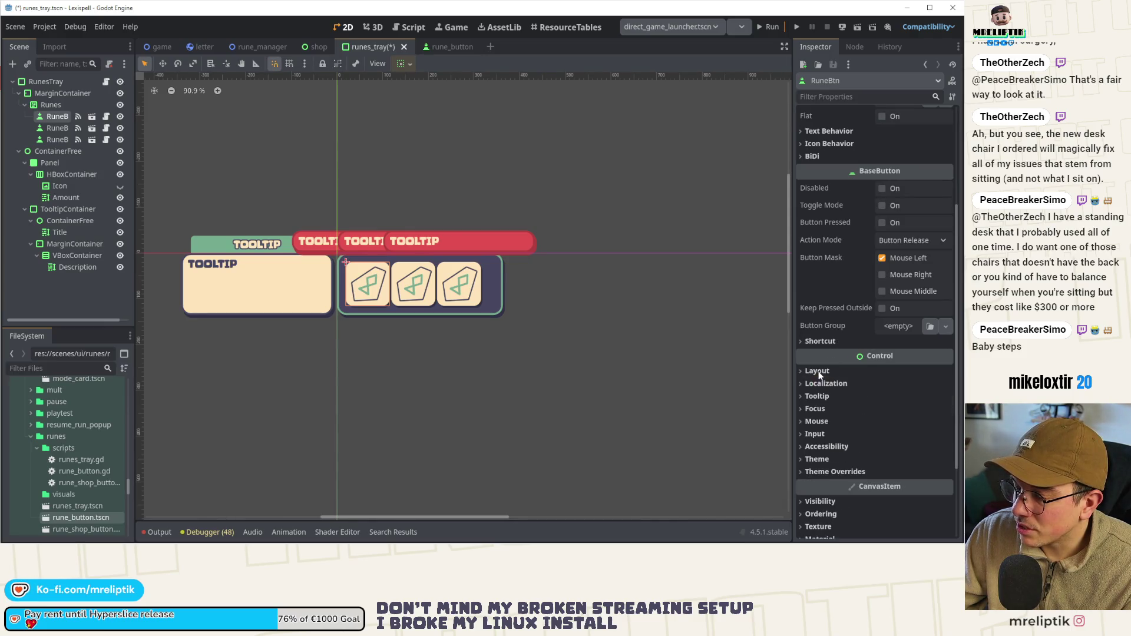
left_click(51, 142, "shift")
scroll(822, 354, "down", 5)
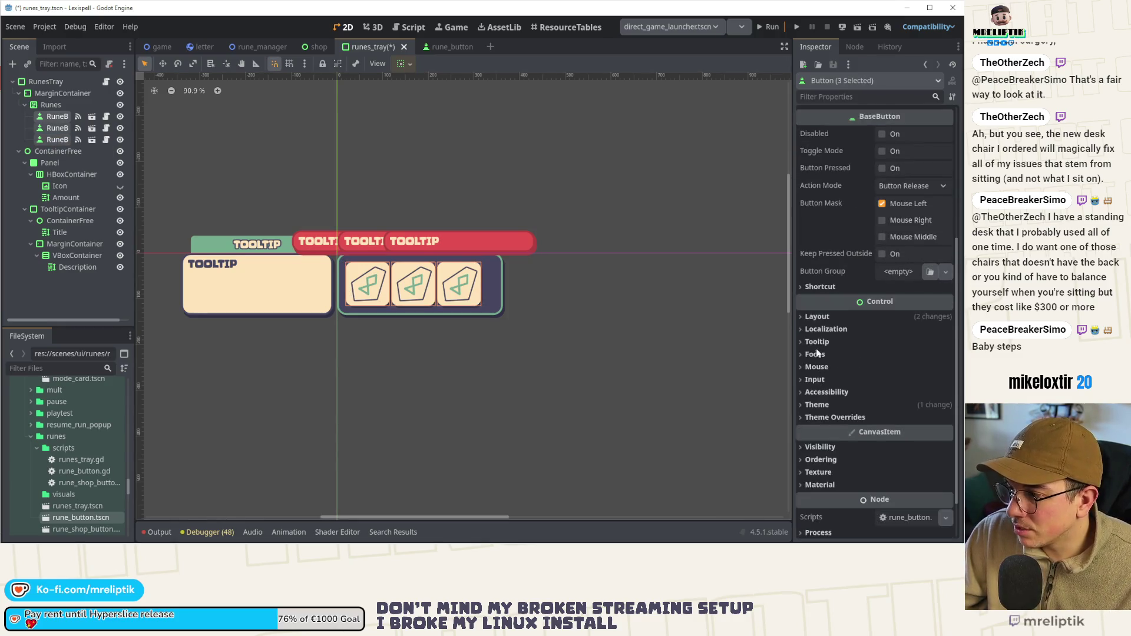
left_click(817, 316)
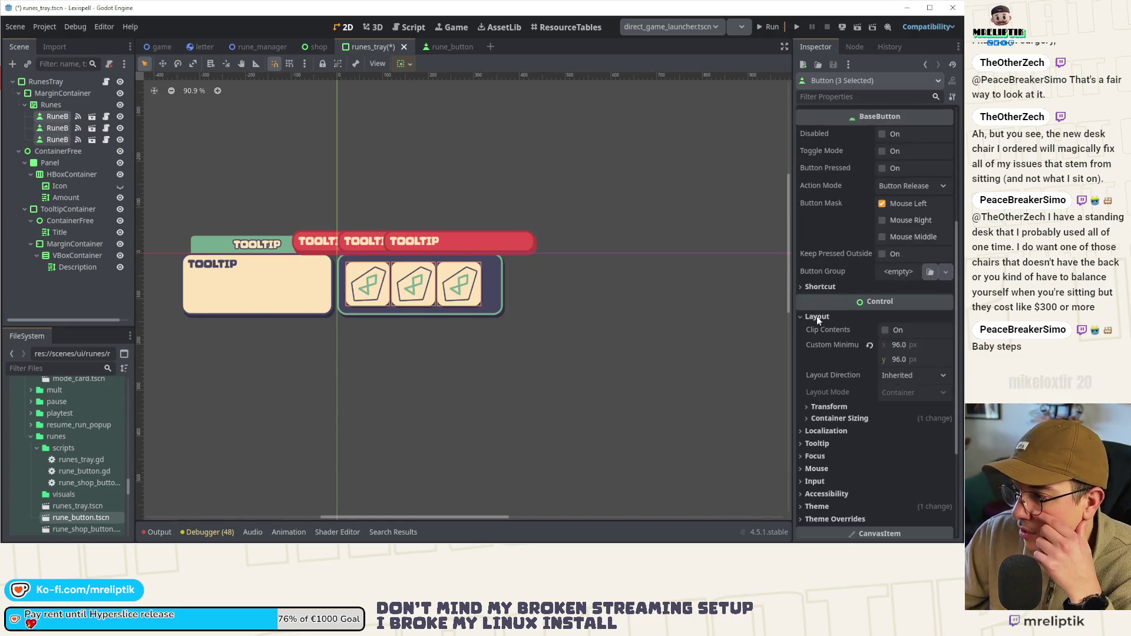
left_click(831, 419)
scroll(879, 472, "down", 3)
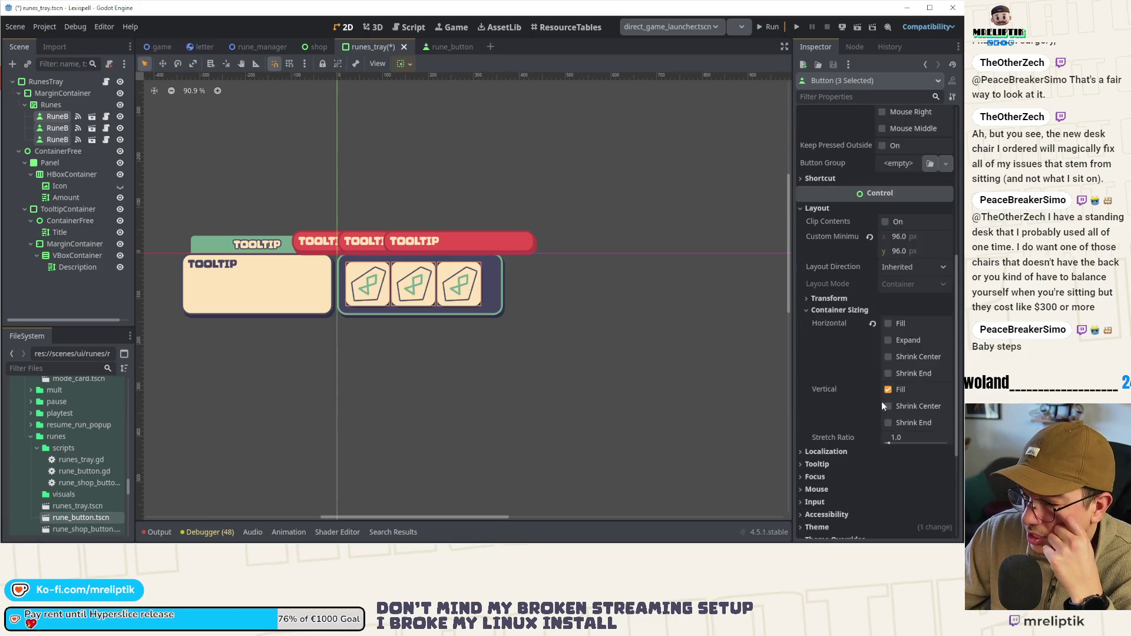
left_click(888, 324)
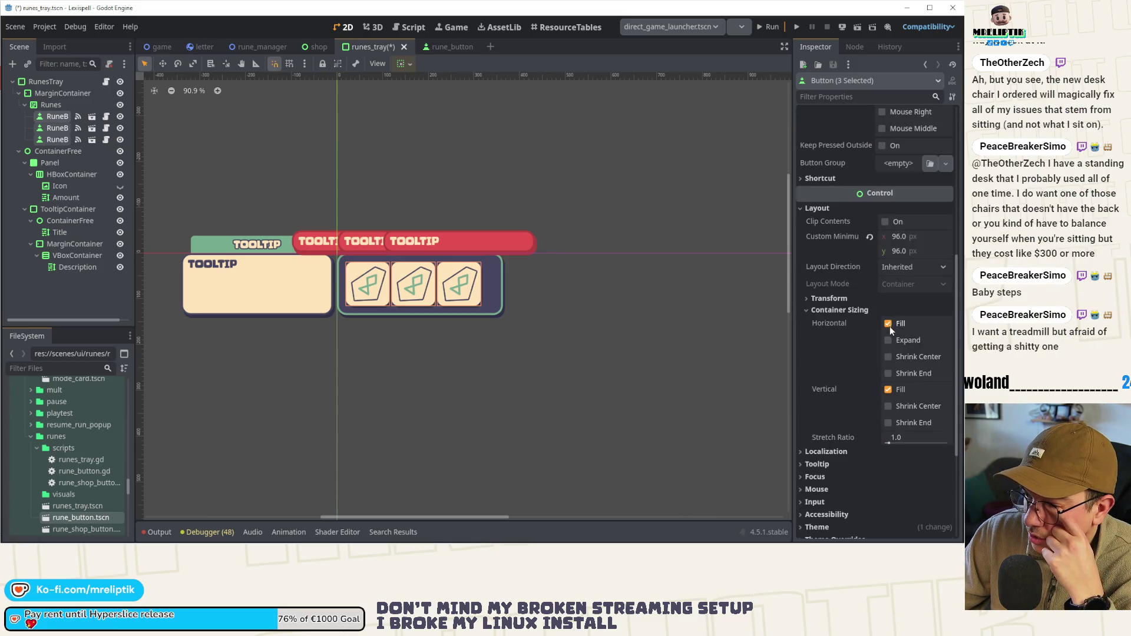
left_click(889, 340)
left_click(888, 357)
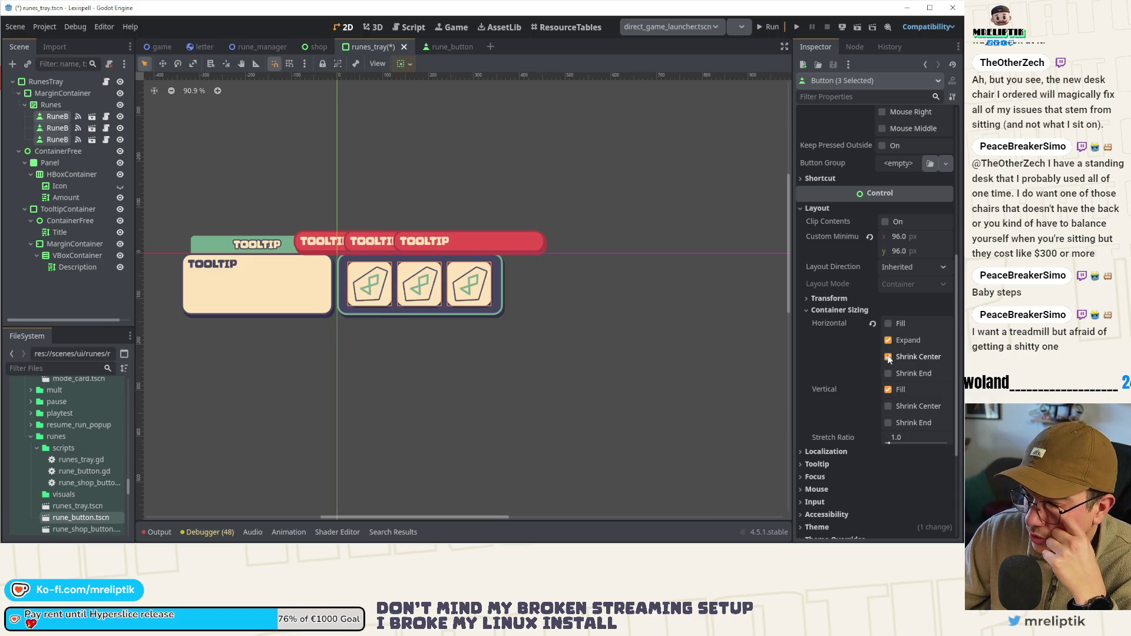
key("ctrl+s")
In rune_button.tscn, set horizontal container sizing to Shrink Center and save.
left_click(440, 47)
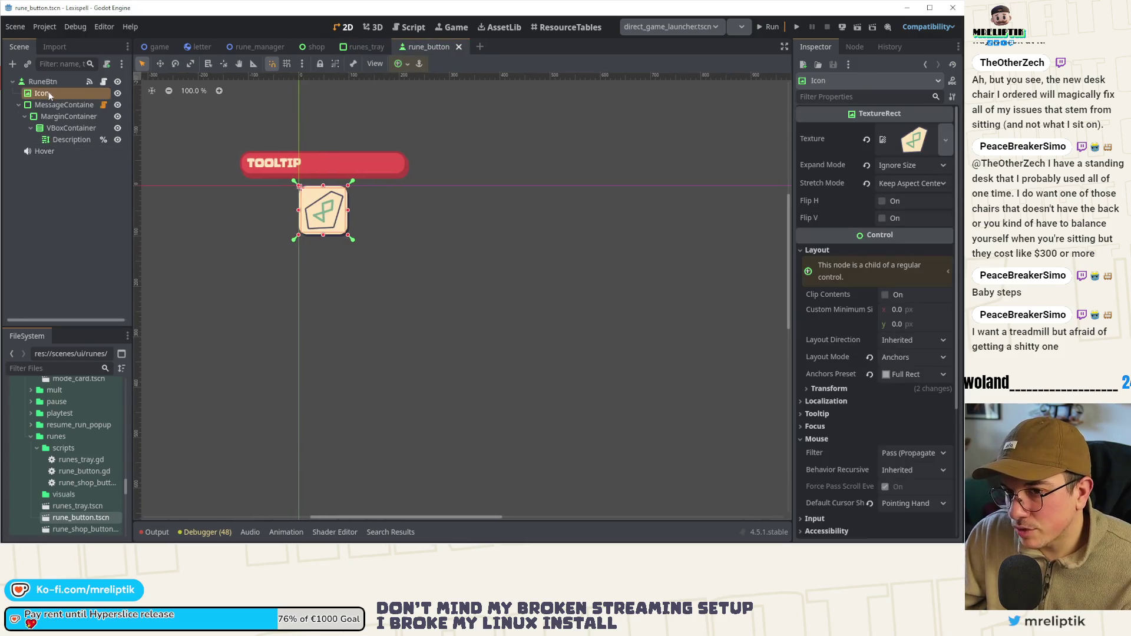
scroll(842, 400, "down", 5)
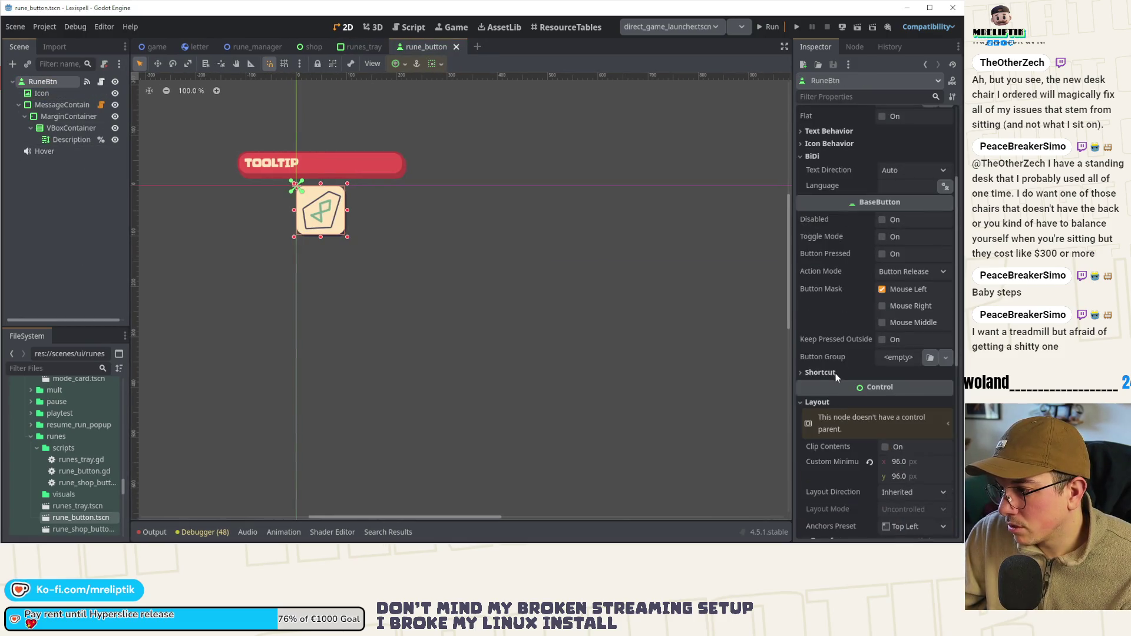
scroll(836, 377, "down", 5)
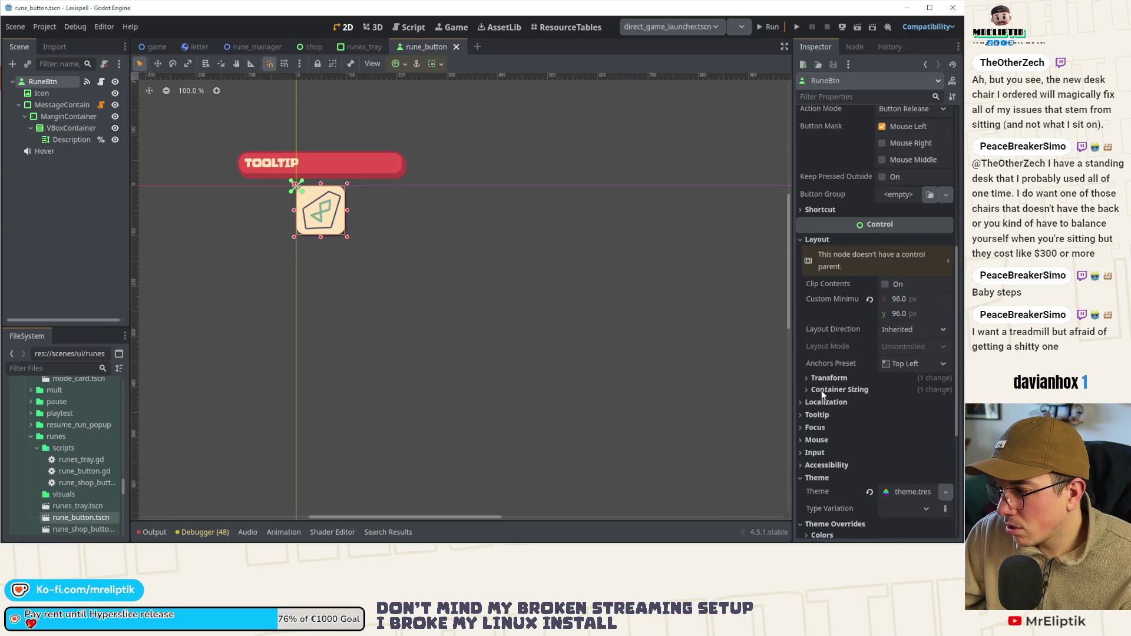
left_click(837, 390)
left_click(914, 404)
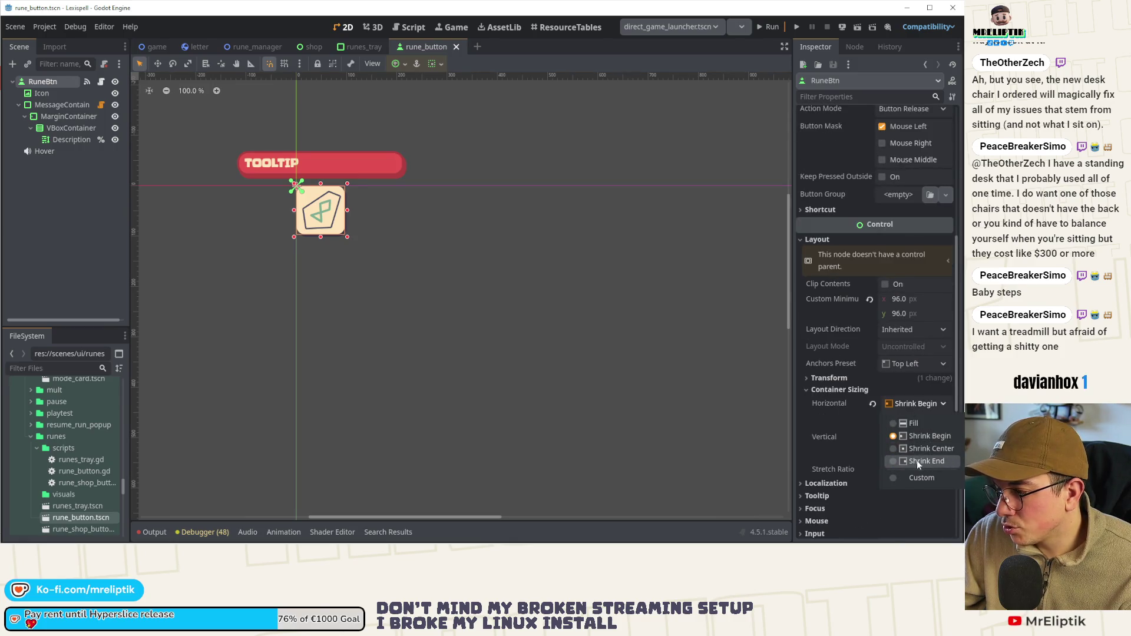
left_click(917, 461)
left_click(911, 404)
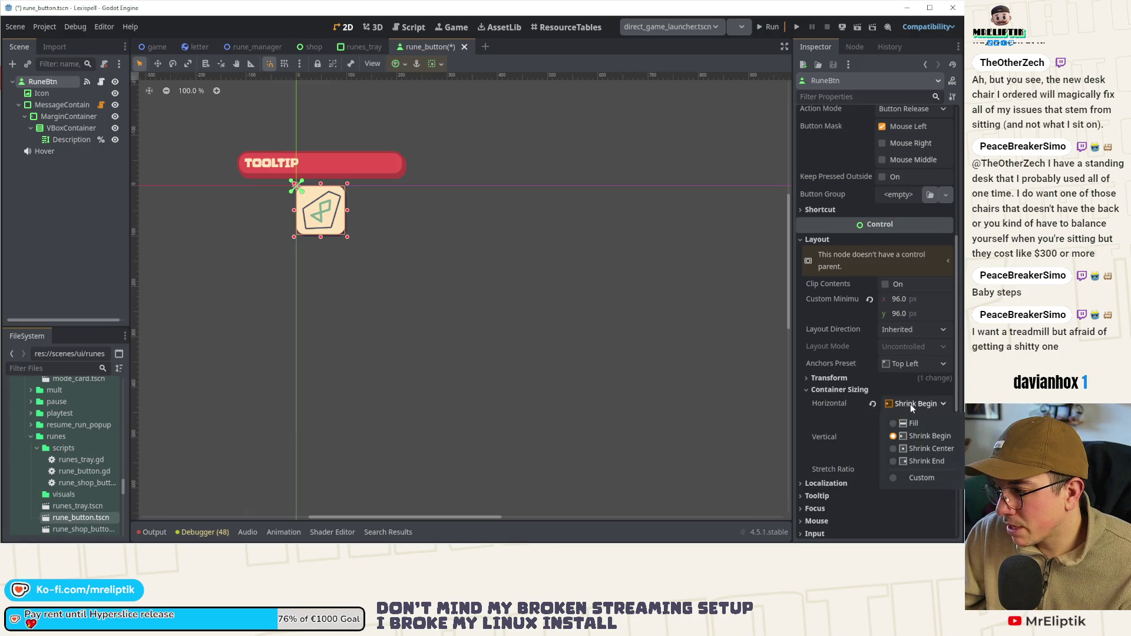
left_click(917, 450)
key("ctrl+s")
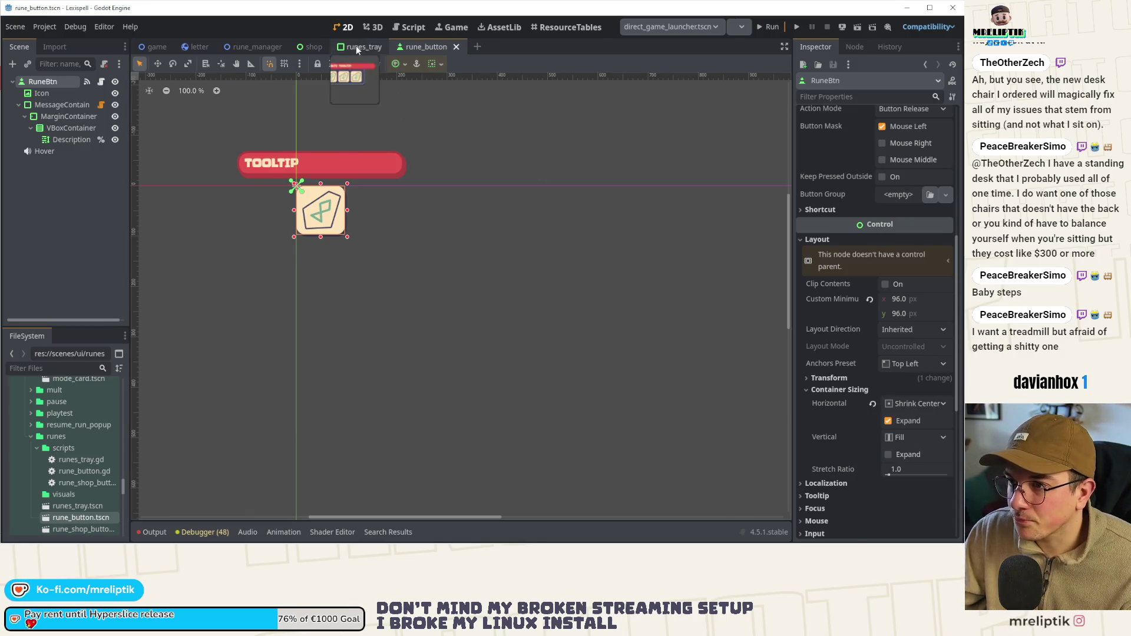
Back in runes_tray, clear the selection and resize the Scene dock.
left_click(355, 46)
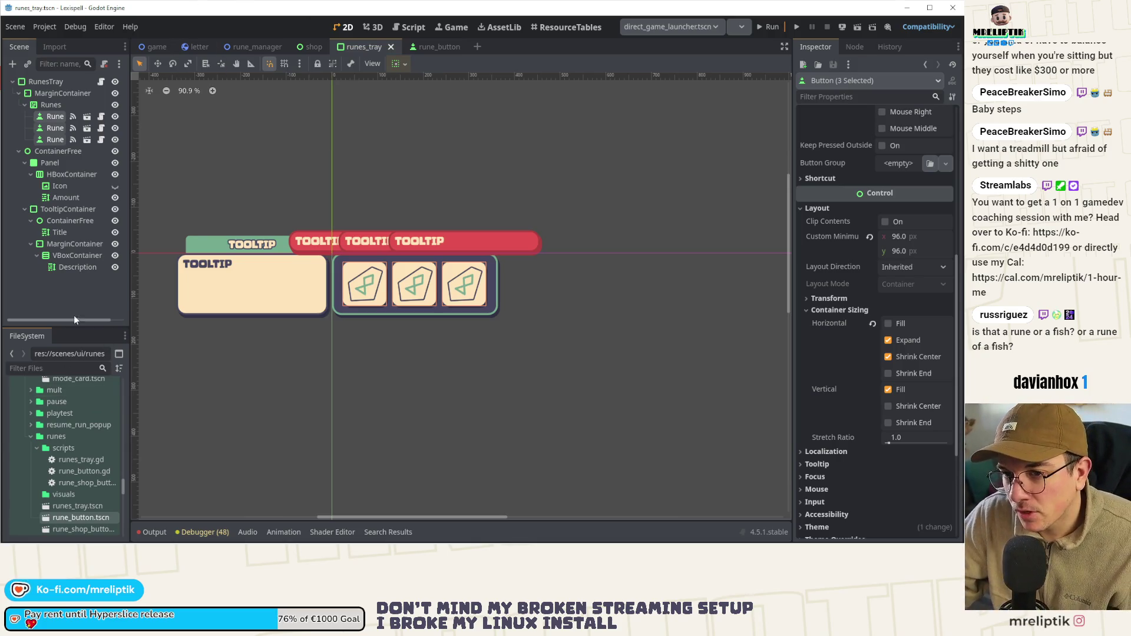
left_click(76, 295)
left_click_drag(130, 294, 115, 295)
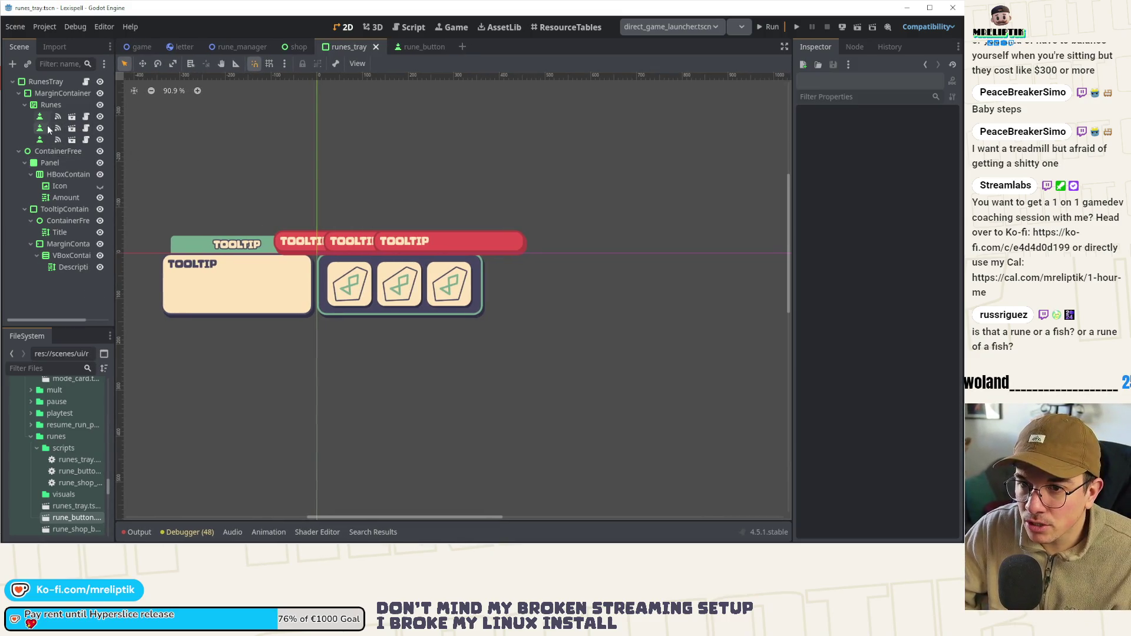
left_click_drag(116, 288, 82, 289)
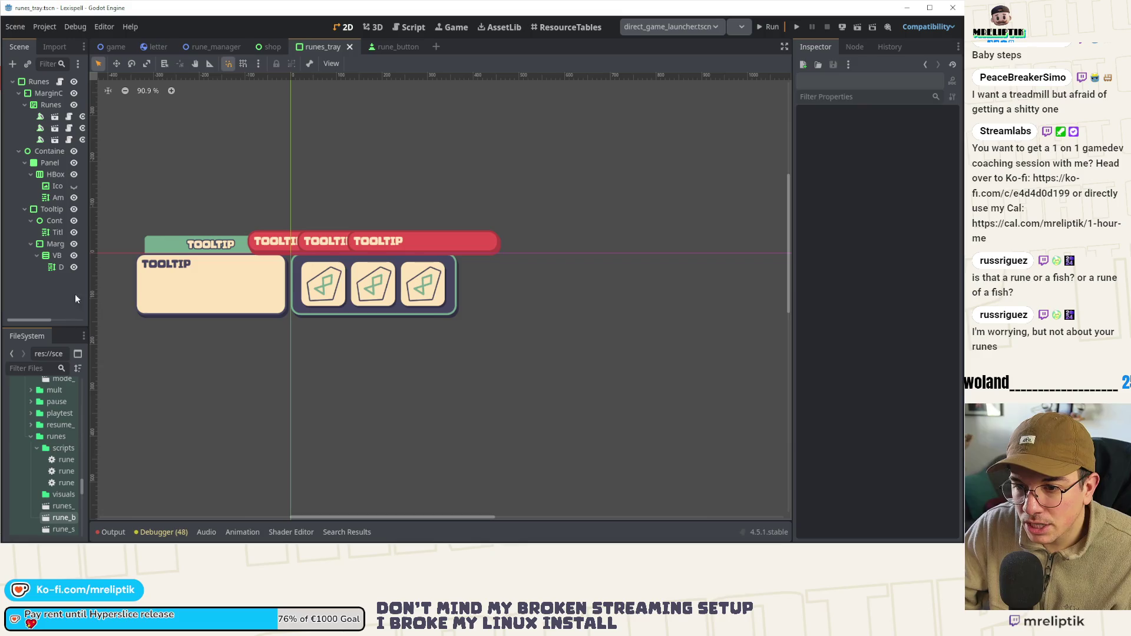
mouse_move(87, 293)
left_mouse_down()
mouse_move(270, 296)
mouse_move(52, 311)
mouse_move(184, 311)
mouse_move(88, 311)
mouse_move(152, 293)
left_mouse_up()
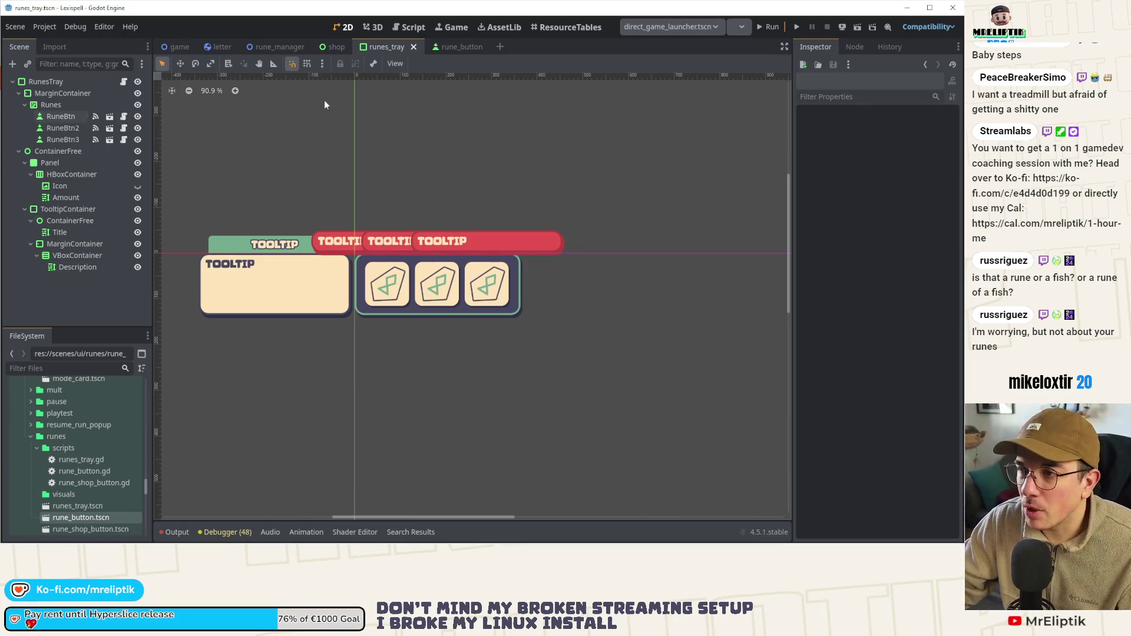
Review rune_button.gd and runes_tray.gd, ending on the shop.gd script.
left_click(440, 52)
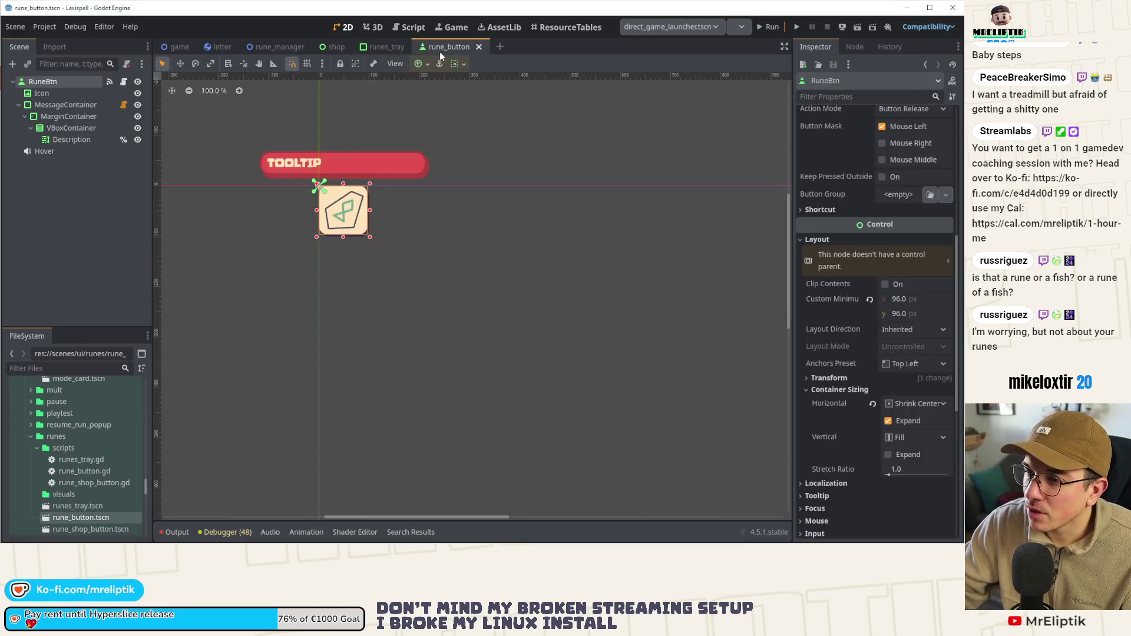
left_click(392, 52)
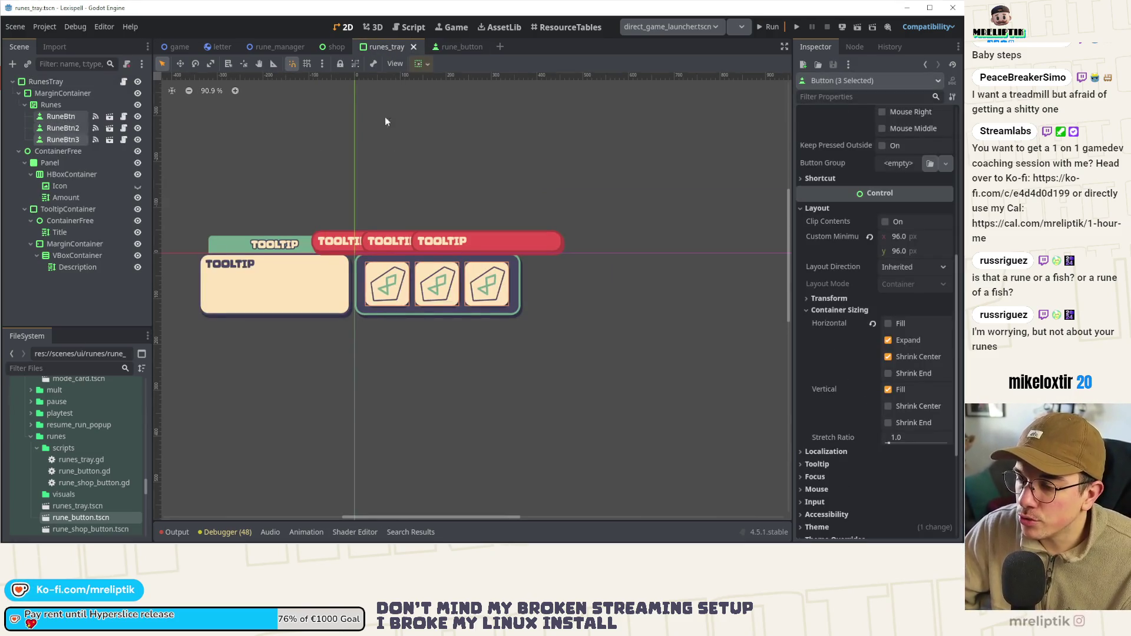
left_click(452, 48)
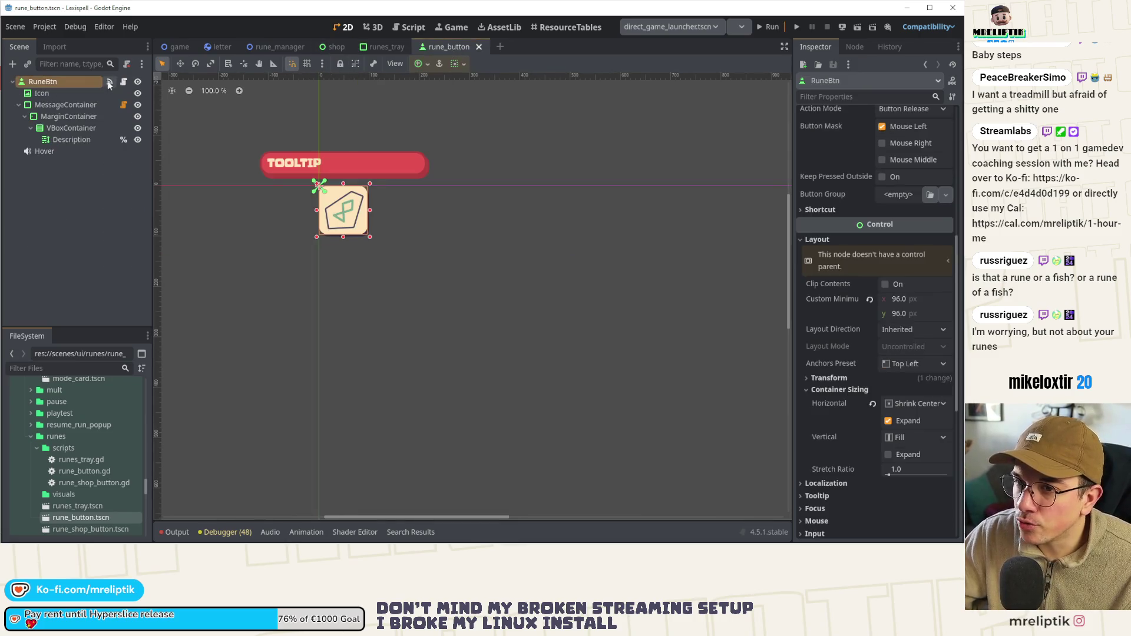
left_click(124, 83)
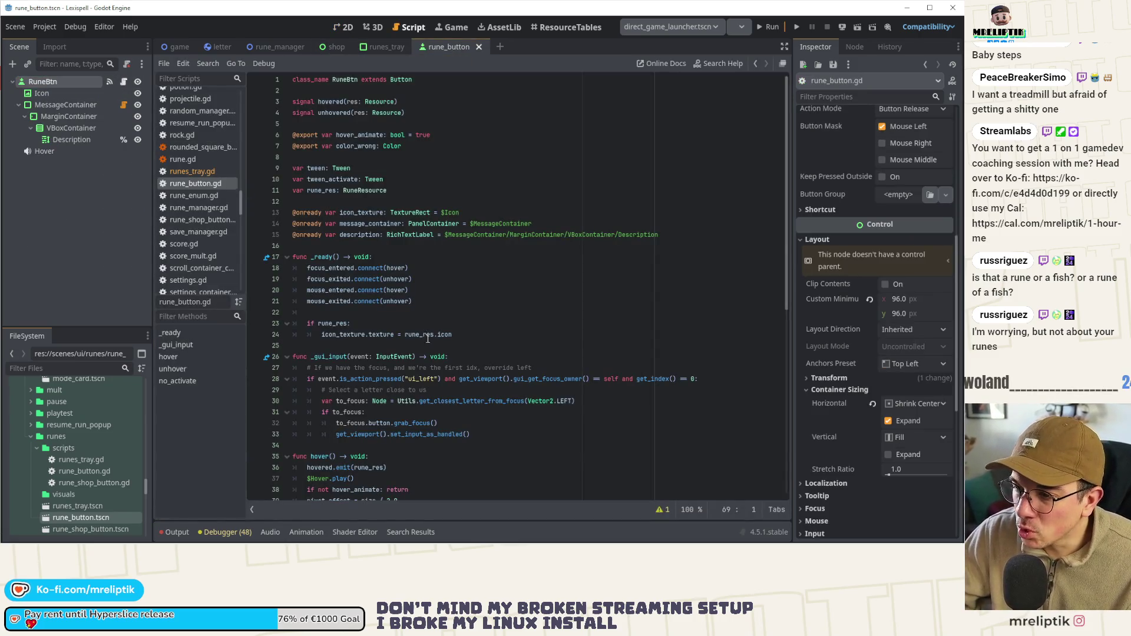
scroll(347, 342, "down", 3)
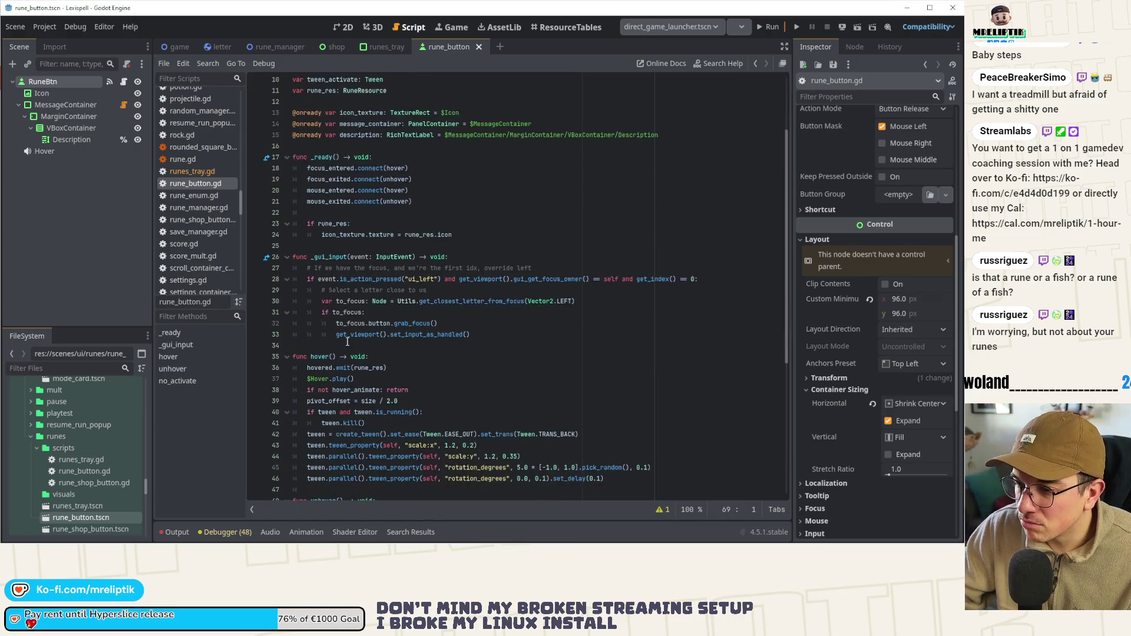
scroll(445, 337, "down", 7)
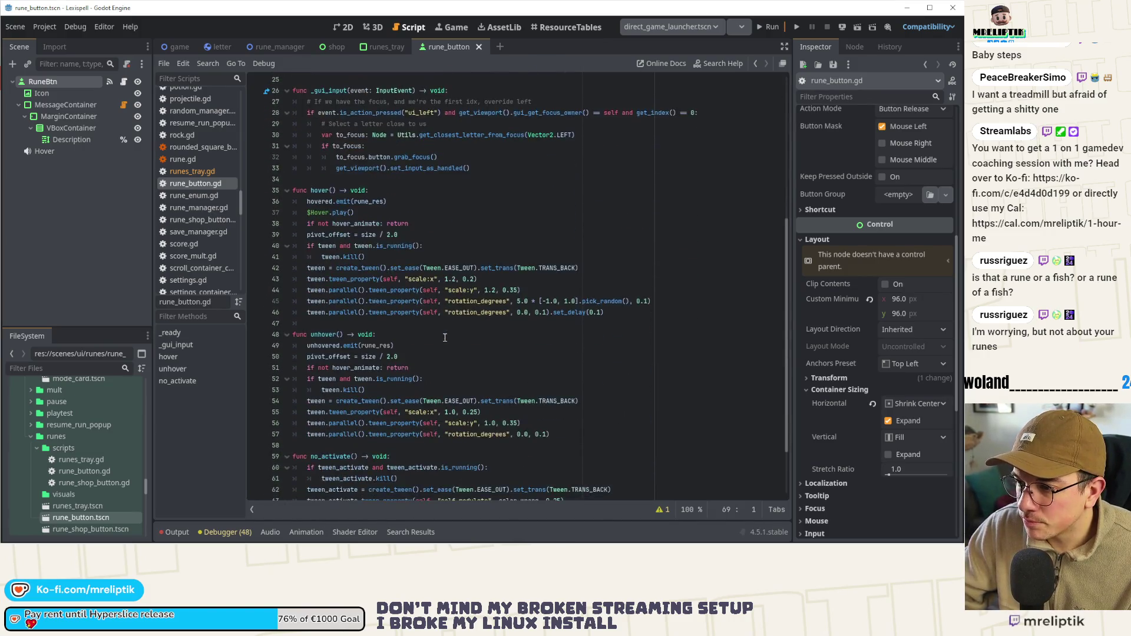
scroll(445, 337, "up", 10)
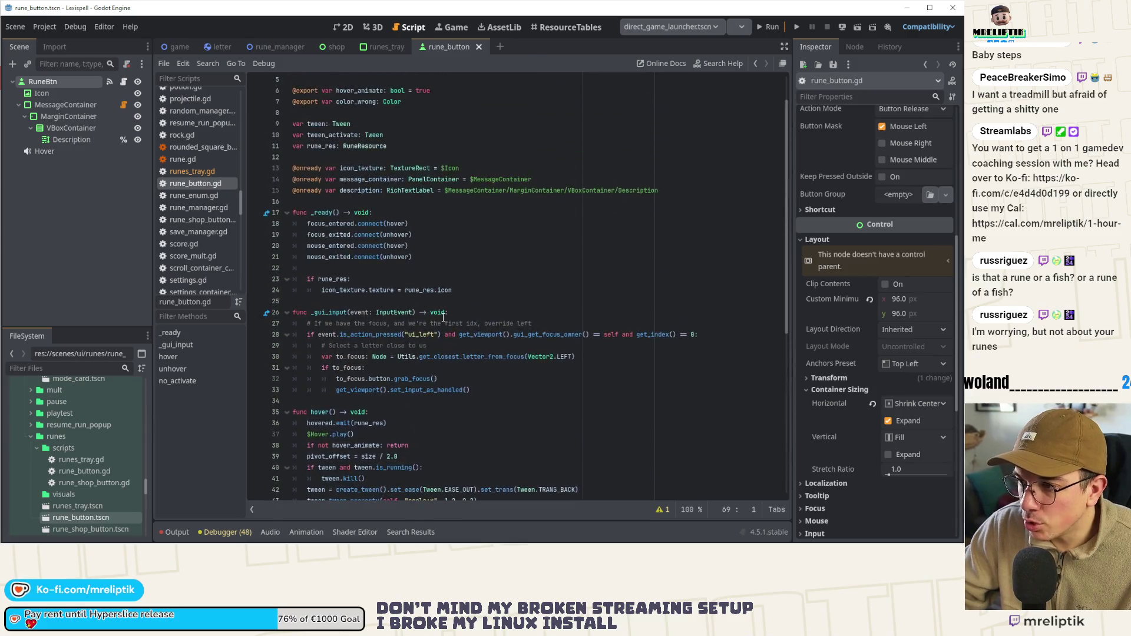
left_click(374, 50)
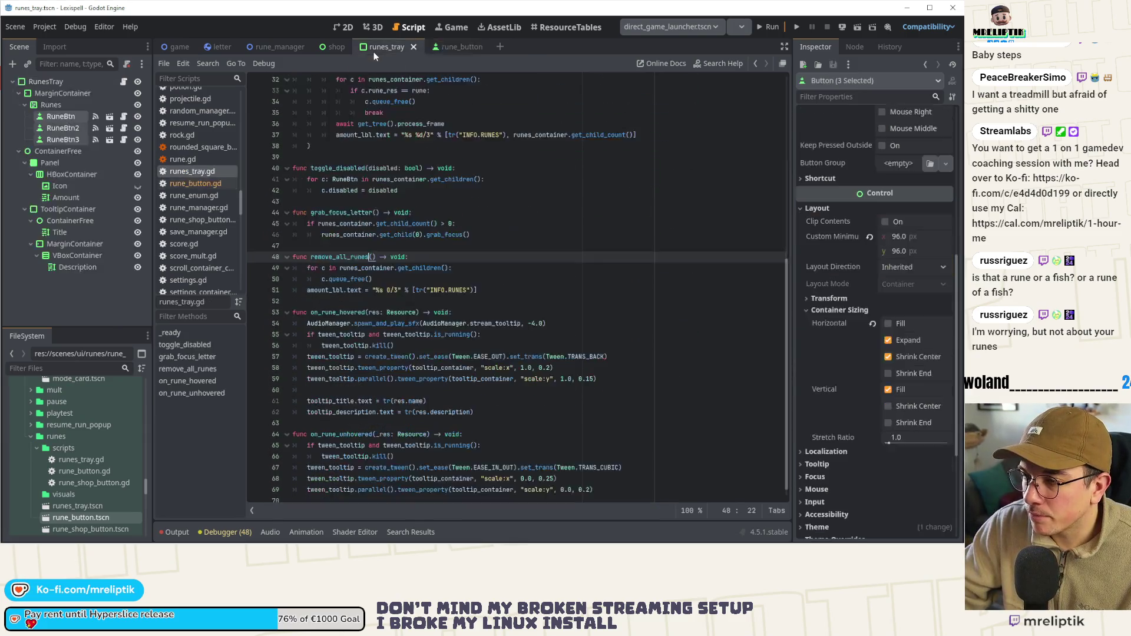
left_click(332, 50)
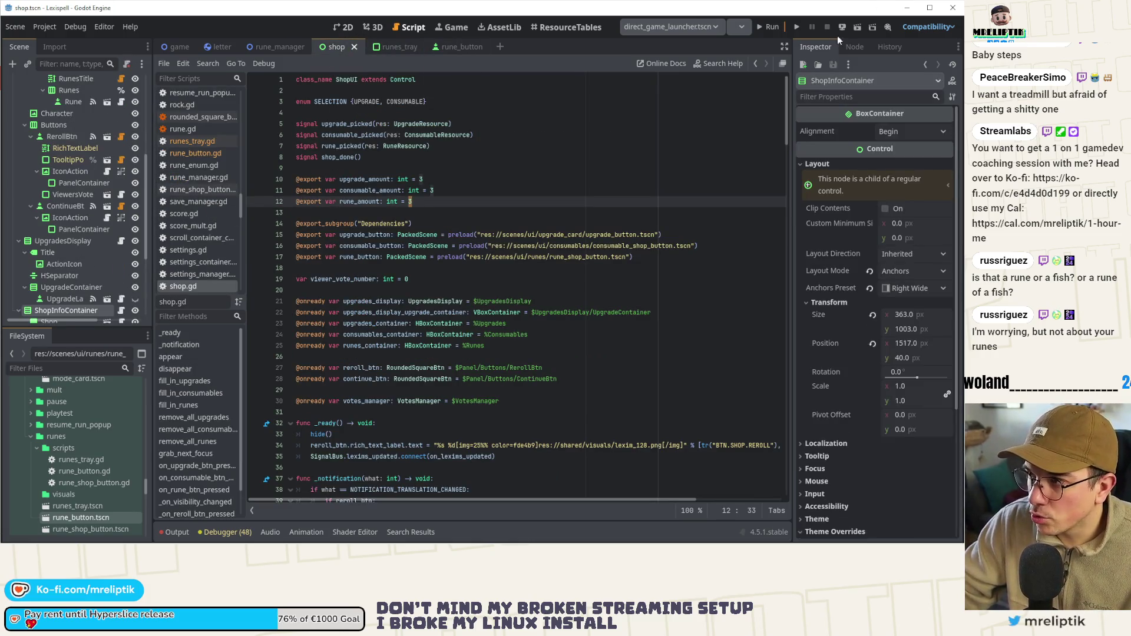
Run the game, then retype line 8 of runes_tray.gd as HFlowContainer and save.
left_click(773, 27)
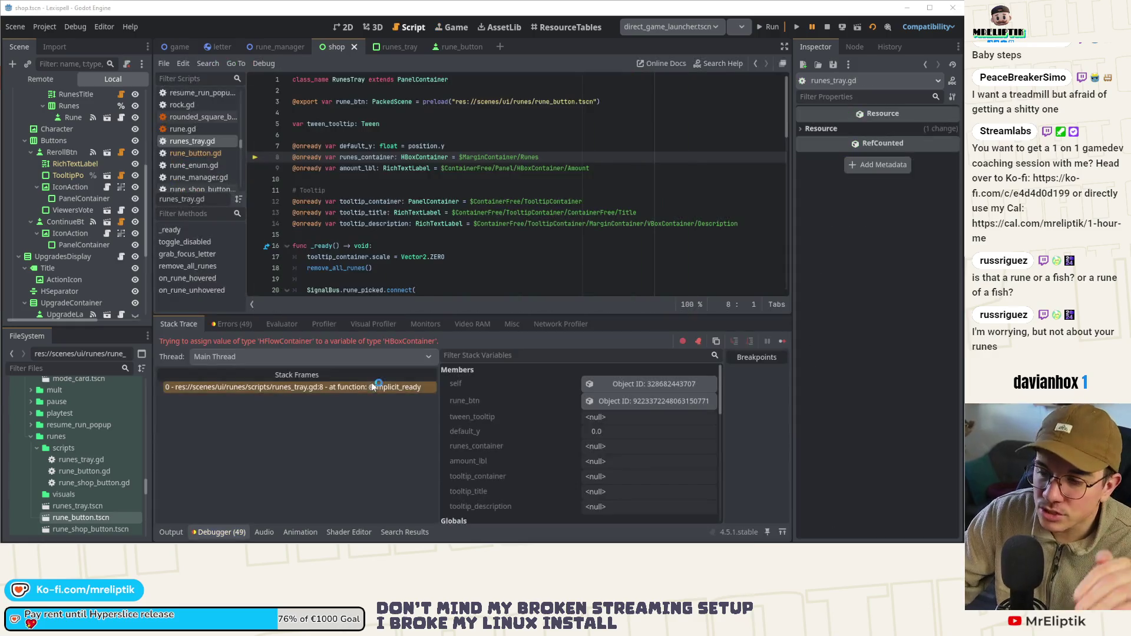
double_click(424, 157)
type("HFlow")
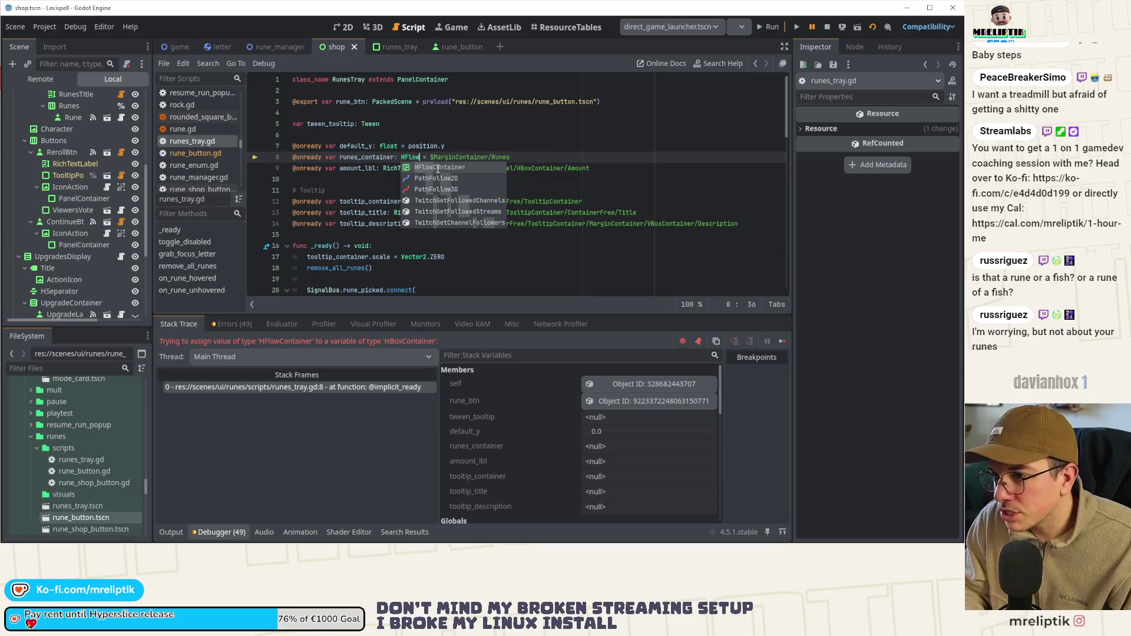
key("Return")
key("ctrl+s")
Duplicate a RuneBtn in the runes tray to add a fourth rune button, then stop the game.
left_click(344, 26)
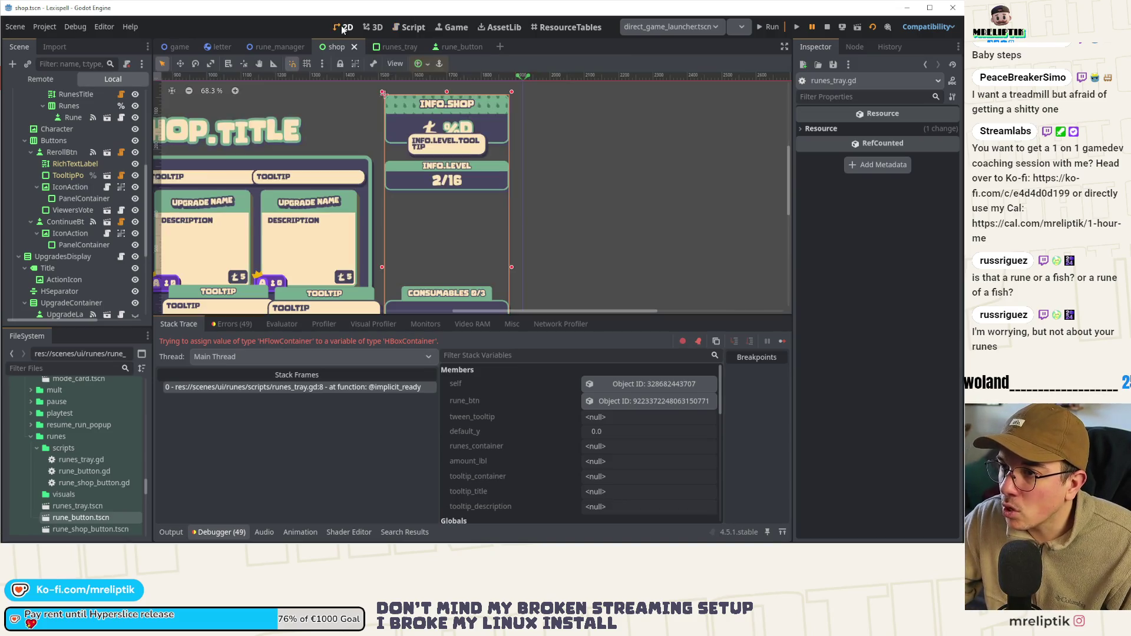
left_click(444, 46)
left_click(374, 48)
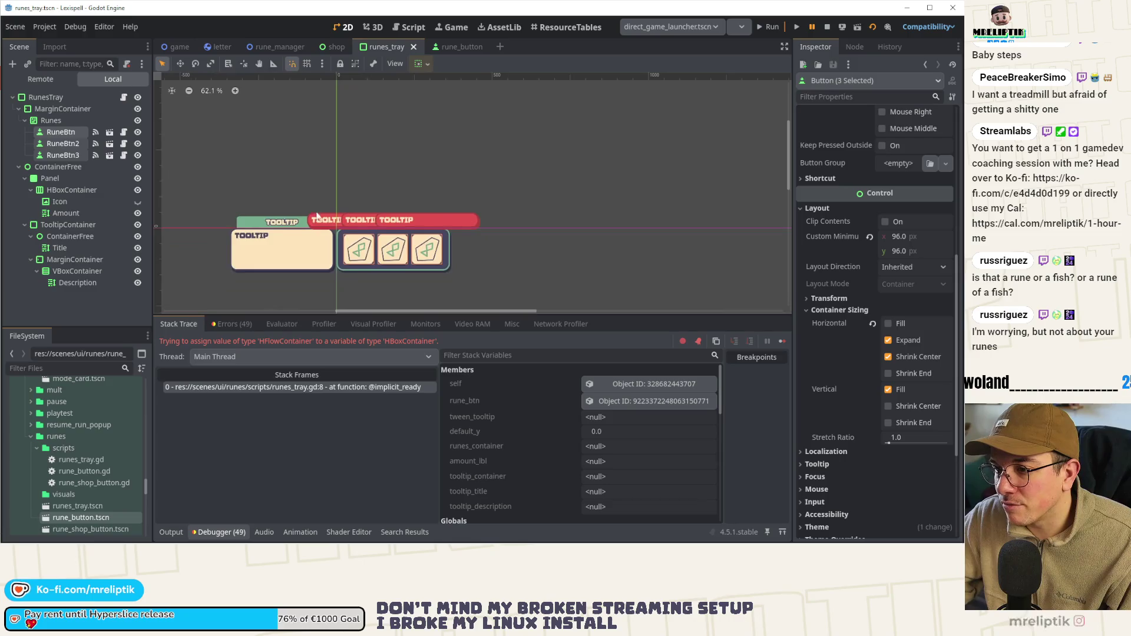
left_click(171, 532)
left_click(171, 532)
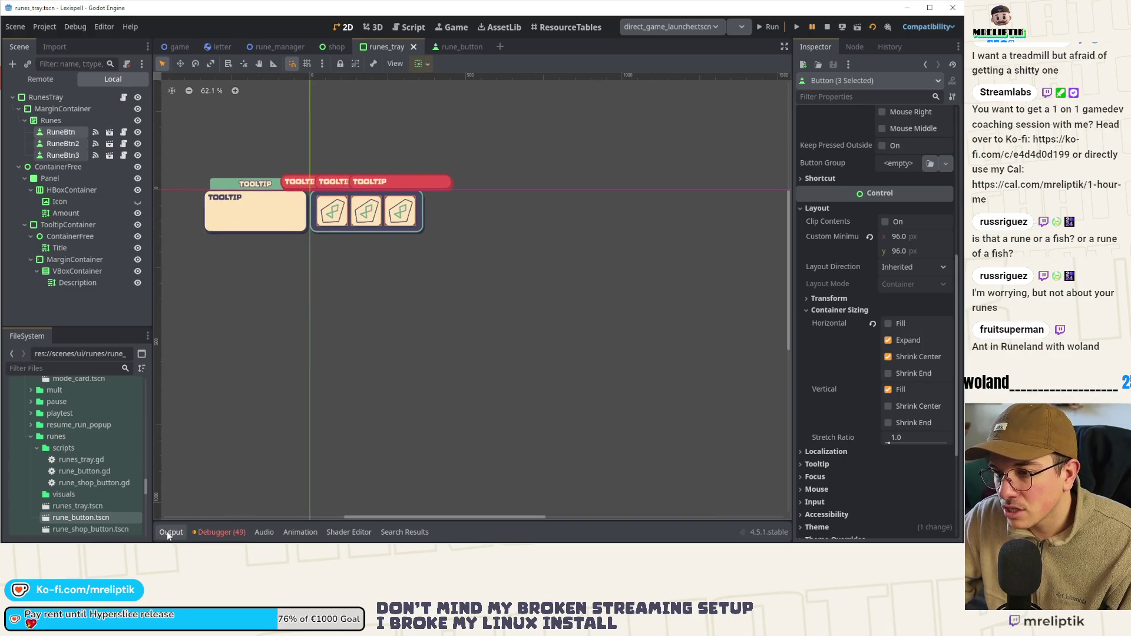
left_click(62, 132)
key("ctrl+d")
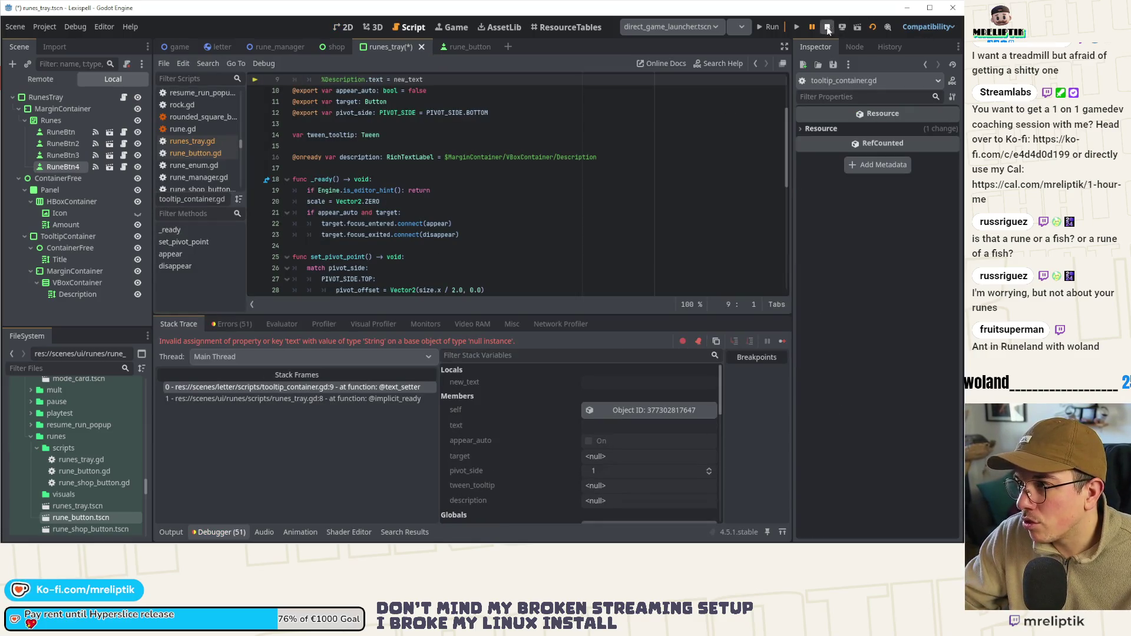
left_click(827, 27)
Keep the Runes alignment at Begin, duplicate RuneBtn4 for more runes, and save.
left_click(356, 27)
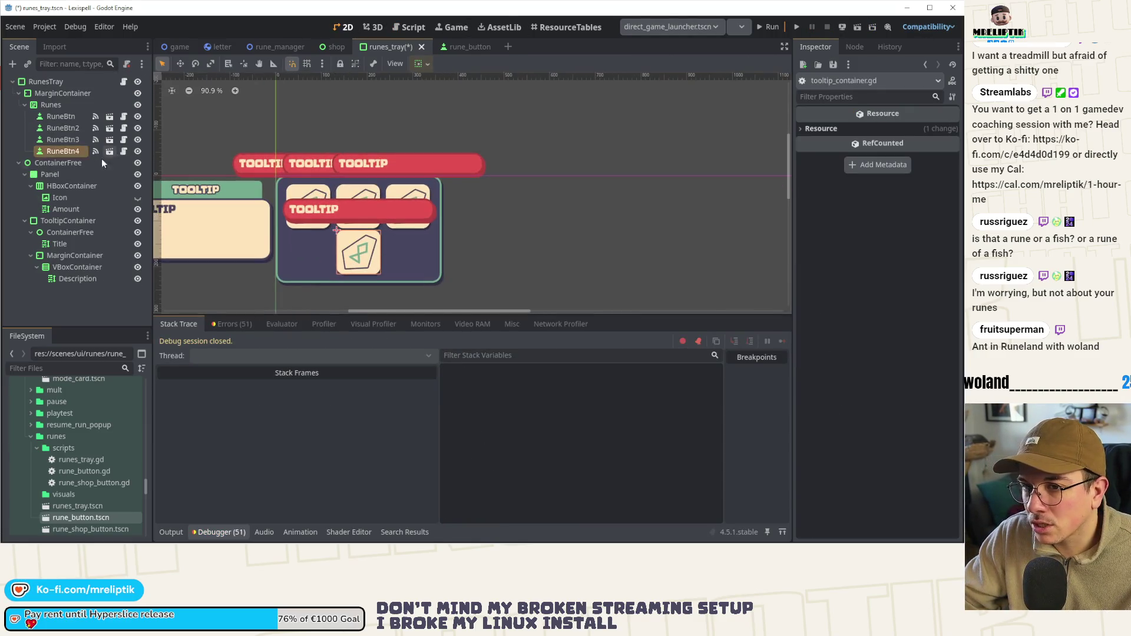
left_click(62, 152)
left_click(51, 105)
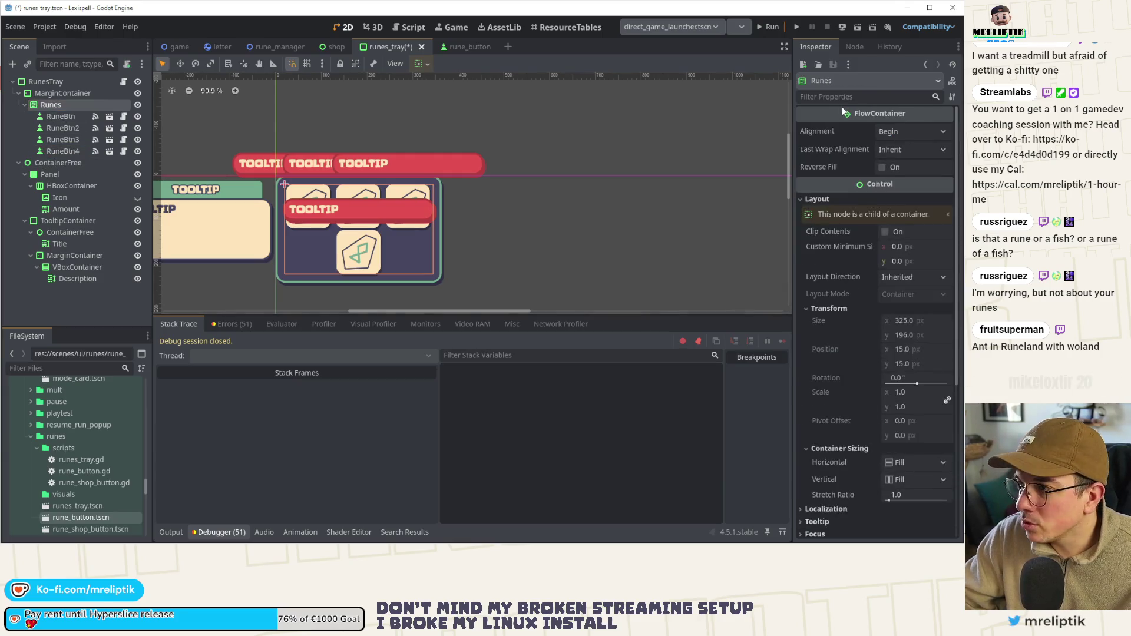
left_click(894, 131)
left_click(825, 174)
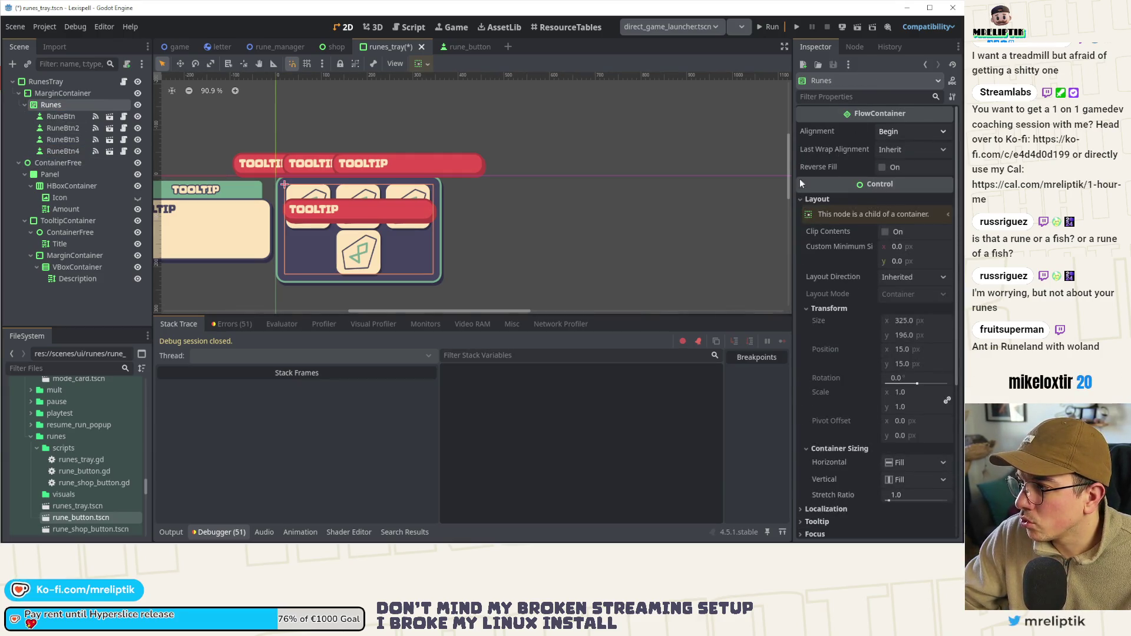
left_click(66, 150)
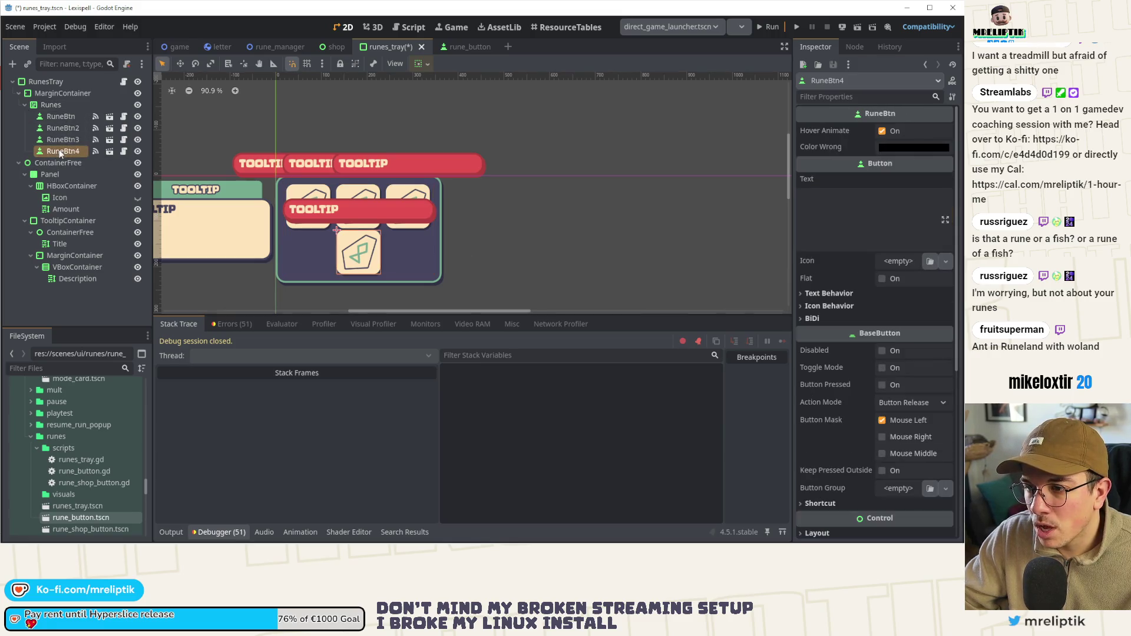
key("ctrl+d")
key("ctrl+d")
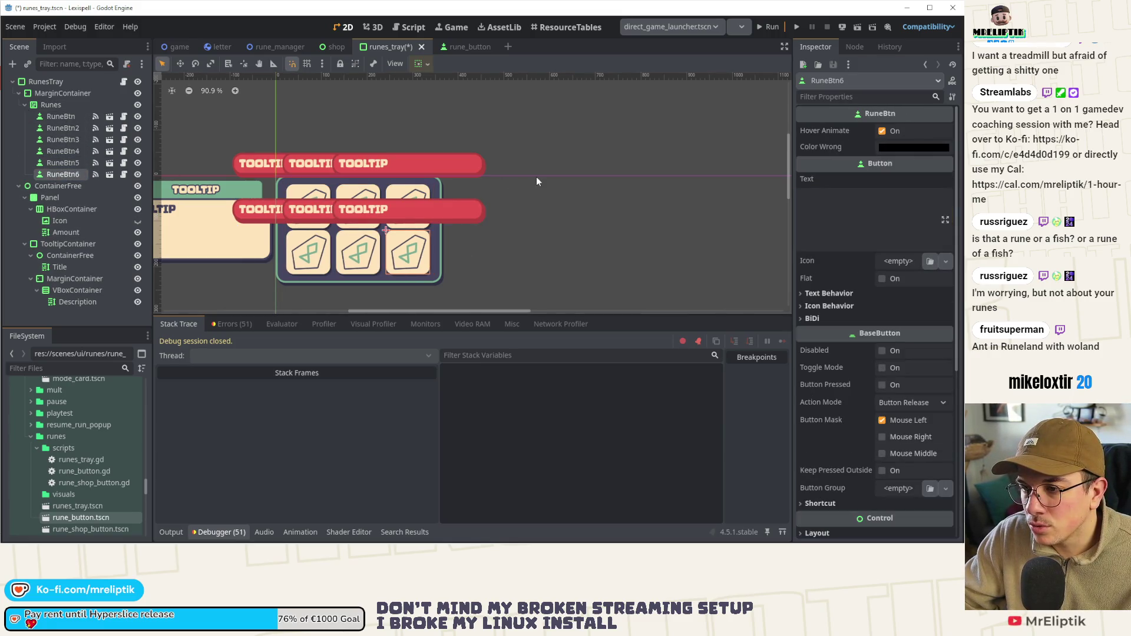
key("ctrl+s")
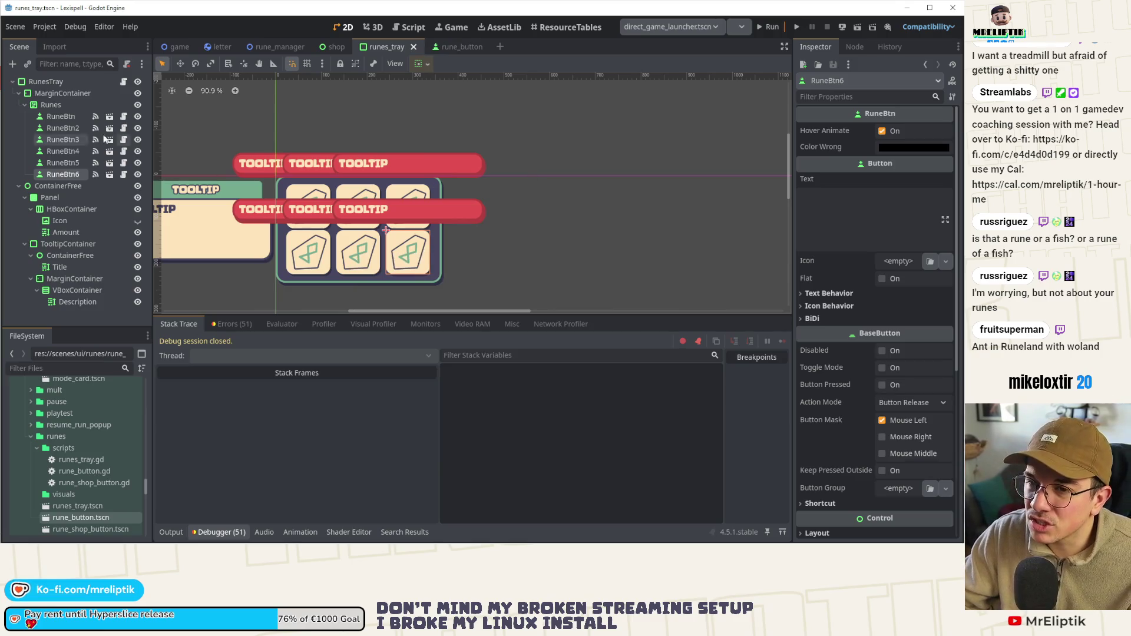
Uncheck Horizontal Shrink Center on all six RuneBtns, leaving Expand only, and save.
left_click(61, 116)
left_click(69, 176, "shift")
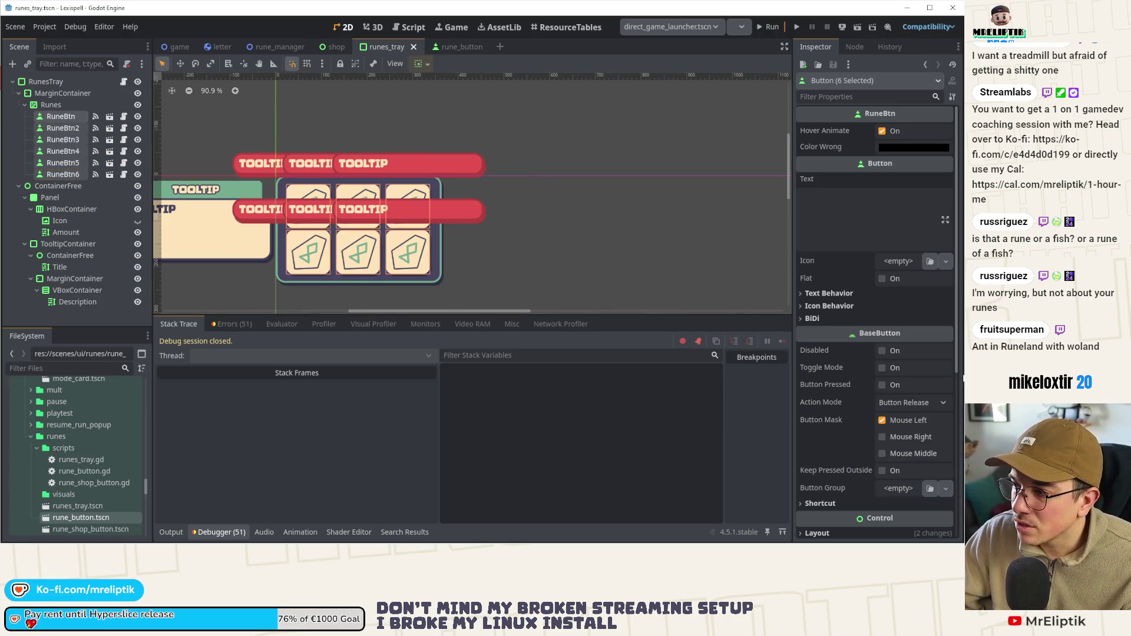
scroll(867, 414, "down", 3)
scroll(874, 372, "down", 4)
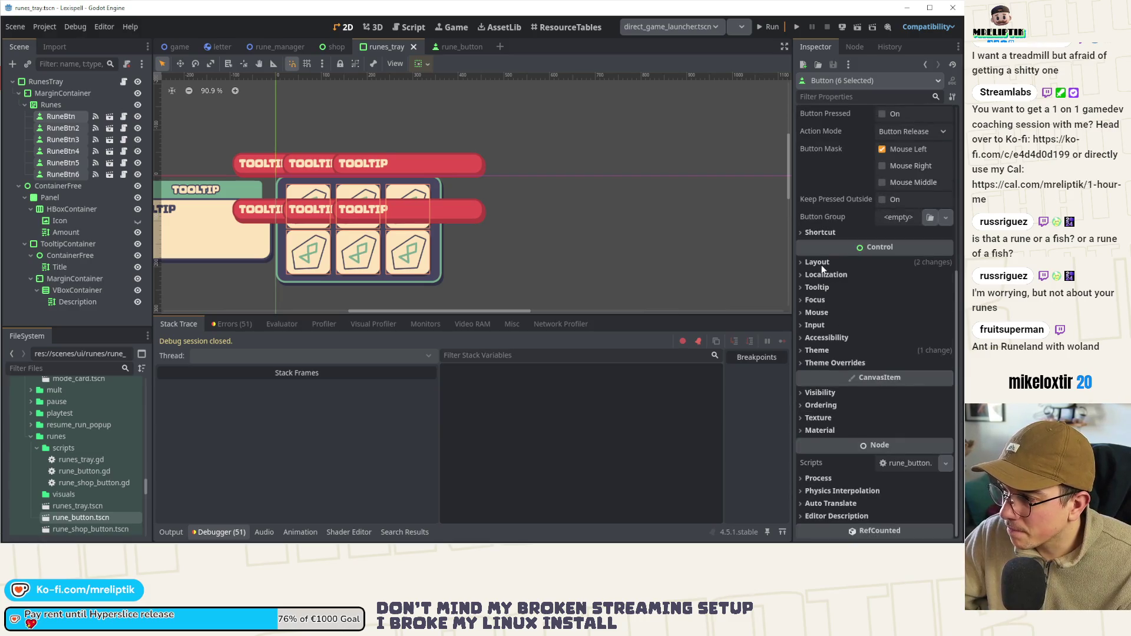
left_click(822, 264)
left_click(842, 364)
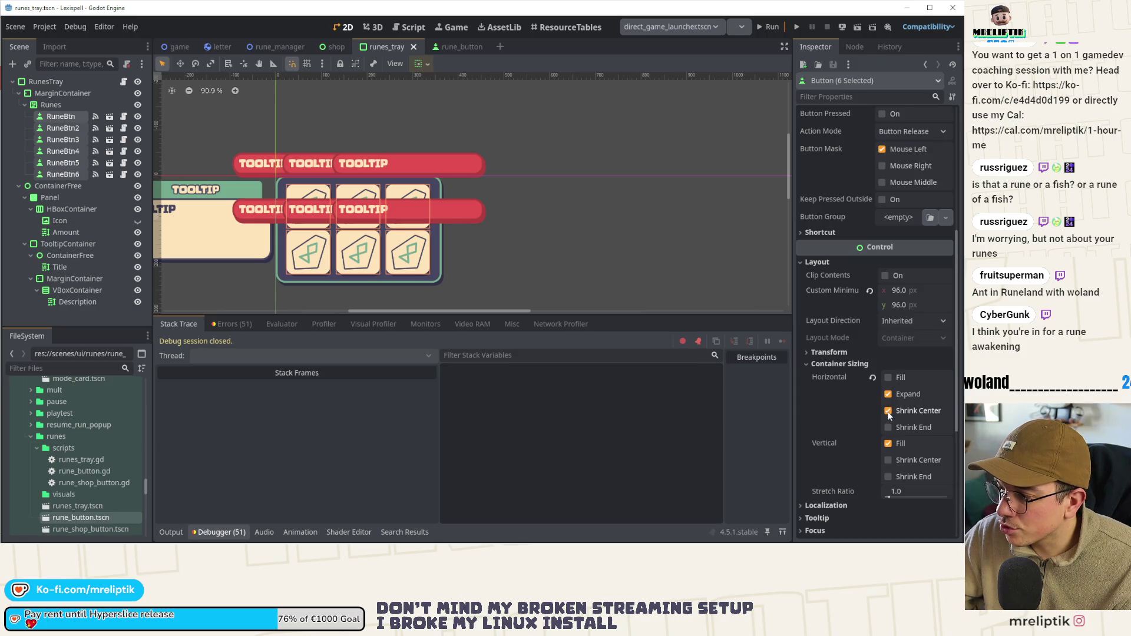
left_click(888, 411)
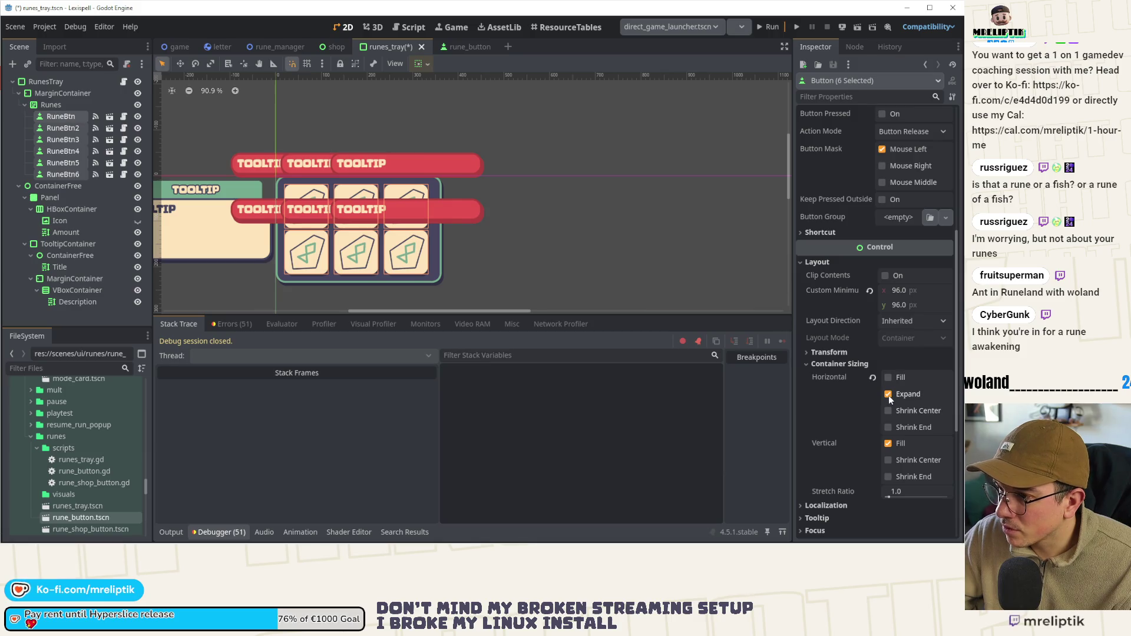
left_click(888, 395)
left_click(889, 395)
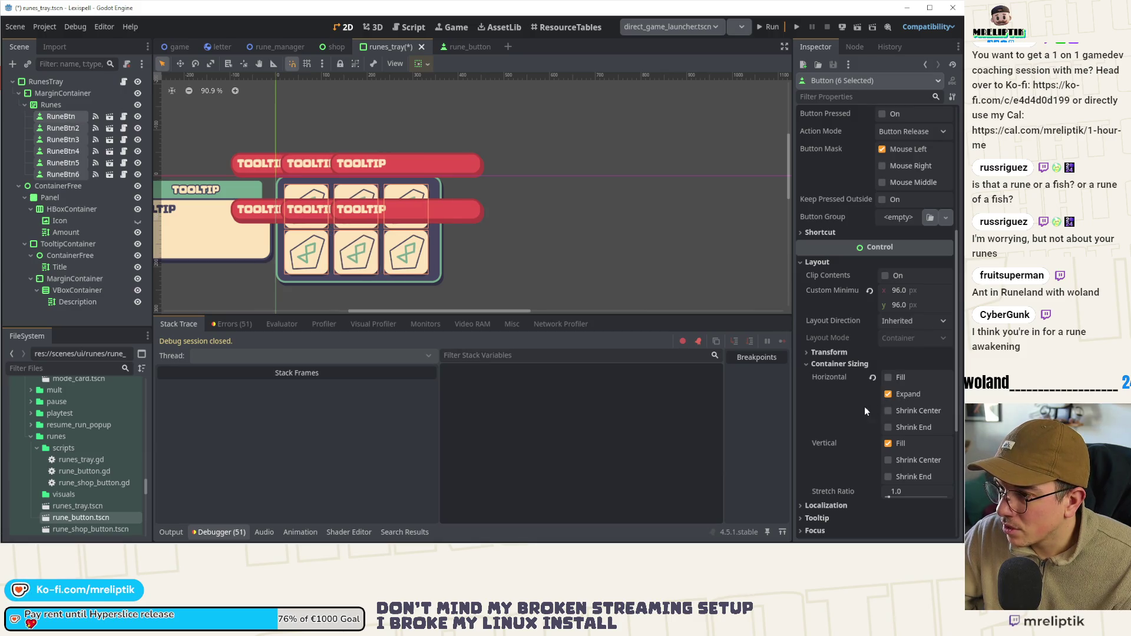
left_click(889, 378)
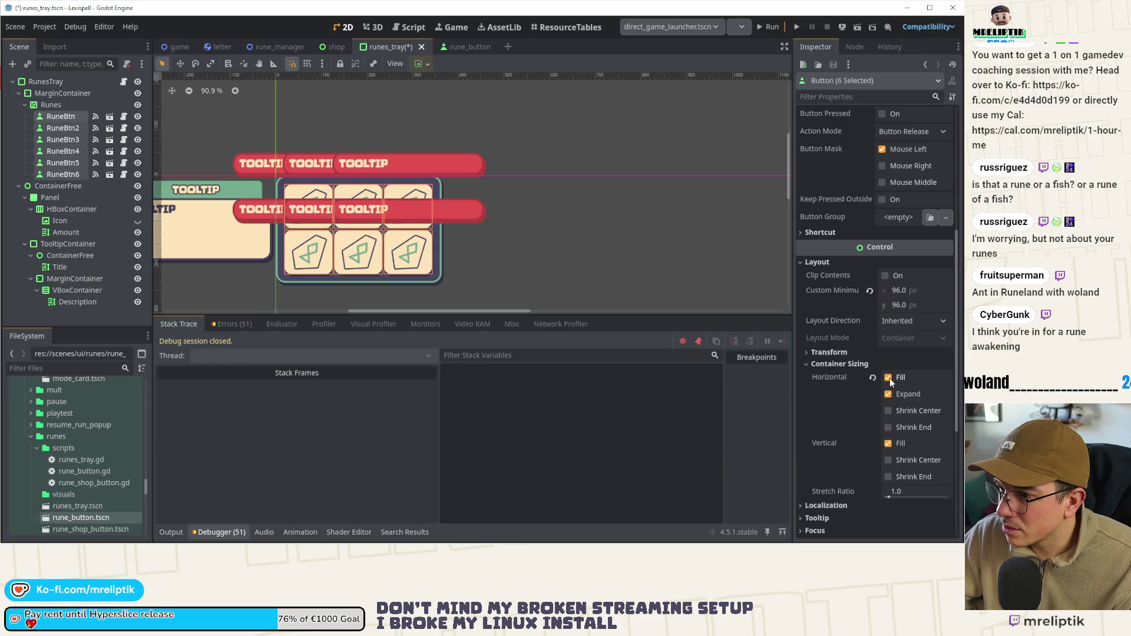
left_click(888, 377)
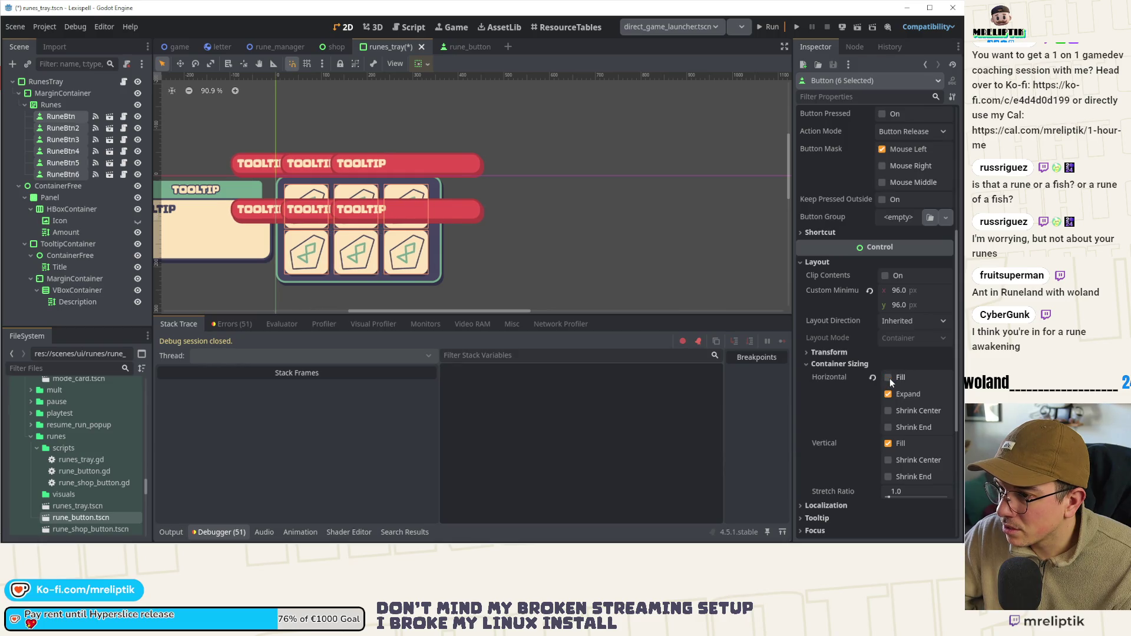
left_click(625, 246)
key("ctrl+s")
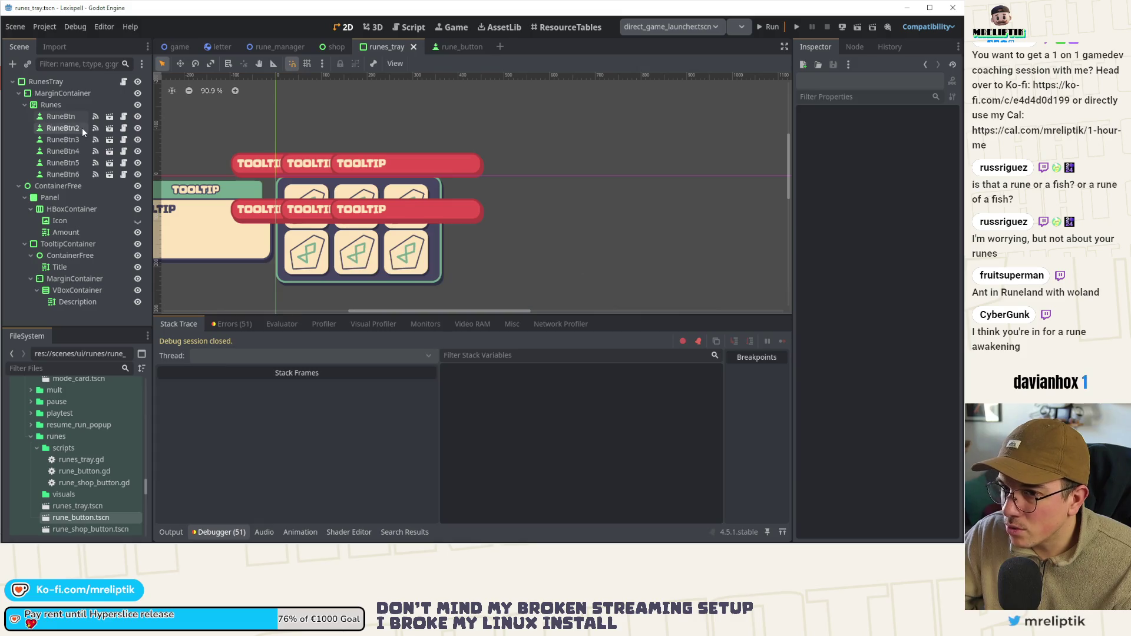
left_click(82, 105)
scroll(734, 204, "up", 2)
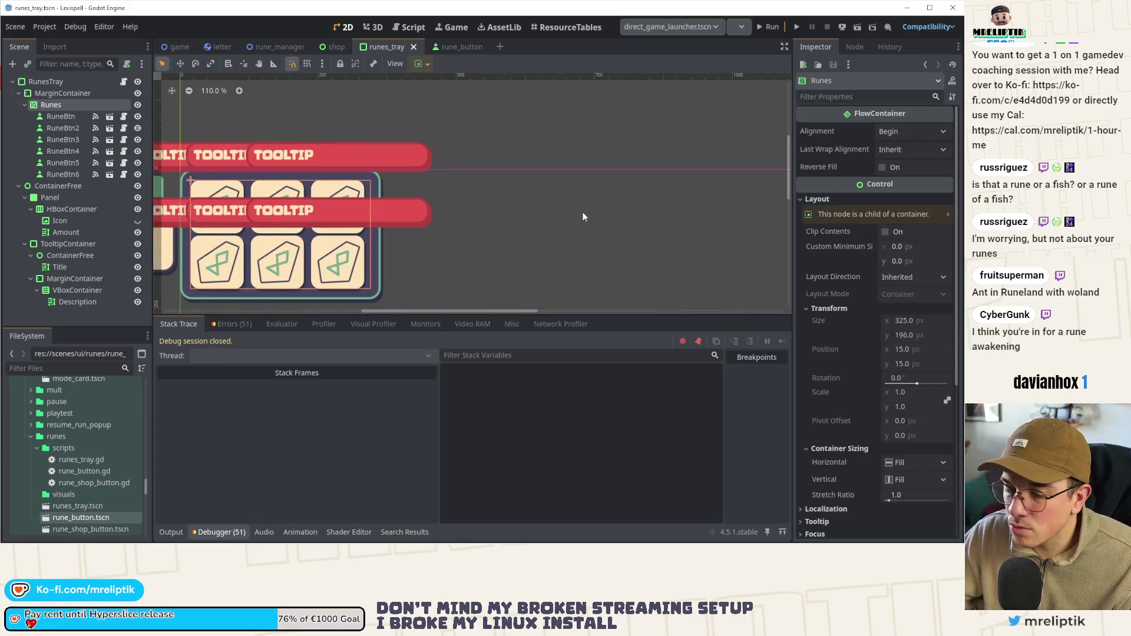
Open the shop scene, hide the Debugger panel, and zoom to inspect the two-row runes tray.
scroll(584, 217, "down", 2)
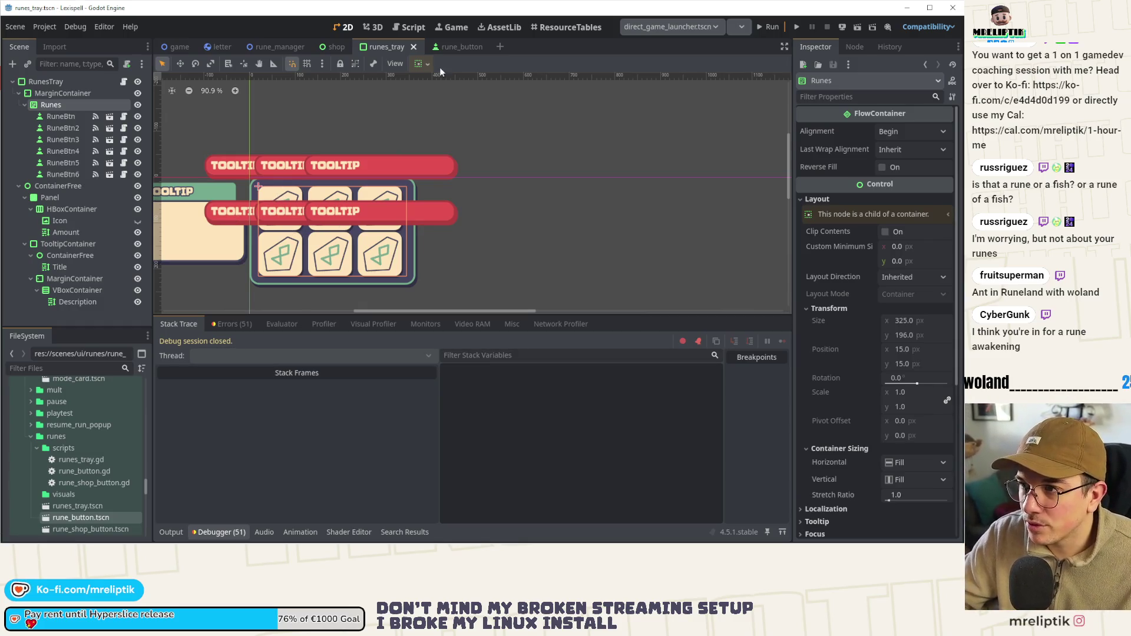
left_click(334, 47)
scroll(421, 207, "down", 3)
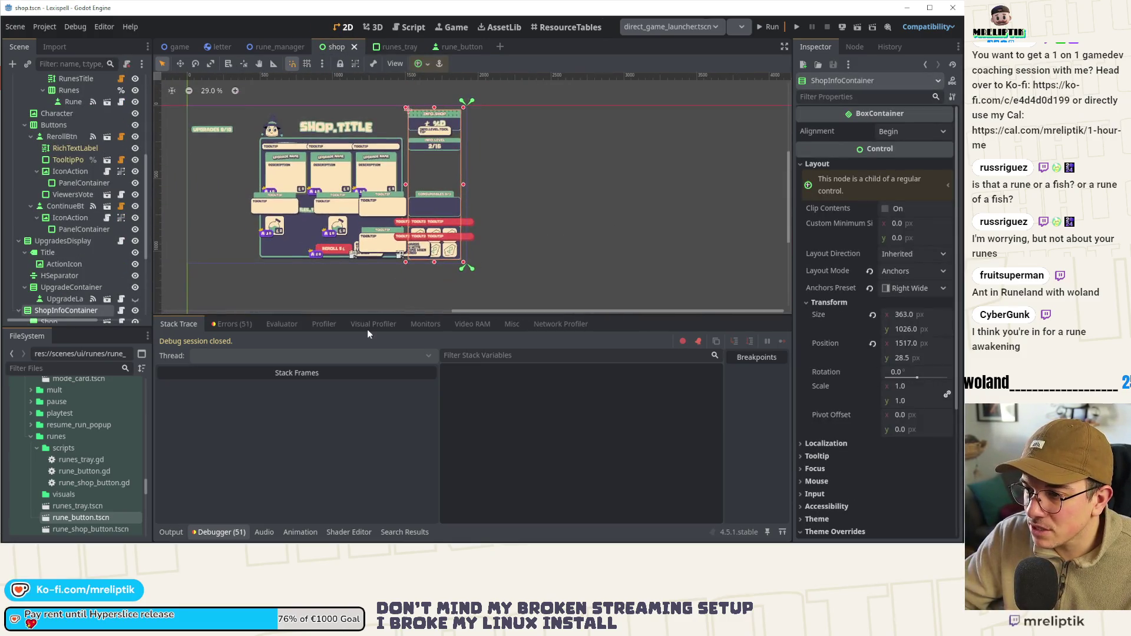
left_click(169, 534)
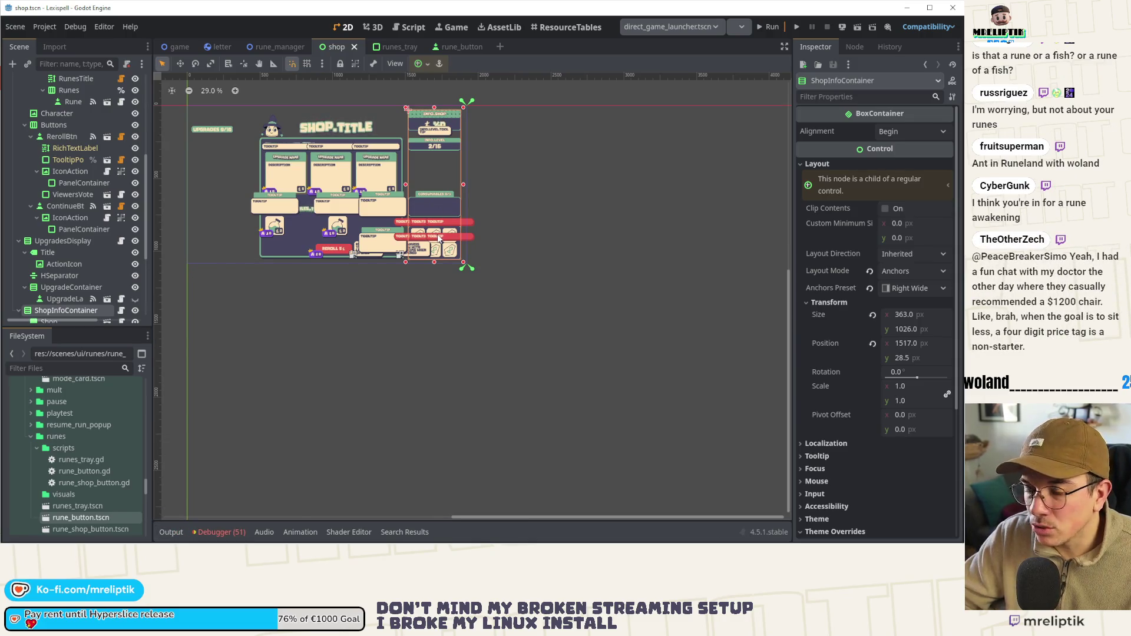
scroll(437, 238, "up", 3)
scroll(437, 238, "up", 6)
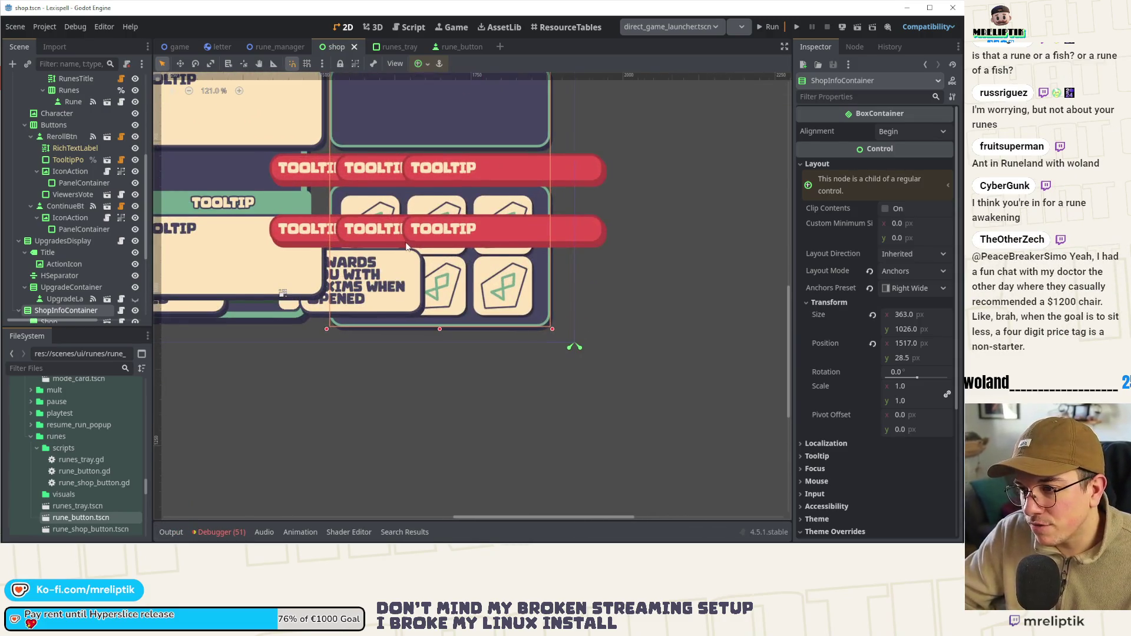
scroll(406, 247, "down", 3)
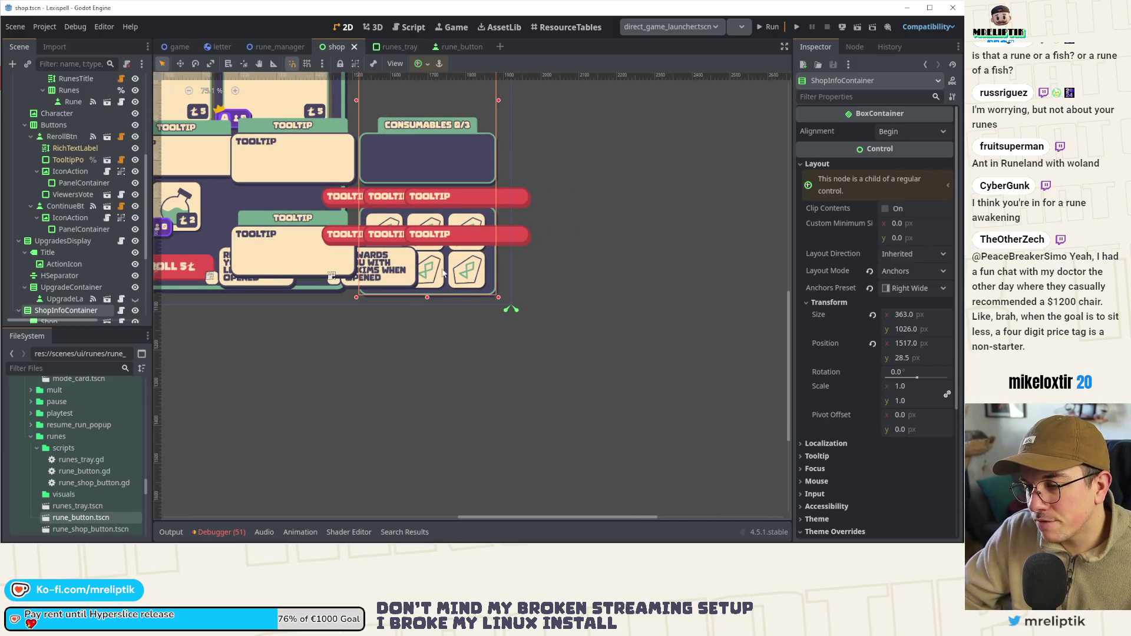
scroll(422, 223, "down", 3)
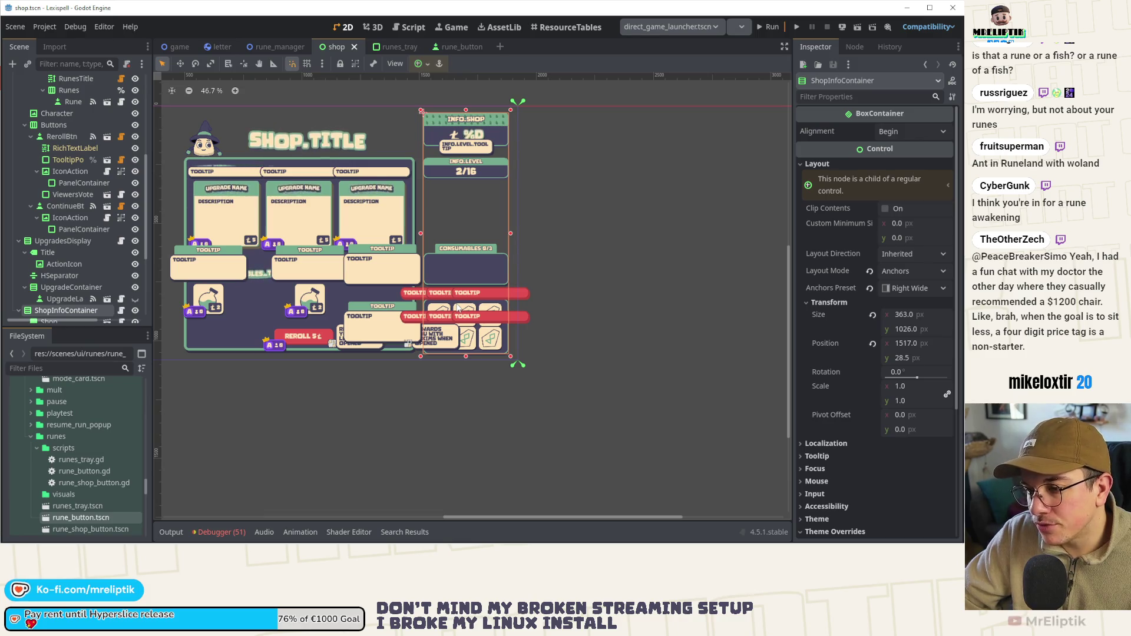
scroll(464, 340, "up", 3)
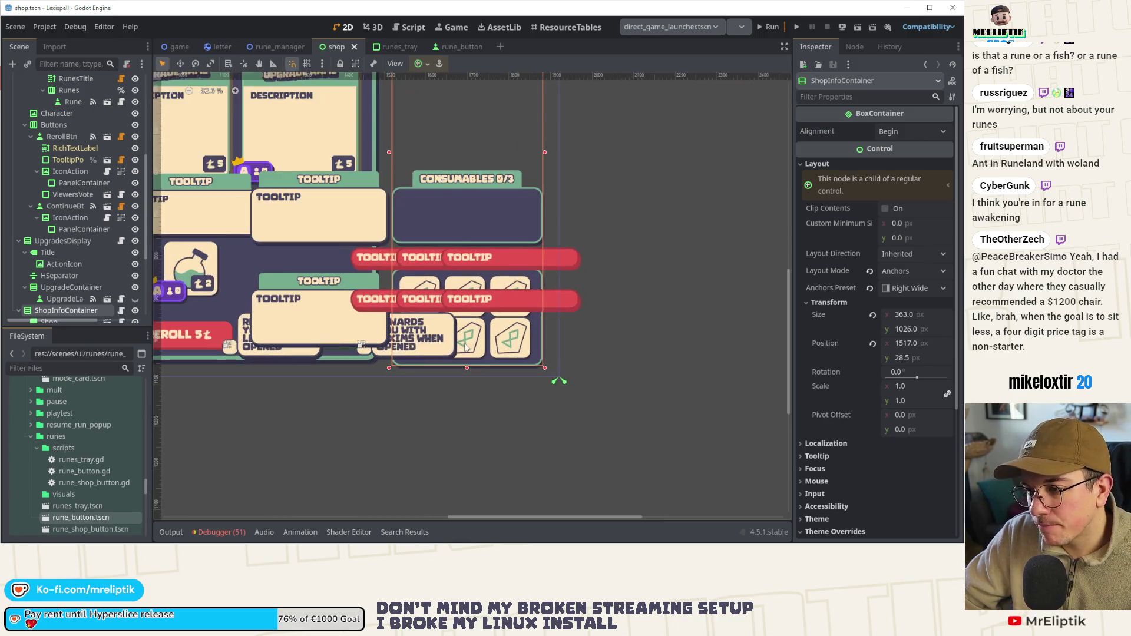
Set rune_button's custom minimum size to 72 × 72 and save.
left_click(457, 47)
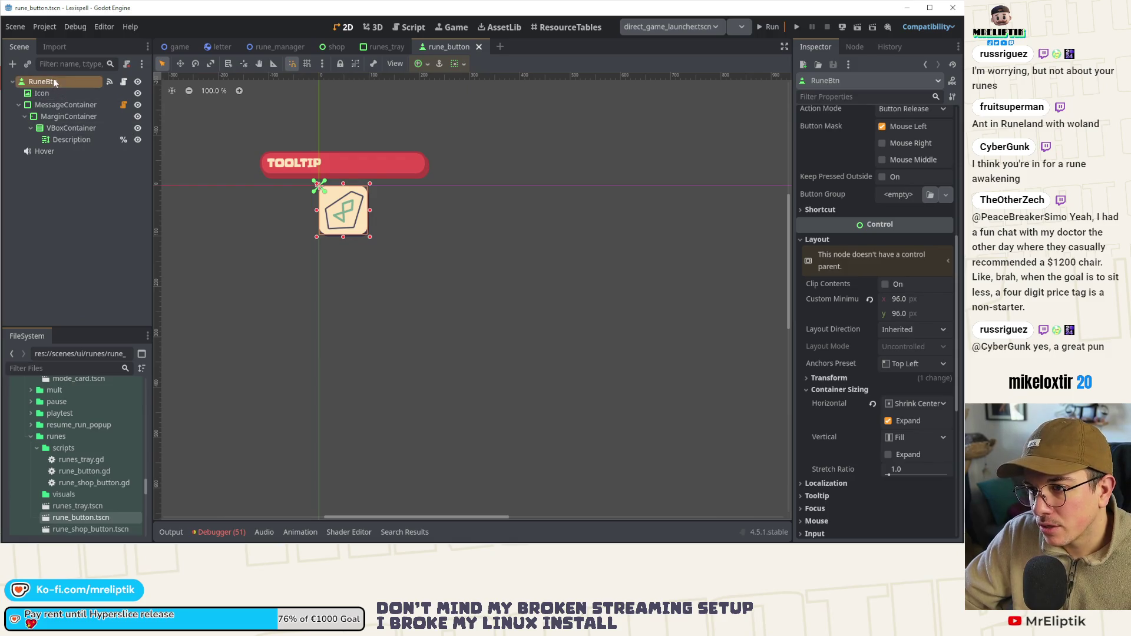
left_click(921, 306)
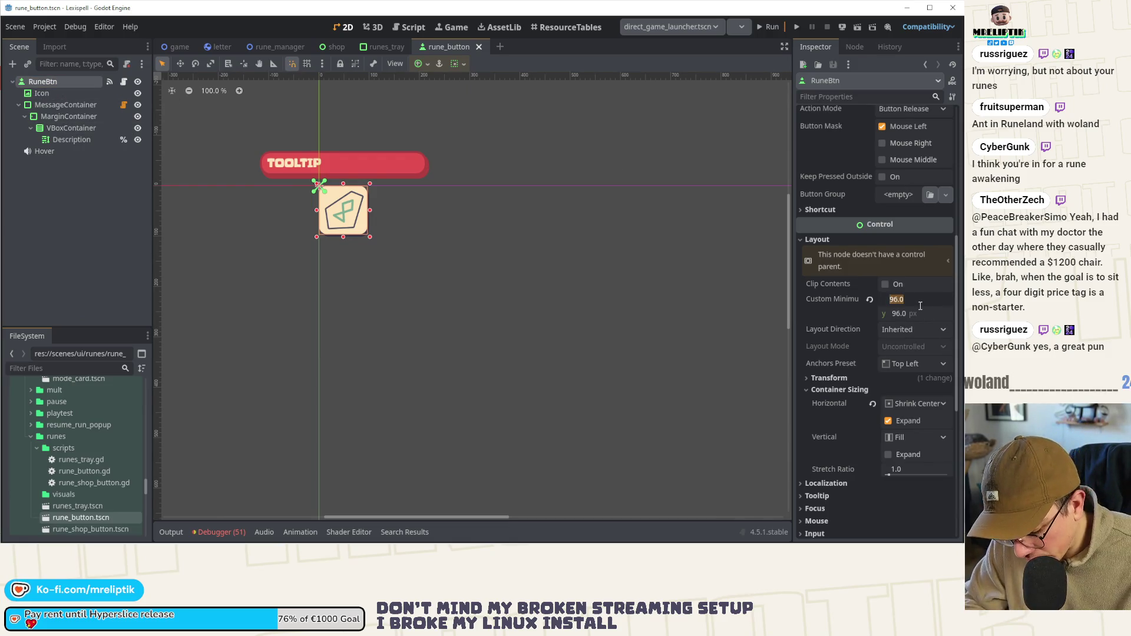
type("72")
key("Tab")
type("72")
key("Return")
key("ctrl+s")
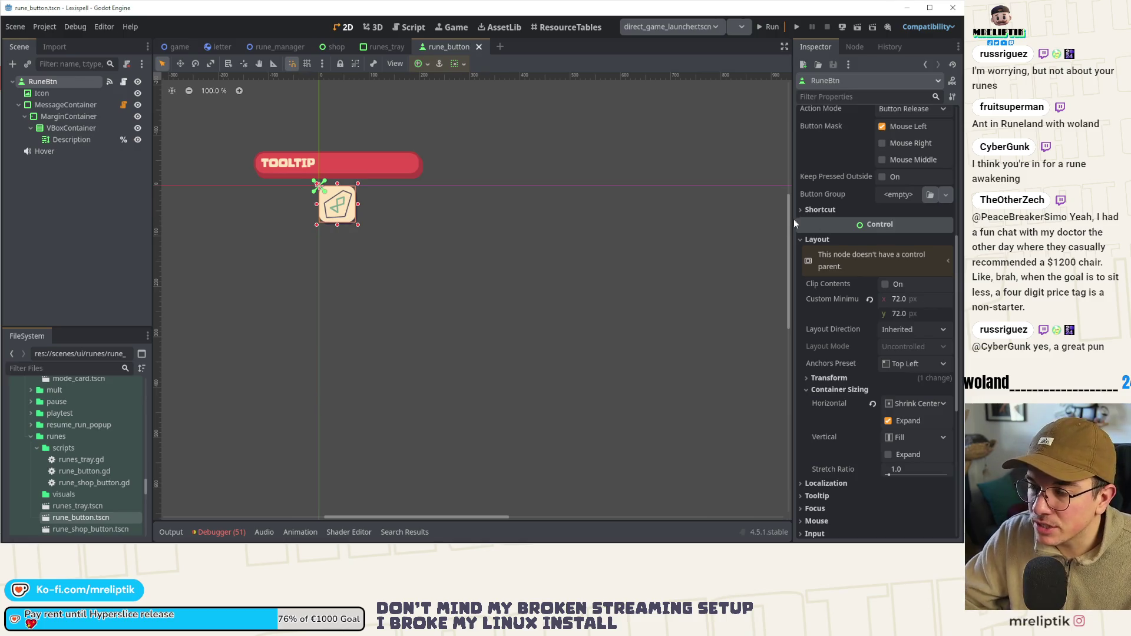
Check the smaller runes in the runes_tray and shop scenes, then select the sixth rune button.
left_click(383, 46)
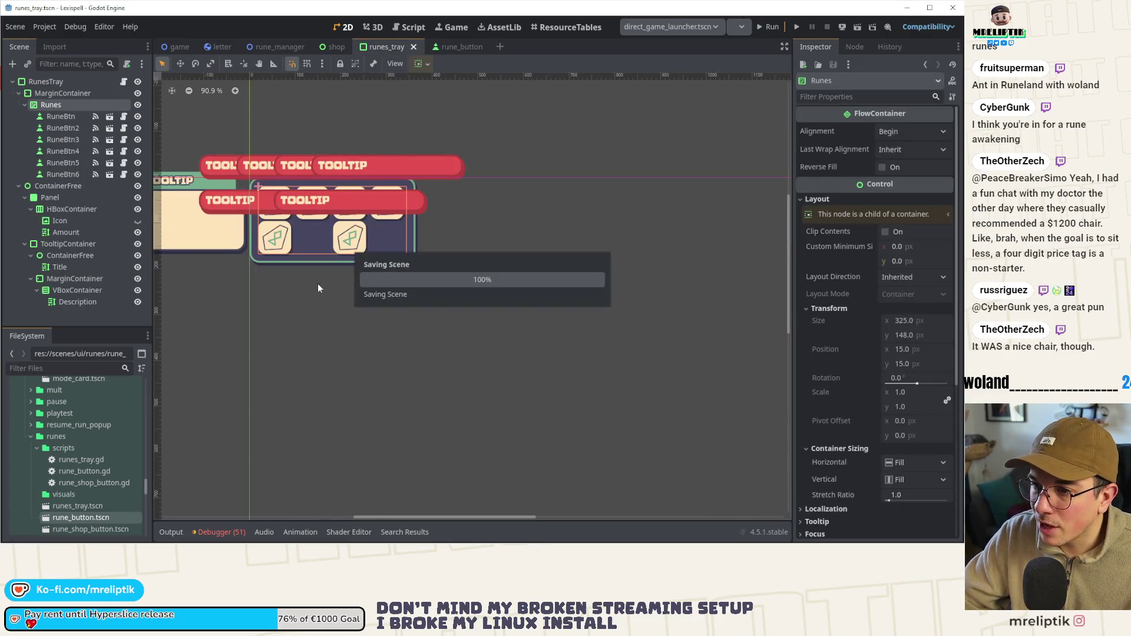
scroll(407, 295, "up", 4)
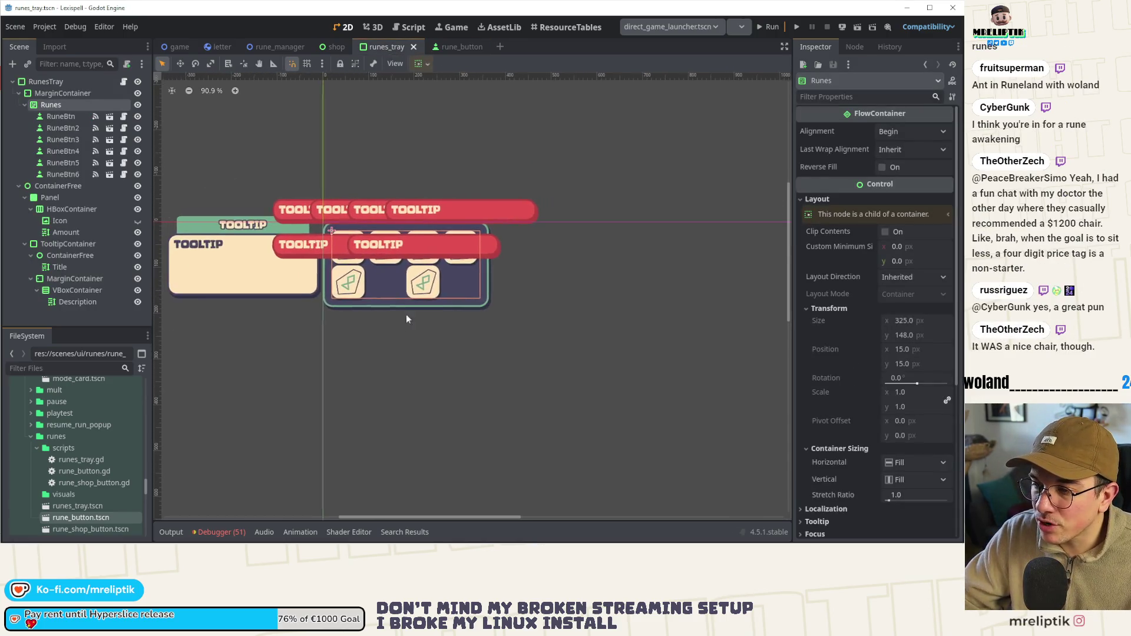
left_click(333, 46)
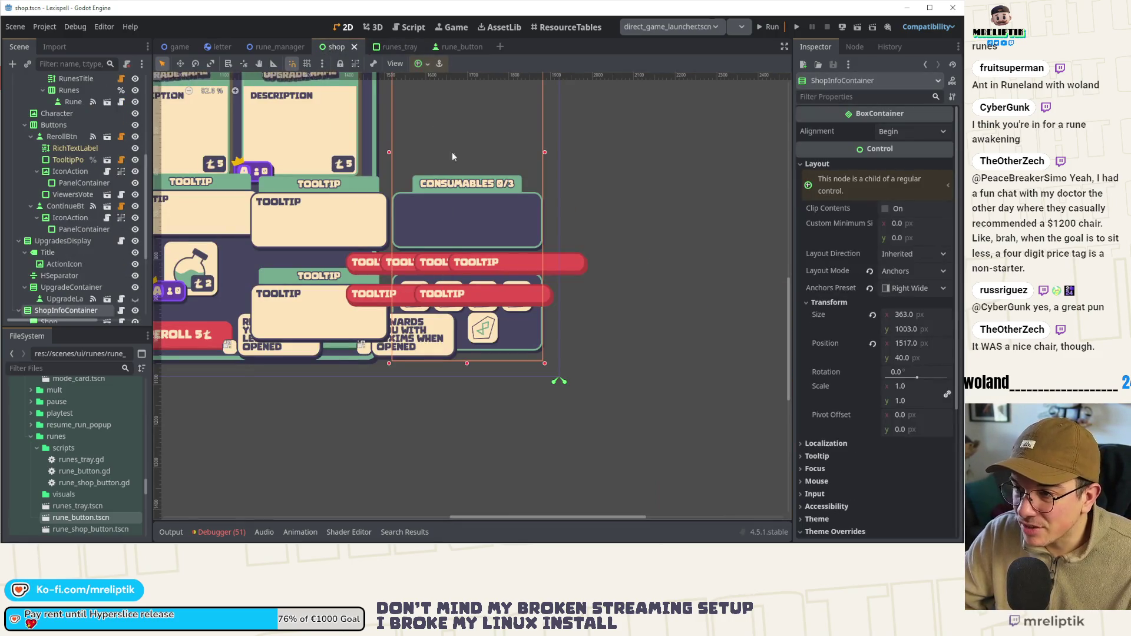
left_click(391, 48)
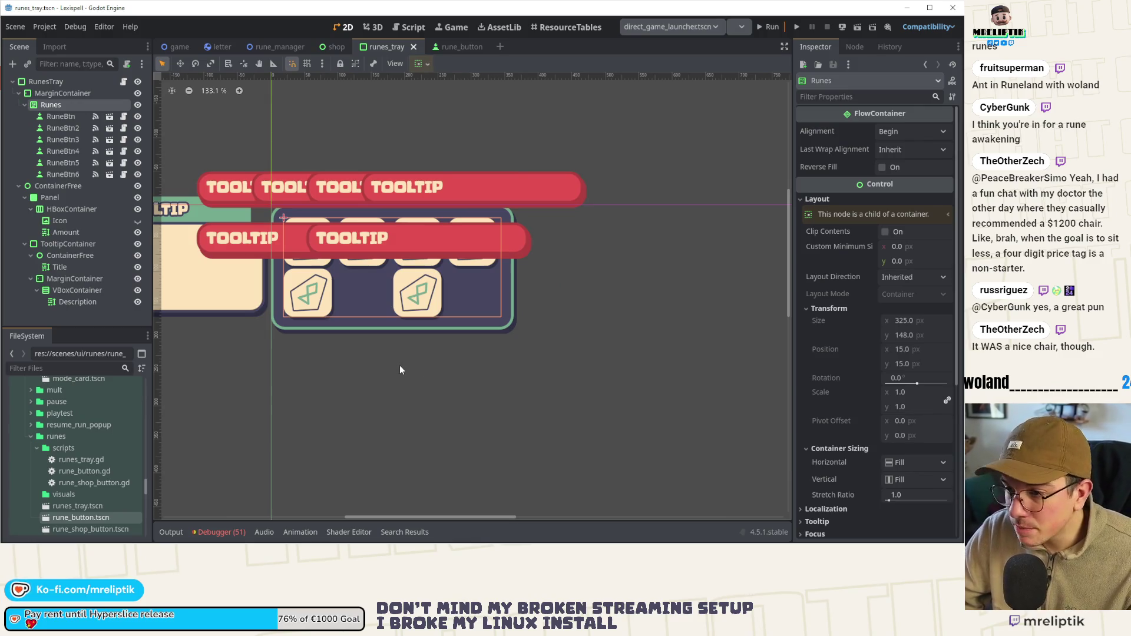
left_click(428, 277)
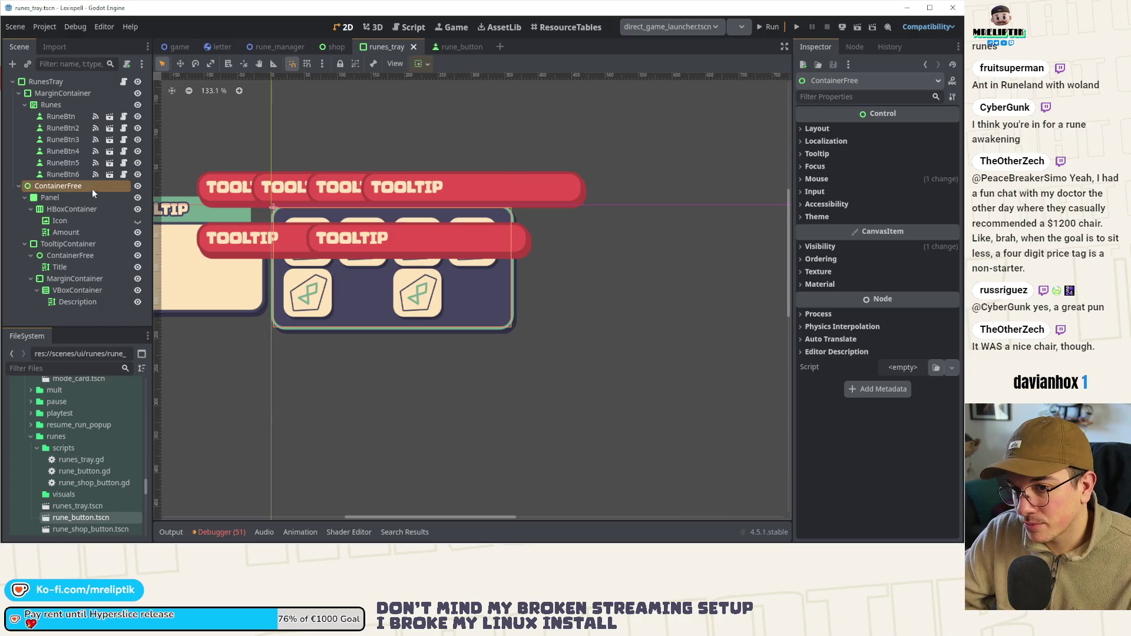
left_click(61, 173)
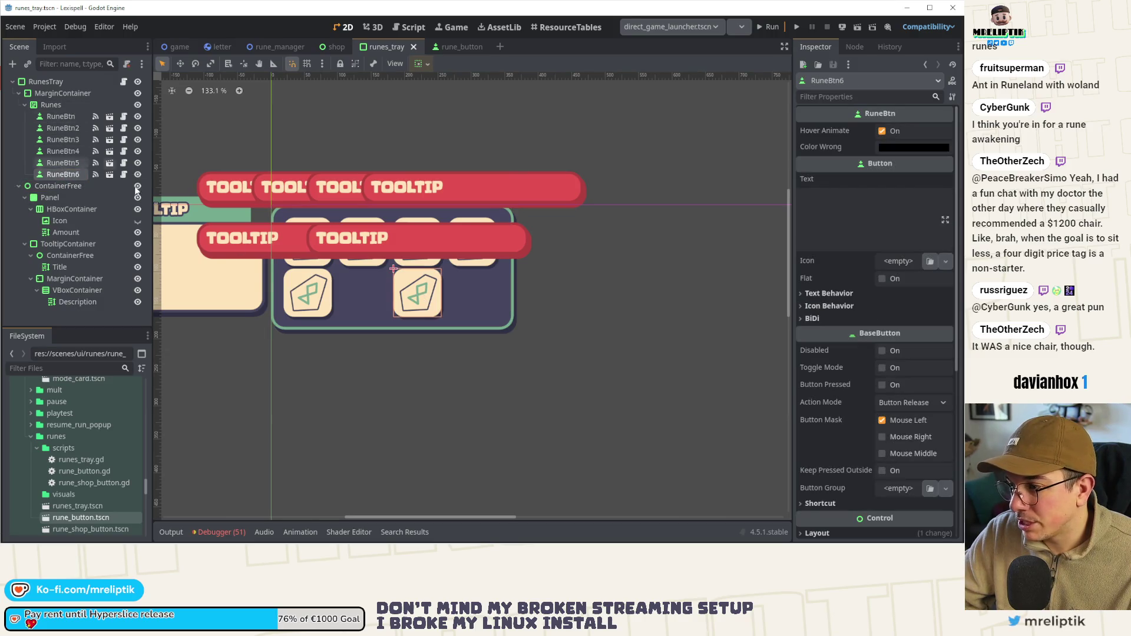
In the rune button scene, turn off horizontal expand, set horizontal sizing to Shrink Begin, and save.
left_click(462, 47)
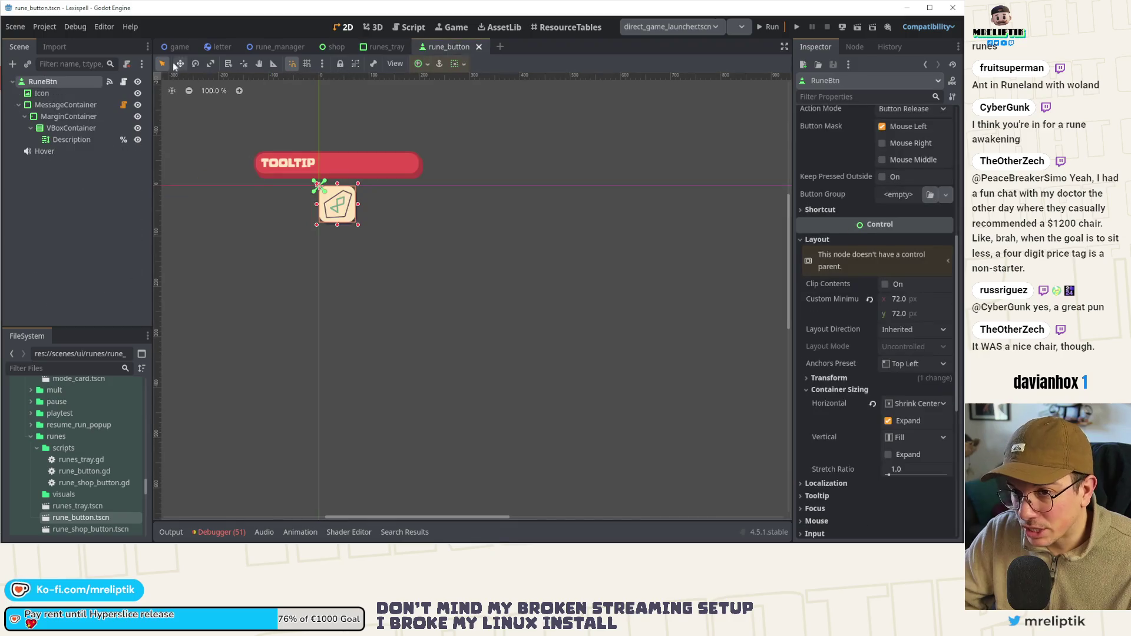
left_click(890, 421)
left_click(917, 404)
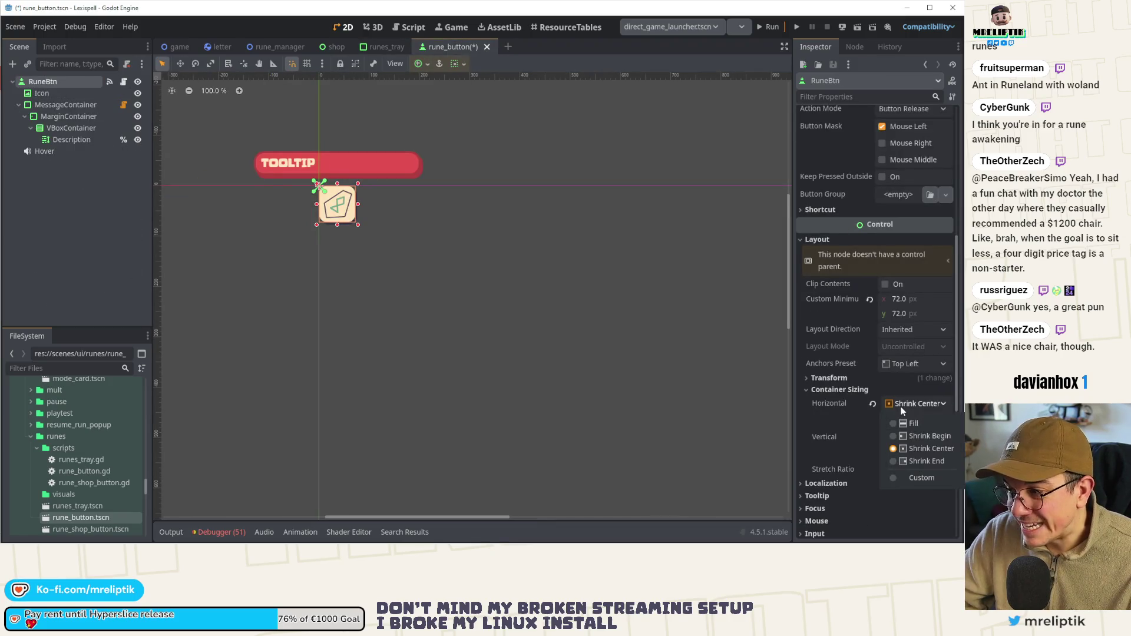
left_click(922, 436)
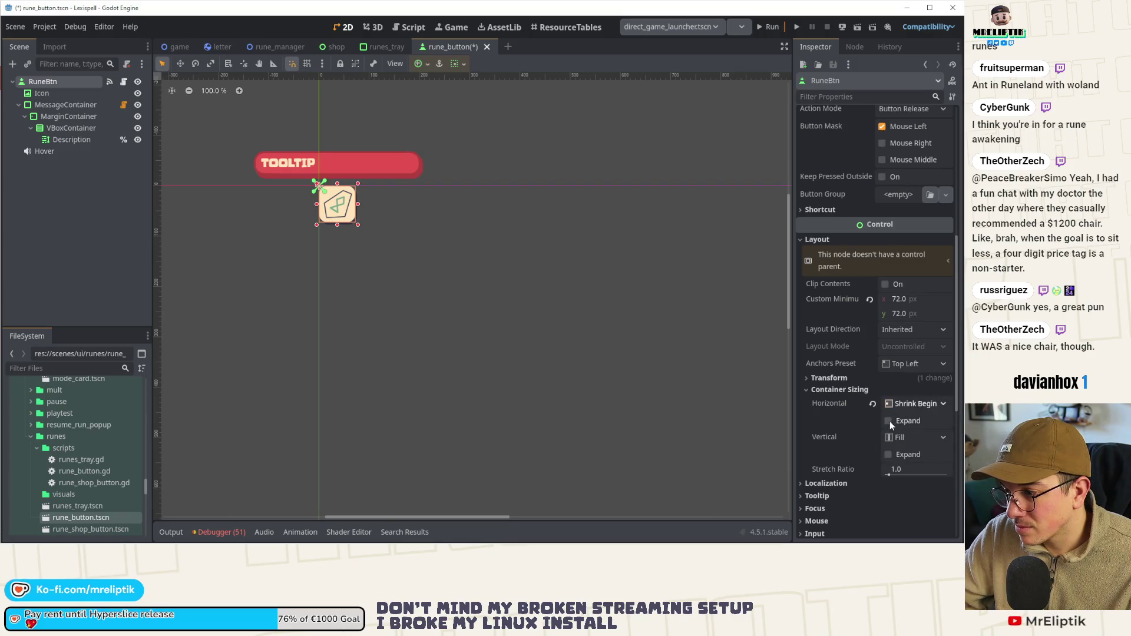
key("ctrl+s")
In the runes tray, turn off Horizontal Expand for all six rune buttons.
left_click(397, 49)
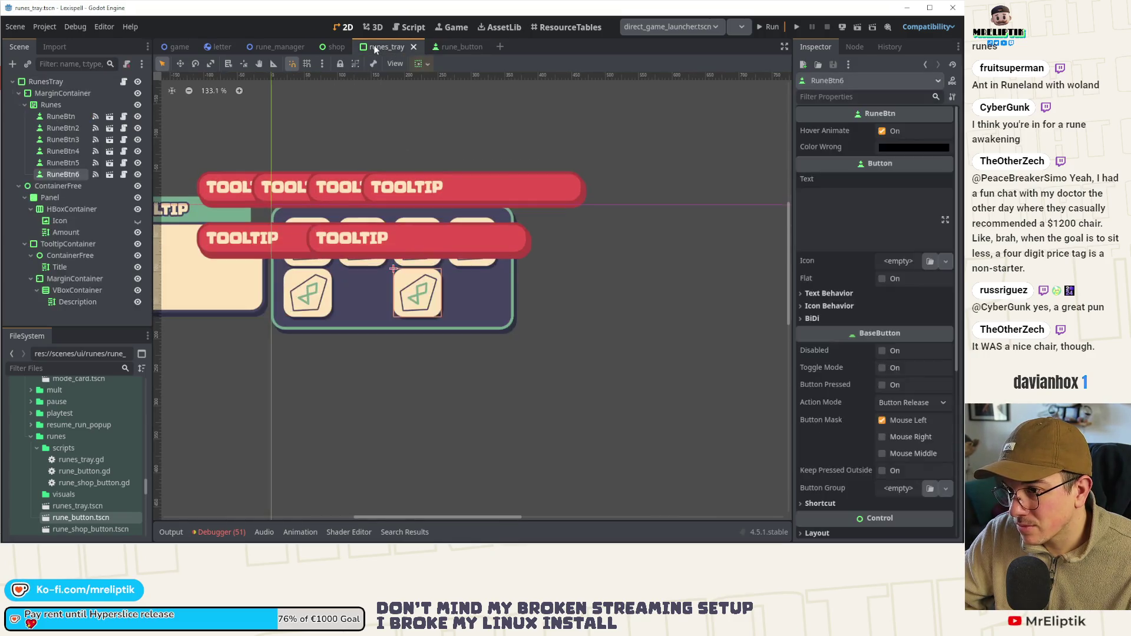
left_click(57, 117, "shift")
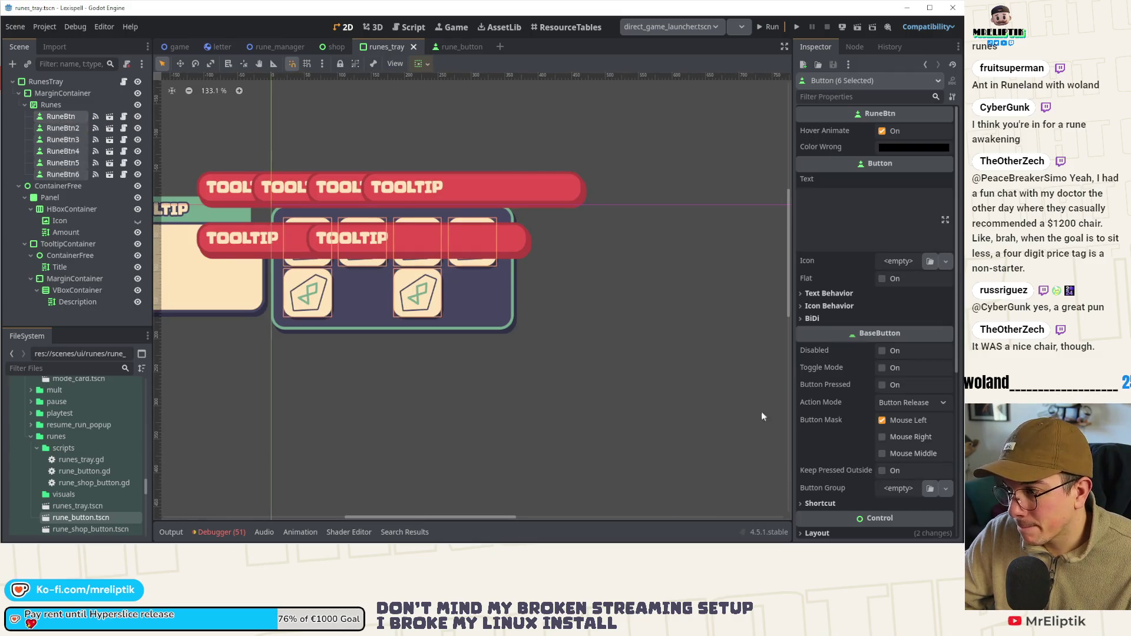
scroll(868, 419, "down", 3)
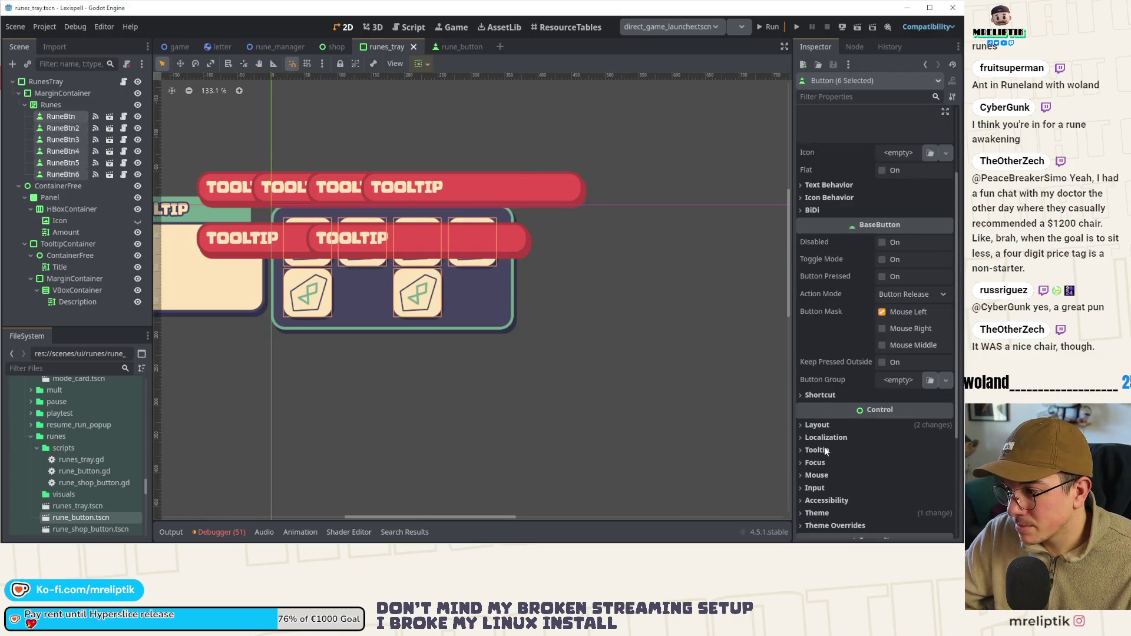
left_click(823, 426)
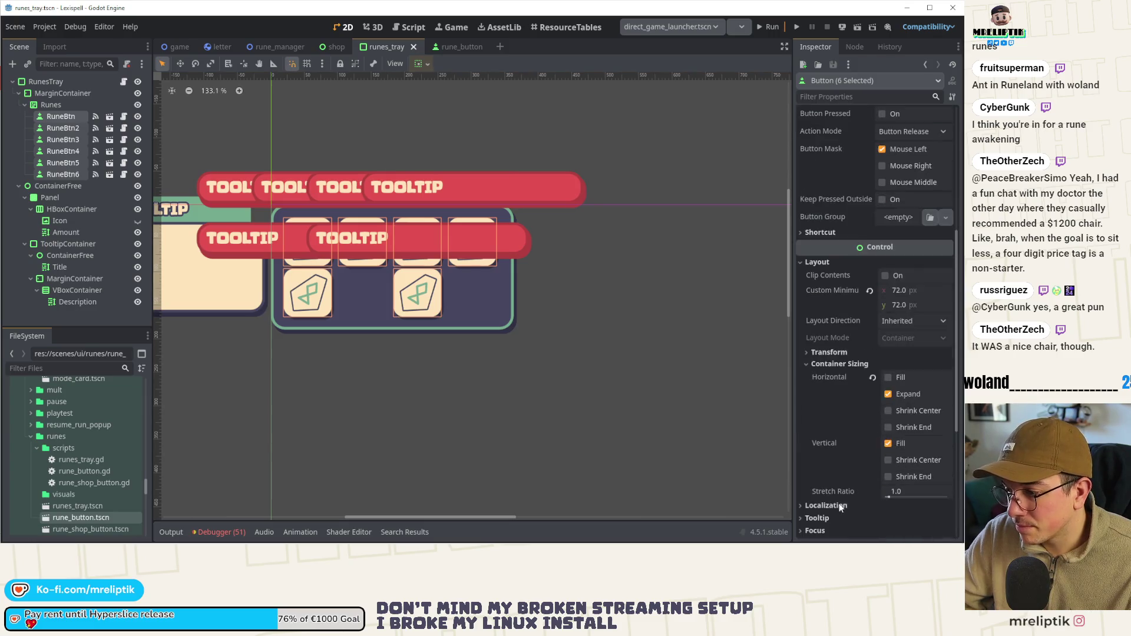
left_click(828, 526)
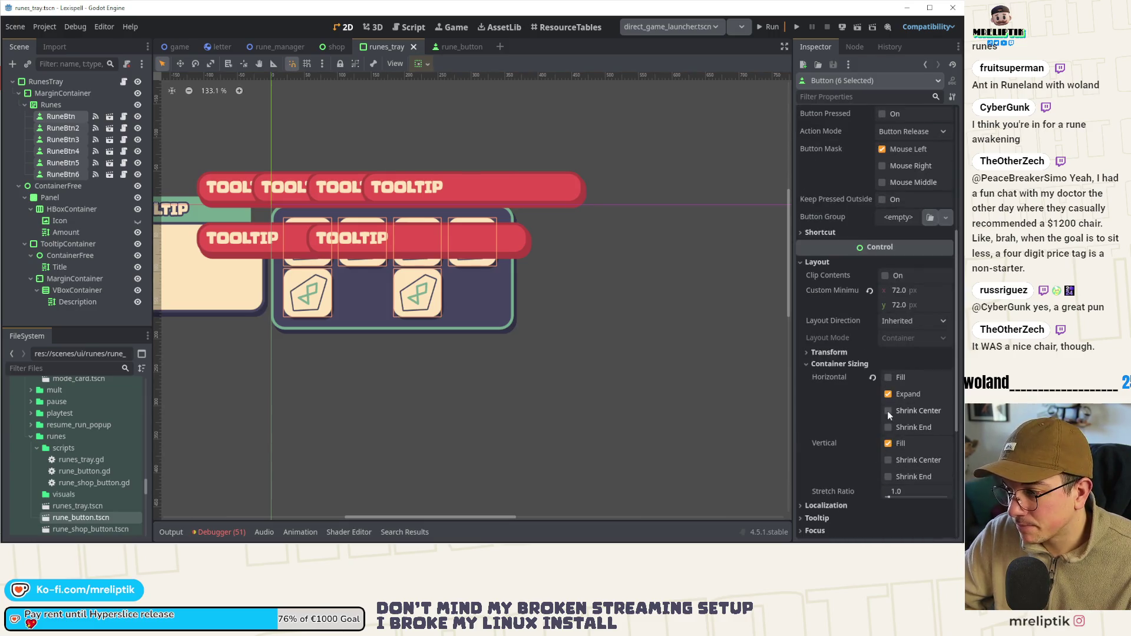
left_click(888, 410)
left_click(888, 410)
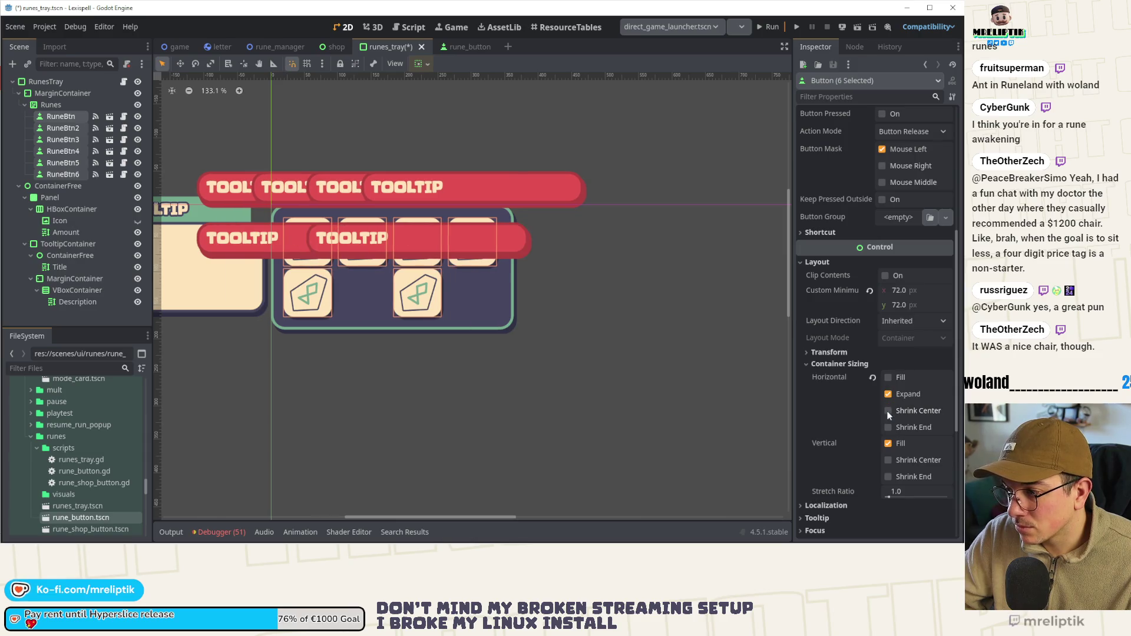
left_click(888, 395)
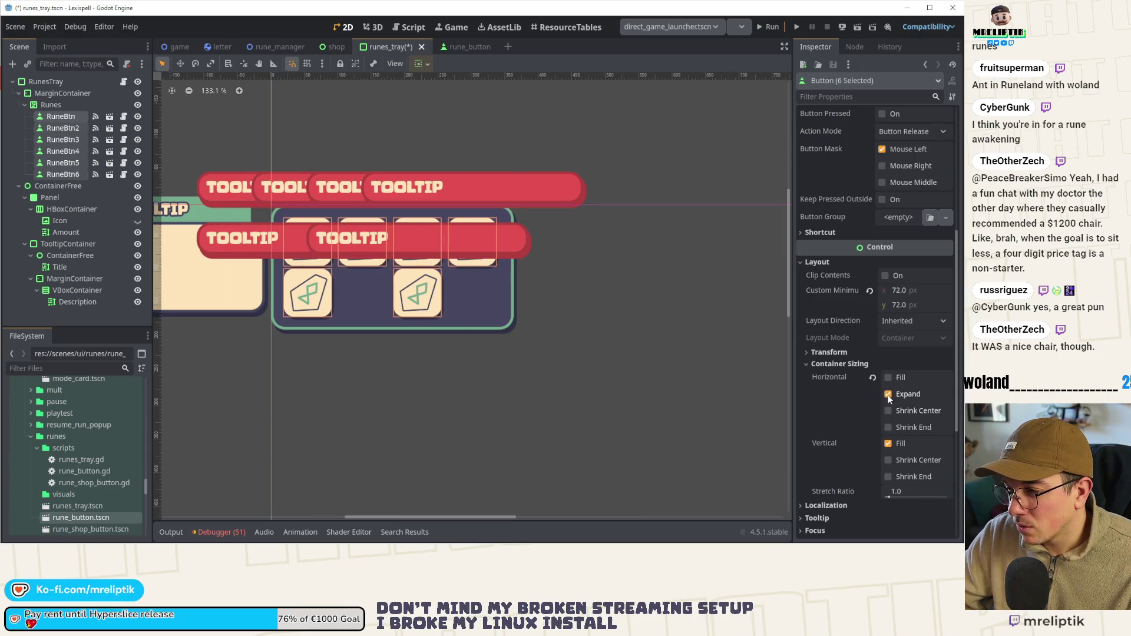
left_click(888, 394)
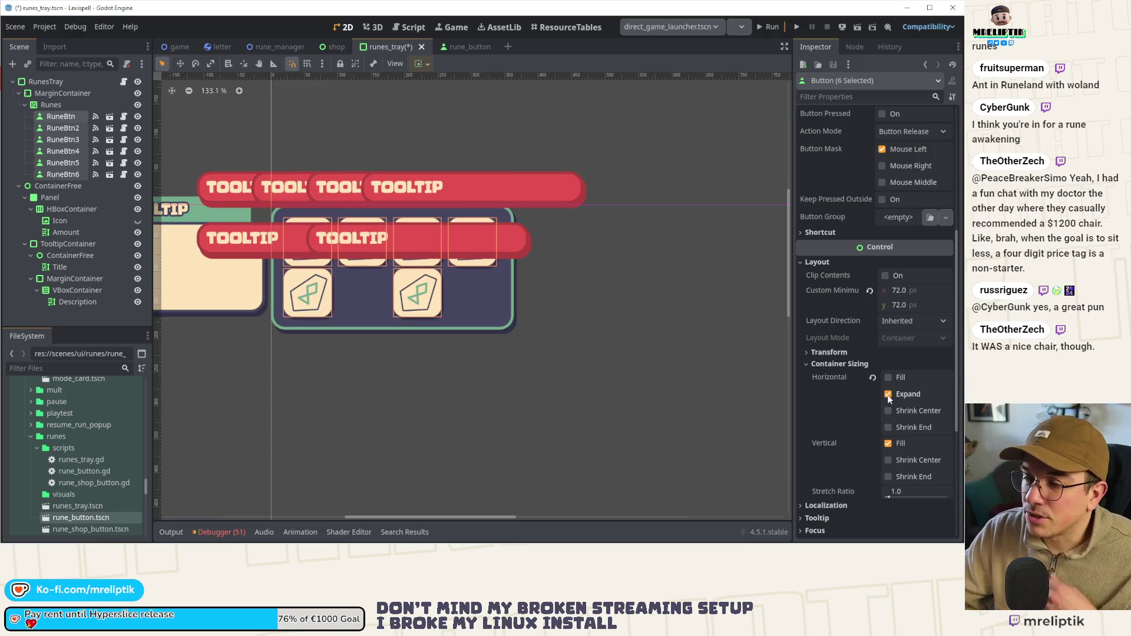
left_click(888, 394)
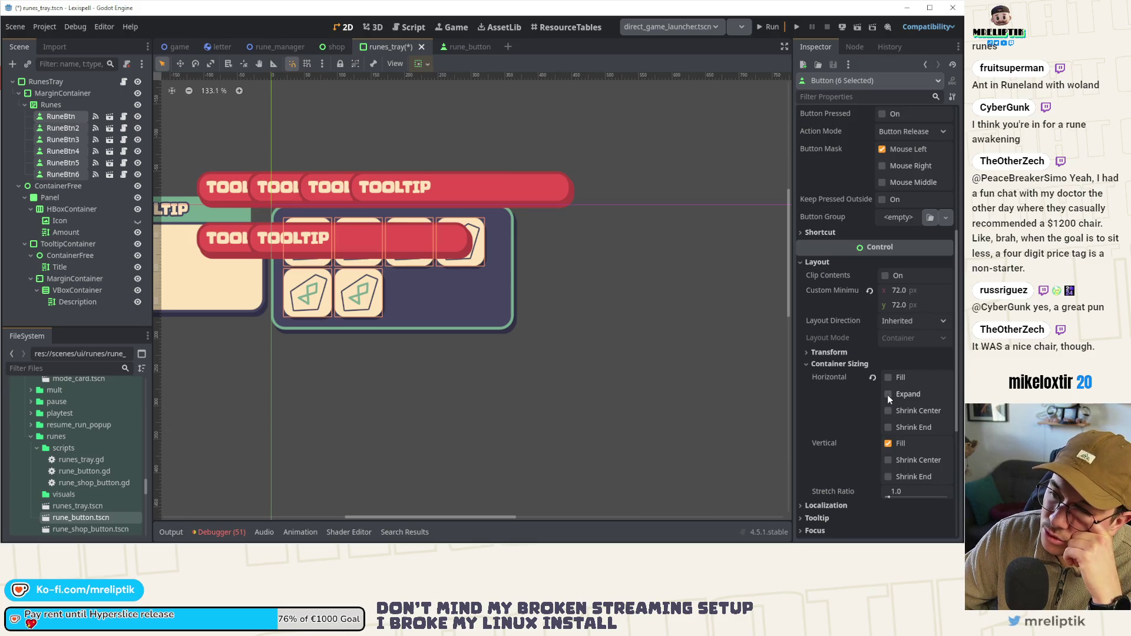
left_click(888, 394)
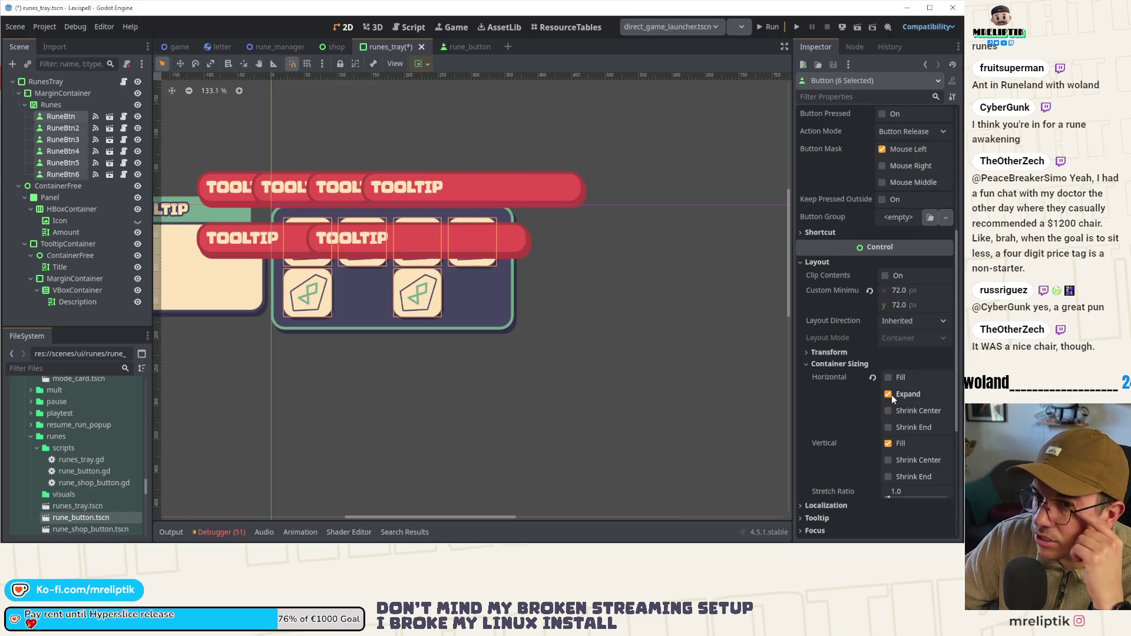
left_click(892, 394)
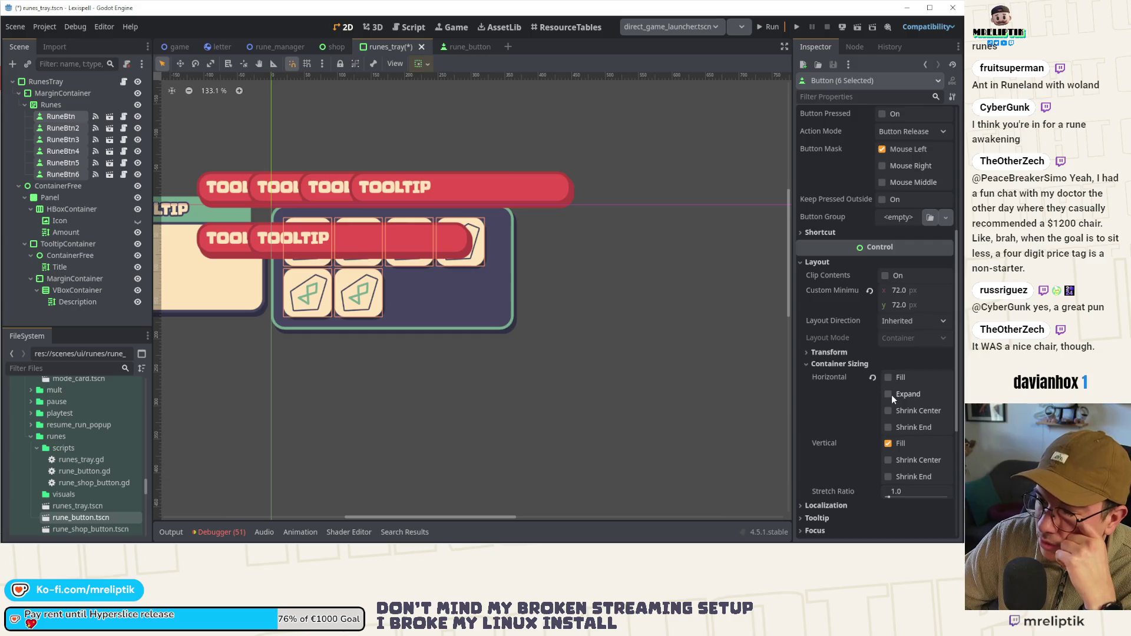
Expand the Runes container's theme override spacing constants and glance at the tray in the shop scene.
left_click(51, 104)
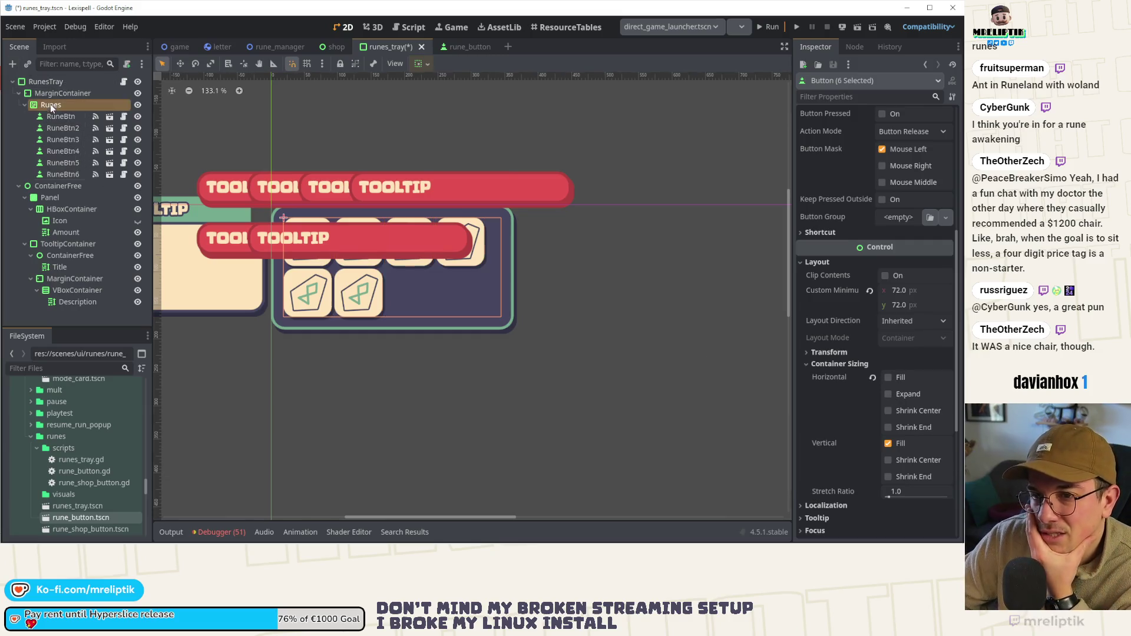
scroll(847, 428, "down", 5)
left_click(817, 345)
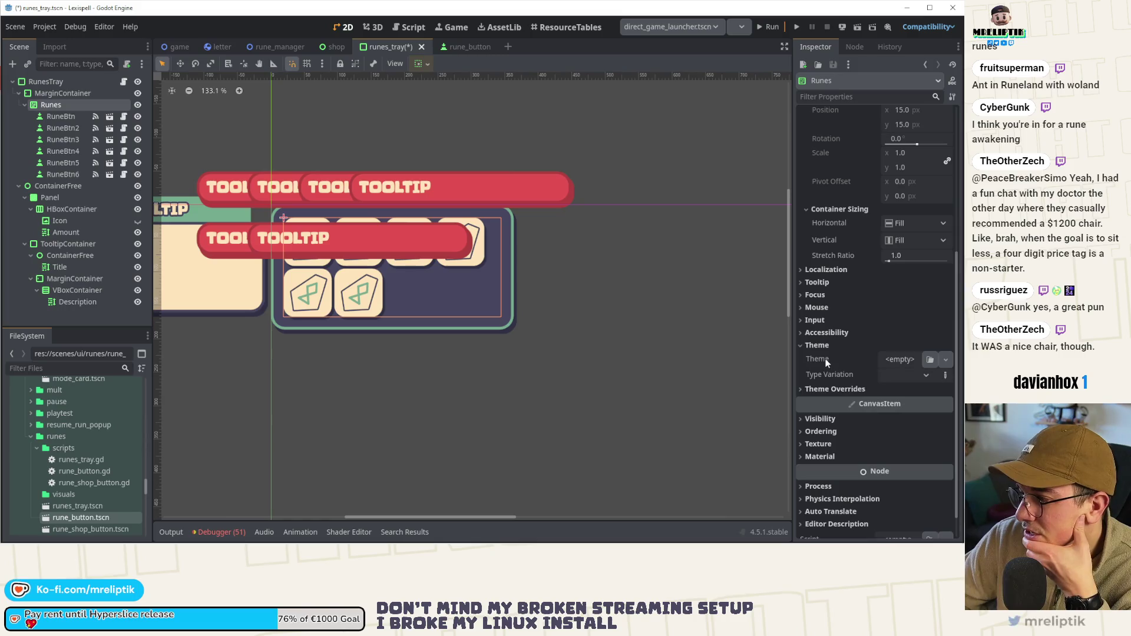
left_click(818, 389)
left_click(817, 401)
left_click(909, 415)
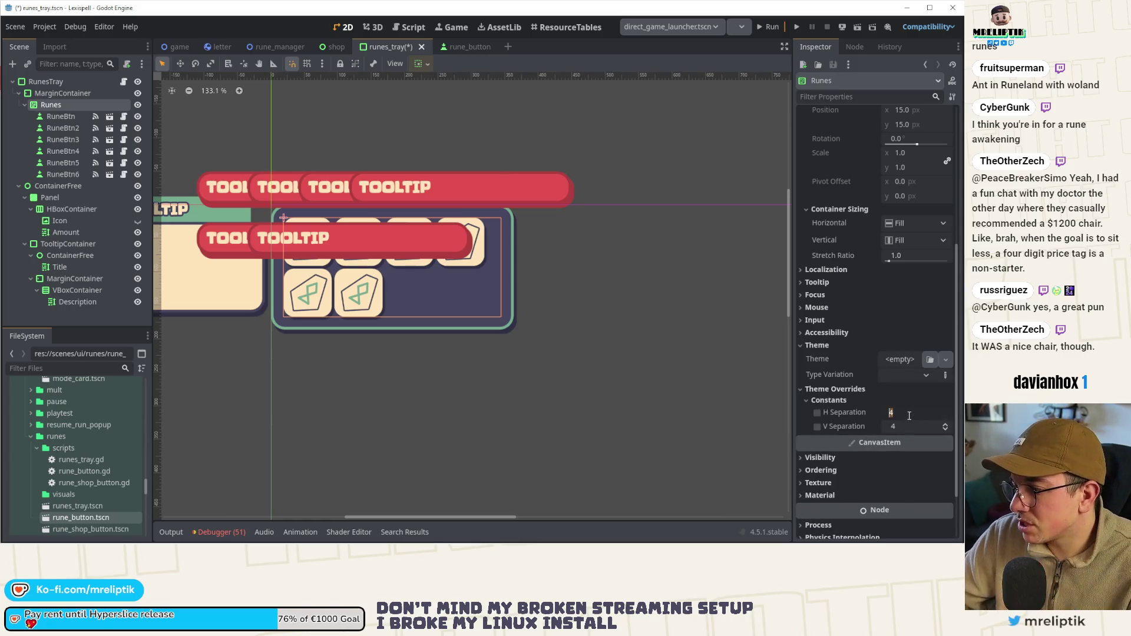
left_click(335, 46)
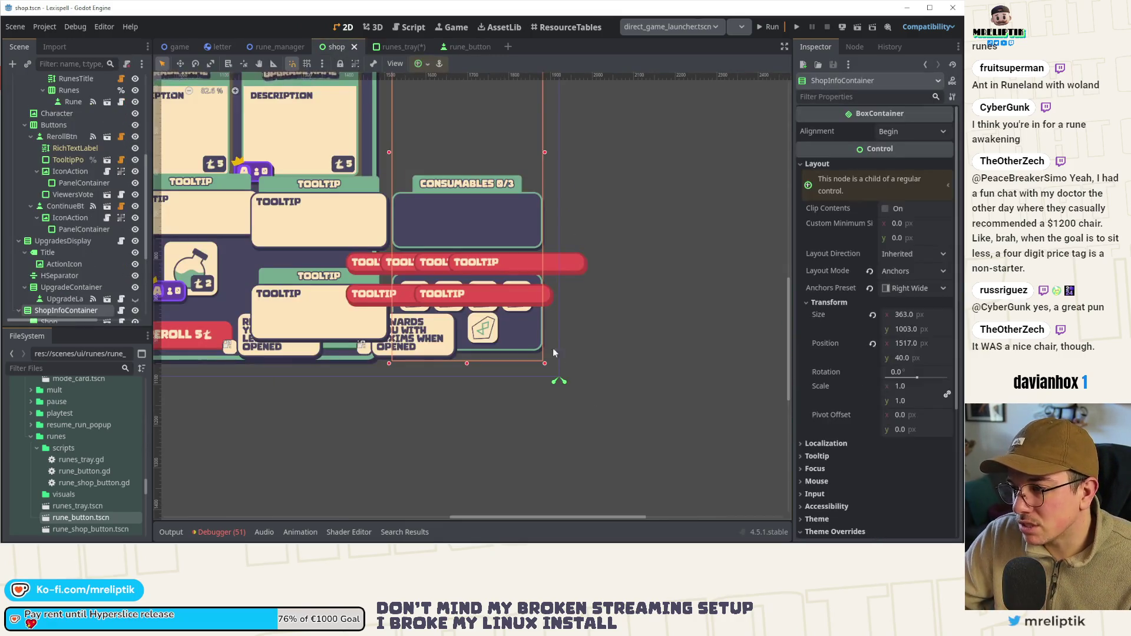
left_click(390, 48)
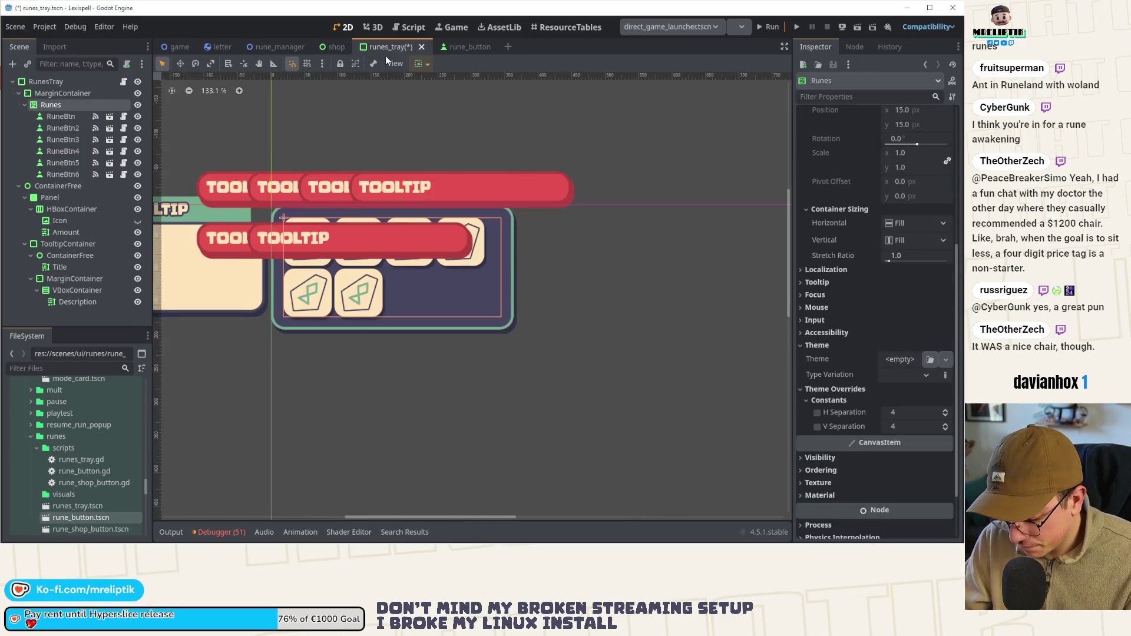
Quick-open consumables_tray.tscn and inspect its HBoxContainer and ContainerFree theme spacing constants.
key("ctrl+shift+a")
type("consumables_tray")
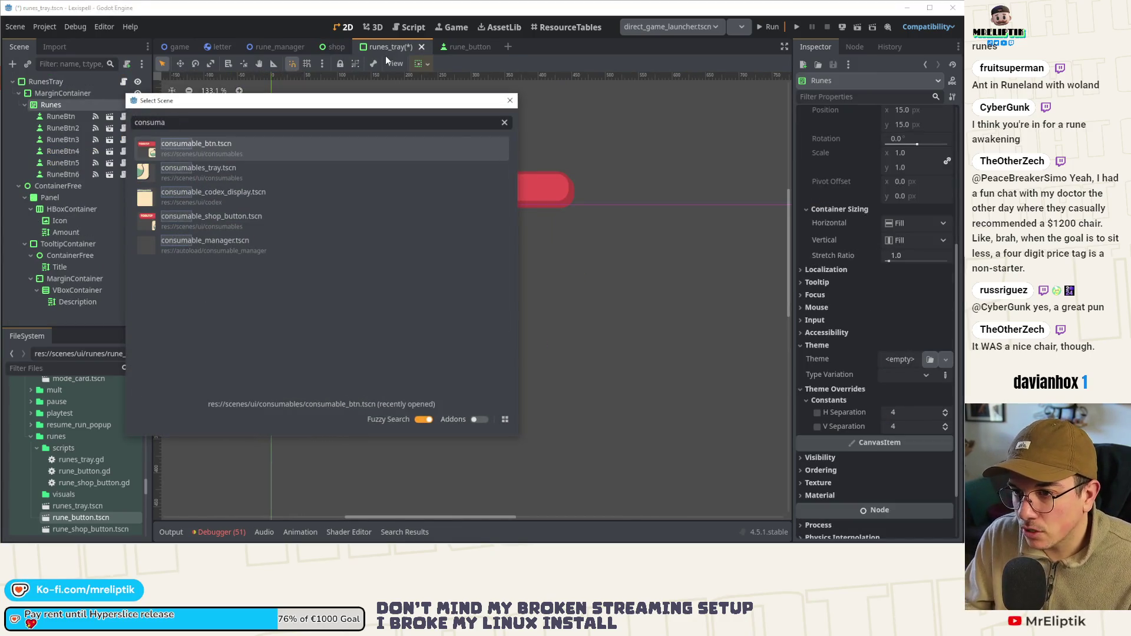
key("Return")
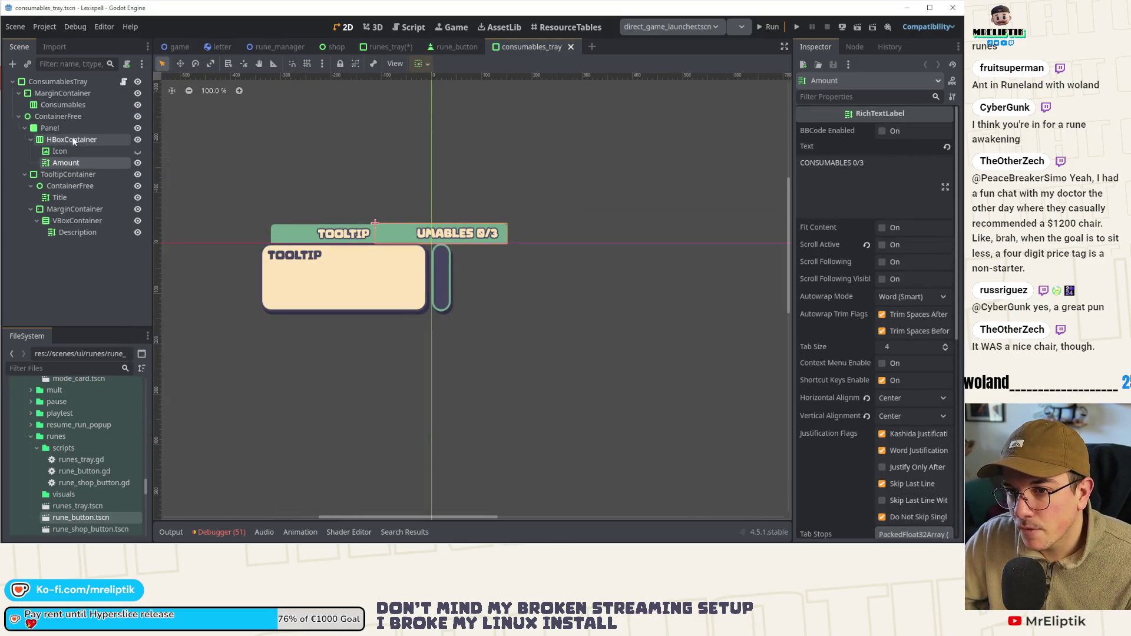
left_click(71, 140)
left_click(443, 282)
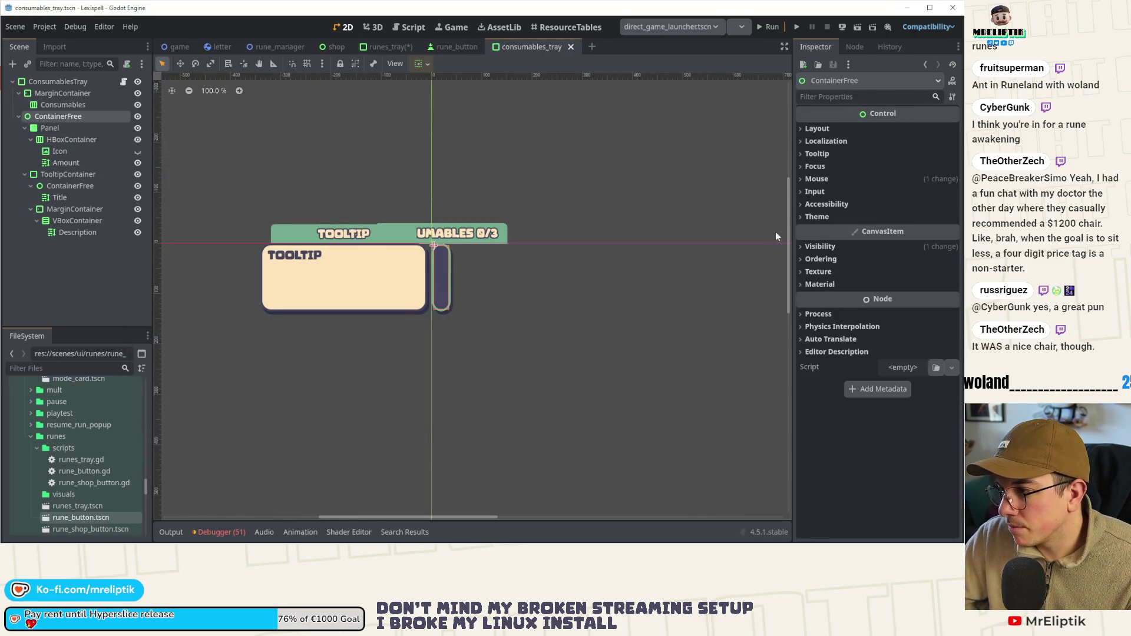
left_click(827, 206)
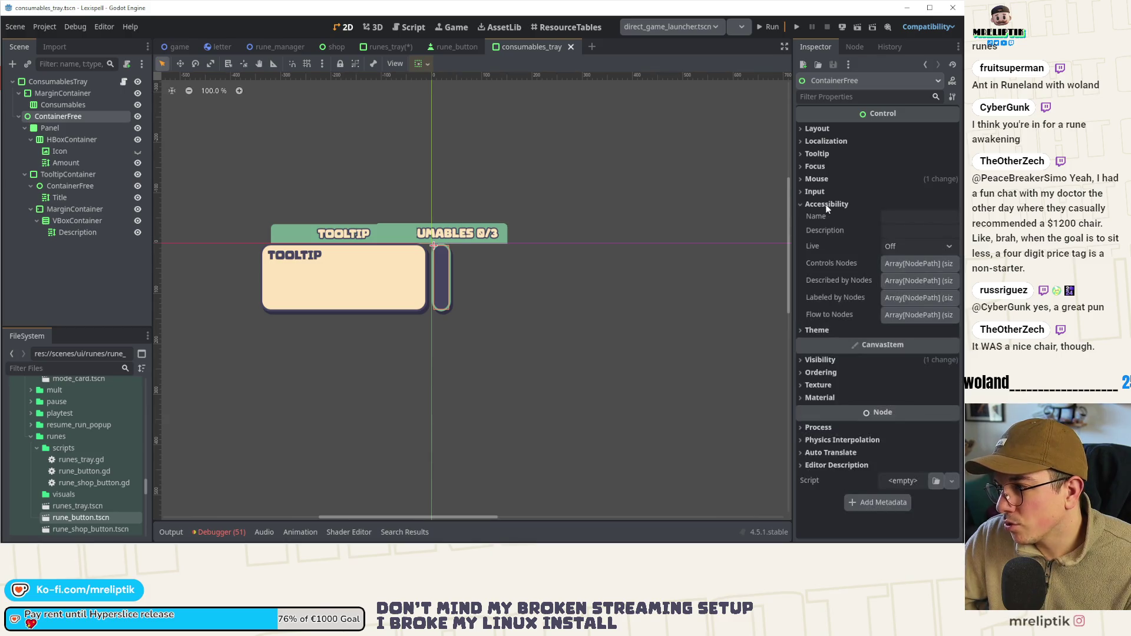
left_click(827, 206)
left_click(823, 249)
left_click(823, 249)
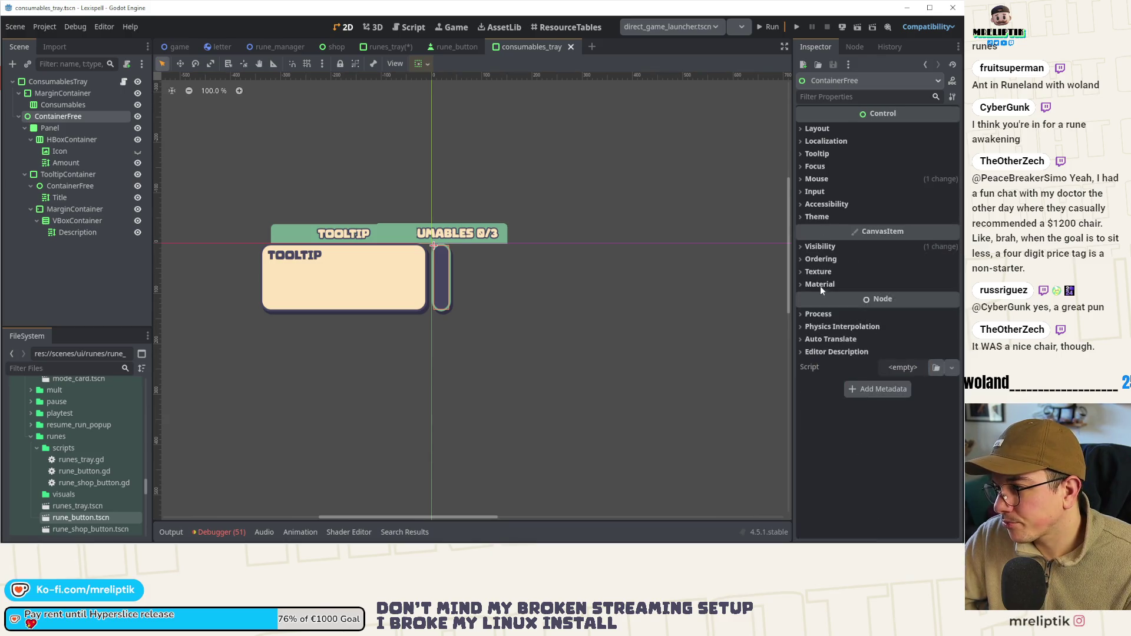
left_click(813, 217)
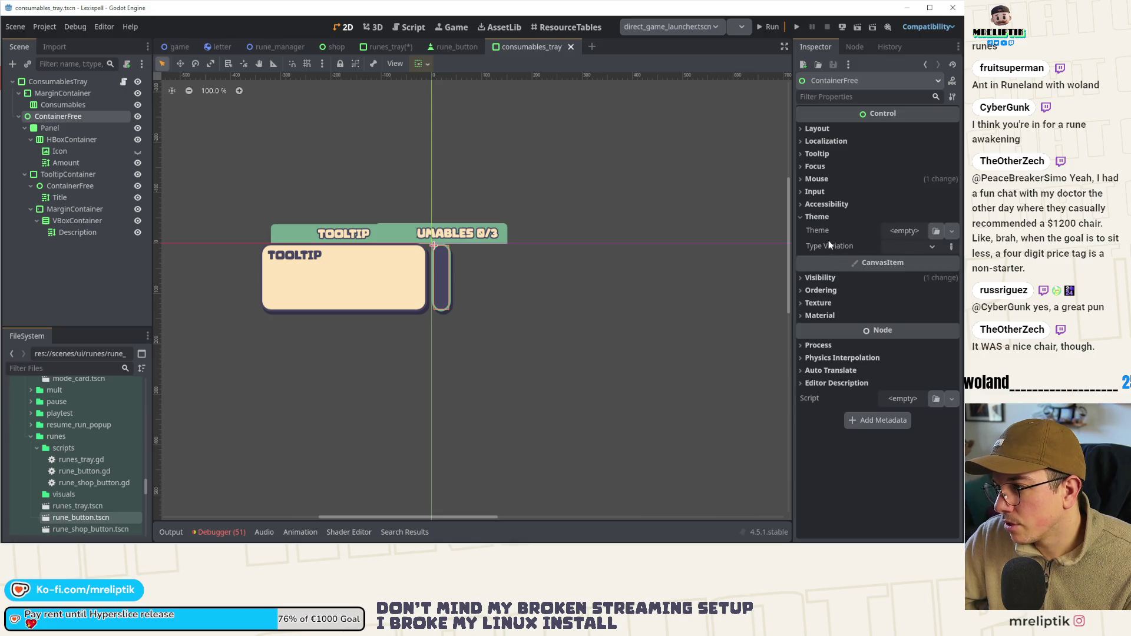
left_click(71, 140)
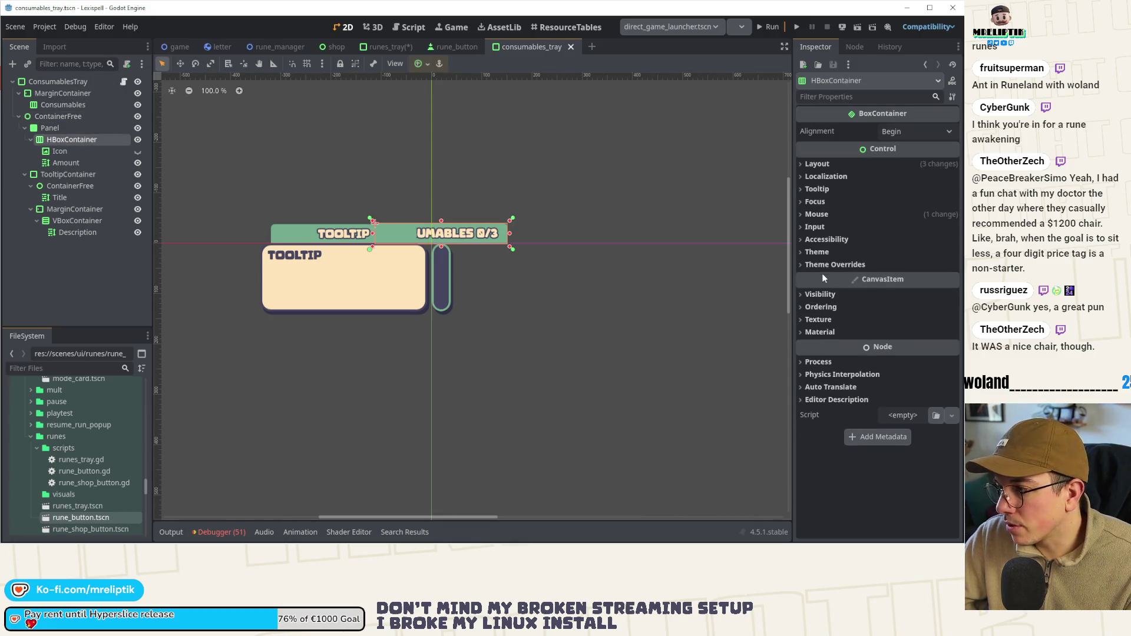
left_click(830, 266)
left_click(828, 275)
Close the consumables tray, set the Runes horizontal and vertical separation to 10, and save runes_tray.
left_click(571, 47)
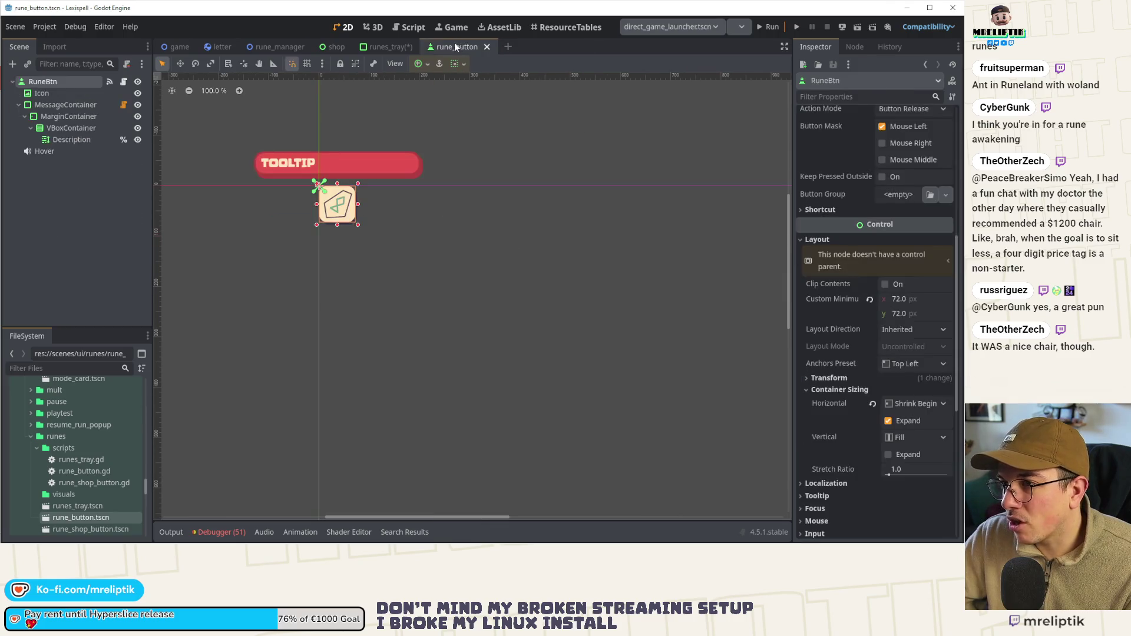
left_click(389, 47)
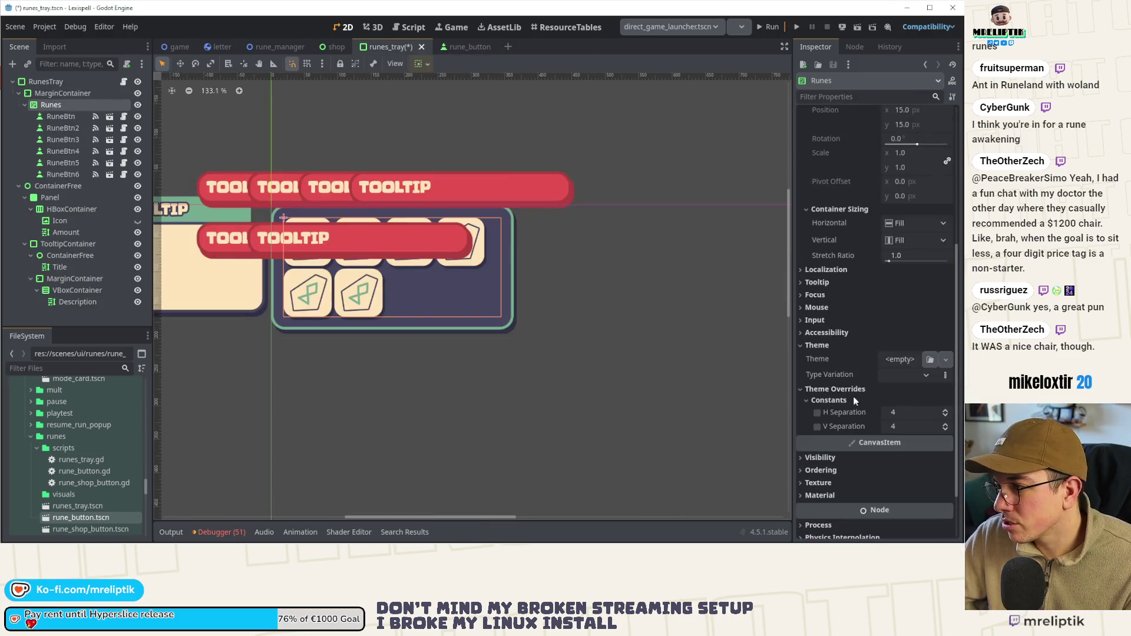
left_click(895, 412)
type("10")
key("Return")
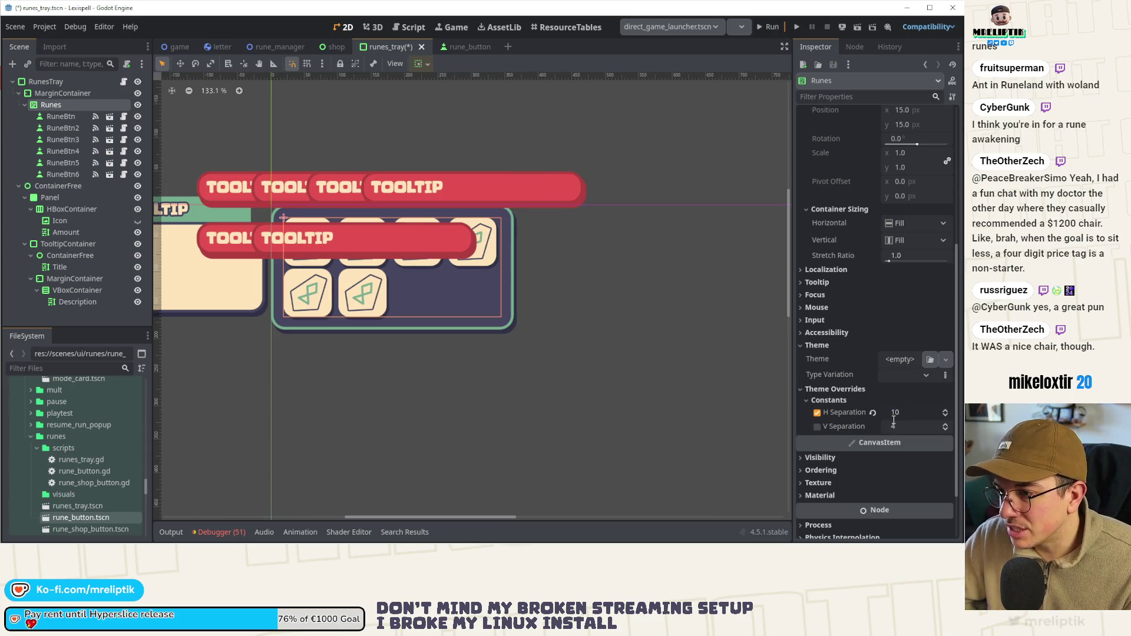
left_click(894, 425)
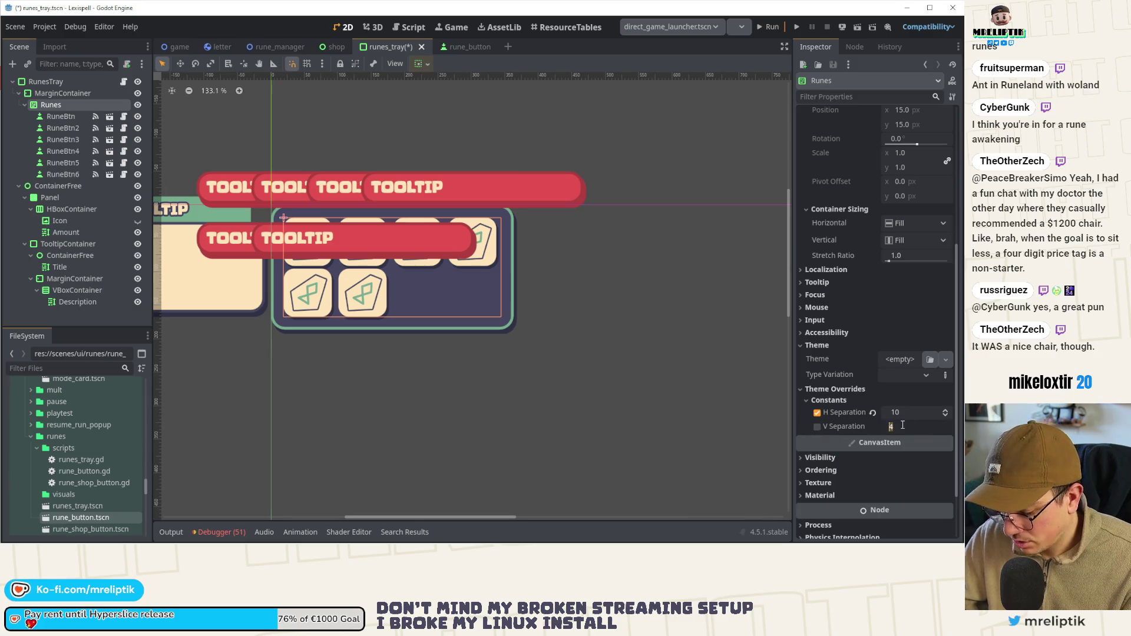
type("10")
key("Return")
left_click(623, 340)
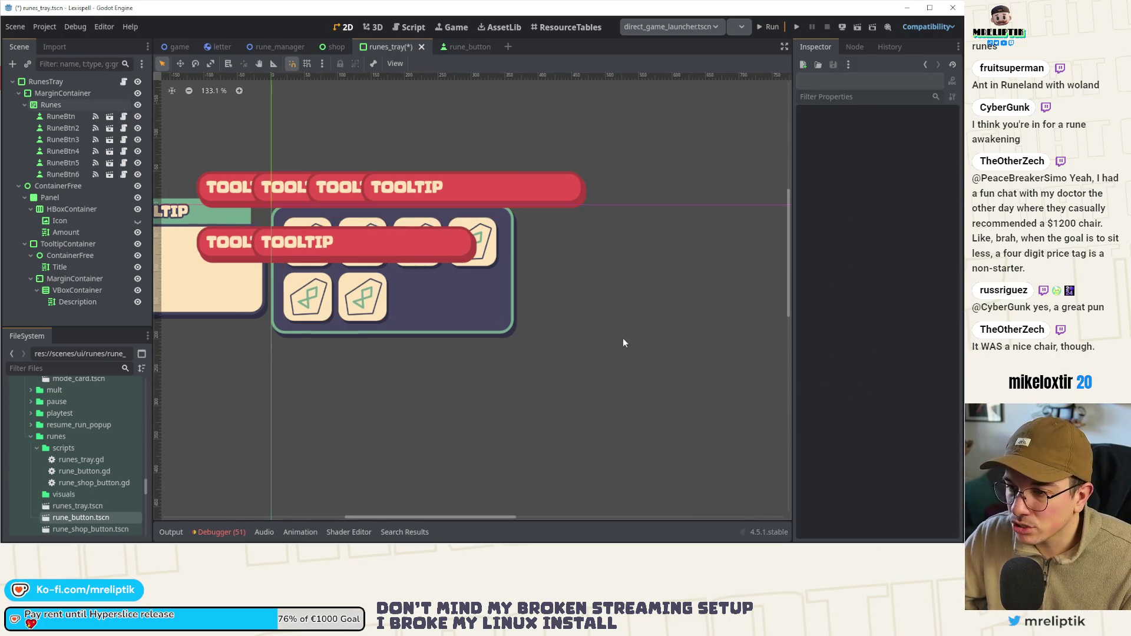
key("ctrl+s")
Delete rune buttons four to six from the runes tray and save the scene.
left_click(336, 47)
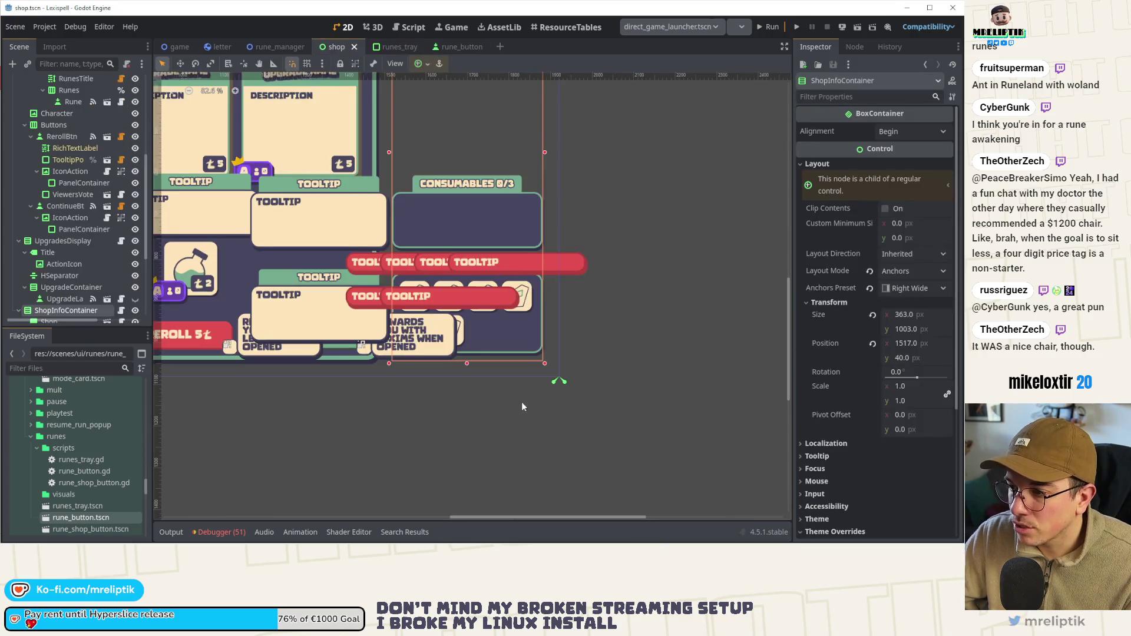
left_click(398, 51)
left_click(64, 139)
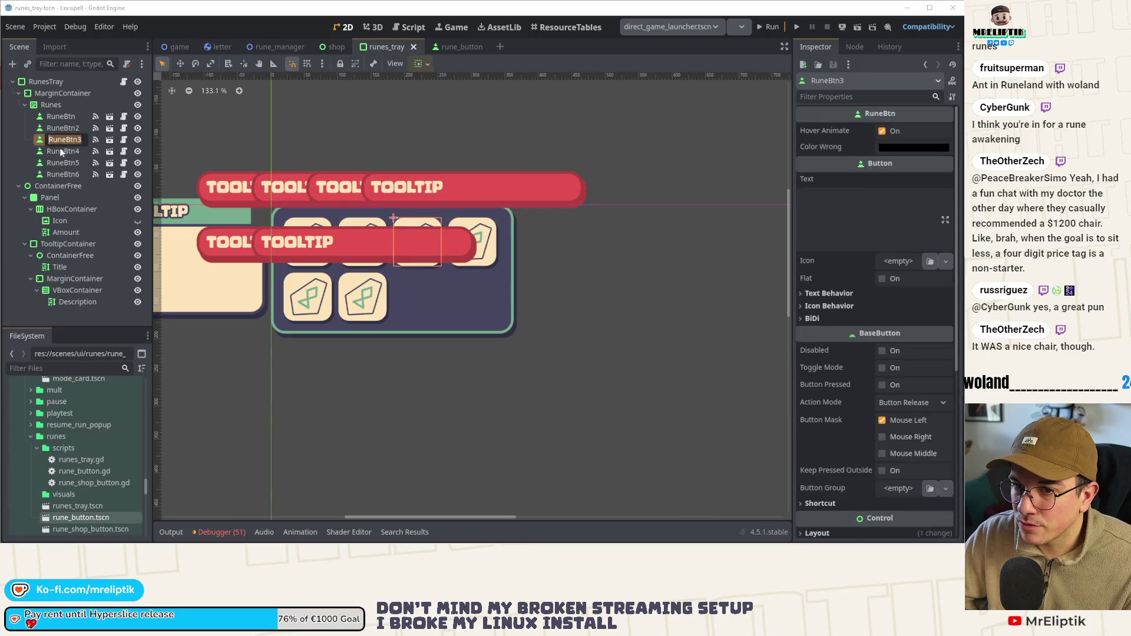
left_click(60, 151)
left_click(60, 172, "shift")
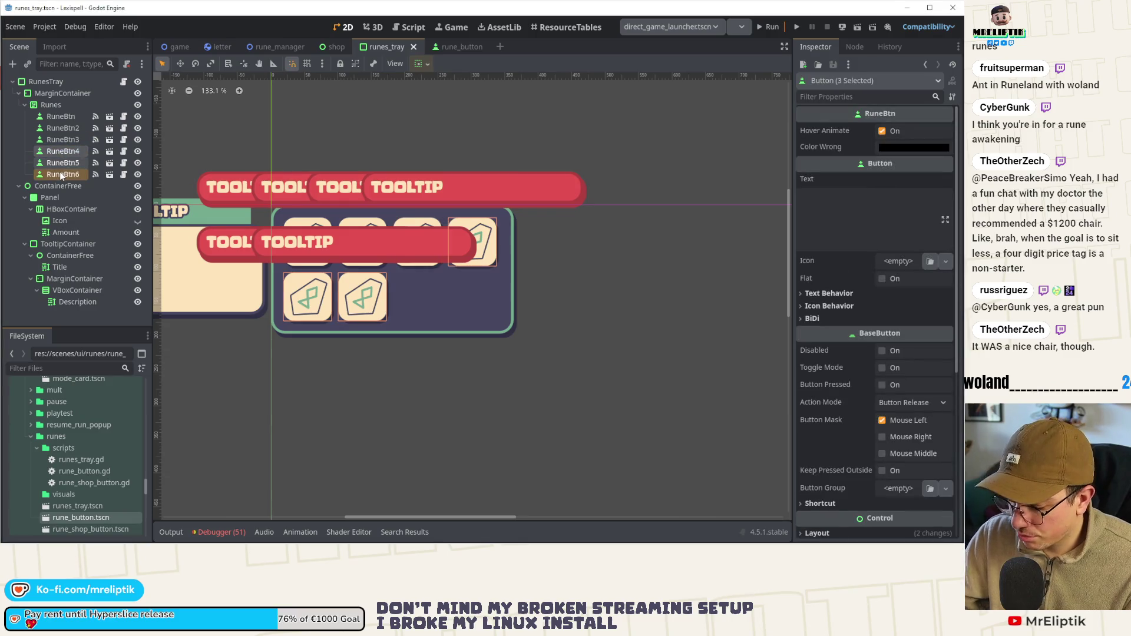
key("Delete")
key("Return")
key("ctrl+s")
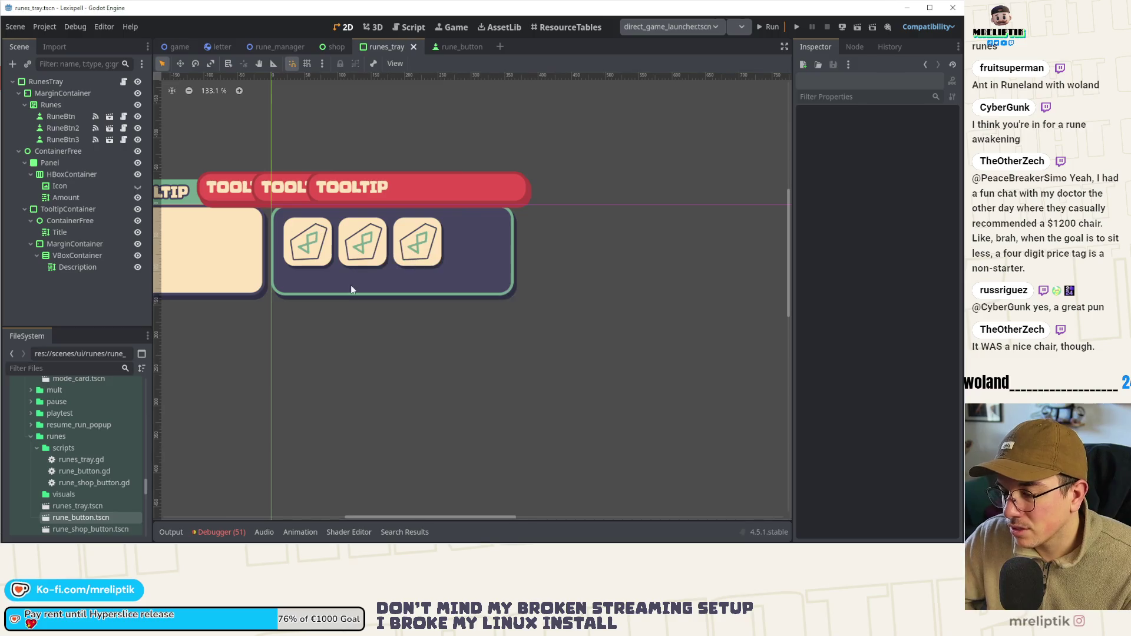
Inspect the layout properties of the Runes, ContainerFree and MarginContainer nodes.
scroll(351, 285, "down", 2)
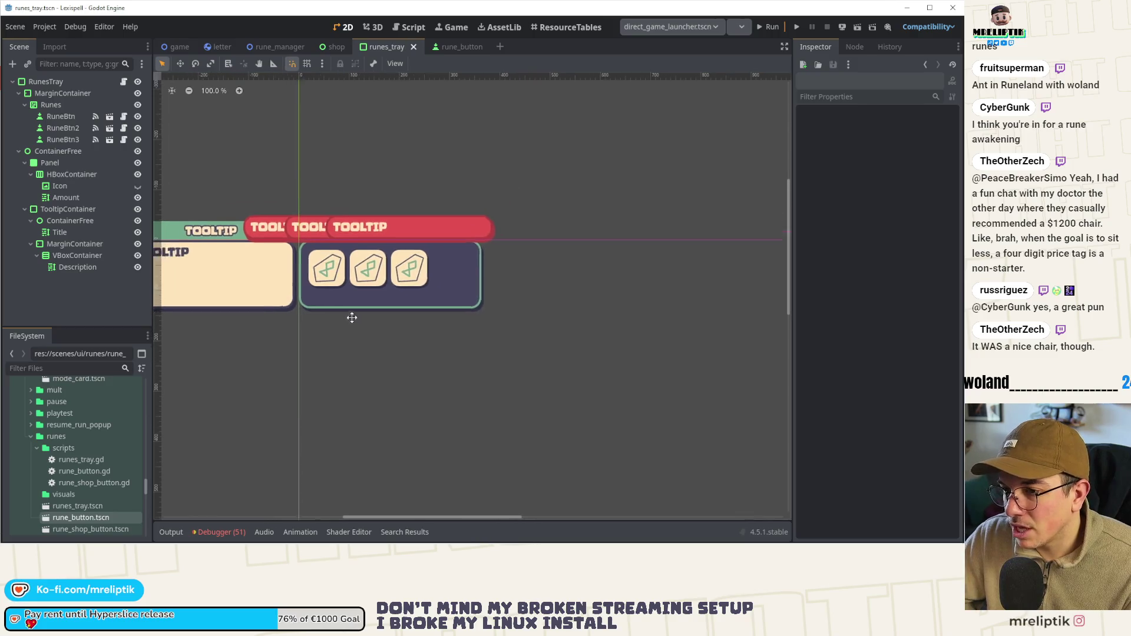
left_click(65, 105)
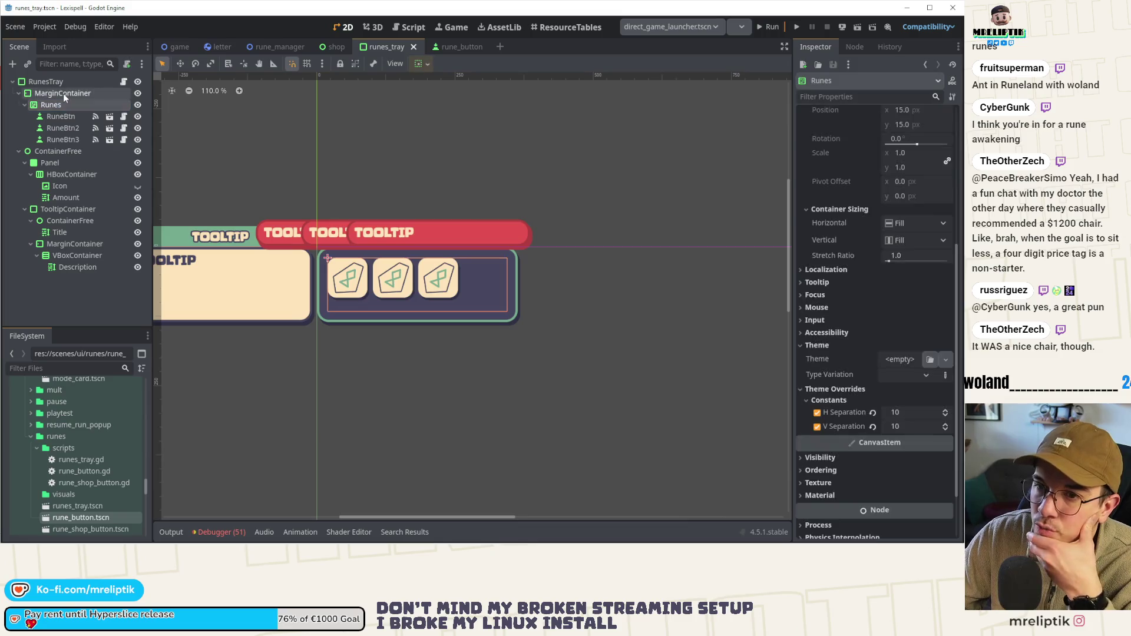
left_click(48, 82)
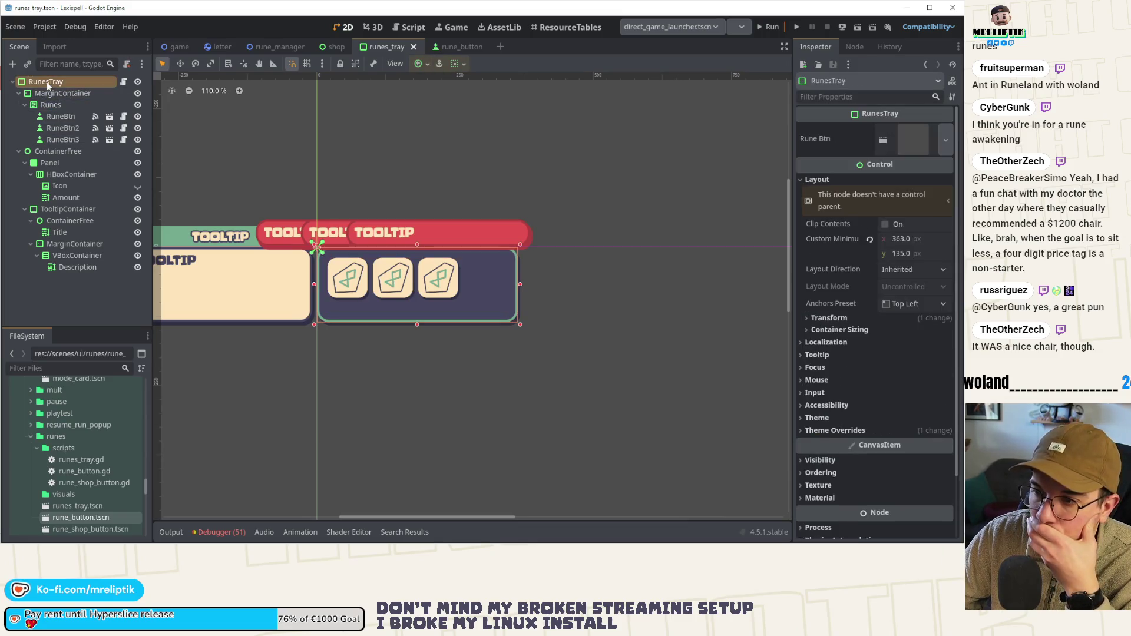
left_click(418, 316)
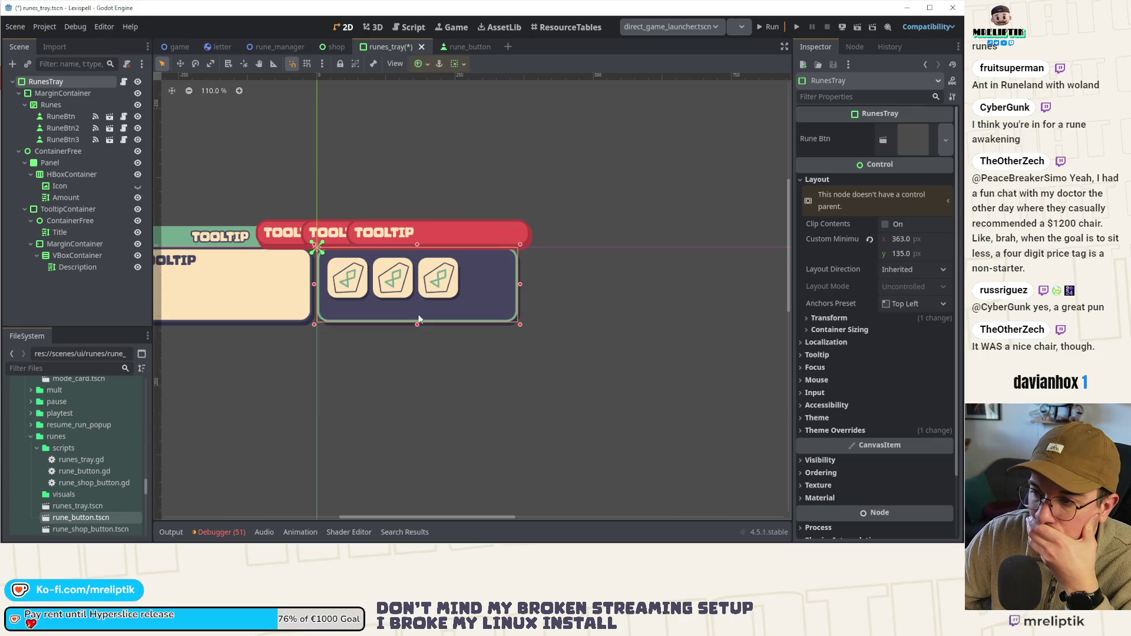
left_click(56, 151)
left_click(58, 93)
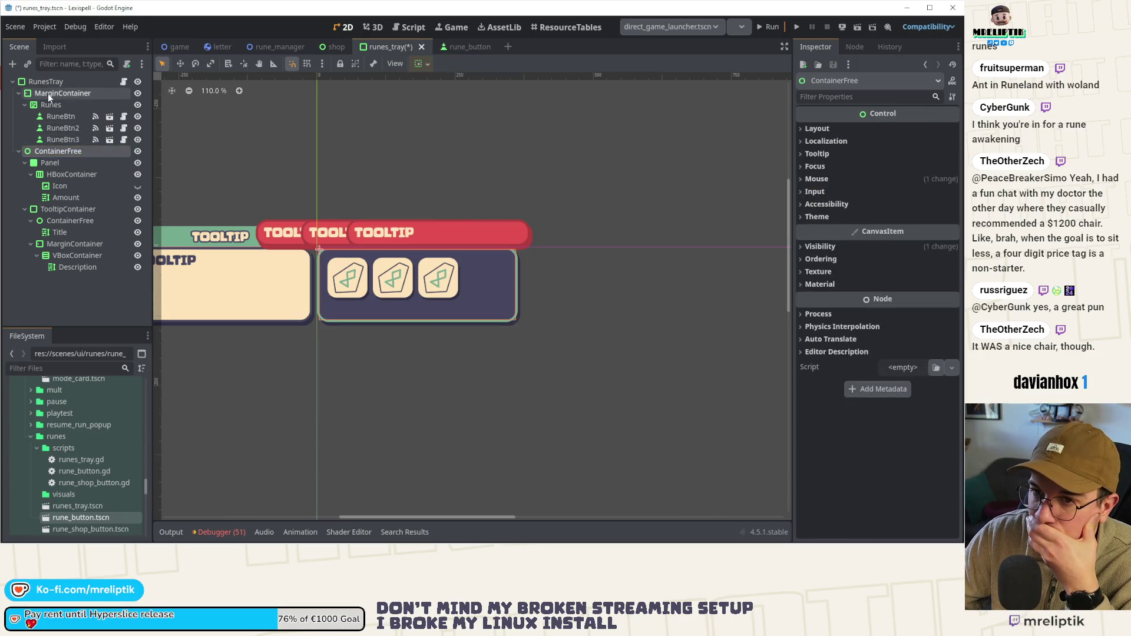
left_click(50, 104)
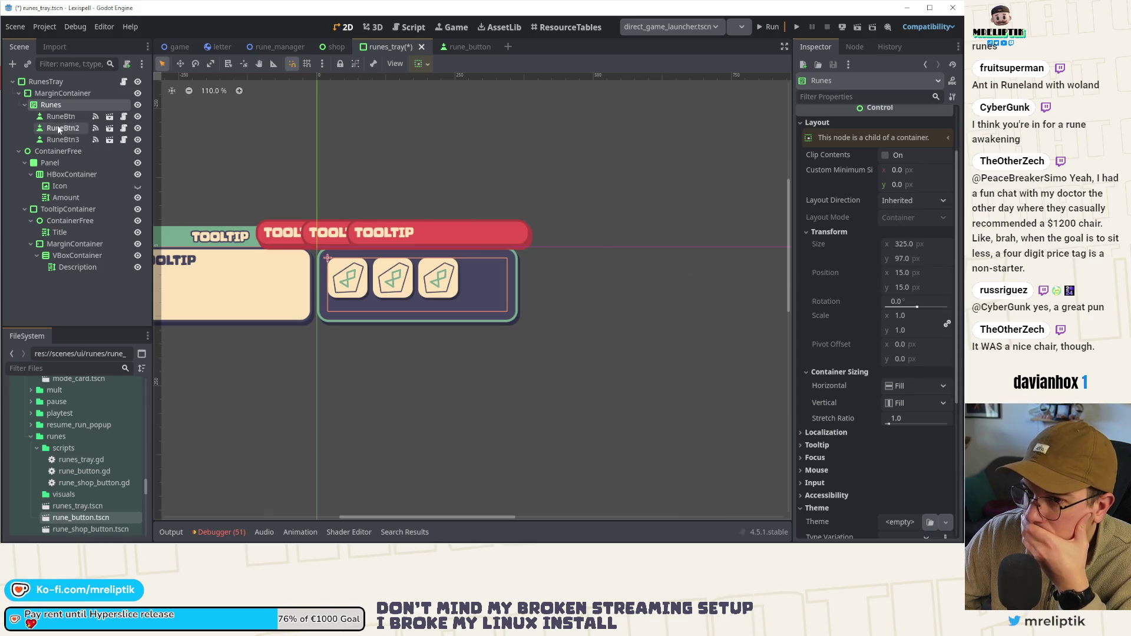
left_click(53, 153)
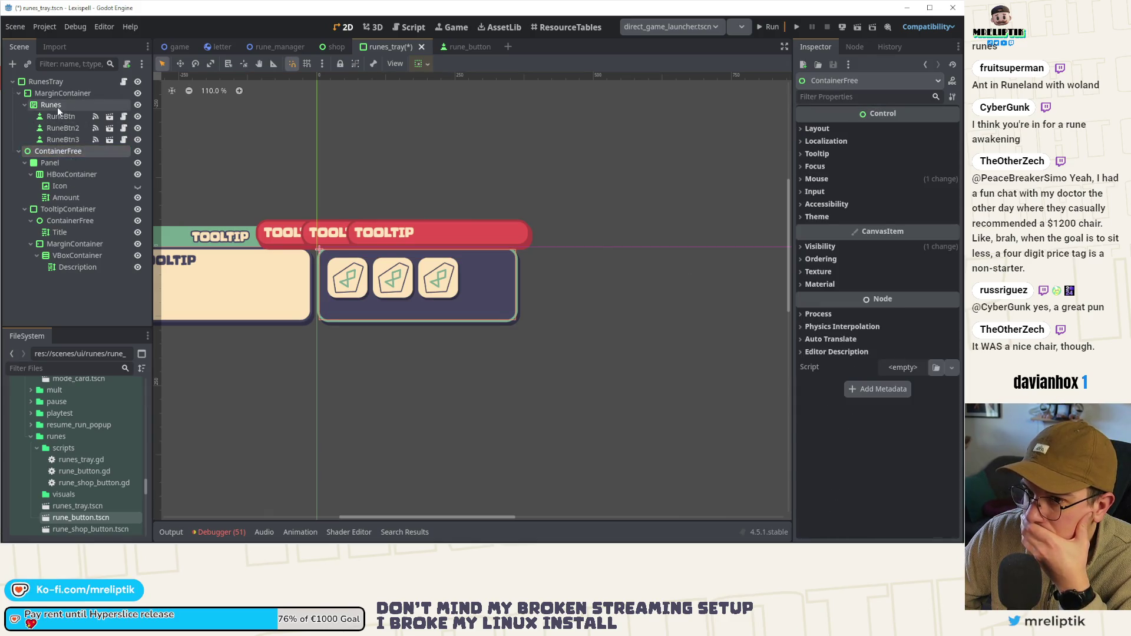
left_click(64, 94)
left_click(817, 129)
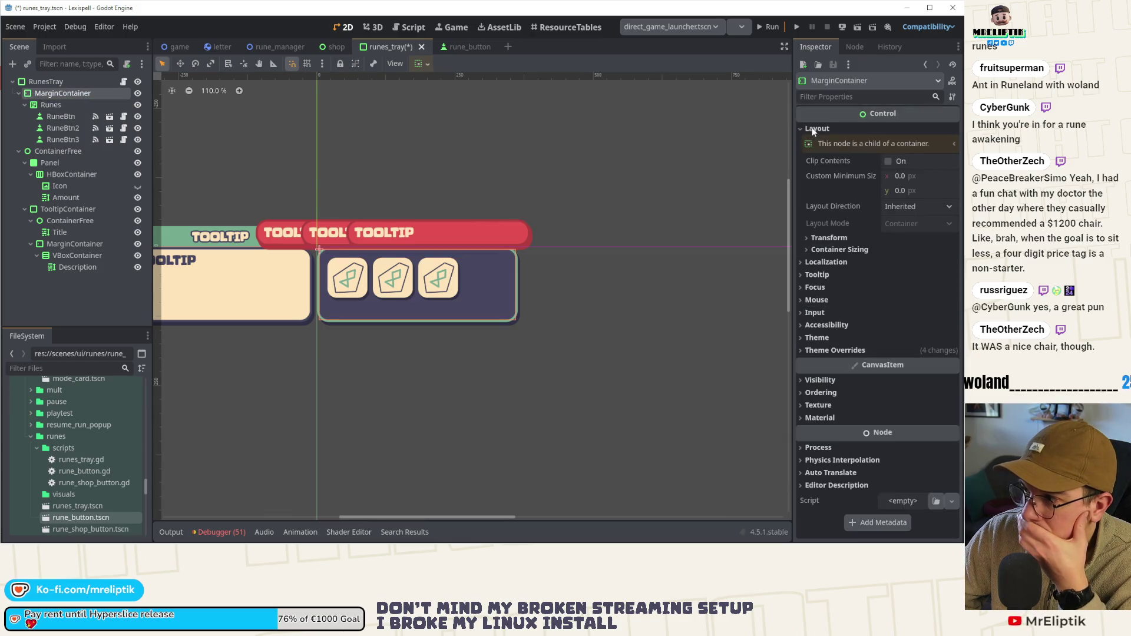
Set RunesTray's custom minimum height to 0, shrink the tray panel, and save runes_tray.
left_click(41, 80)
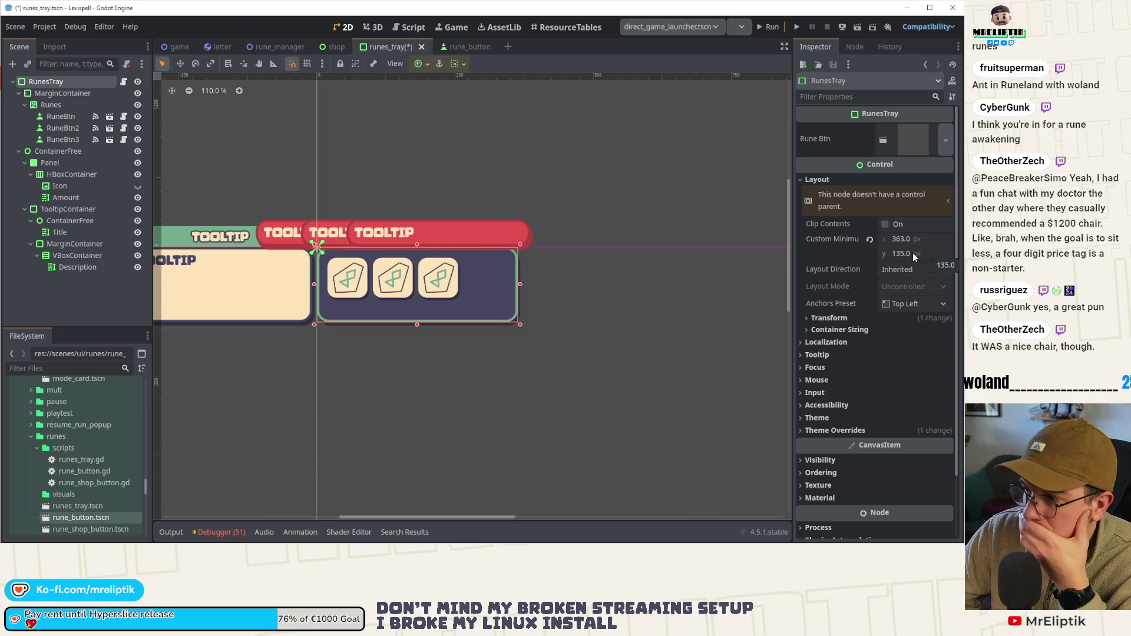
type("0")
key("Return")
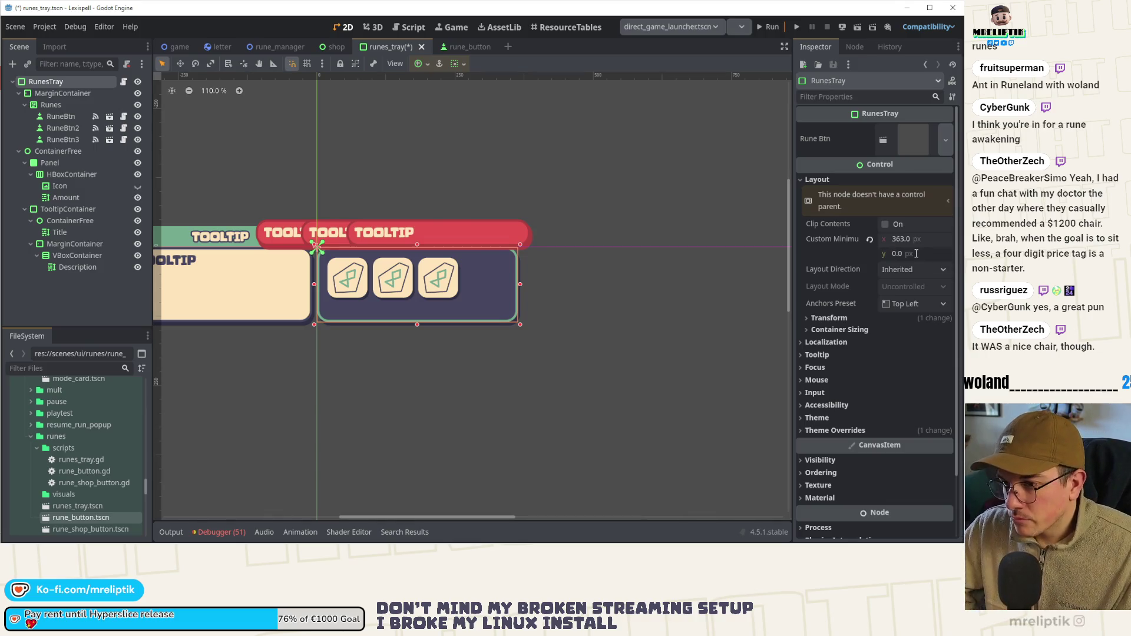
left_click_drag(417, 324, 417, 310)
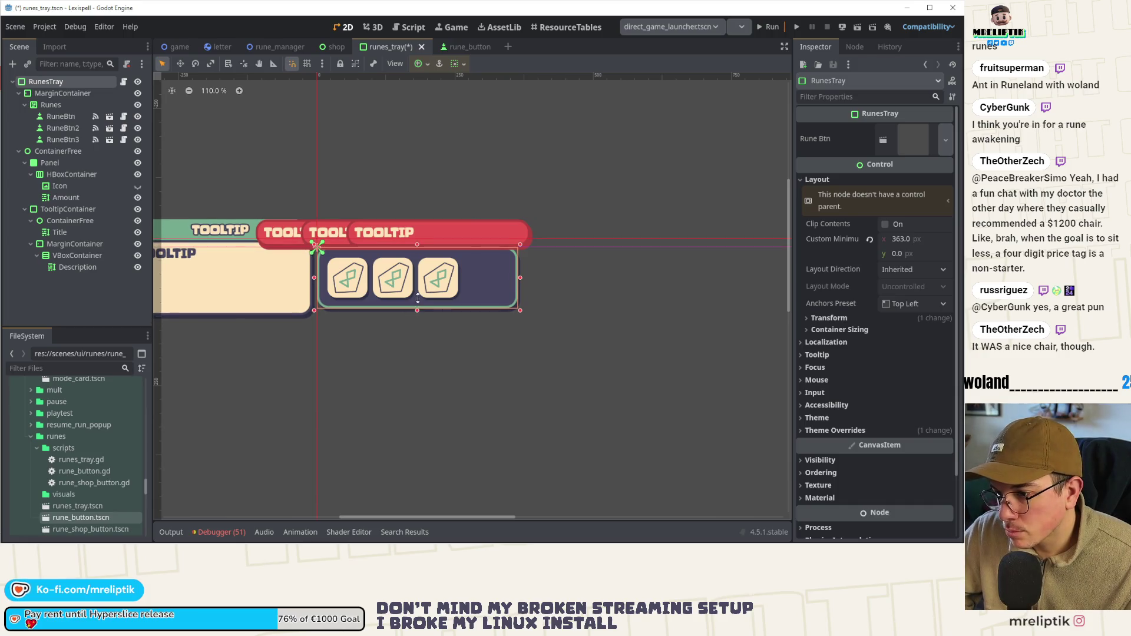
left_click(829, 318)
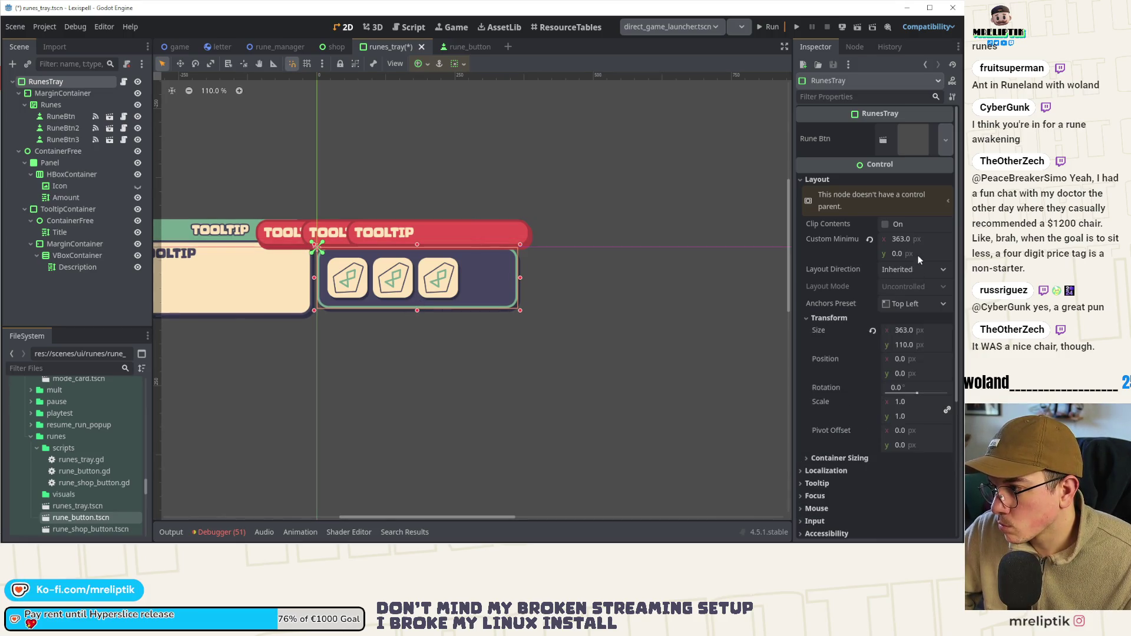
left_click(632, 376)
key("ctrl+s")
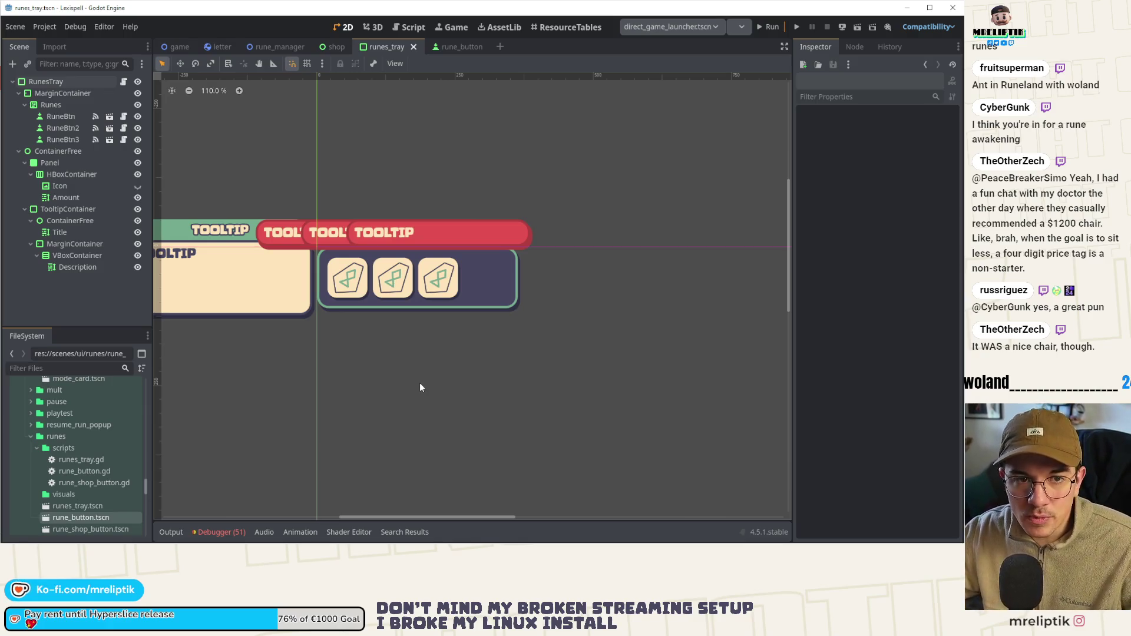
Switch to the shop scene and run the game.
left_click(336, 47)
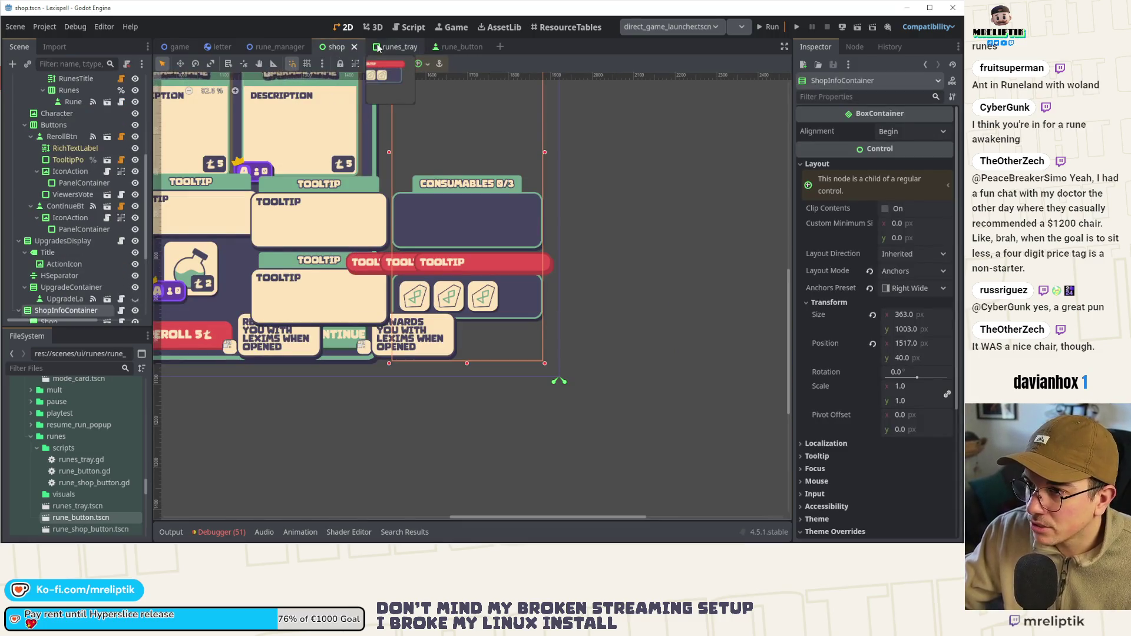
left_click(771, 28)
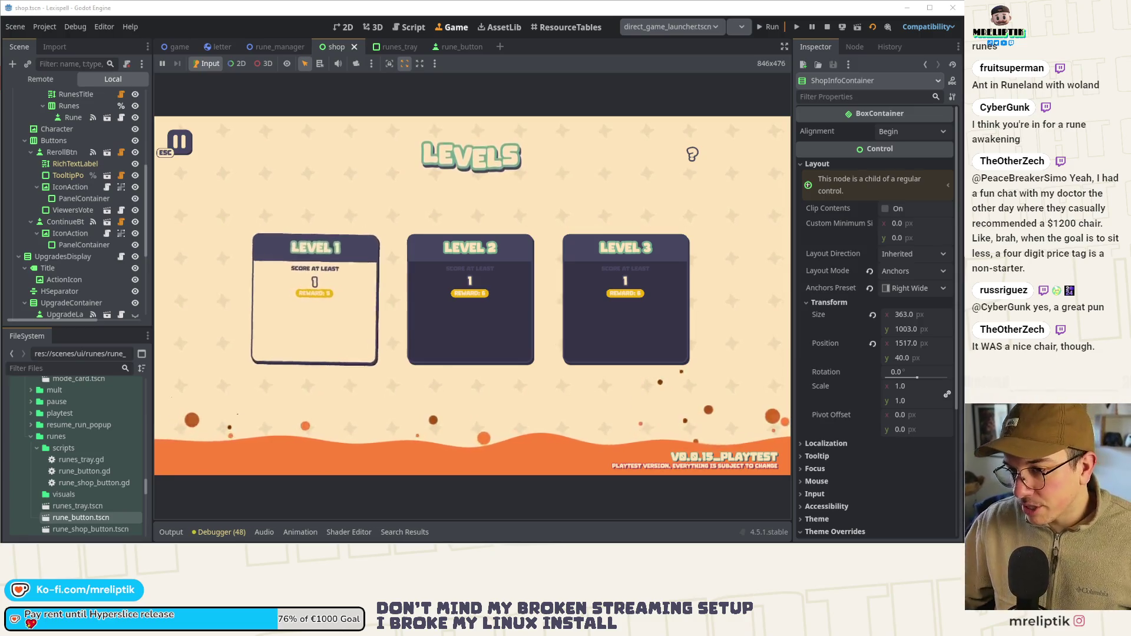
Start level 1, drop letter runes into the cauldron, and submit the word RON.
left_click(361, 340)
left_click(387, 369)
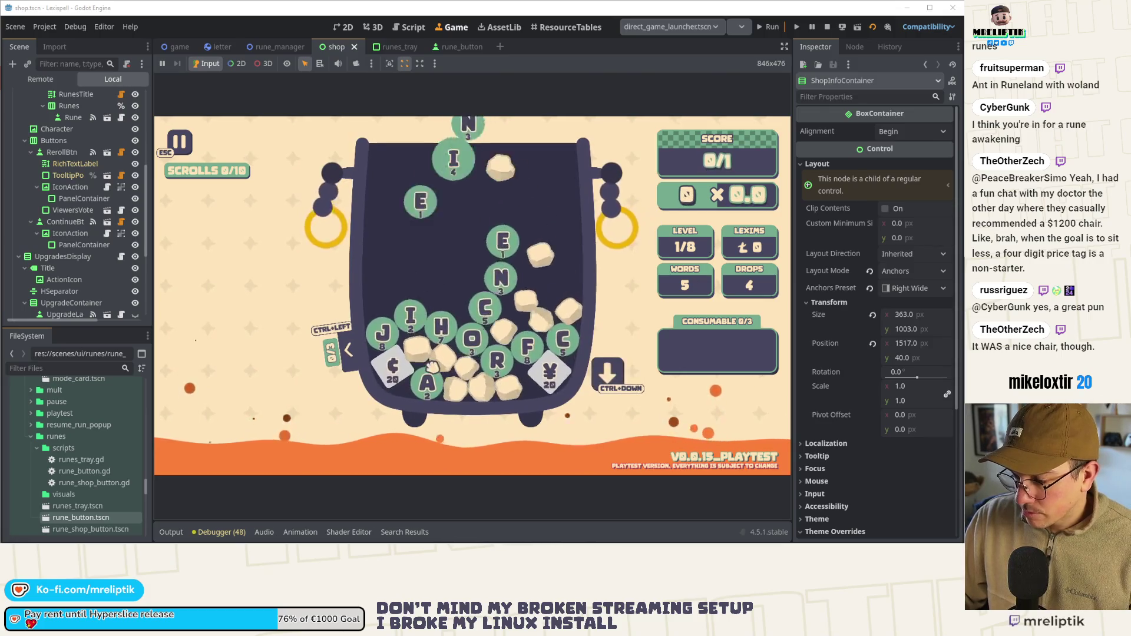
type("jo")
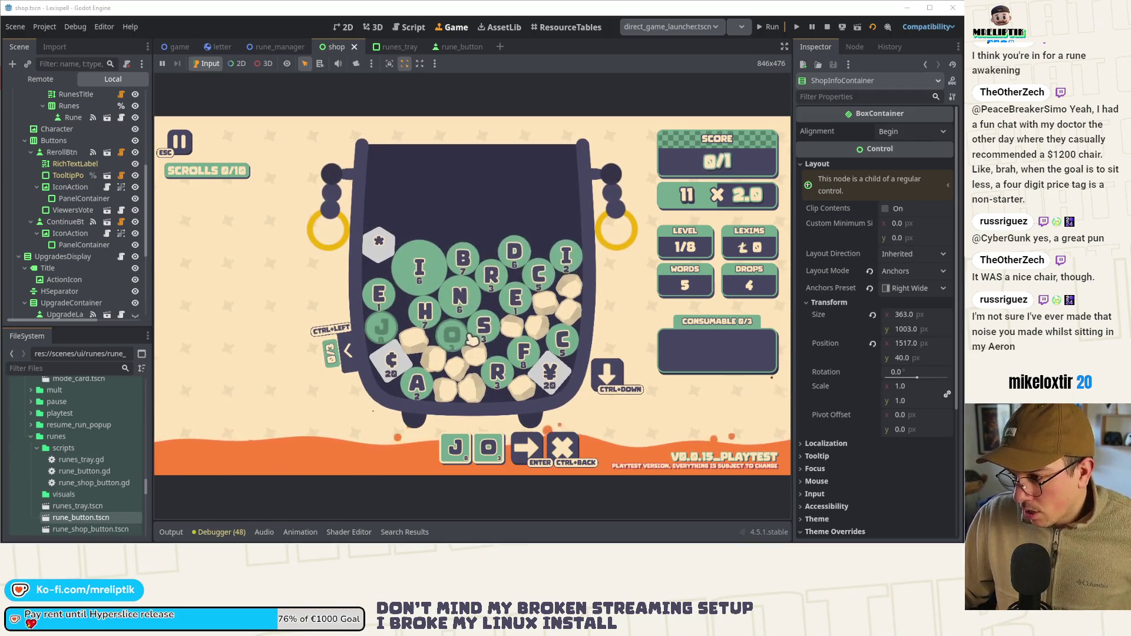
key("BackSpace")
key("BackSpace")
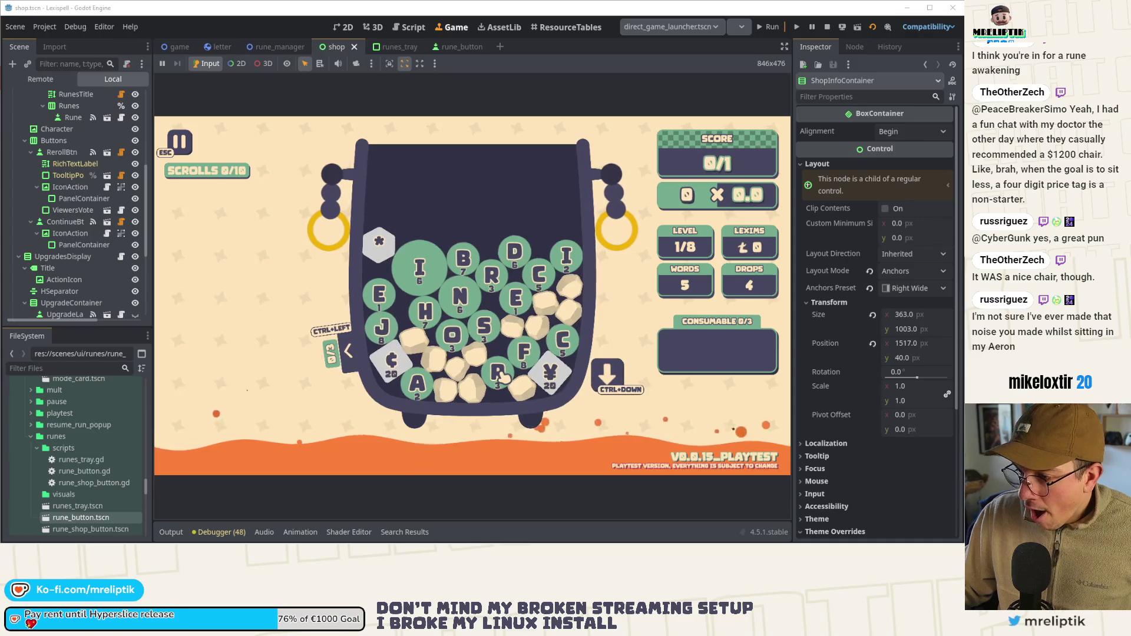
type("ron")
key("Return")
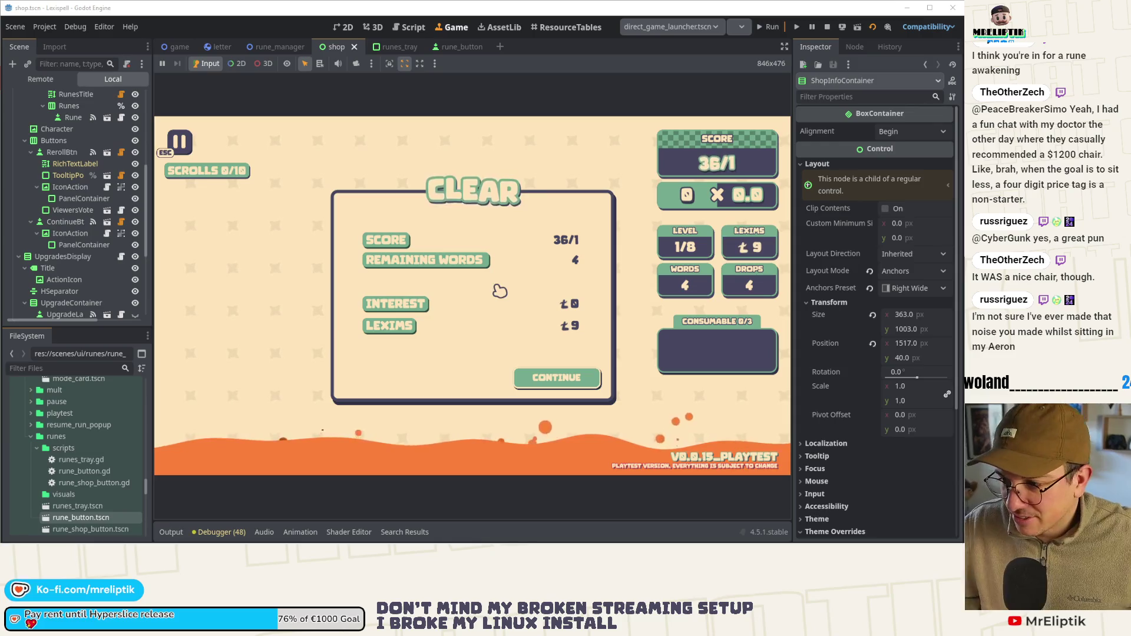
Continue to the shop and buy a rune, triggering the consumable_res error.
left_click(557, 378)
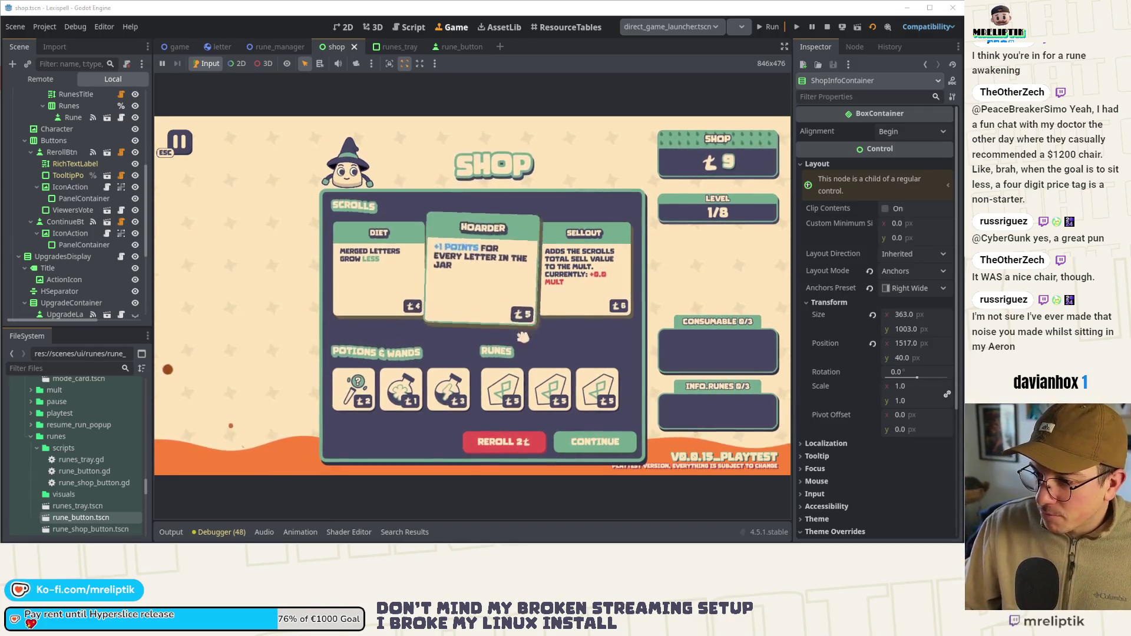
mouse_move(578, 406)
mouse_move(515, 401)
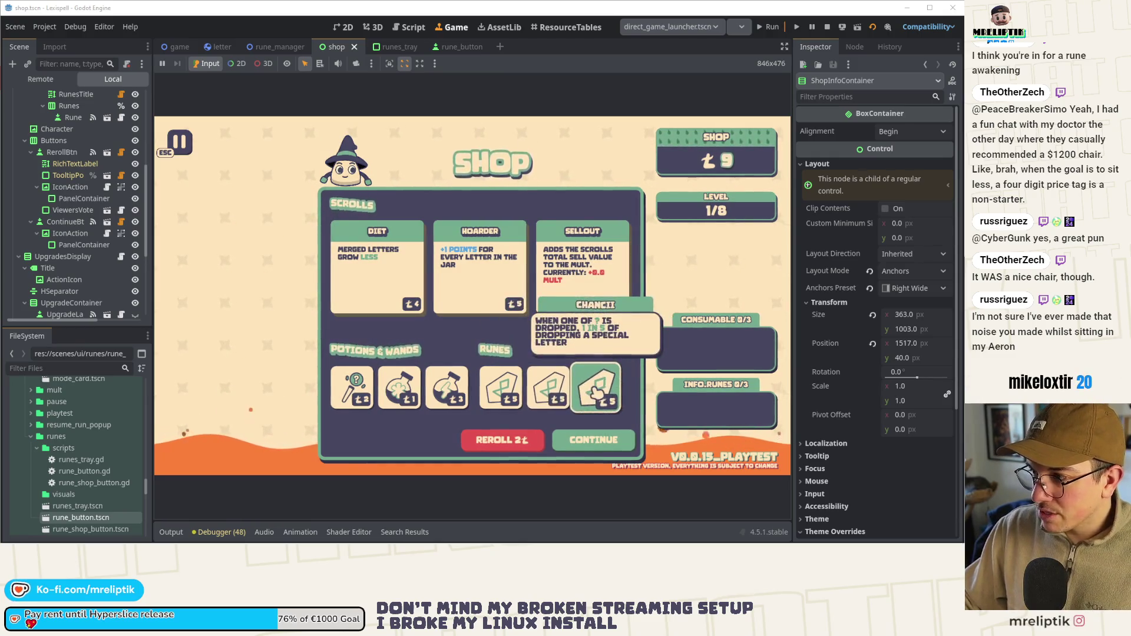
left_click(593, 395)
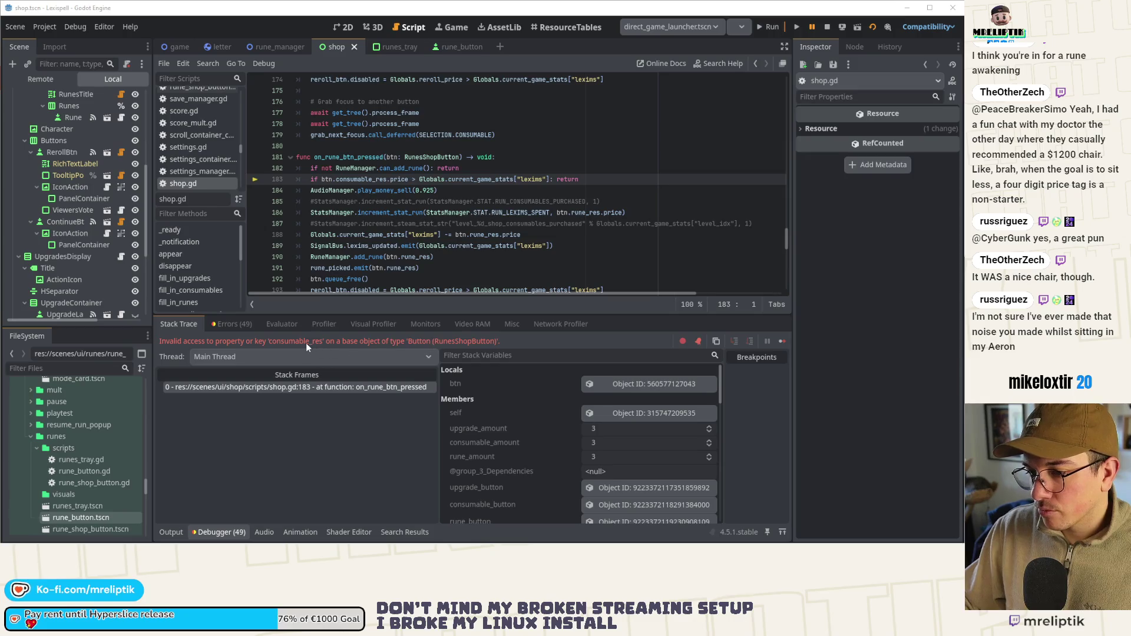
Replace consumable_res with rune_res in shop.gd's rune price lines 183 and 188, and save.
double_click(361, 179)
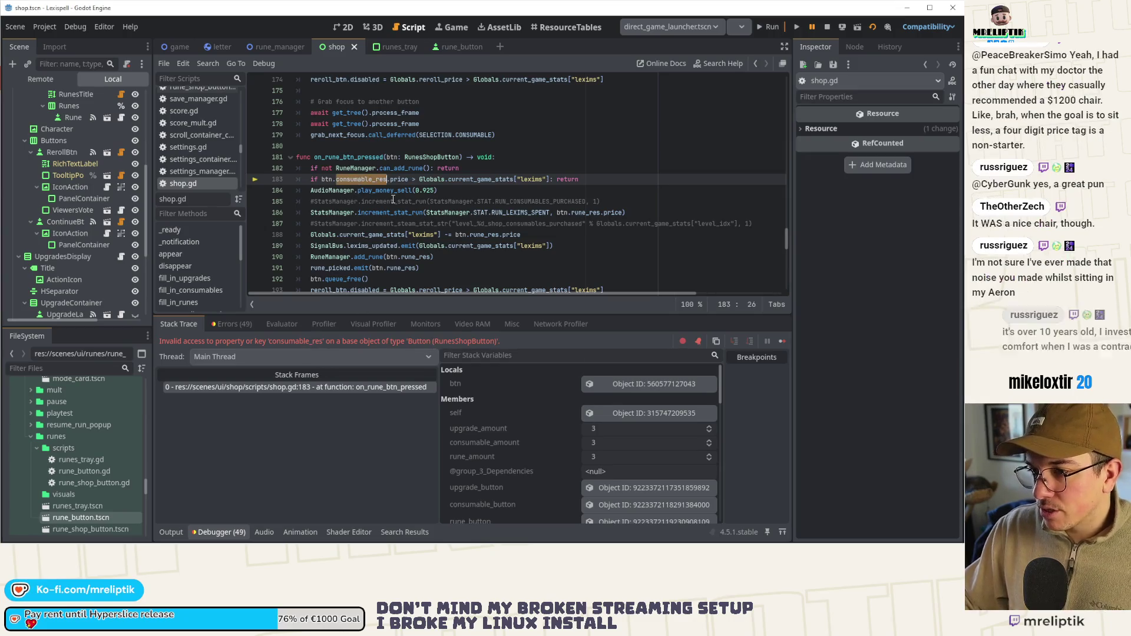
type("rune_res")
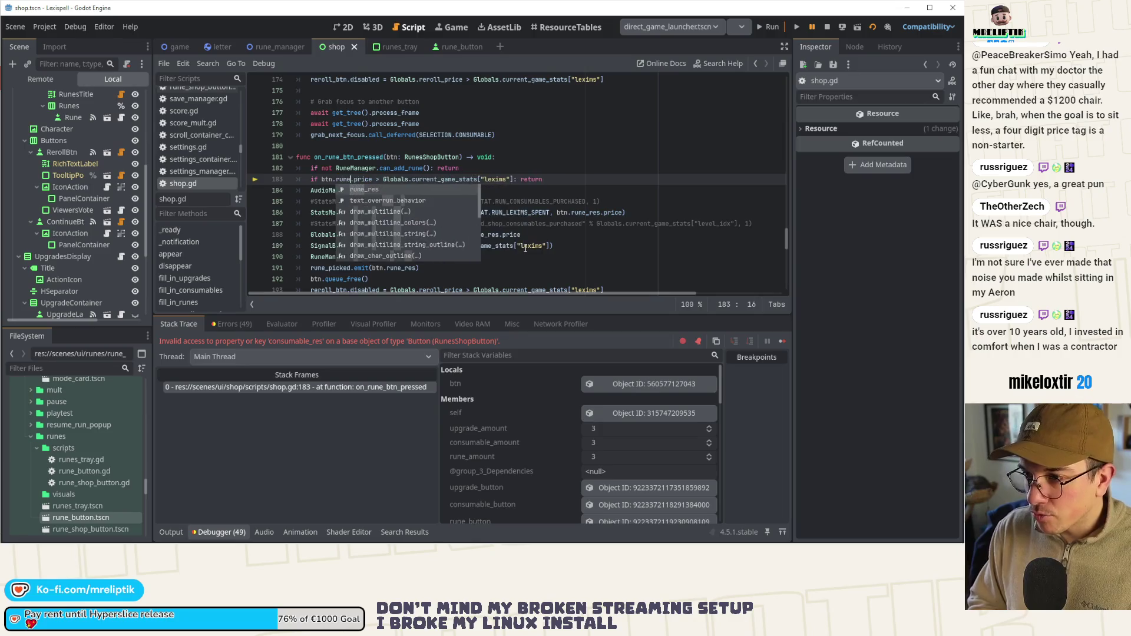
left_click(501, 234)
key("ctrl+s")
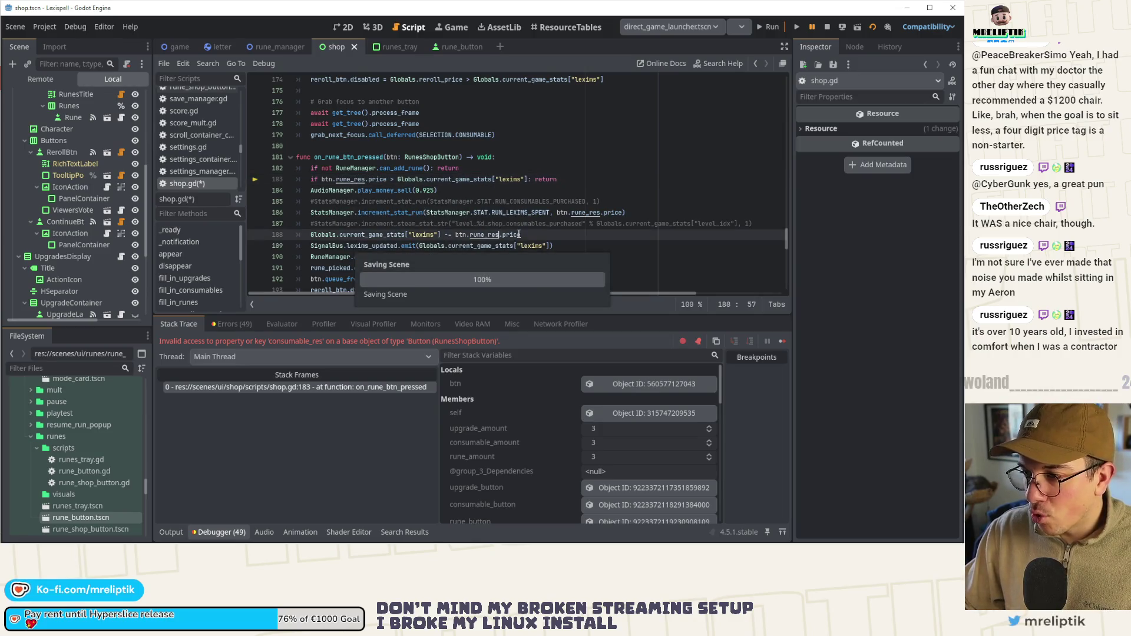
scroll(504, 253, "down", 2)
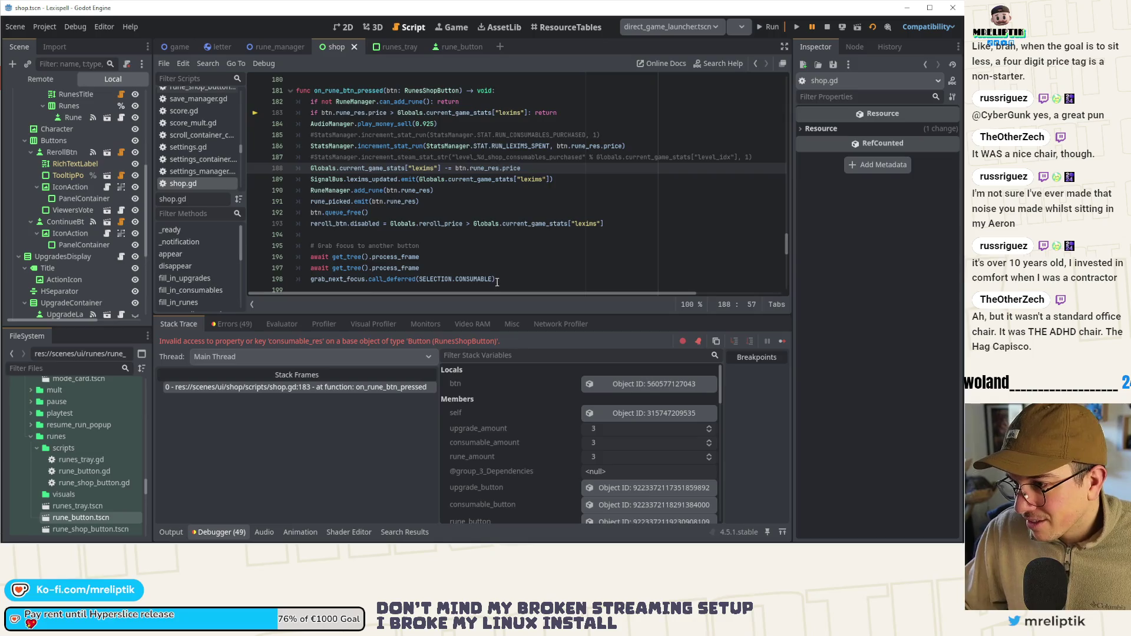
scroll(496, 283, "down", 2)
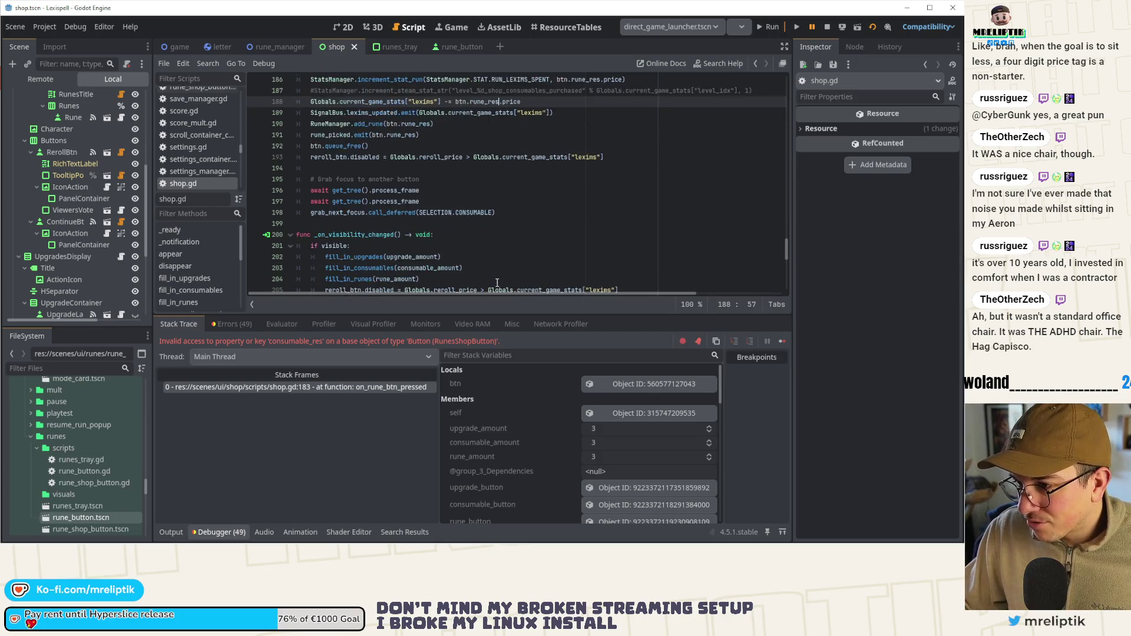
Resume the paused game and collapse the bottom panel to enlarge the game view.
left_click(769, 341)
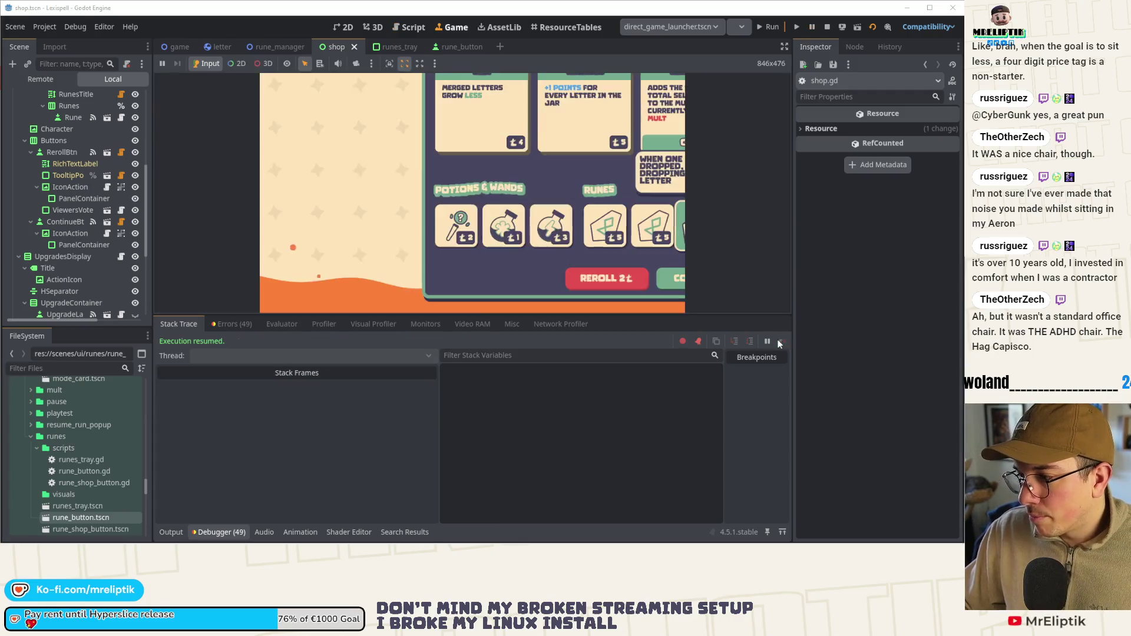
left_click(180, 527)
left_click(177, 530)
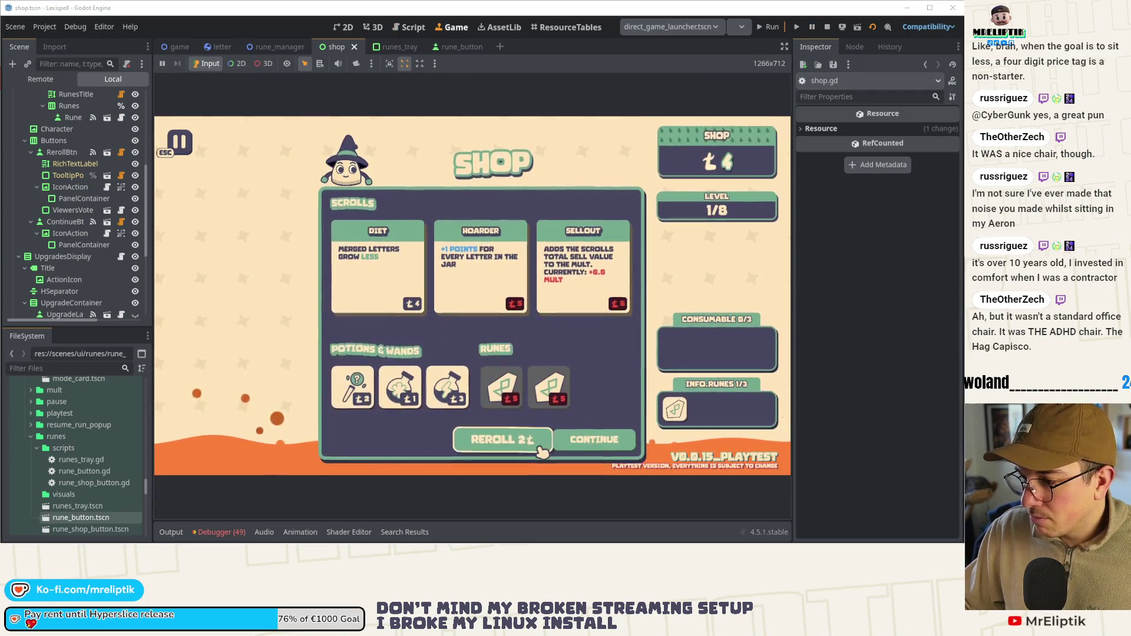
mouse_move(676, 415)
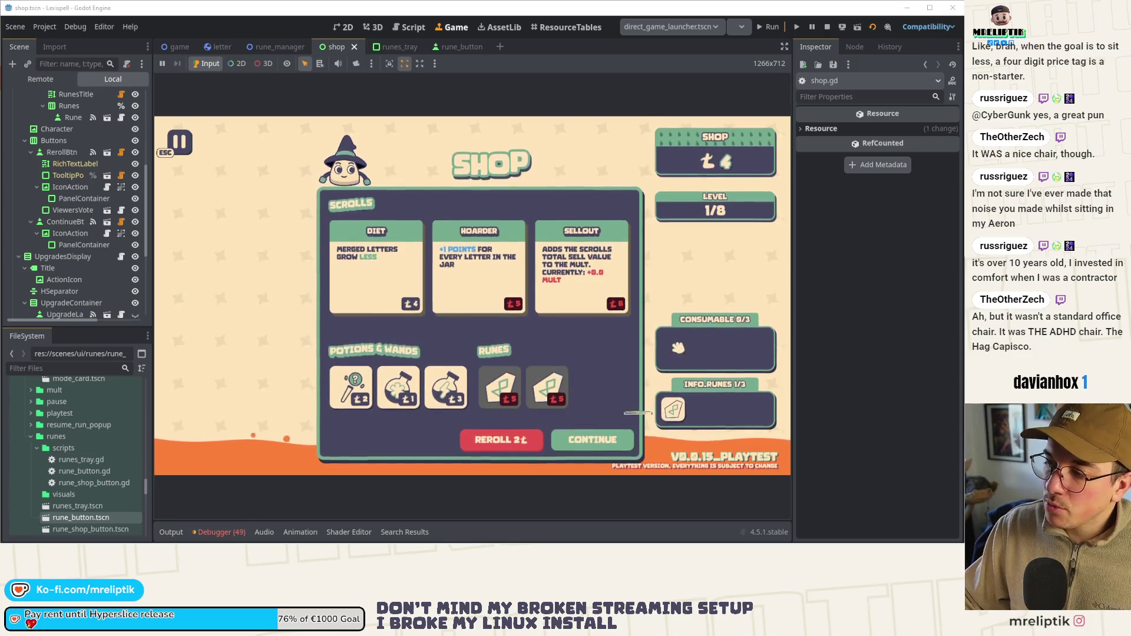
mouse_move(433, 402)
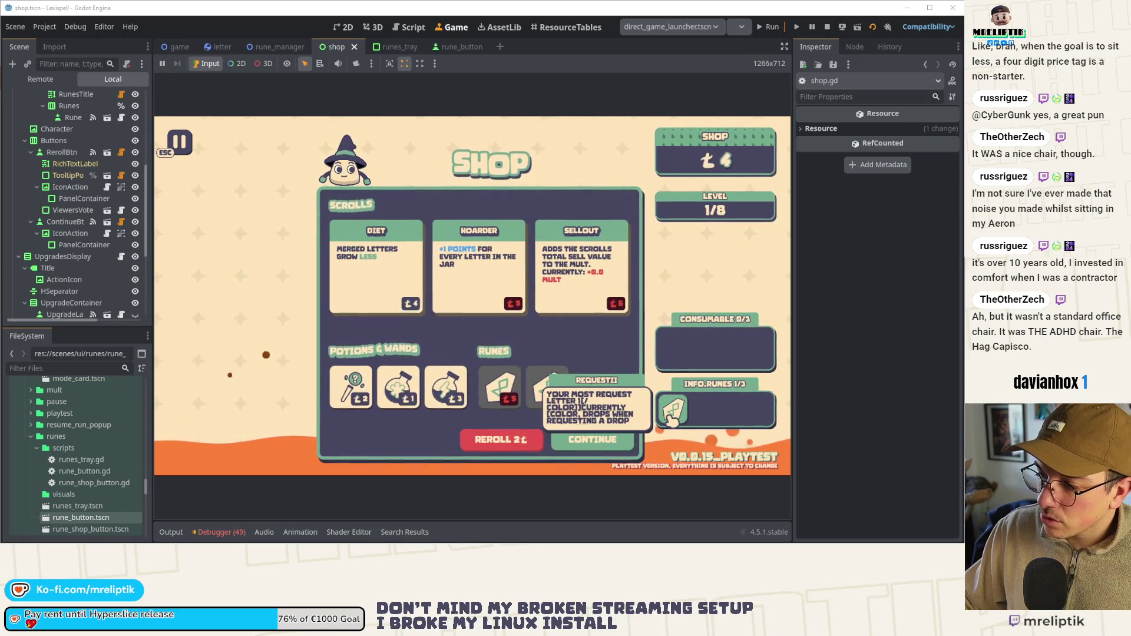
Add 100 lexims through the game's development console with 'xims 100'.
key("grave")
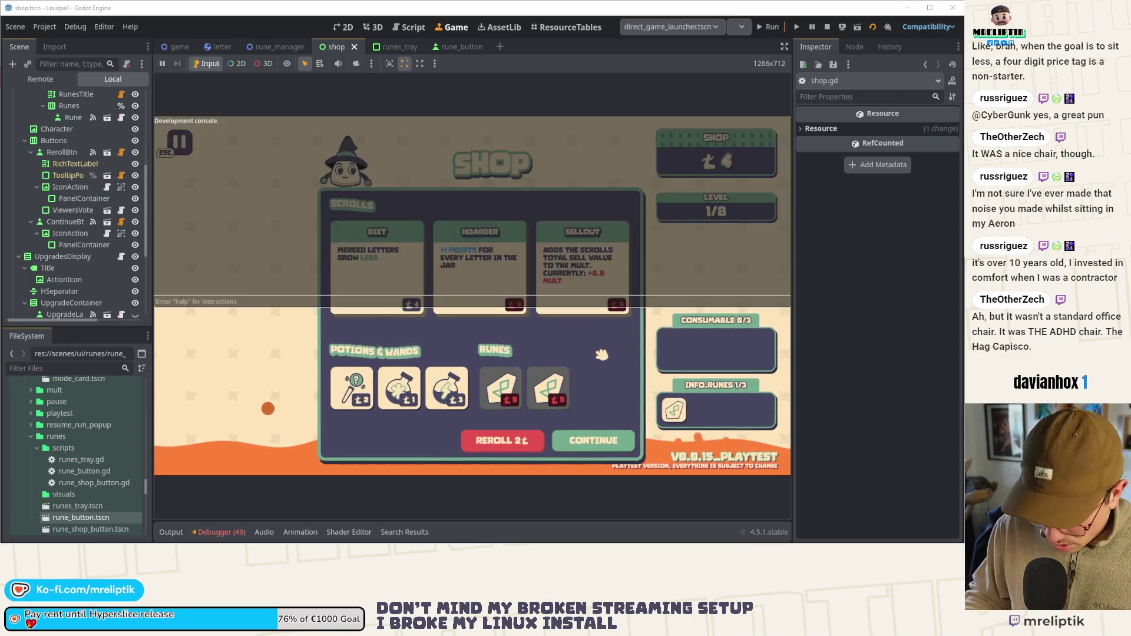
key("Up")
key("Return")
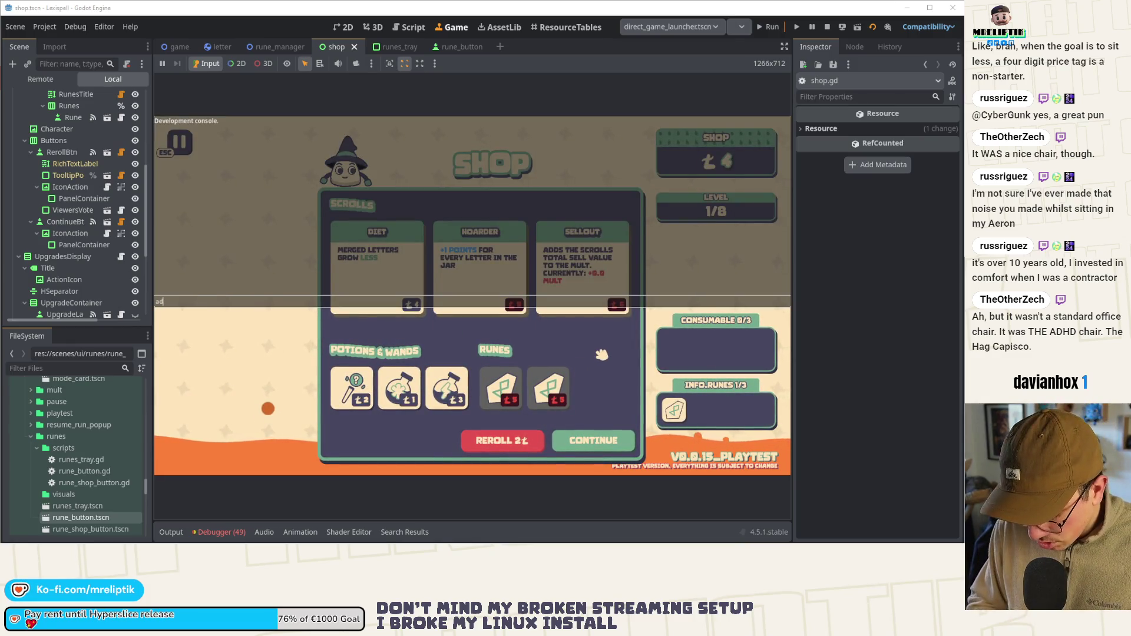
type("xims 100")
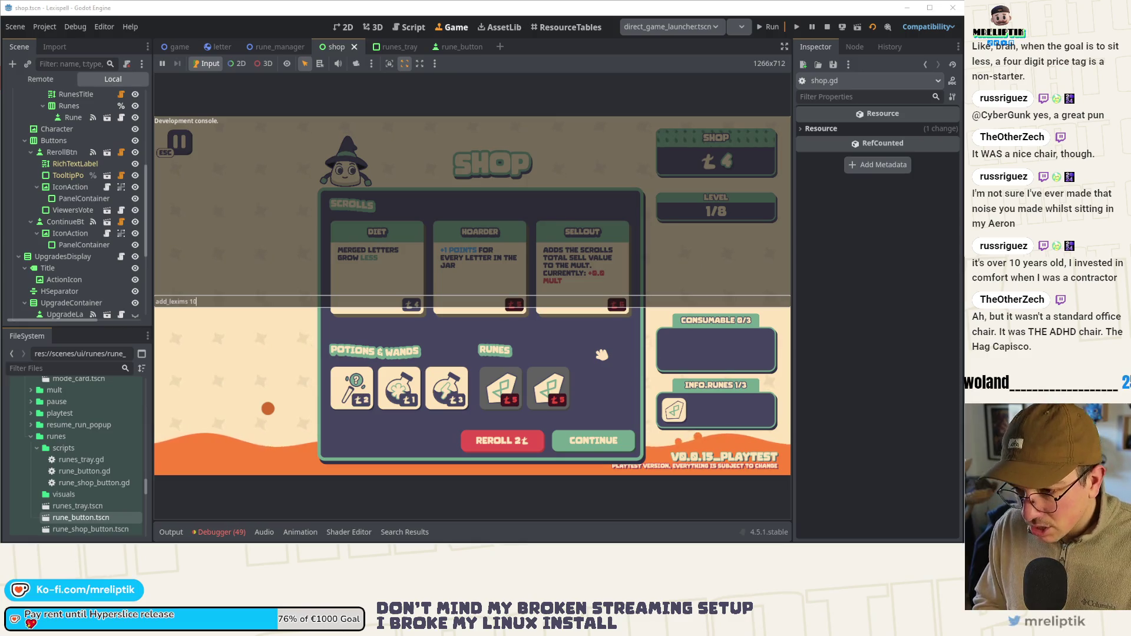
key("Return")
key("grave")
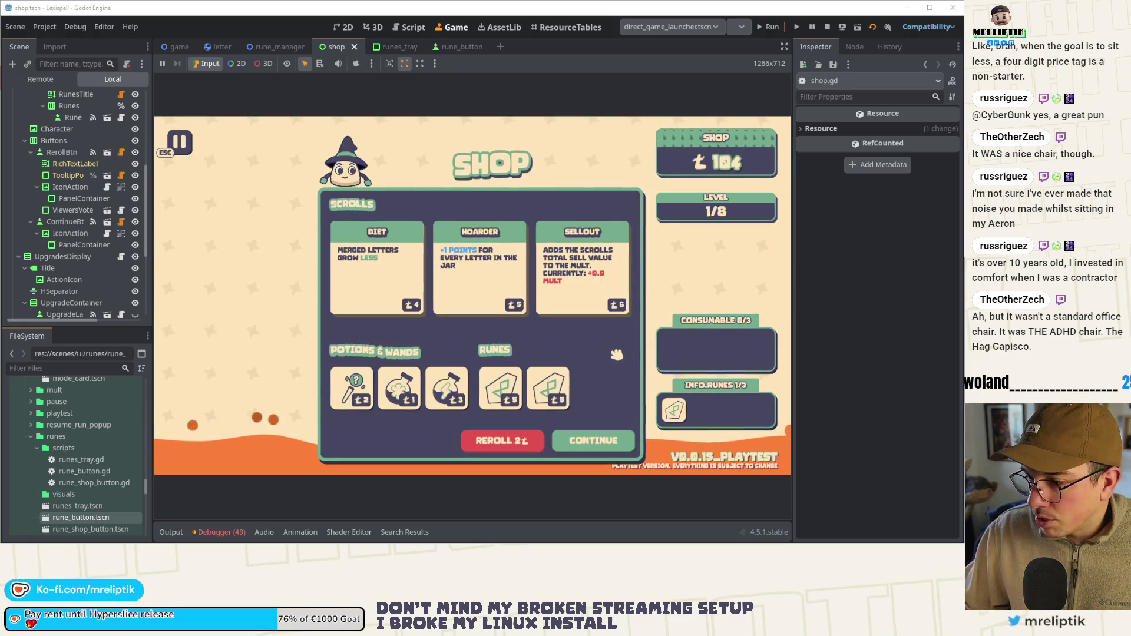
Buy several runes and reroll the shop until gold reaches 0, filling the tray to seven runes.
left_click(546, 391)
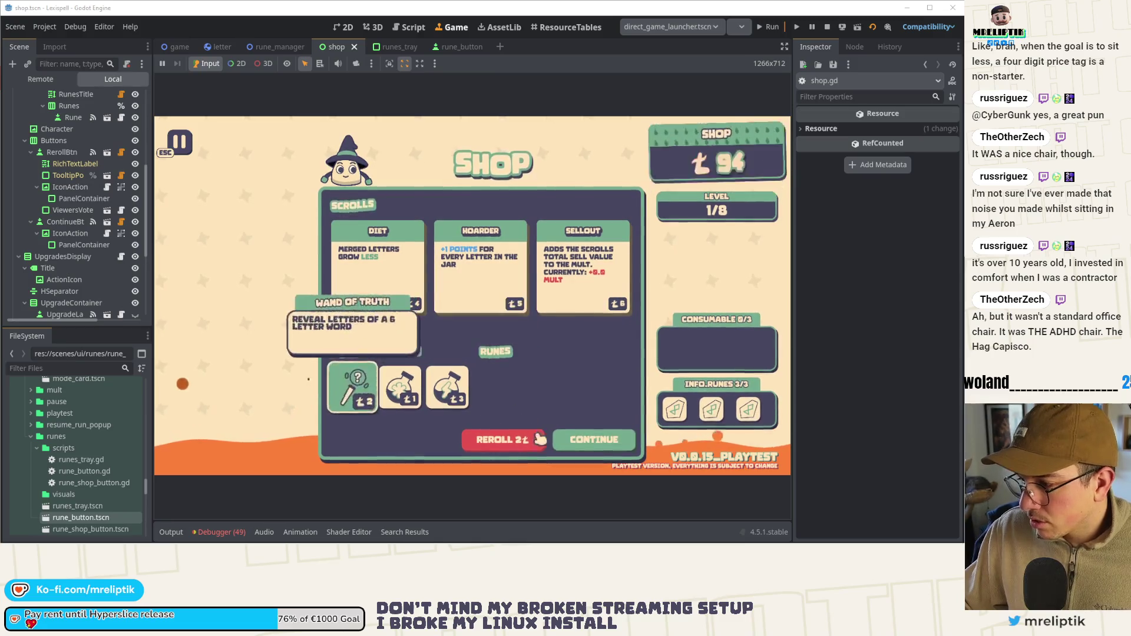
left_click(512, 439)
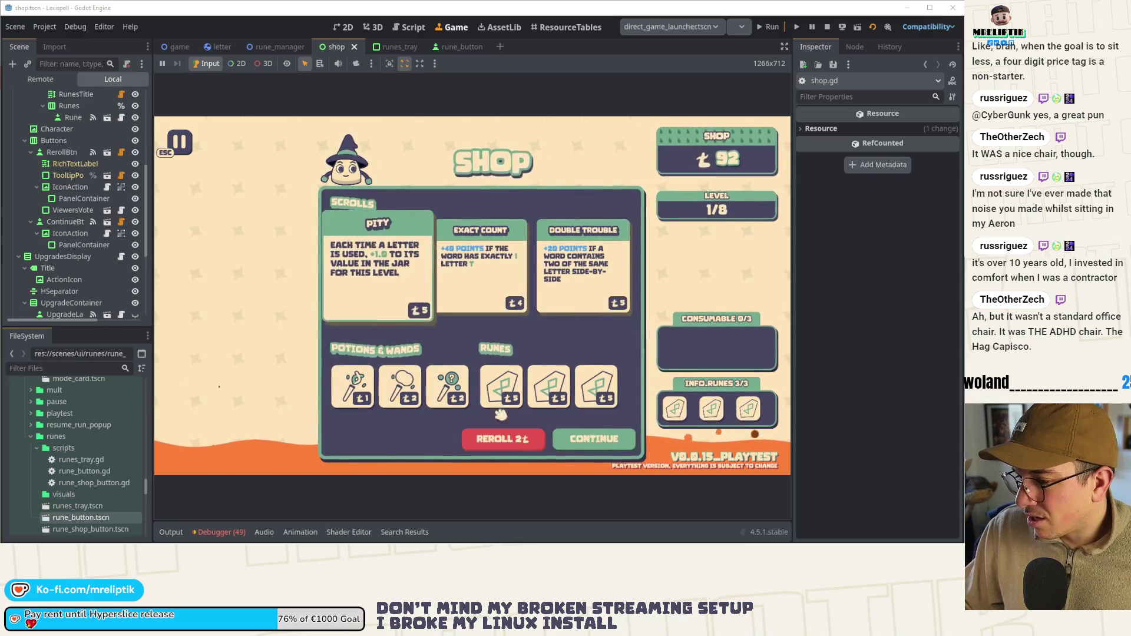
left_click(501, 413)
left_click(503, 416)
left_click(508, 418)
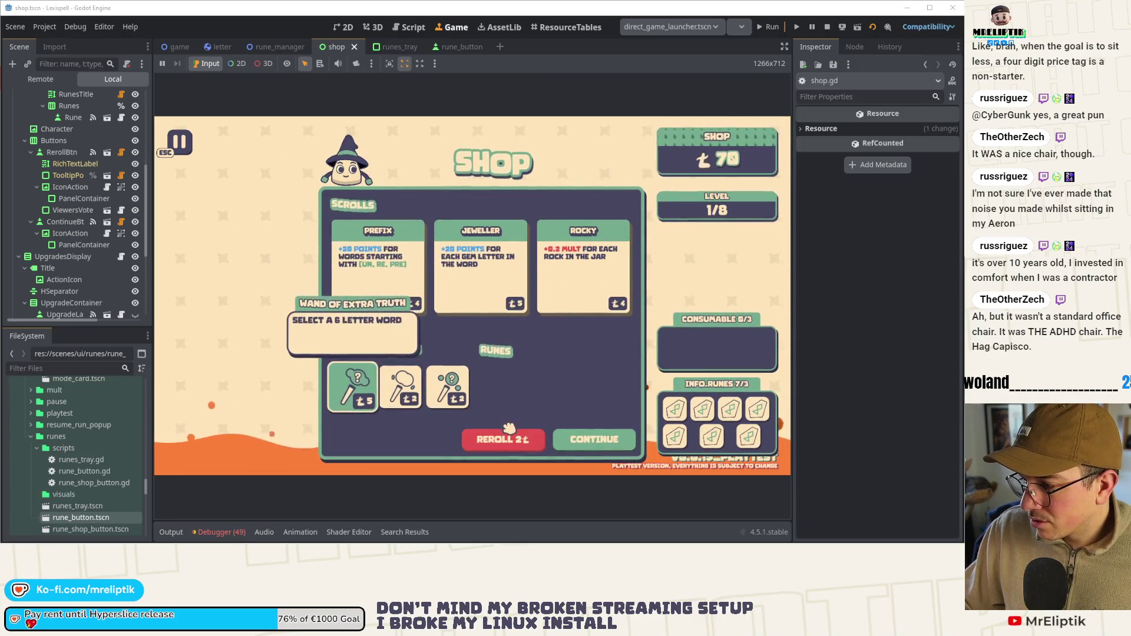
left_click(503, 440)
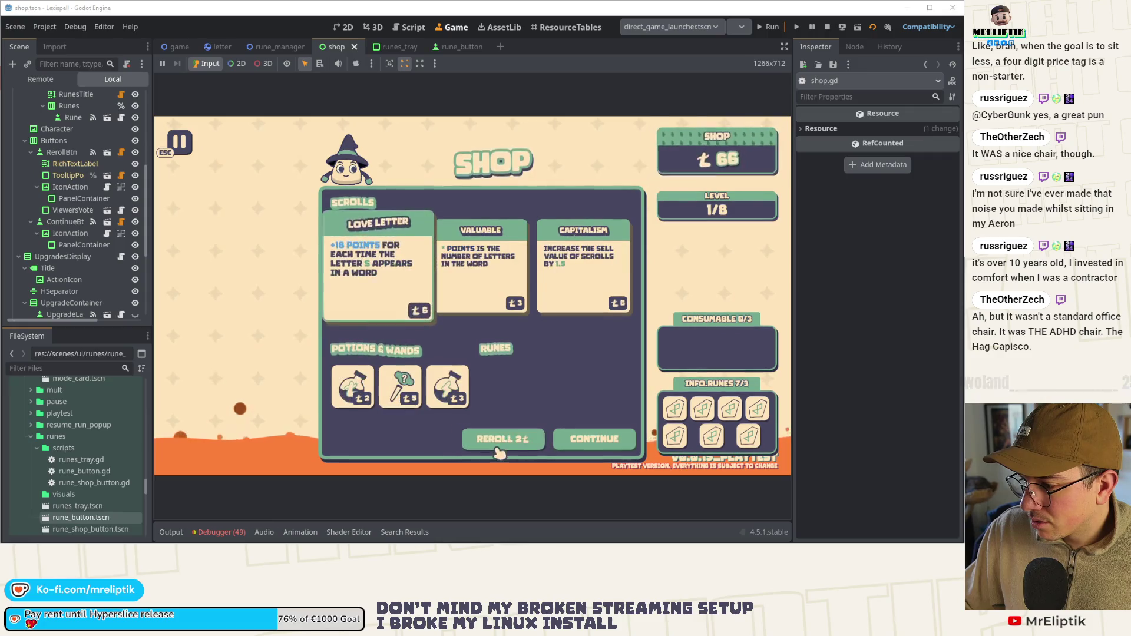
left_click(502, 441)
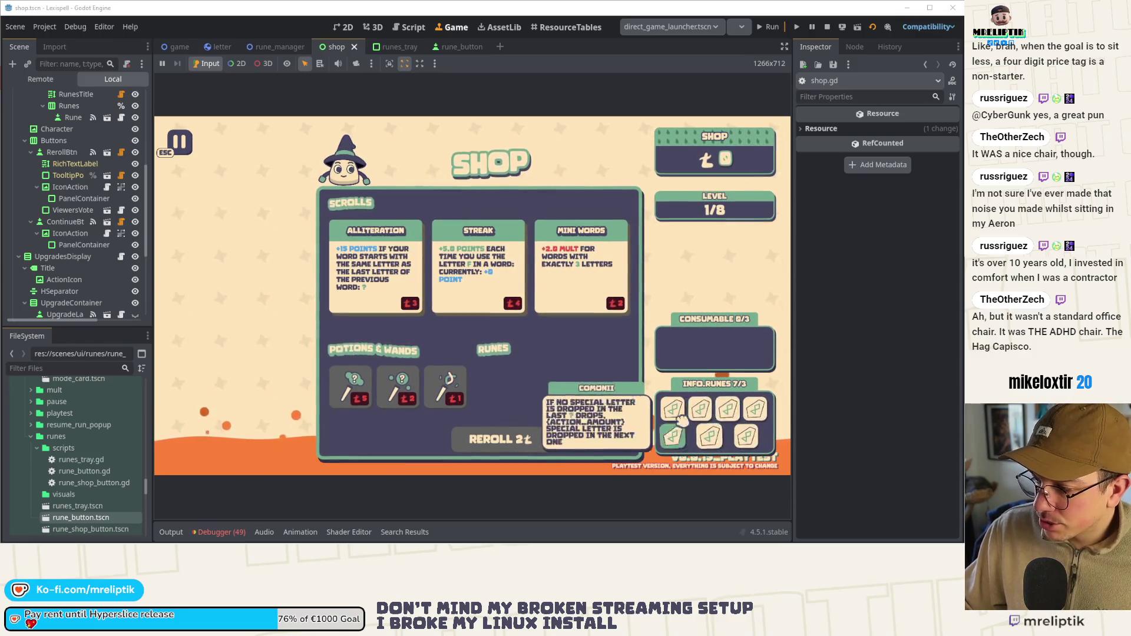
mouse_move(725, 439)
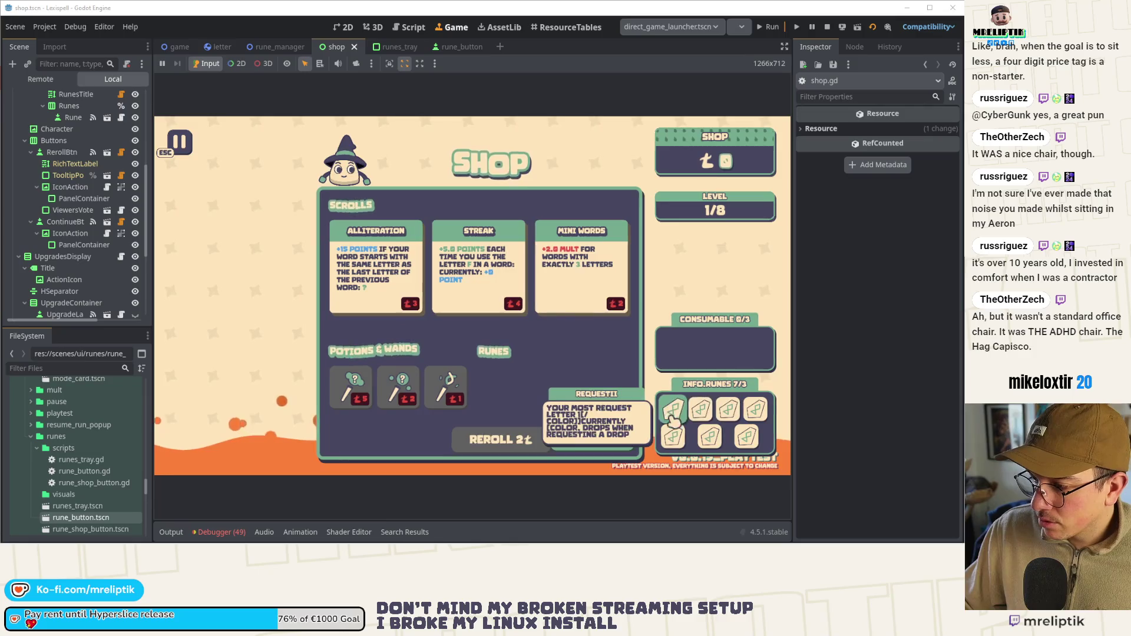
mouse_move(728, 408)
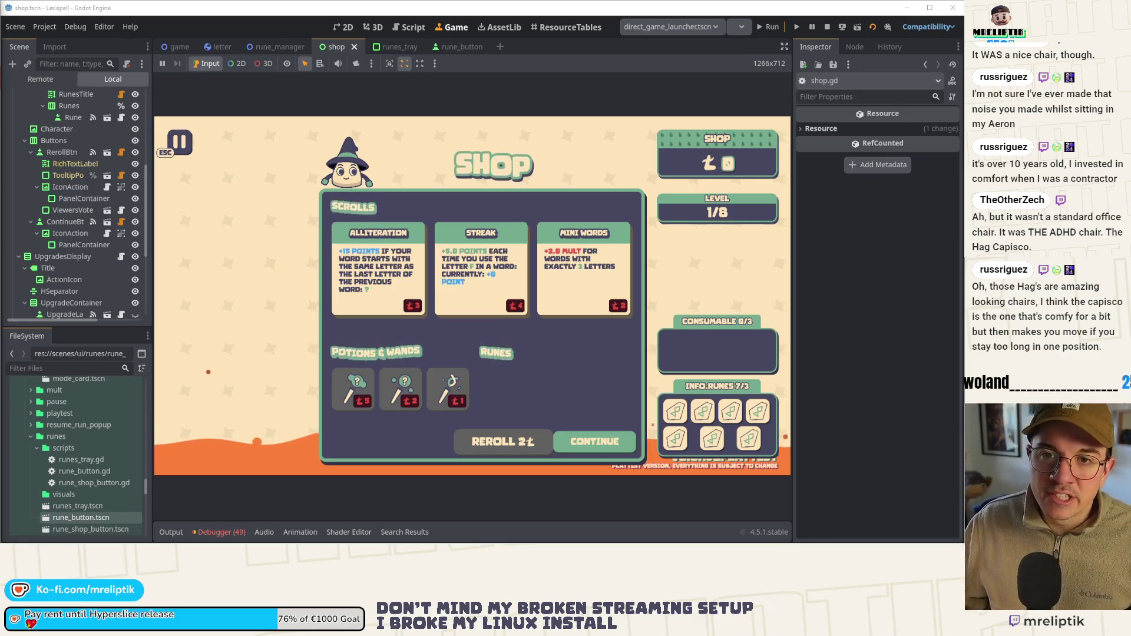
Bring up Chrome with the hag capisco search and maximize its window.
key("alt+Tab")
mouse_move(562, 190)
left_mouse_down()
mouse_move(322, 94)
mouse_move(355, 105)
left_mouse_up()
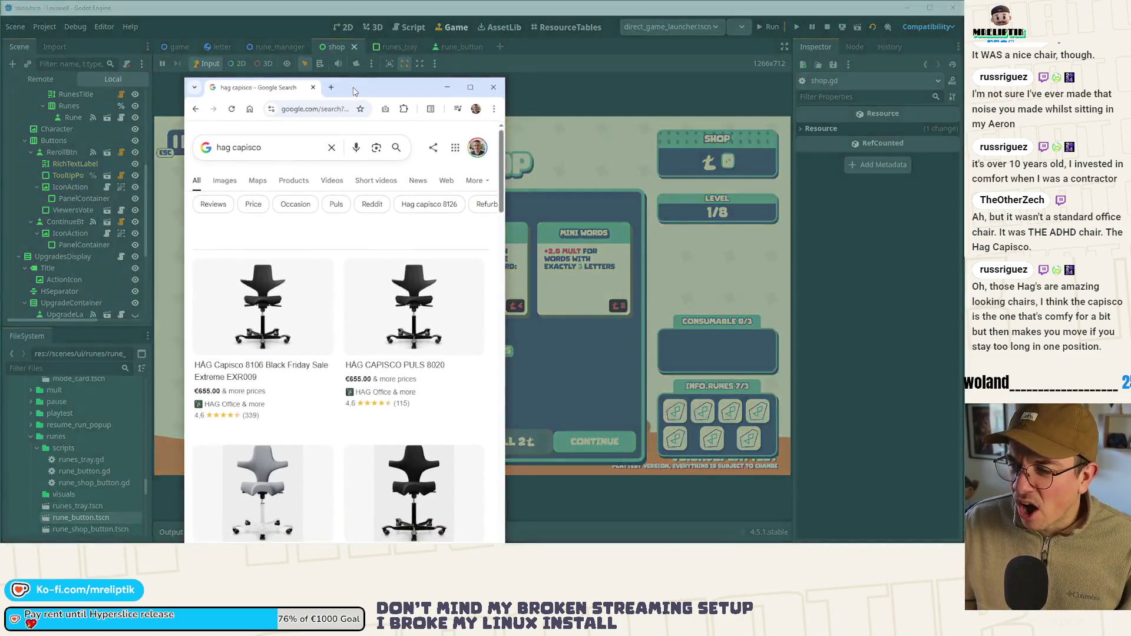
double_click(355, 100)
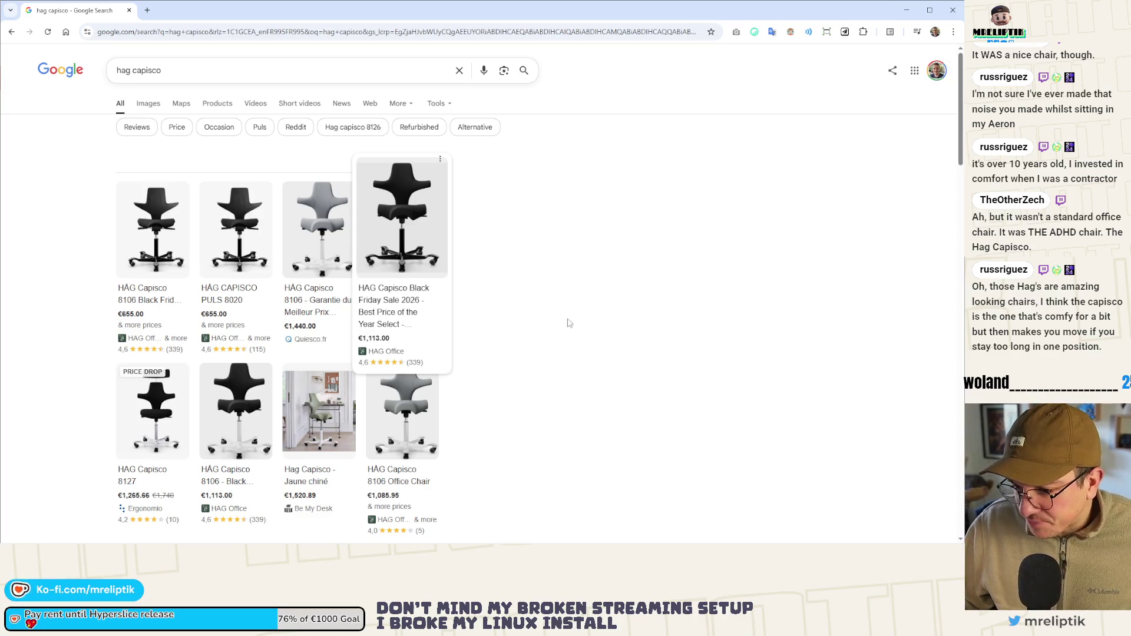
Scroll through the hag capisco results and switch to image results.
scroll(525, 307, "down", 5)
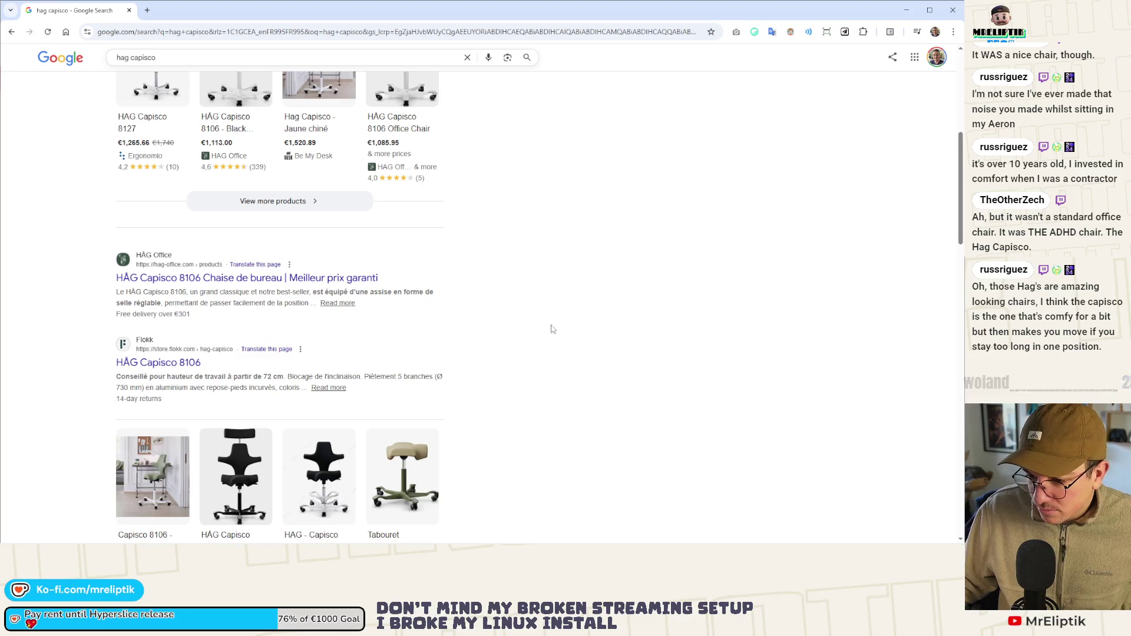
scroll(548, 346, "down", 4)
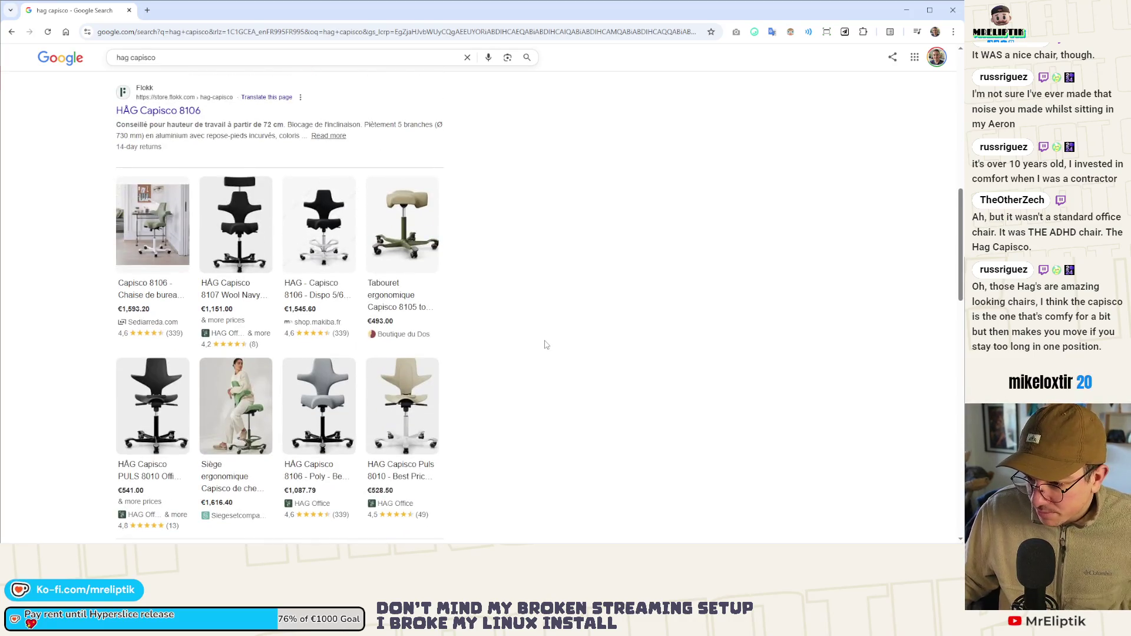
mouse_move(227, 408)
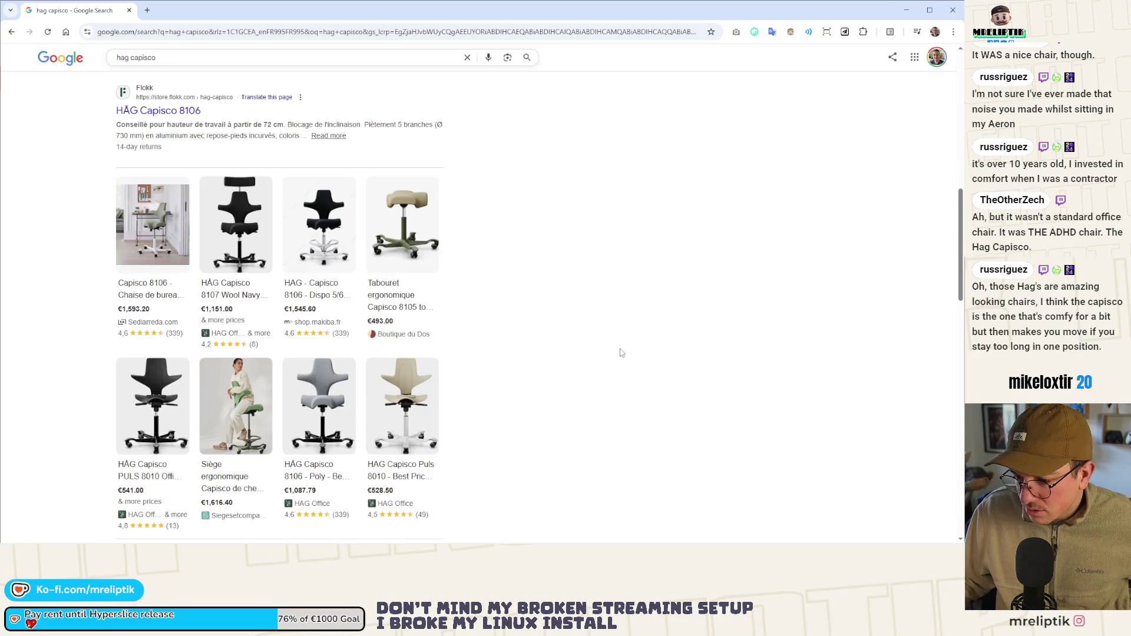
scroll(601, 354, "down", 4)
scroll(602, 351, "up", 2)
scroll(602, 350, "up", 10)
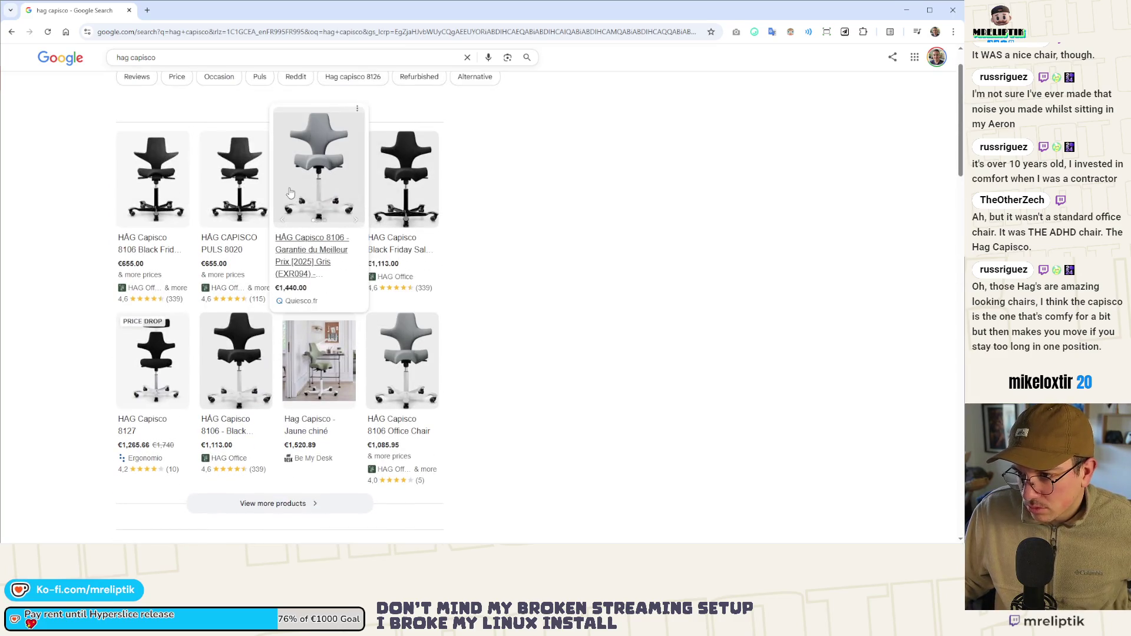
mouse_move(311, 357)
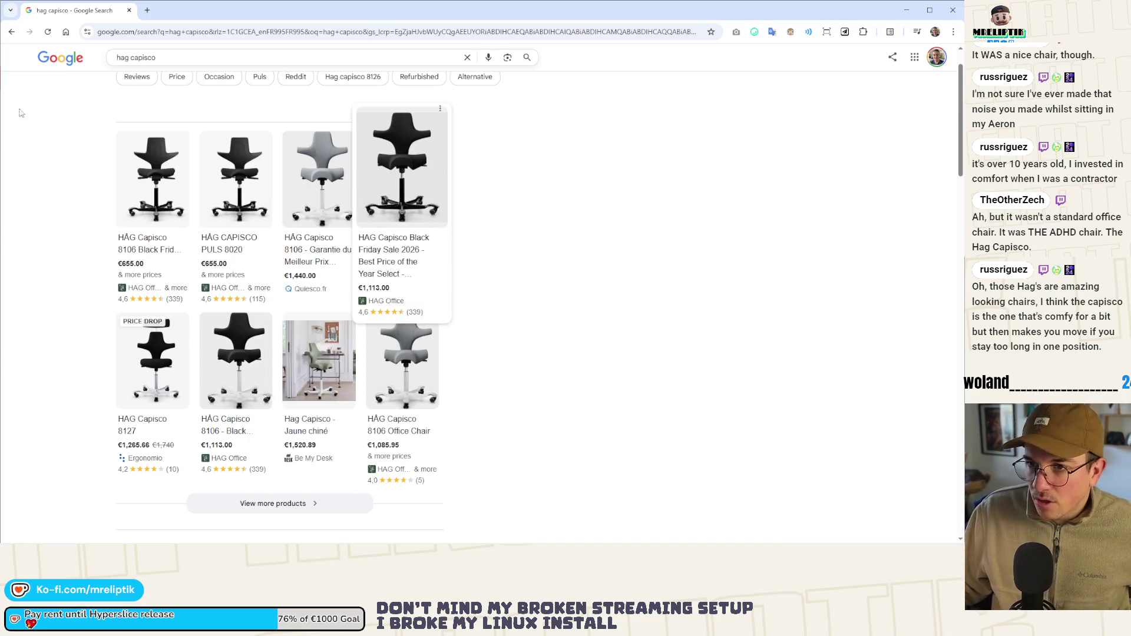
scroll(53, 161, "up", 2)
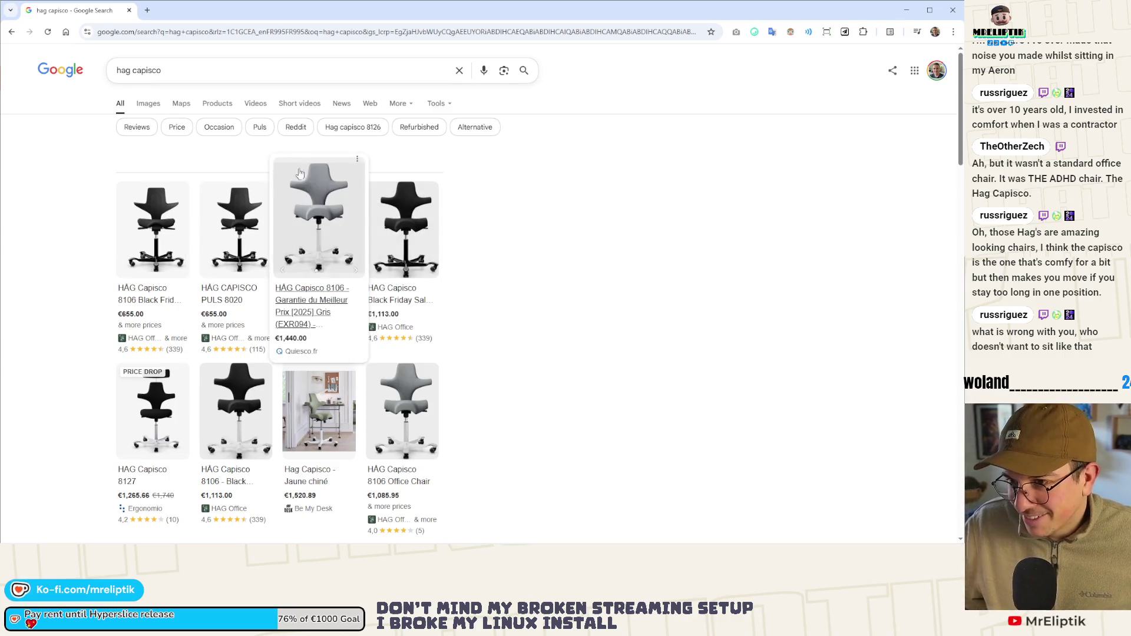
left_click(149, 103)
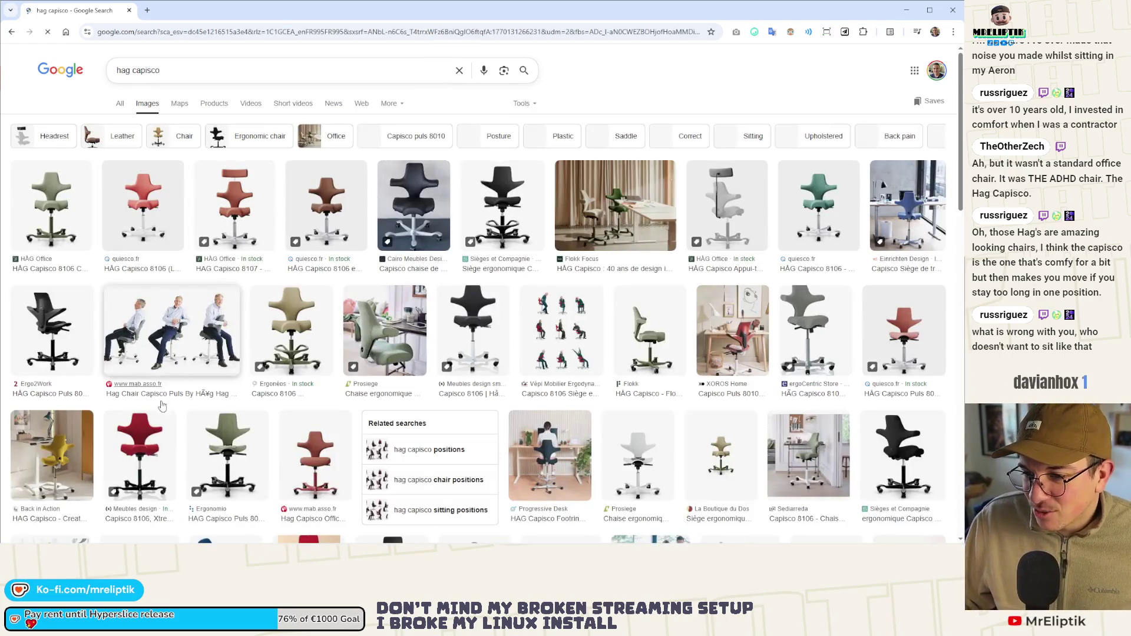
Preview several Capisco chair images, ending on Vépi's Capisco 8106 sitting-positions photo.
left_click(136, 321)
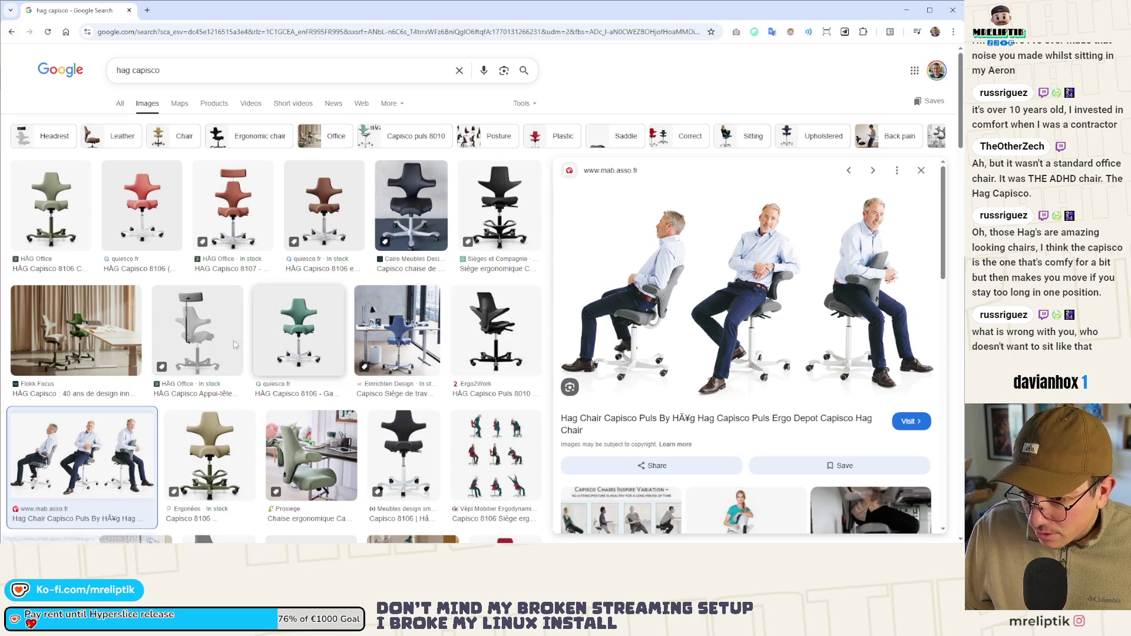
left_click(97, 358)
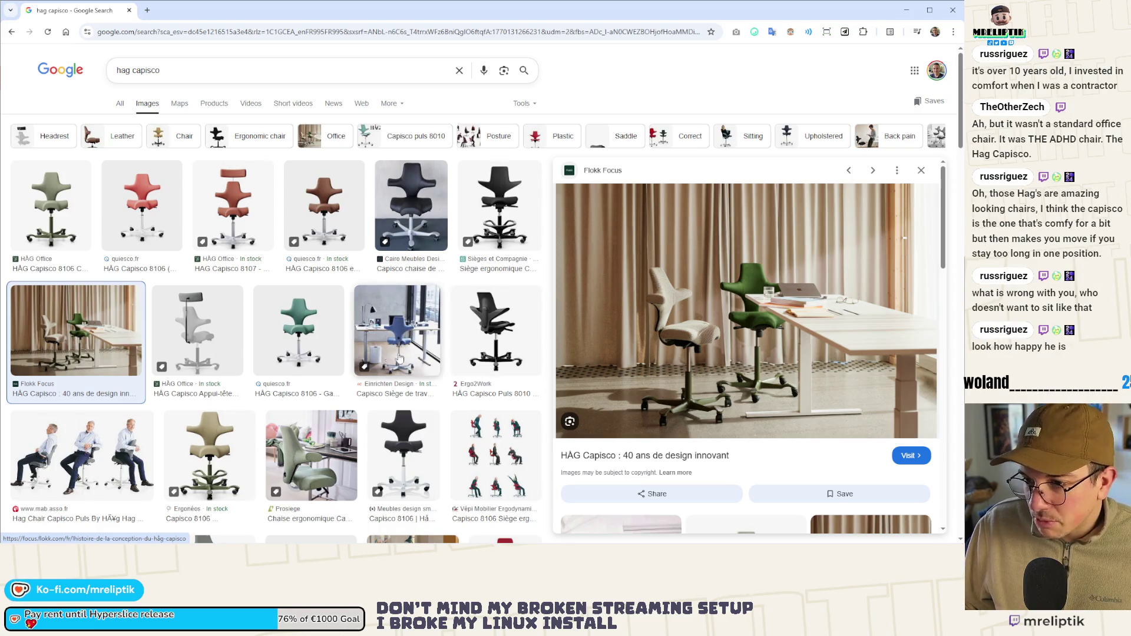
scroll(339, 362, "down", 3)
left_click(298, 324)
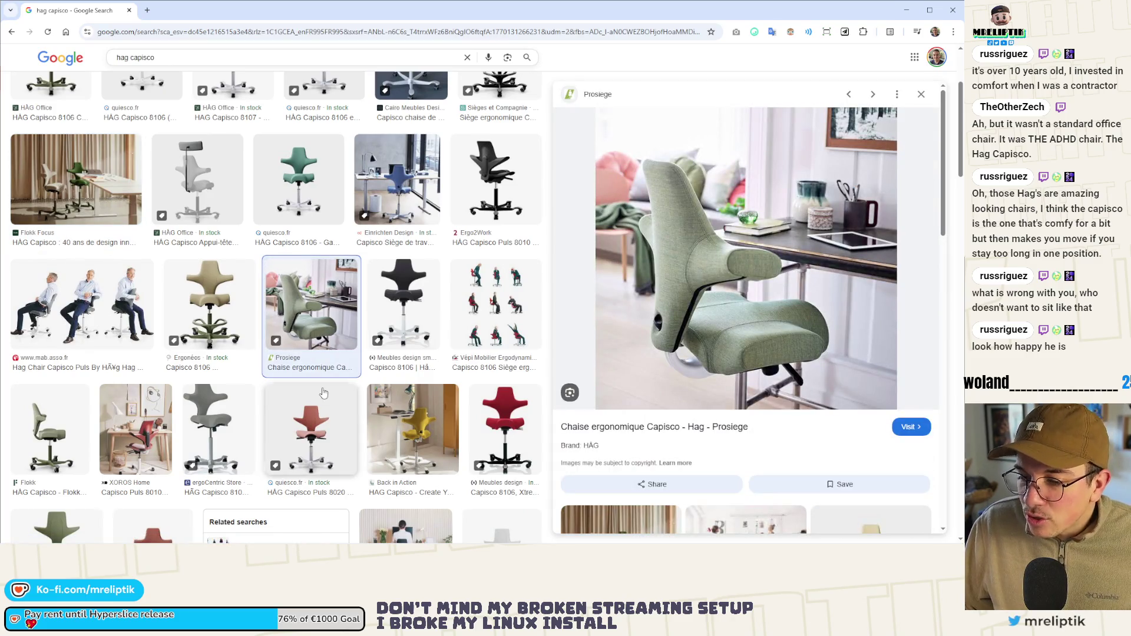
left_click(154, 432)
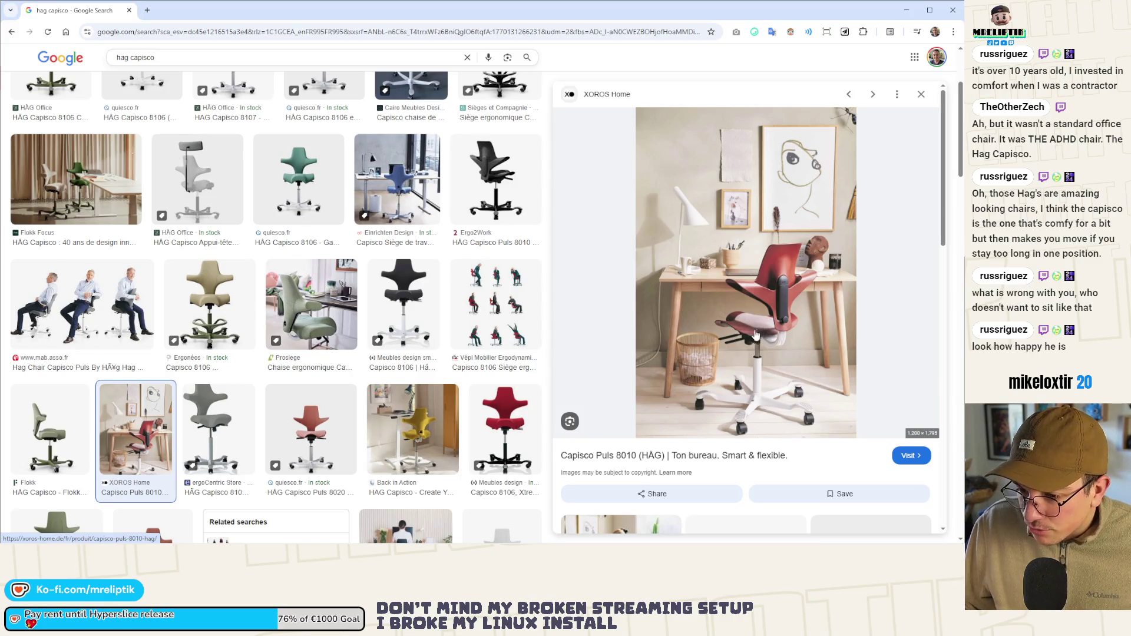
left_click(230, 425)
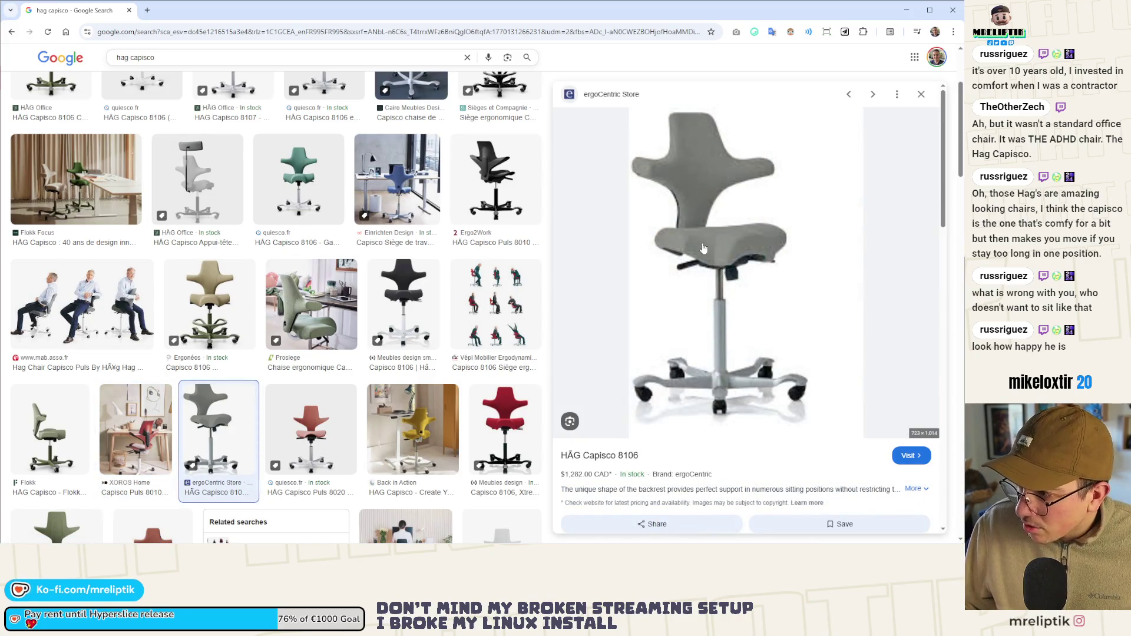
key("Left")
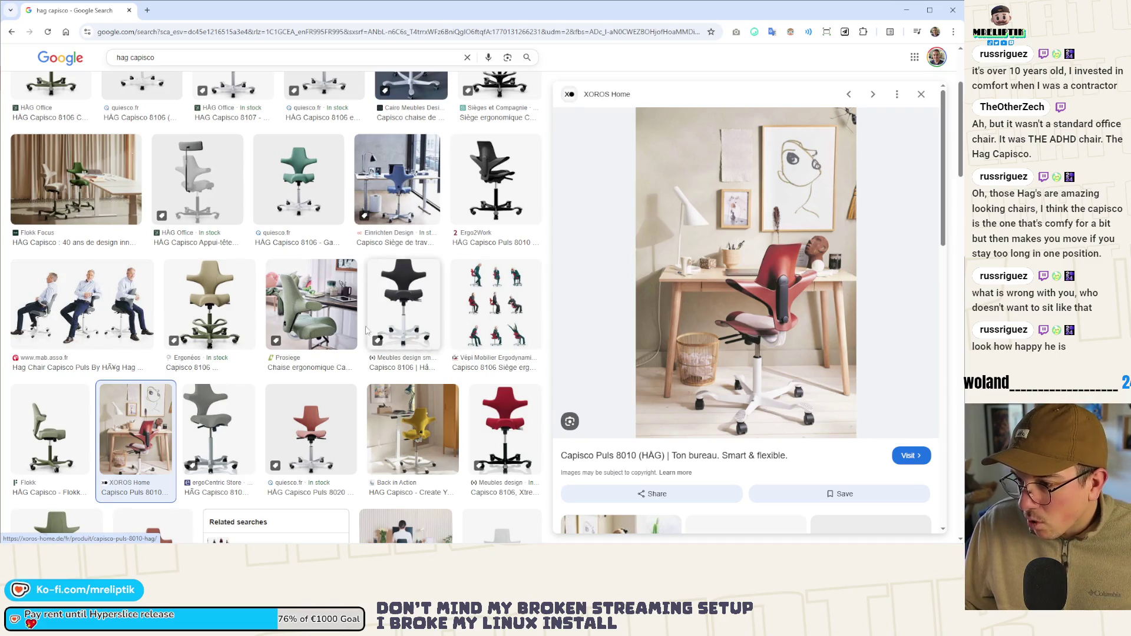
left_click(489, 304)
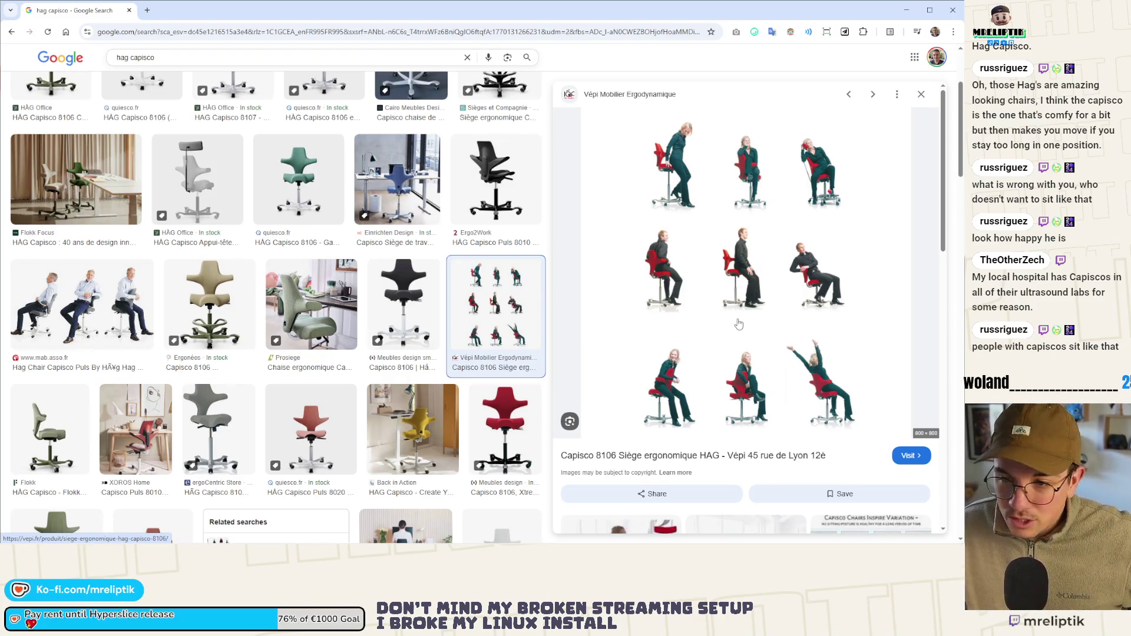
Preview Capisco results: woman on red chair, ergoCentric man, HÅG X Recouture, Foot Ring.
scroll(317, 359, "down", 3)
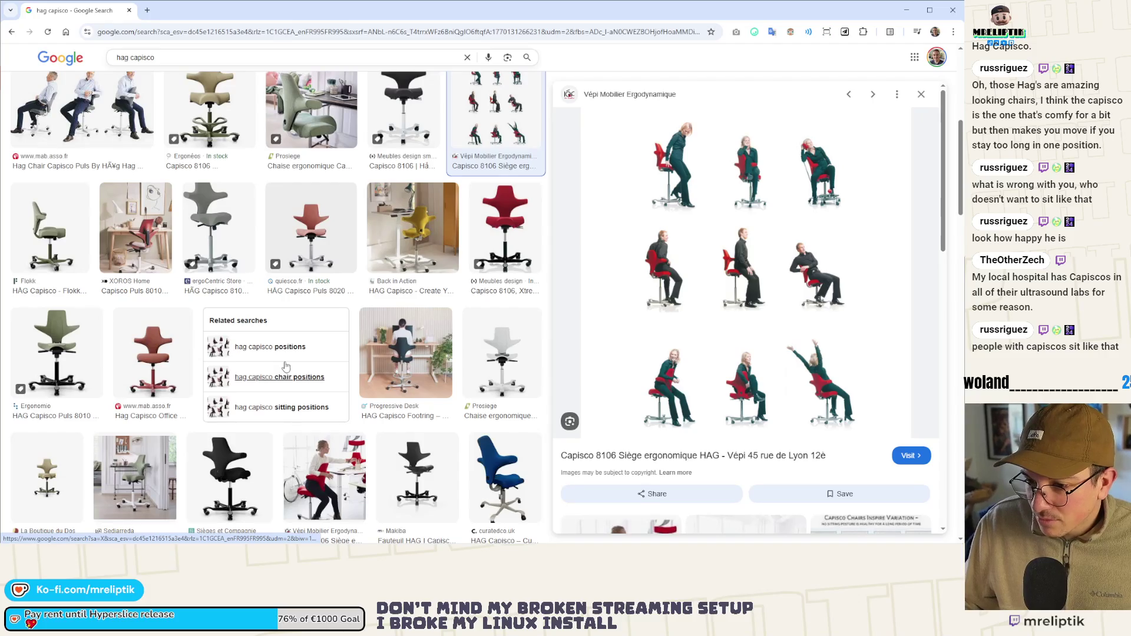
scroll(286, 367, "down", 2)
left_click(332, 340)
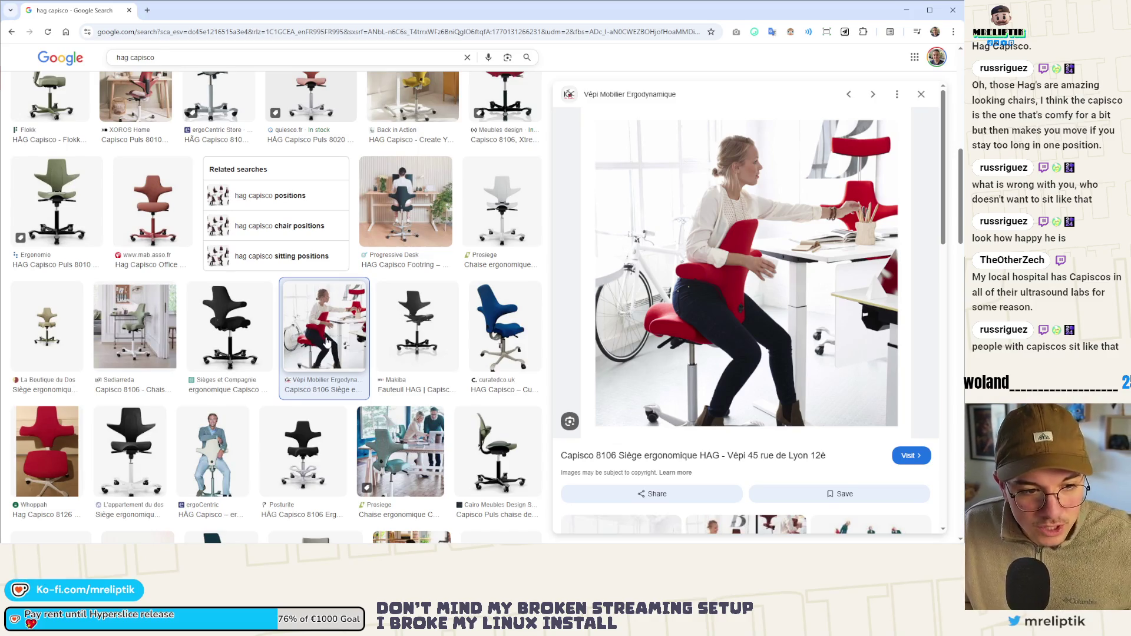
scroll(322, 341, "down", 2)
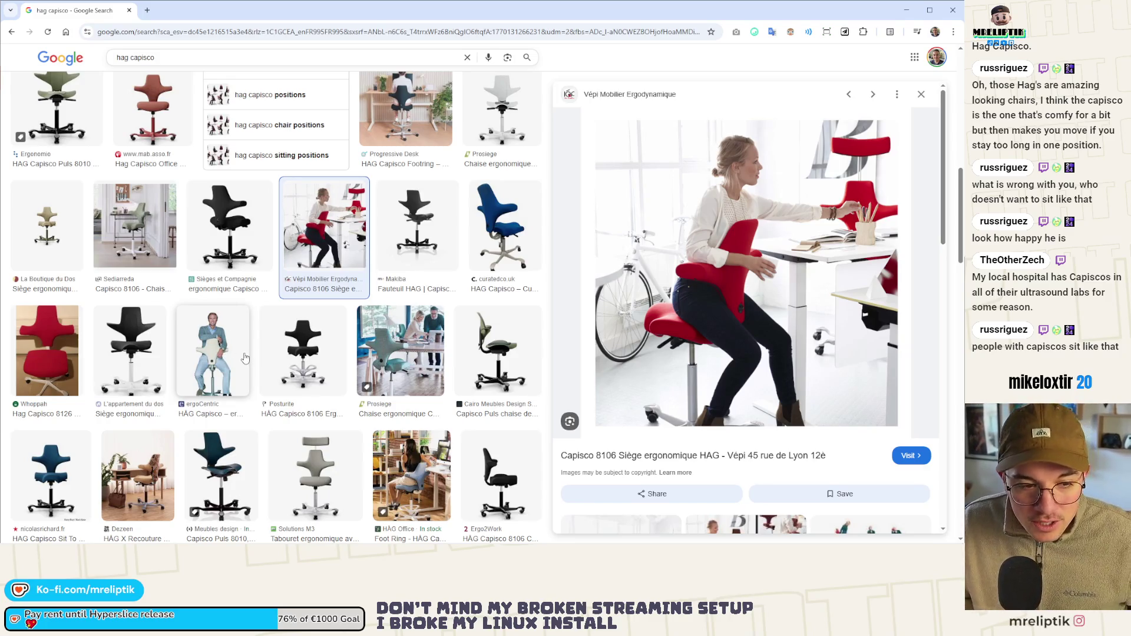
left_click(245, 357)
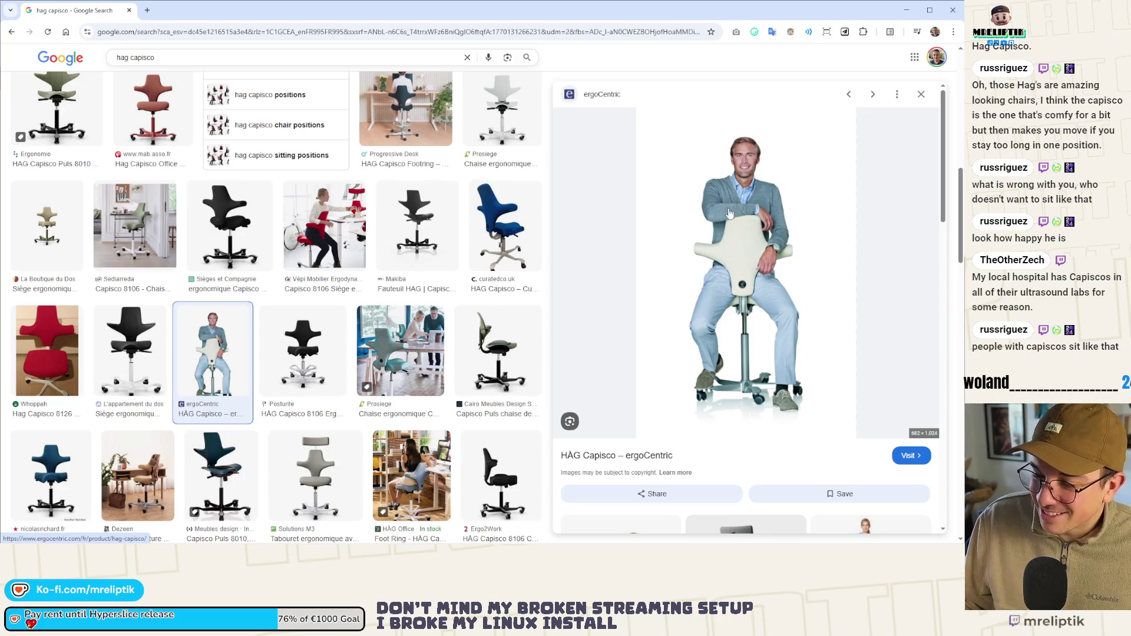
scroll(176, 324, "down", 3)
left_click(138, 324)
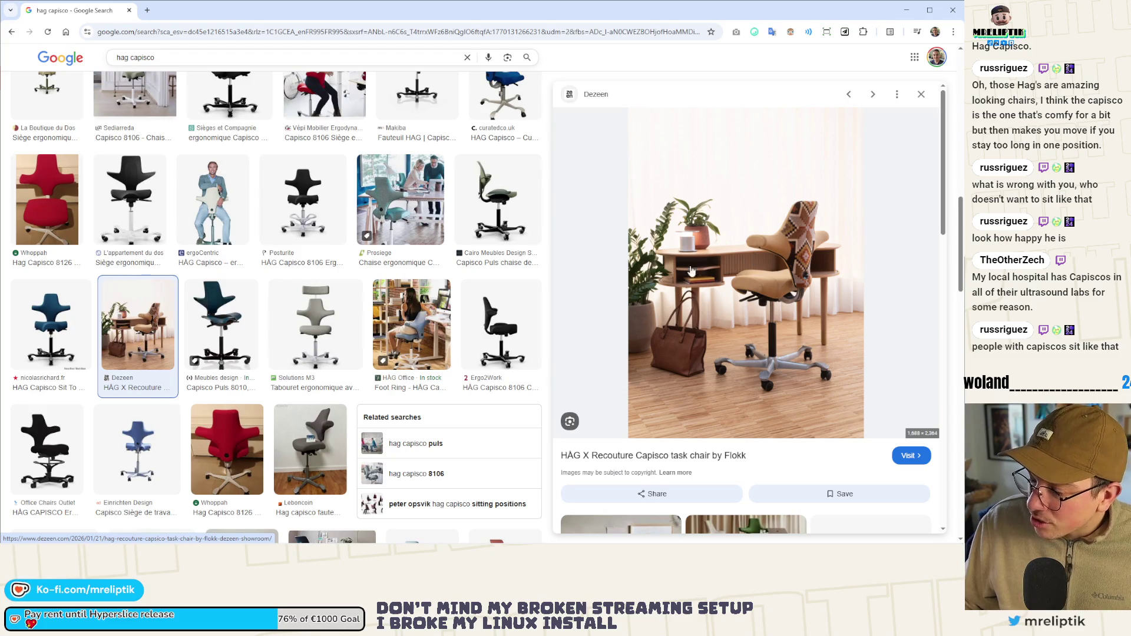
left_click(402, 353)
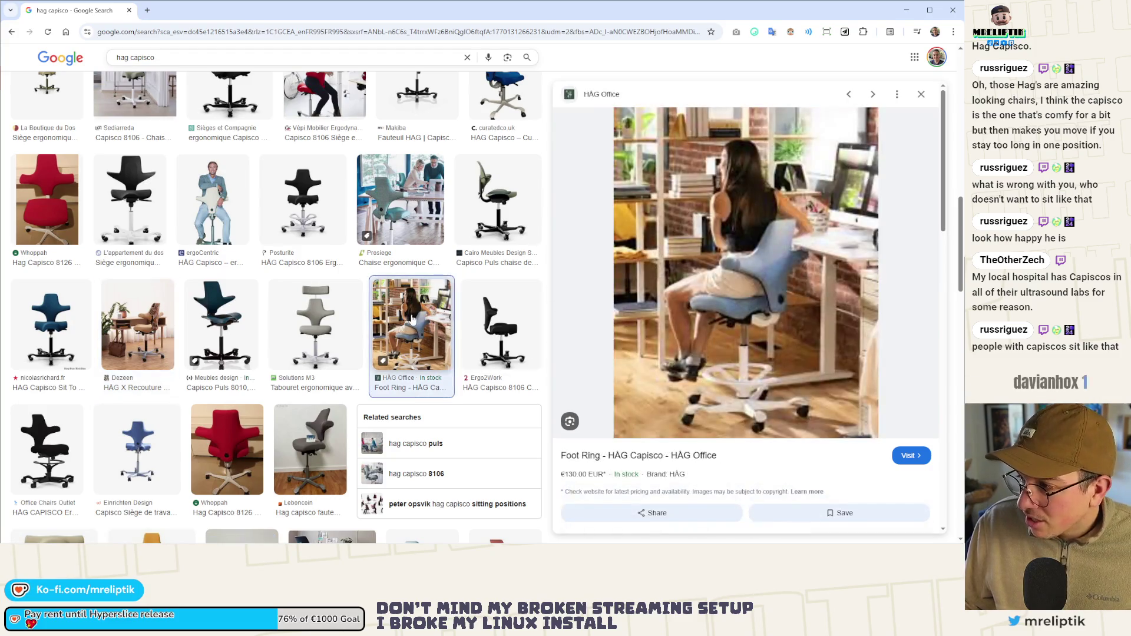
Preview the ergoCentric yellow Capisco, Tout pour le dos photo, then ergoCentric's red chair photo.
scroll(400, 316, "down", 6)
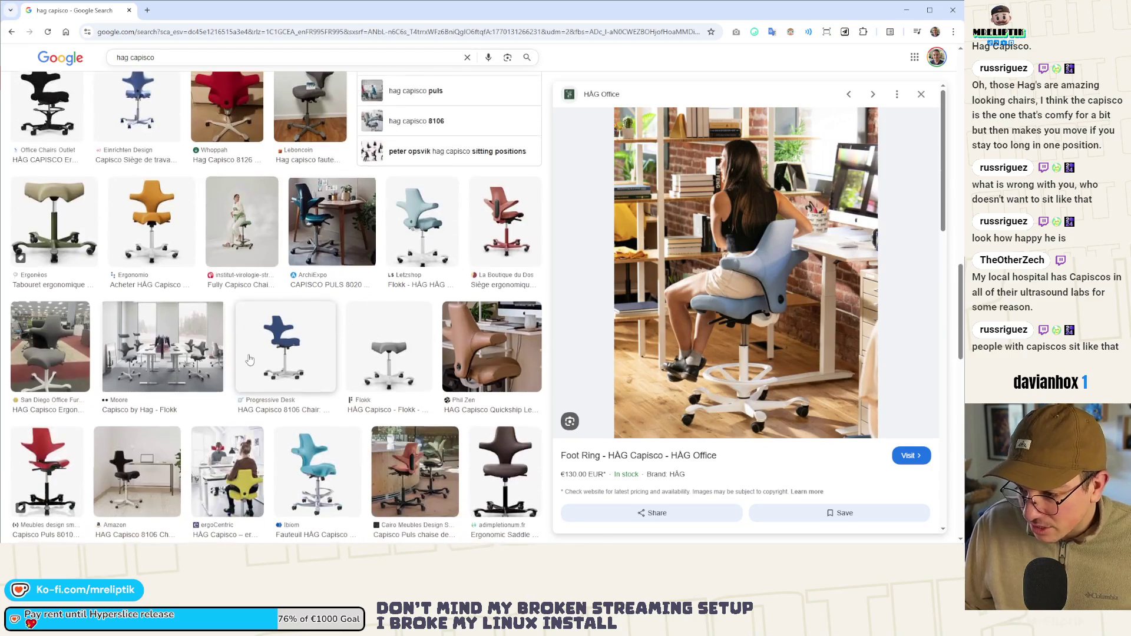
scroll(248, 373, "down", 3)
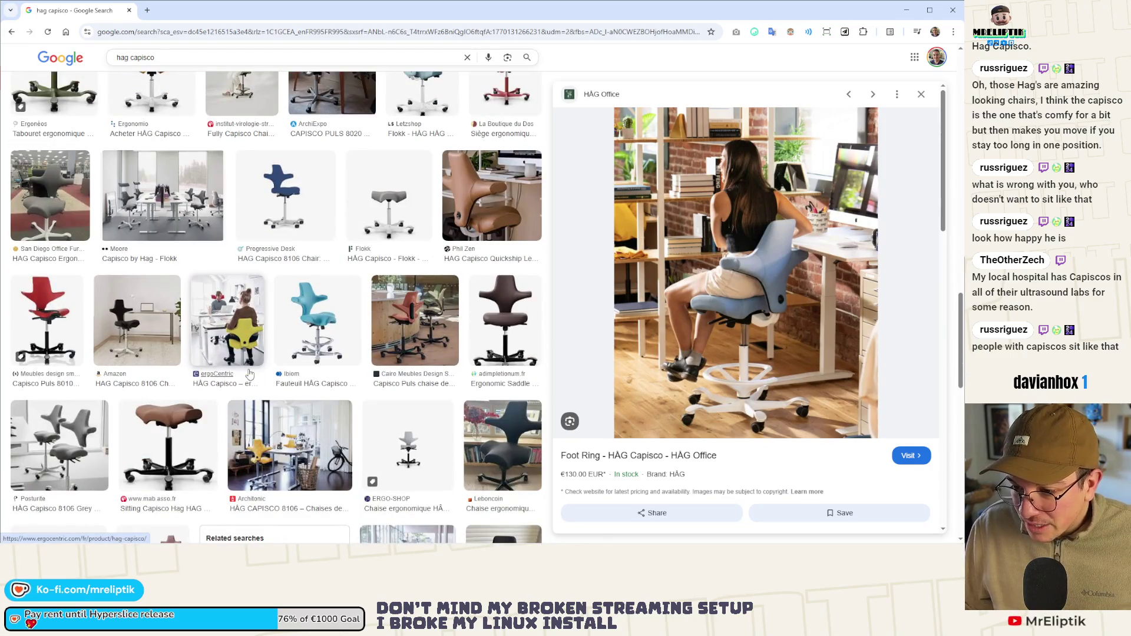
left_click(231, 361)
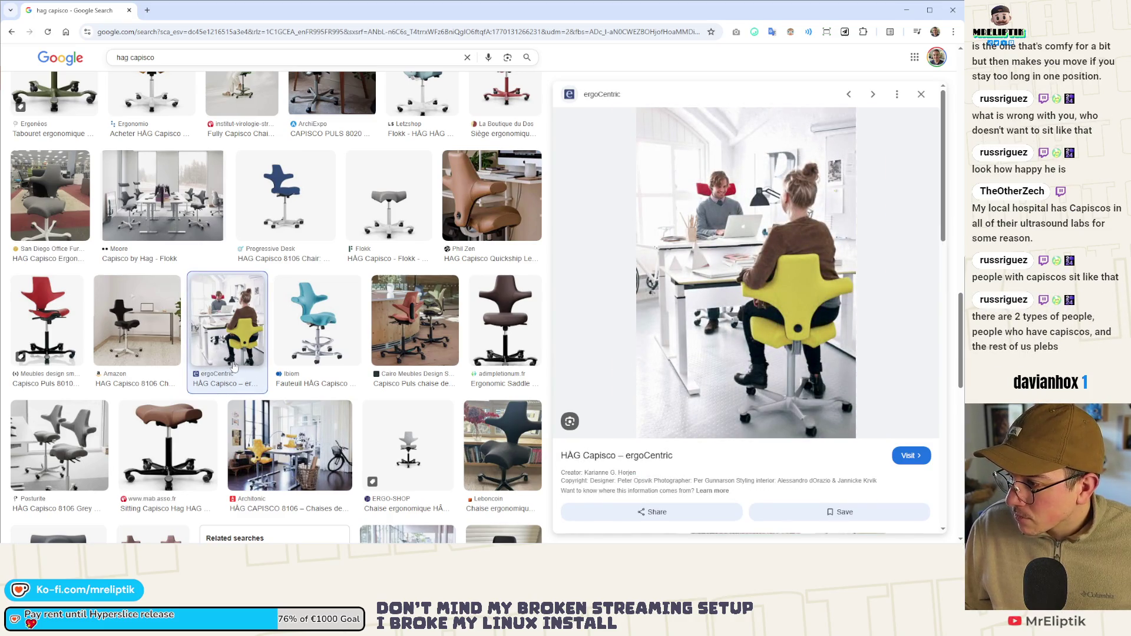
scroll(424, 342, "down", 4)
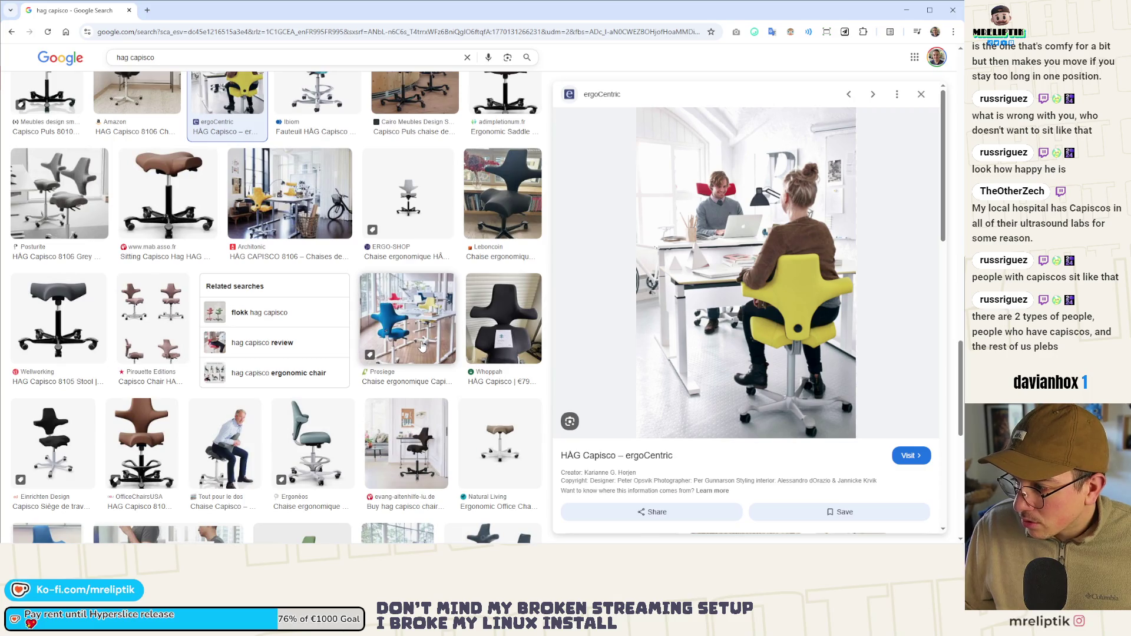
scroll(424, 345, "down", 3)
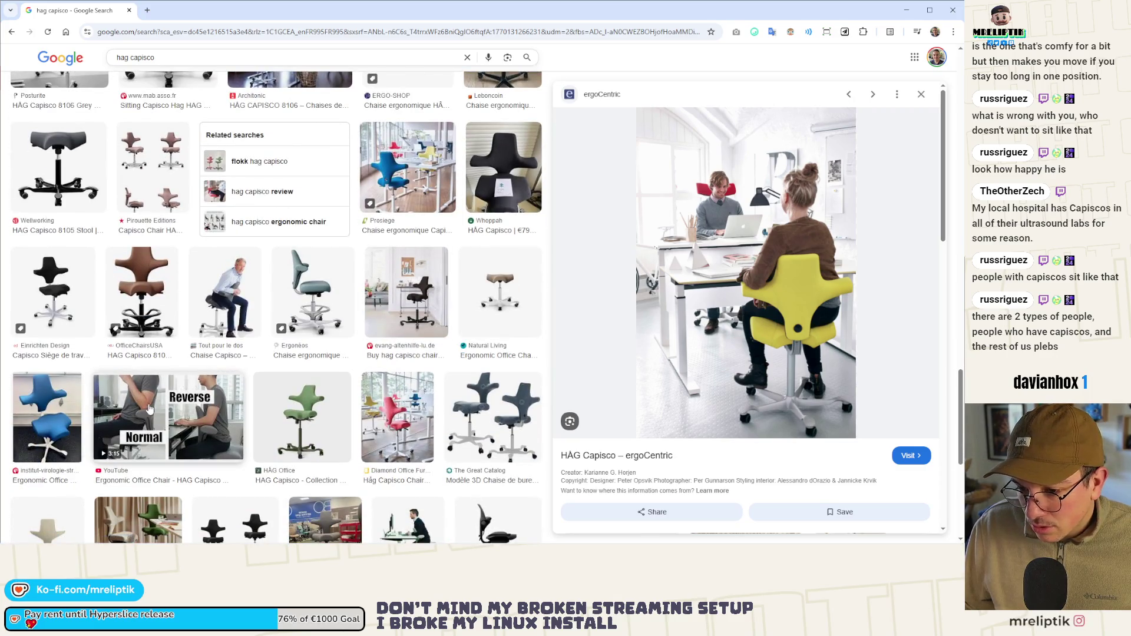
scroll(184, 386, "down", 1)
left_click(227, 248)
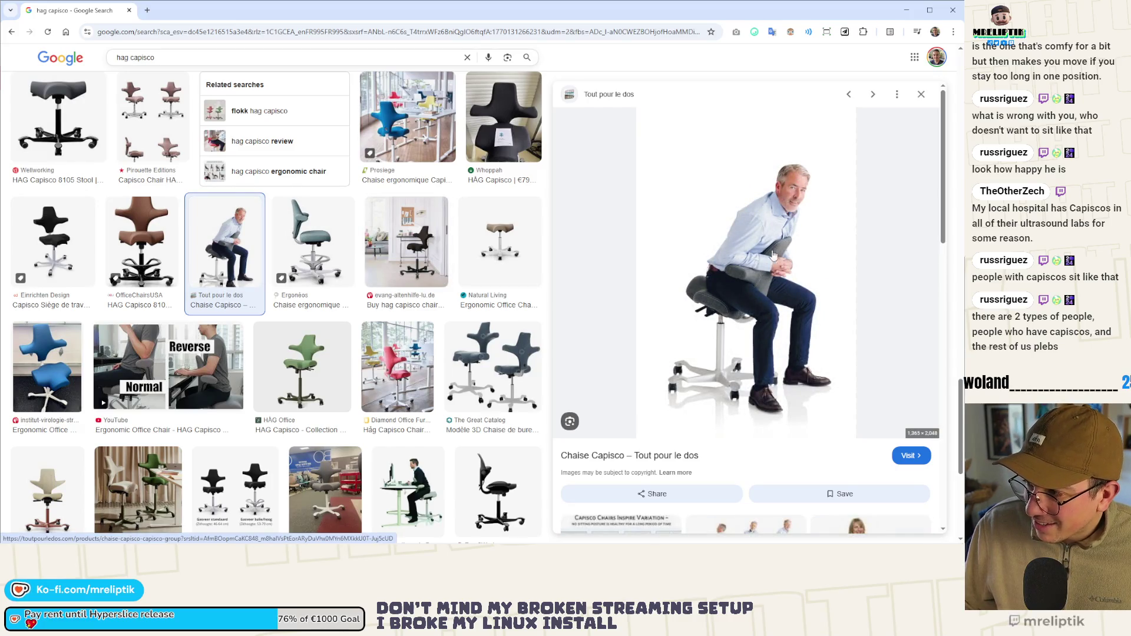
scroll(363, 443, "down", 4)
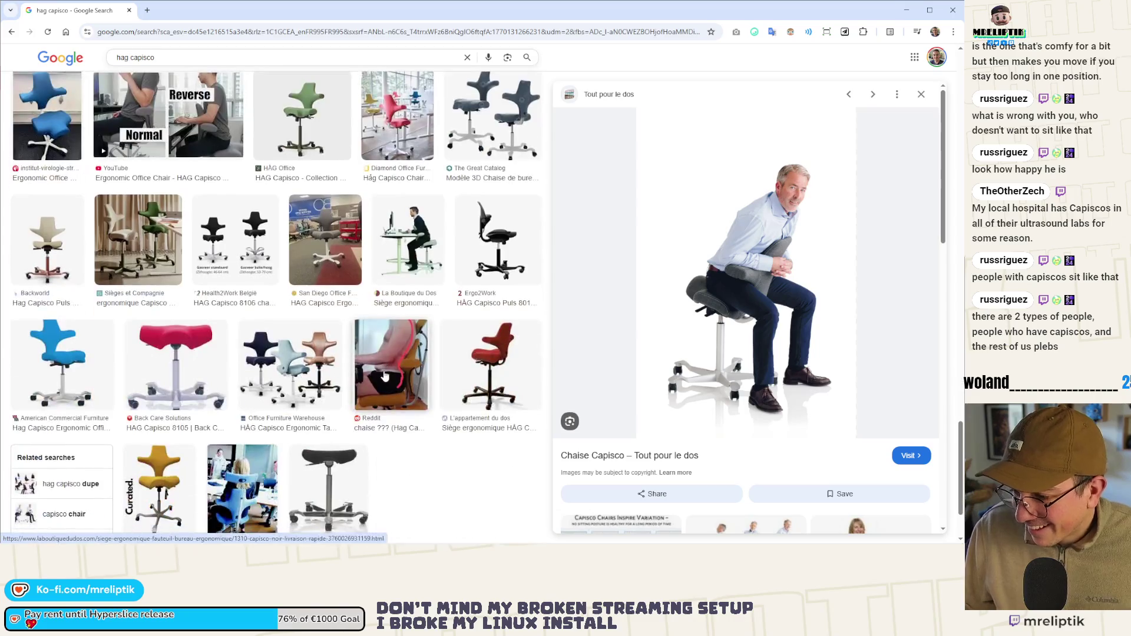
scroll(363, 443, "down", 3)
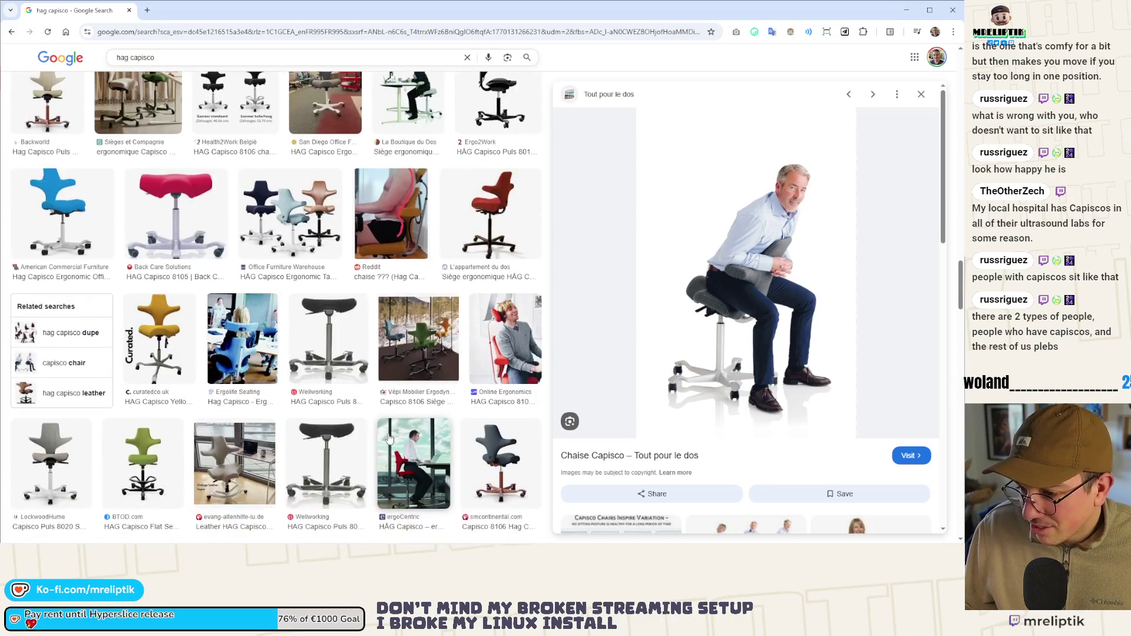
left_click(429, 425)
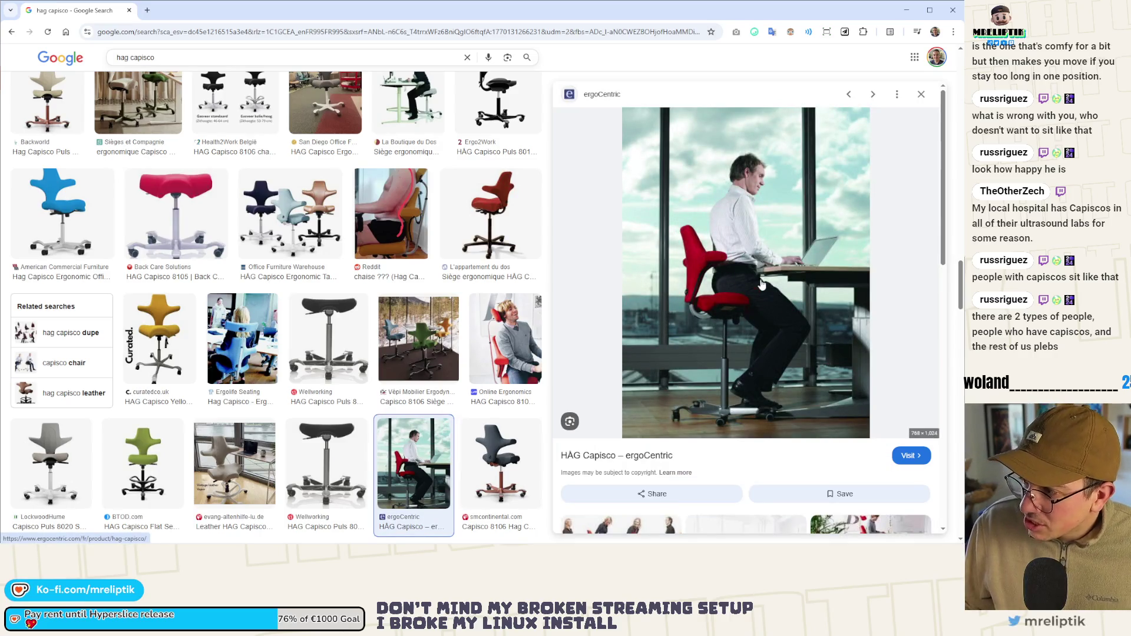
Preview Online Ergonomics, UK Ergonomics, Flokk, ErgoPoint and ergoCentric office Capisco images.
left_click(505, 338)
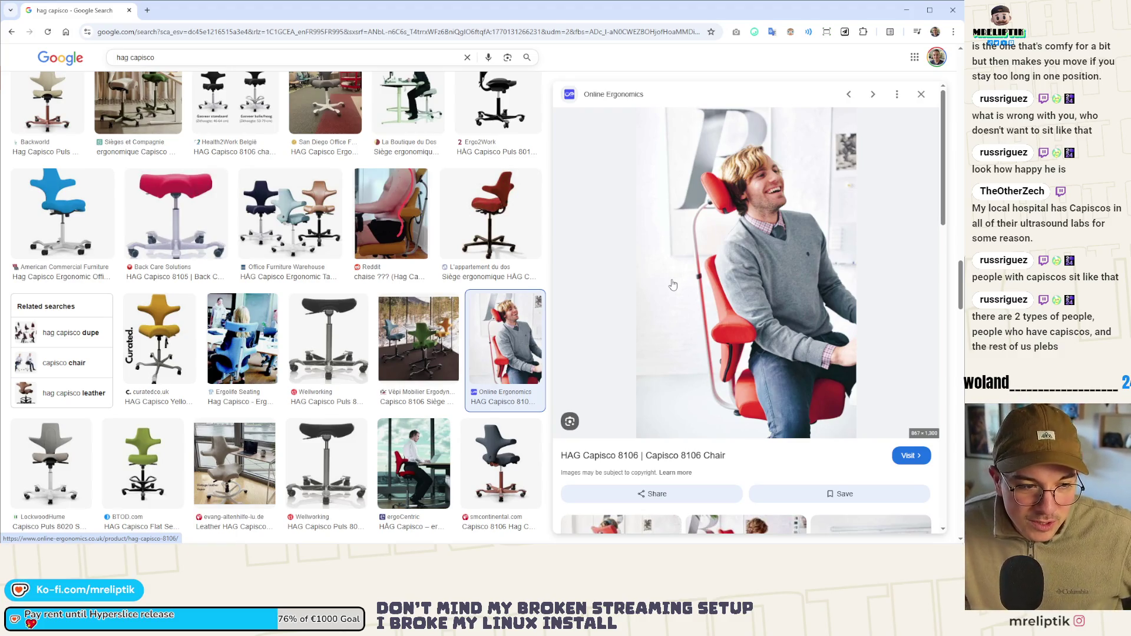
scroll(372, 311, "down", 4)
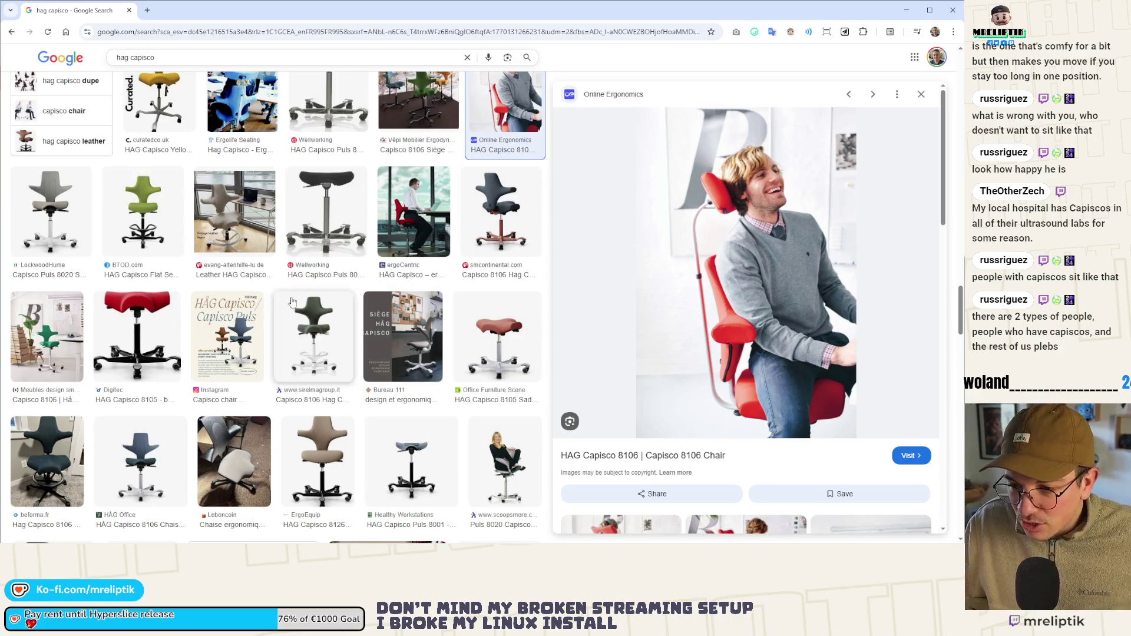
scroll(154, 356, "down", 3)
scroll(195, 353, "down", 2)
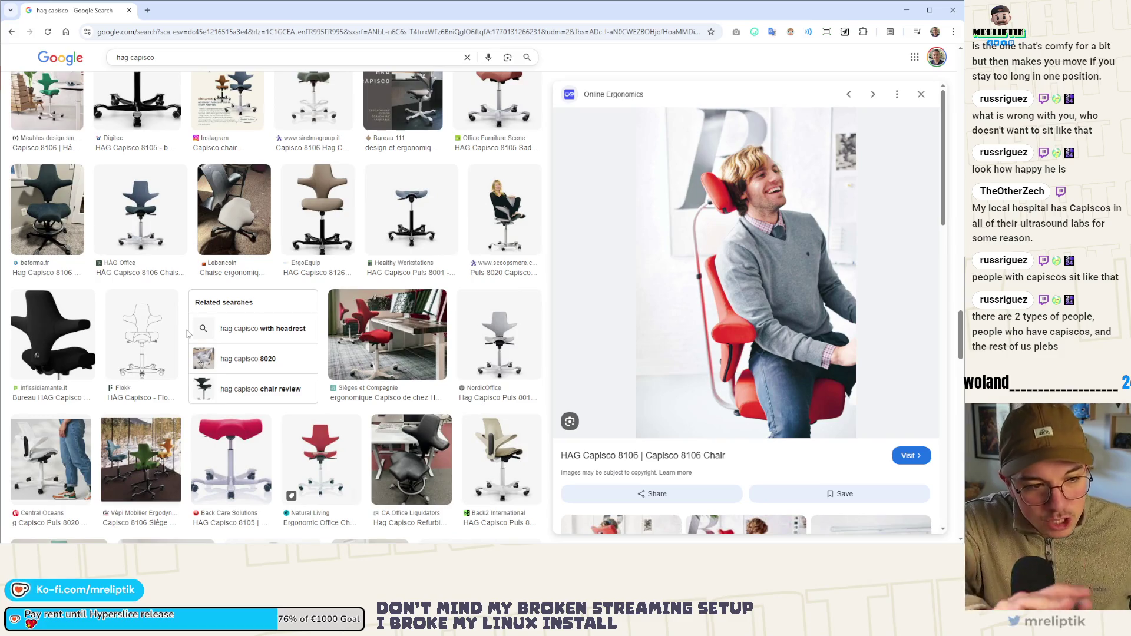
scroll(188, 334, "down", 10)
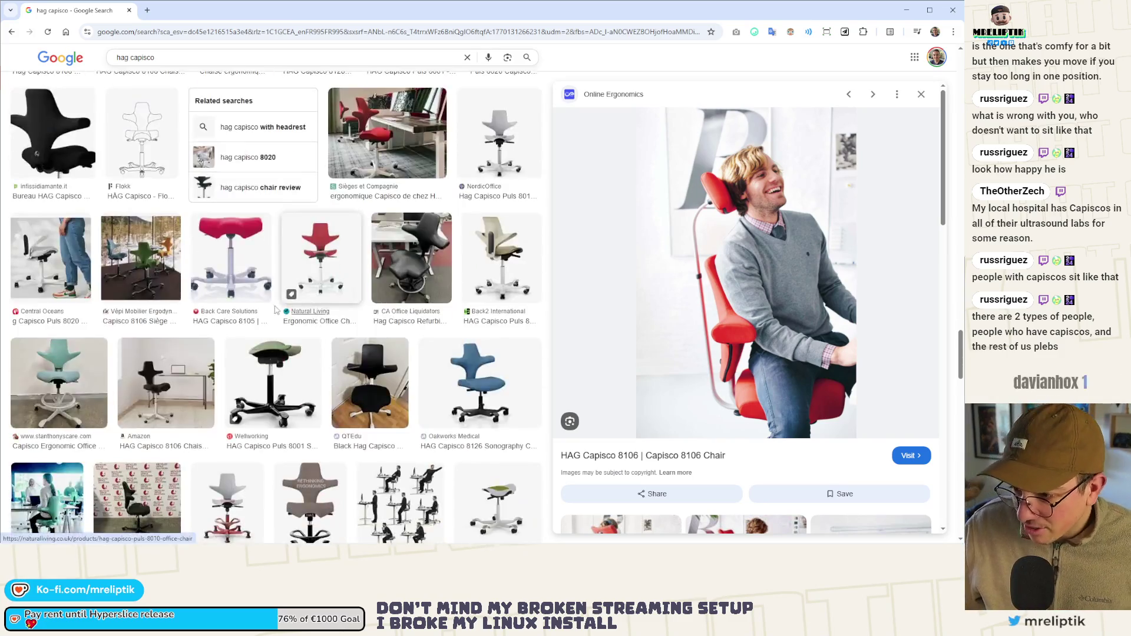
scroll(266, 319, "down", 2)
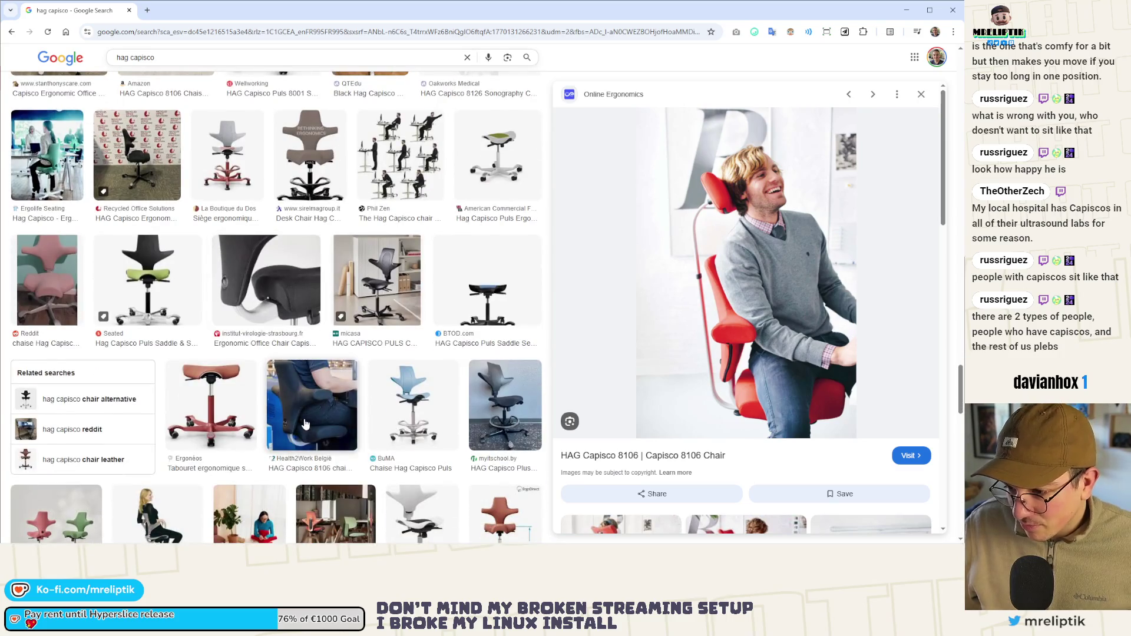
scroll(219, 248, "down", 4)
left_click(165, 281)
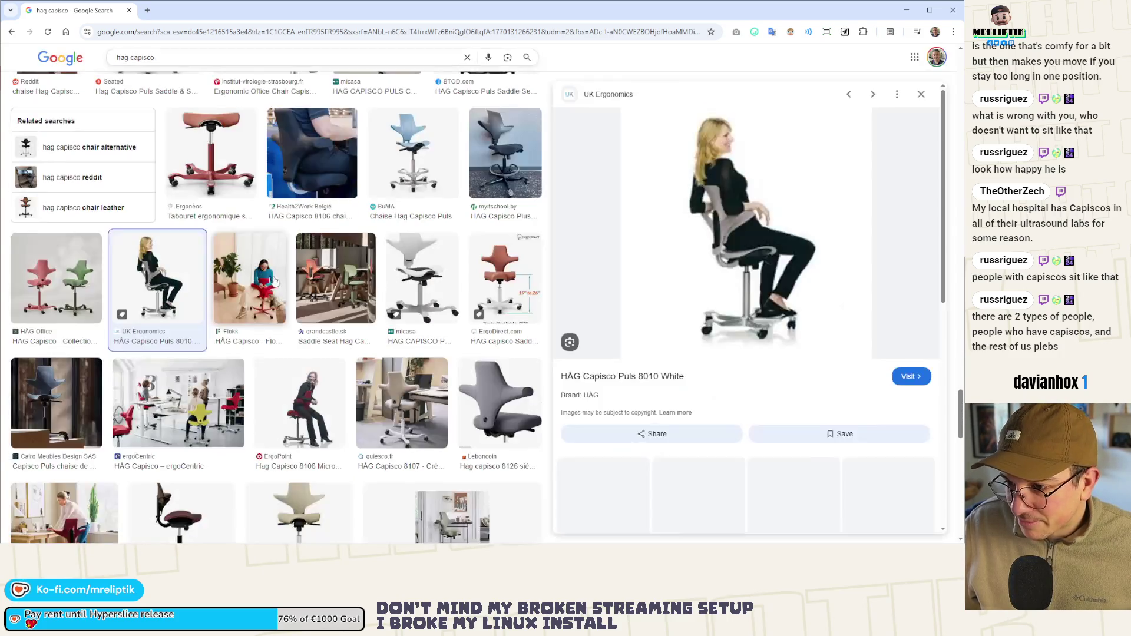
left_click(273, 284)
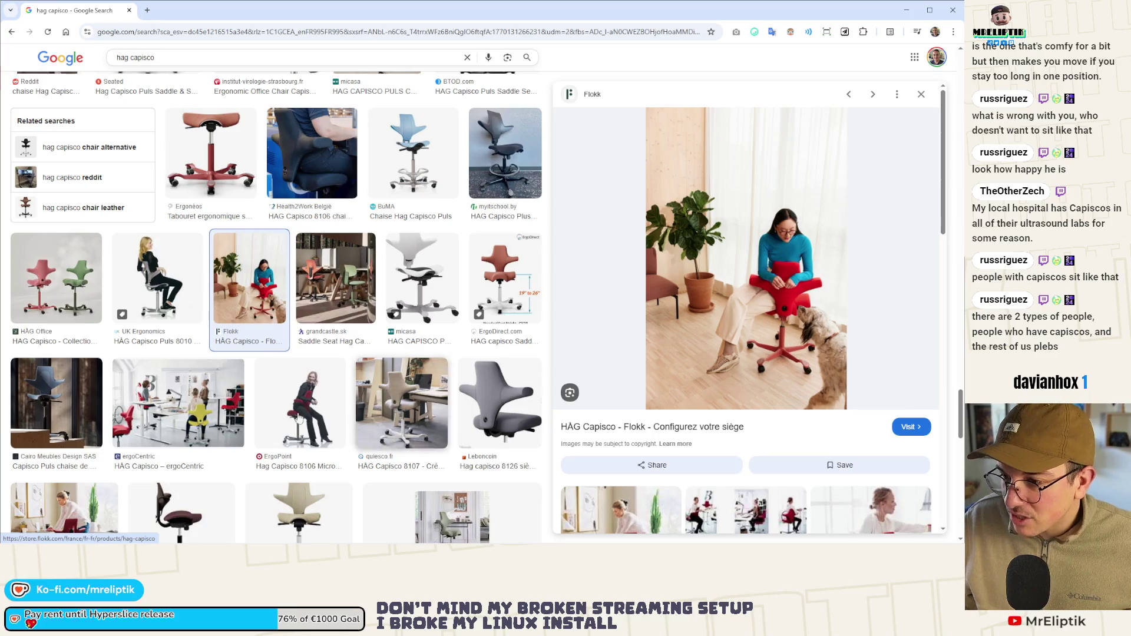
left_click(306, 405)
left_click(177, 404)
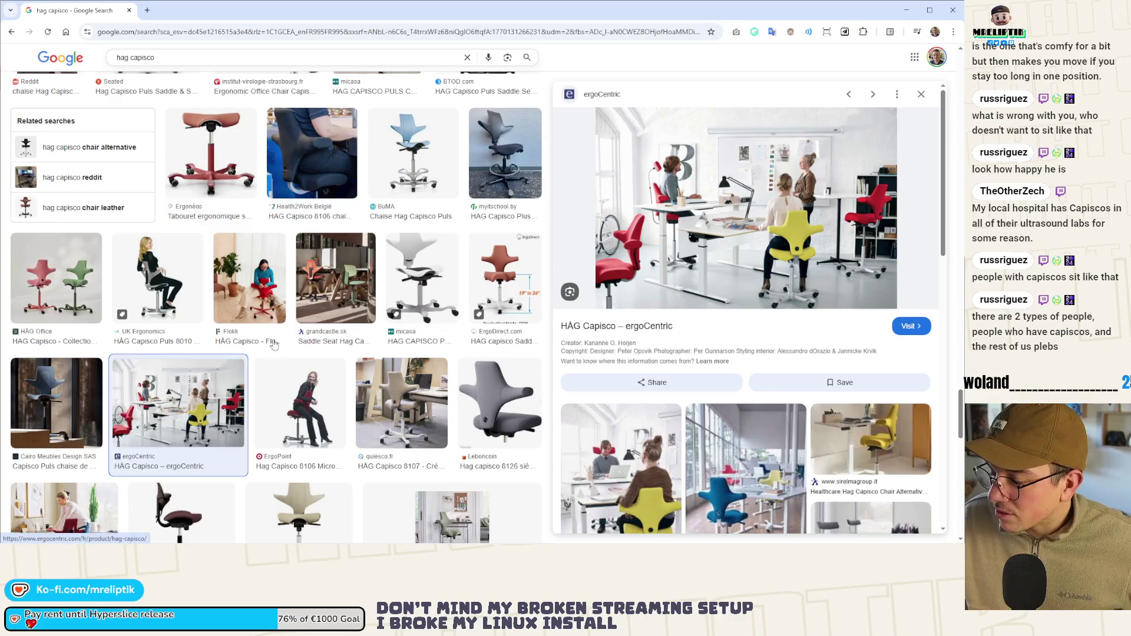
Preview the Back Care Solutions Puls 8001 image, then Amazon's Capisco sitting-positions collage.
scroll(274, 345, "down", 3)
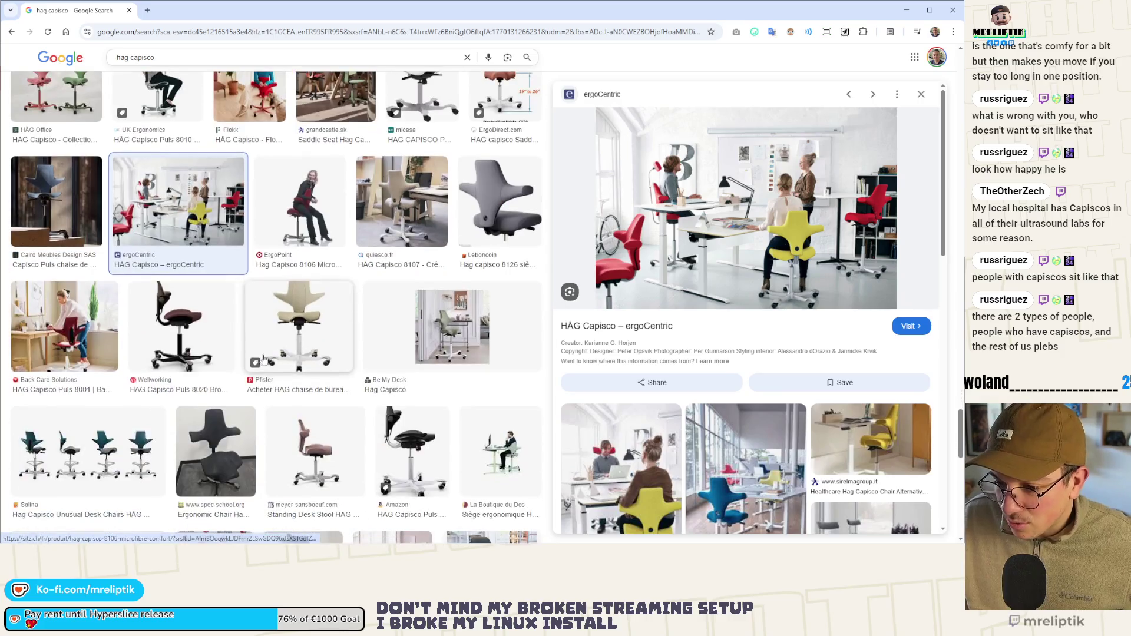
left_click(80, 337)
scroll(212, 389, "down", 3)
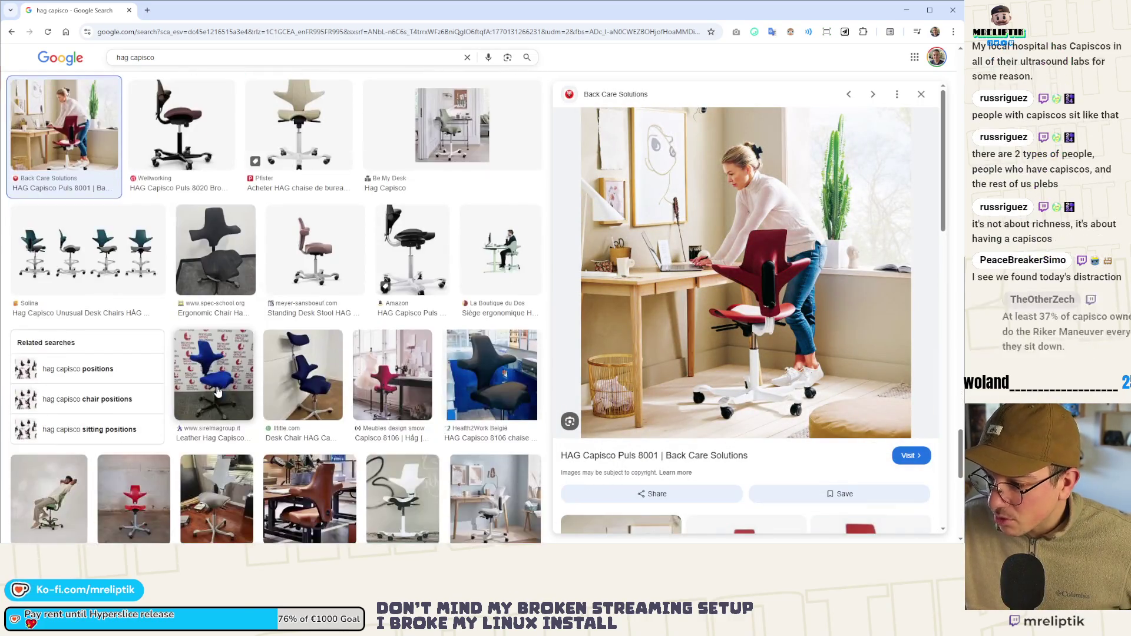
scroll(355, 336, "down", 3)
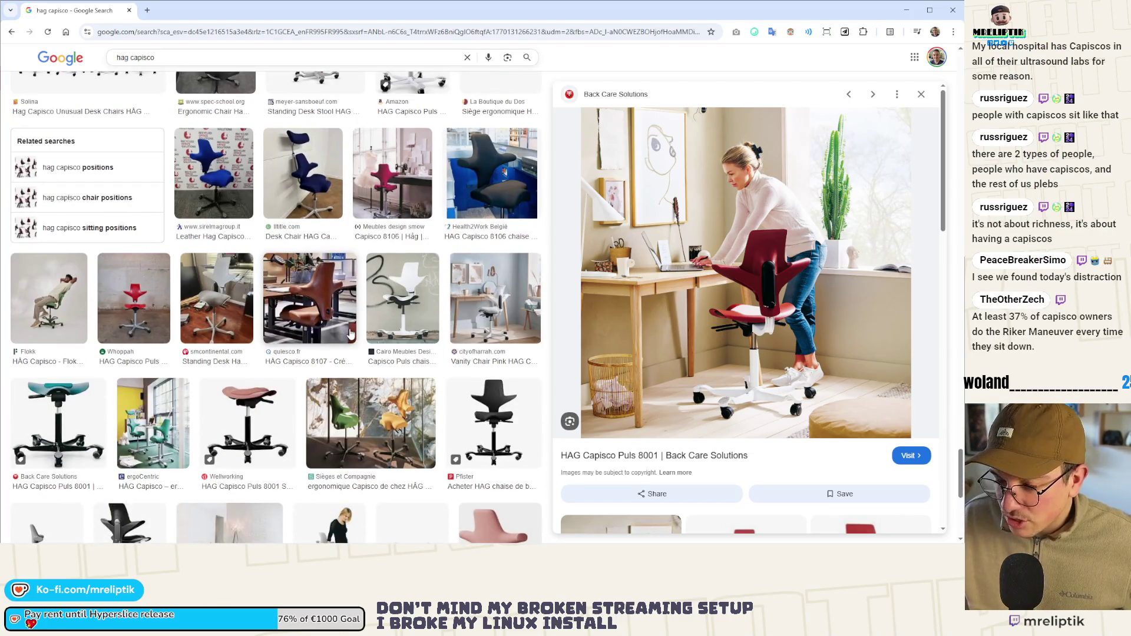
scroll(227, 346, "down", 5)
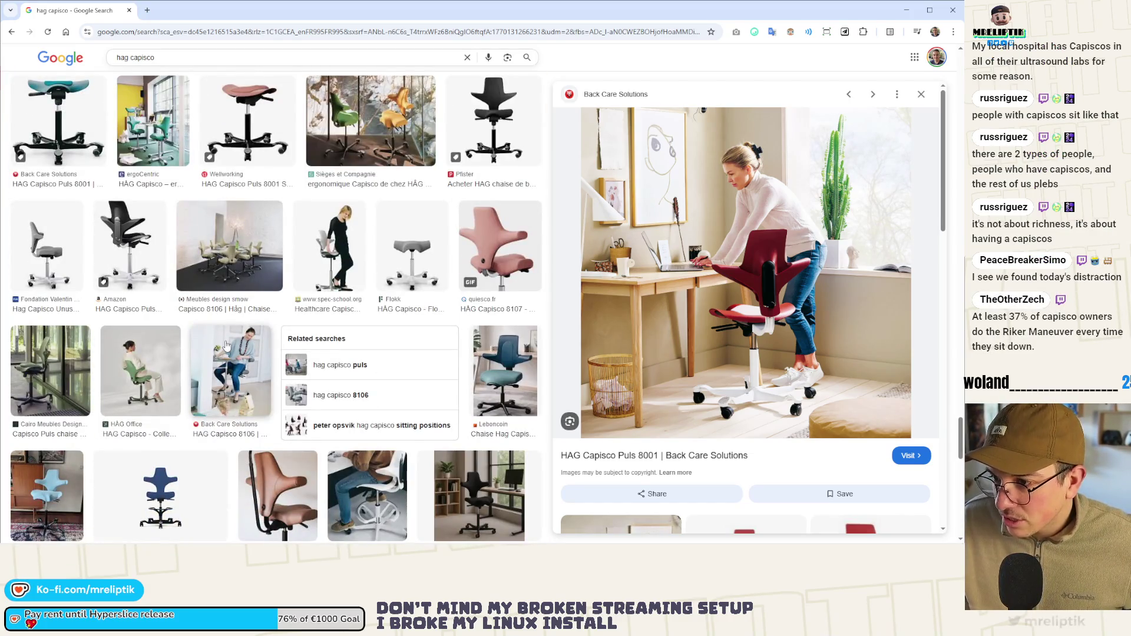
scroll(227, 407, "down", 3)
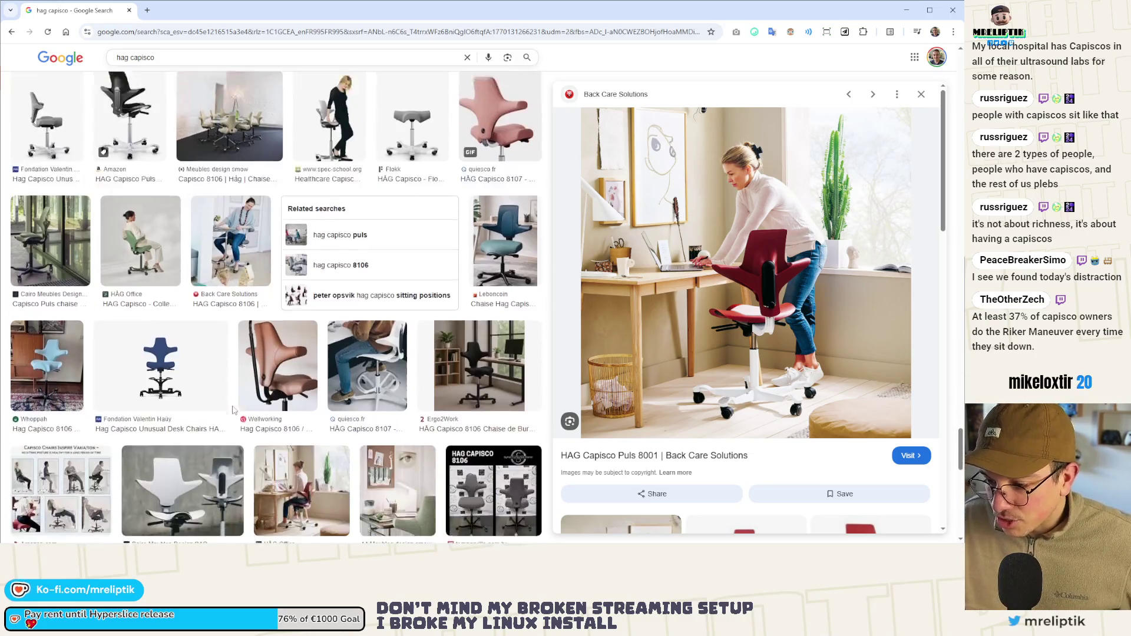
scroll(231, 415, "down", 3)
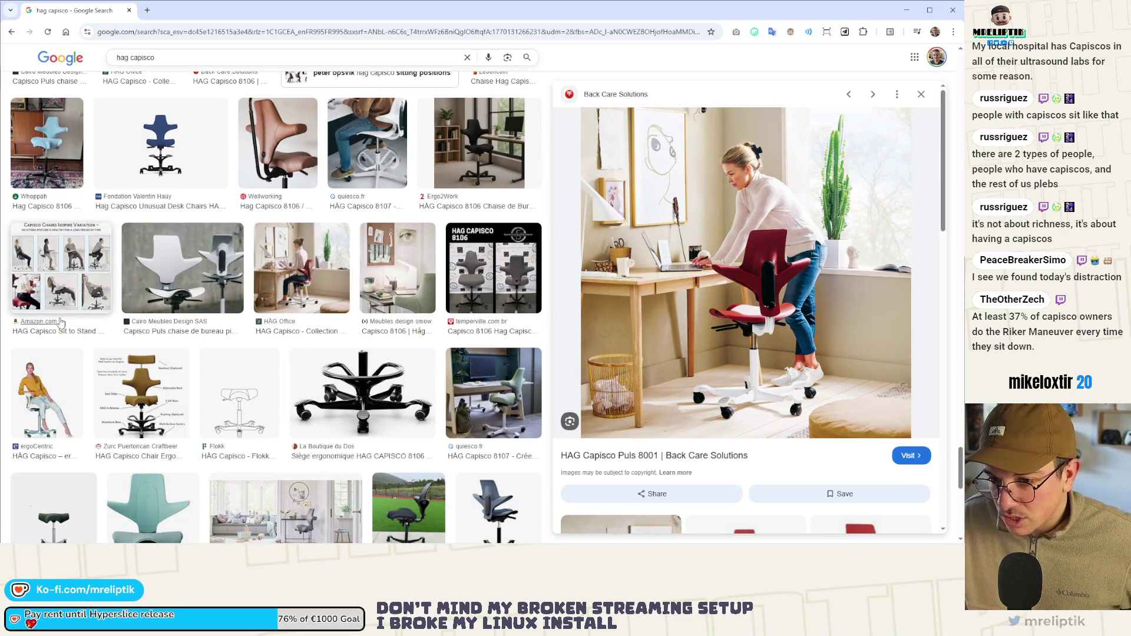
left_click(59, 268)
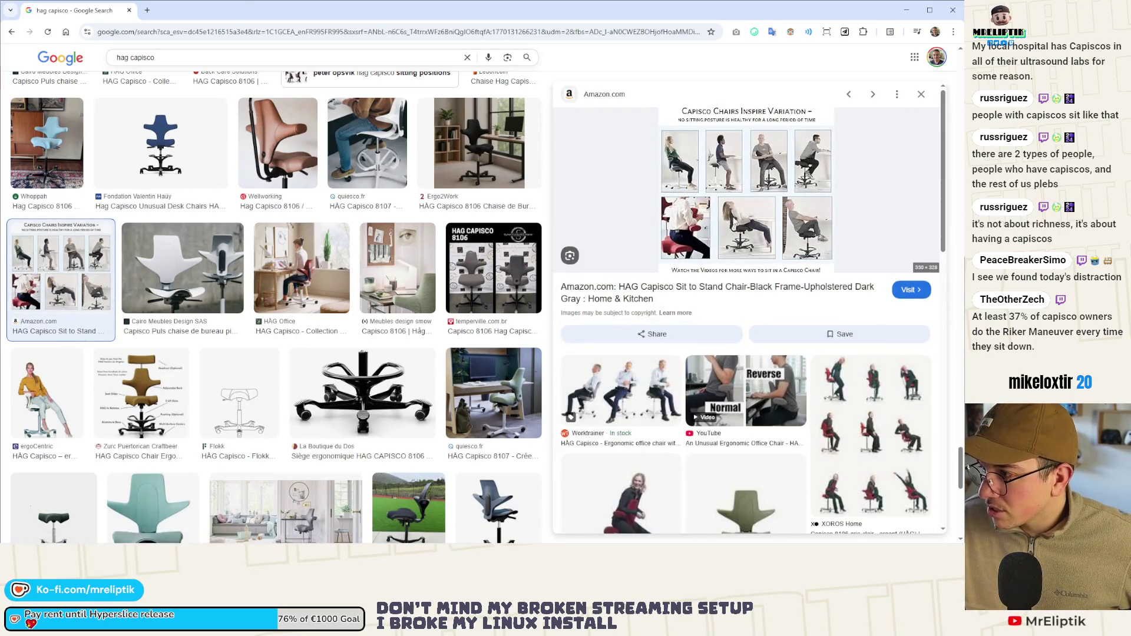
Open Amazon's HAG Capisco Sit to Stand Chair page and enlarge the sitting-positions collage.
left_click(749, 221)
scroll(236, 342, "down", 3)
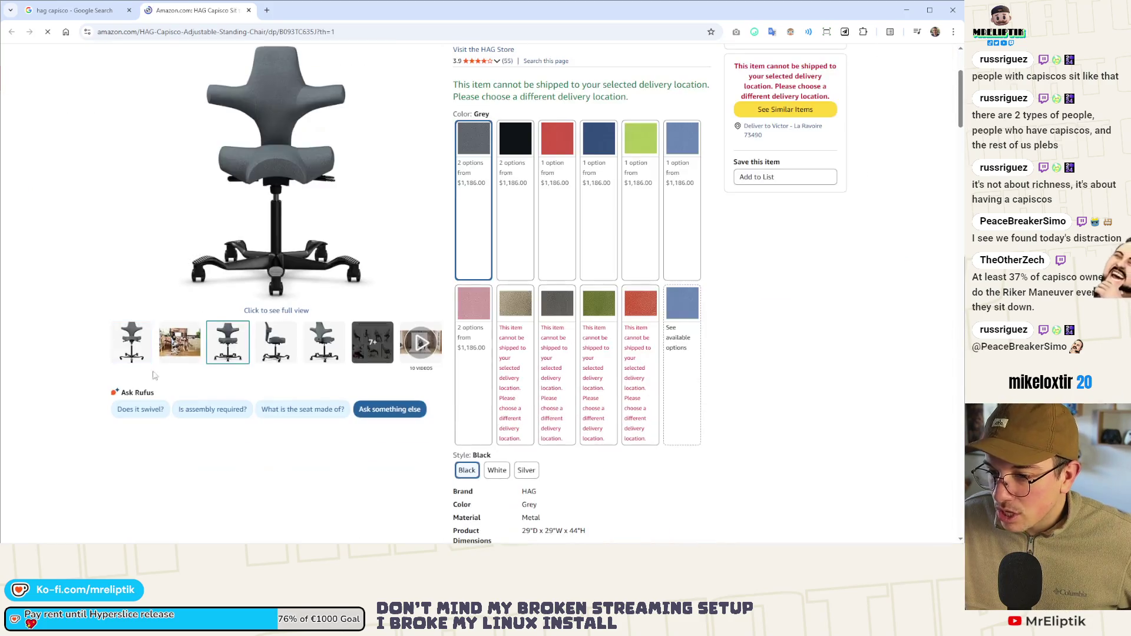
left_click(366, 337)
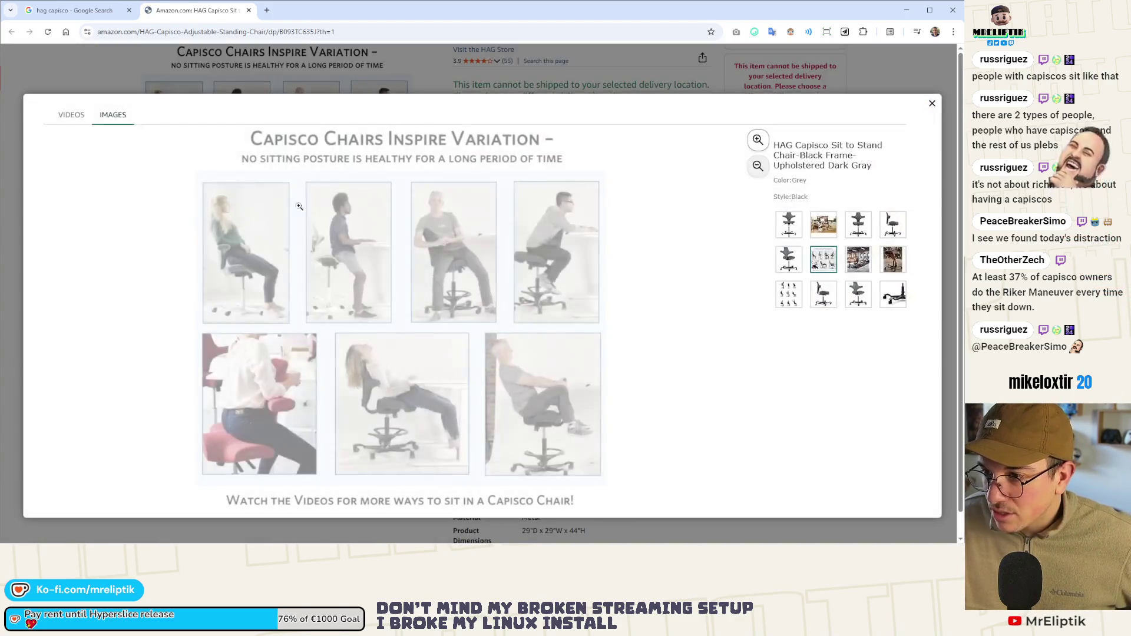
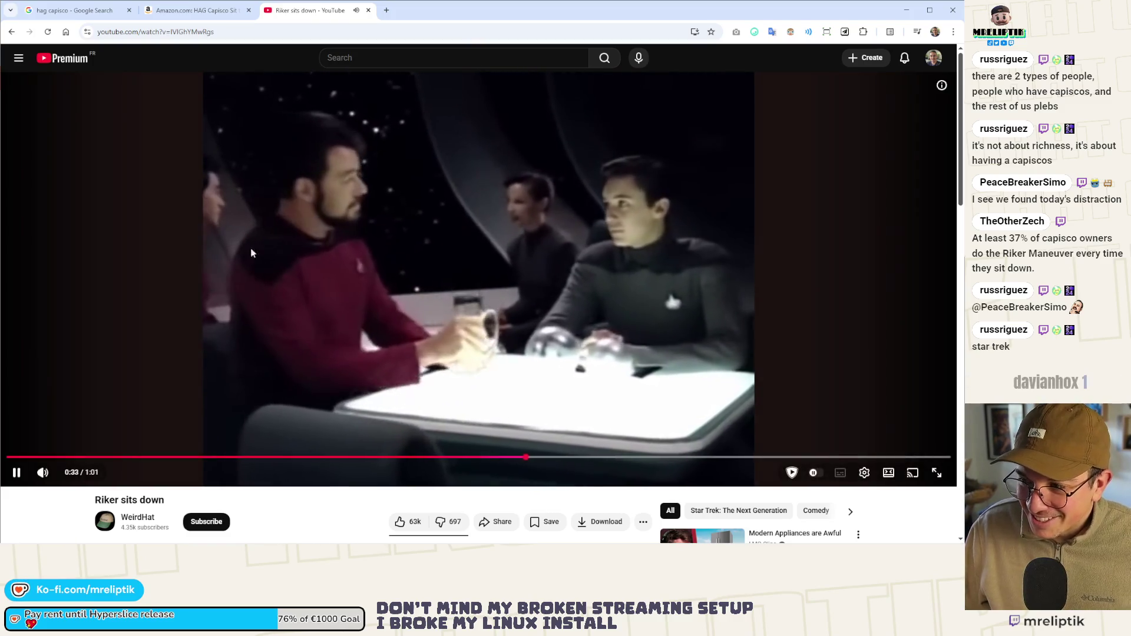
Look over the Amazon chair page and HAG Capisco image results, then return to Godot.
left_click(178, 10)
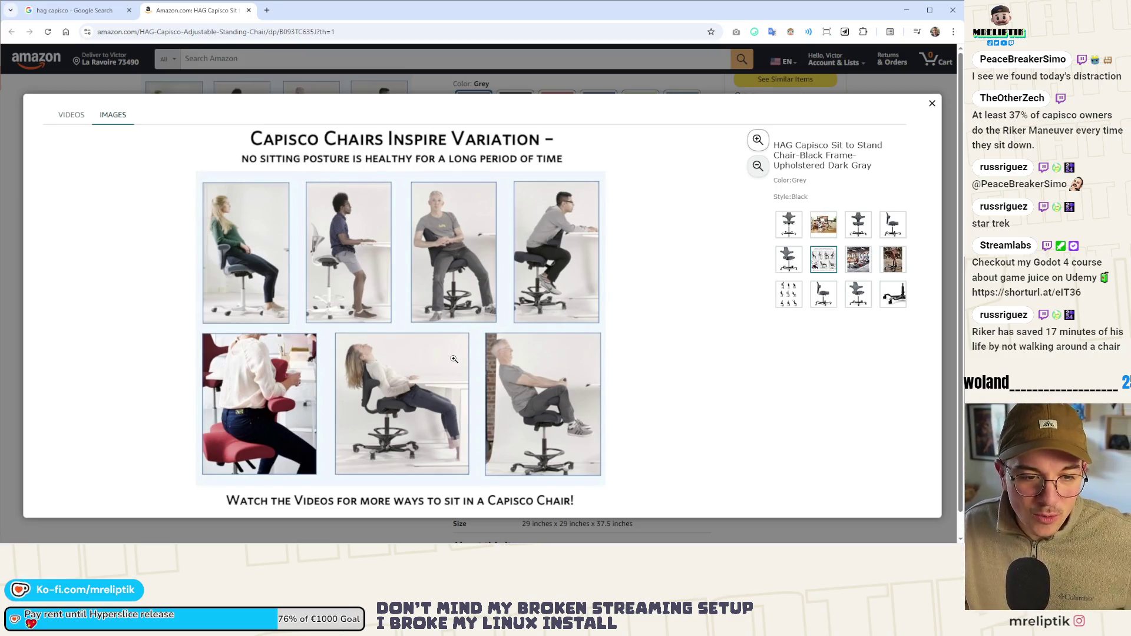
left_click(89, 13)
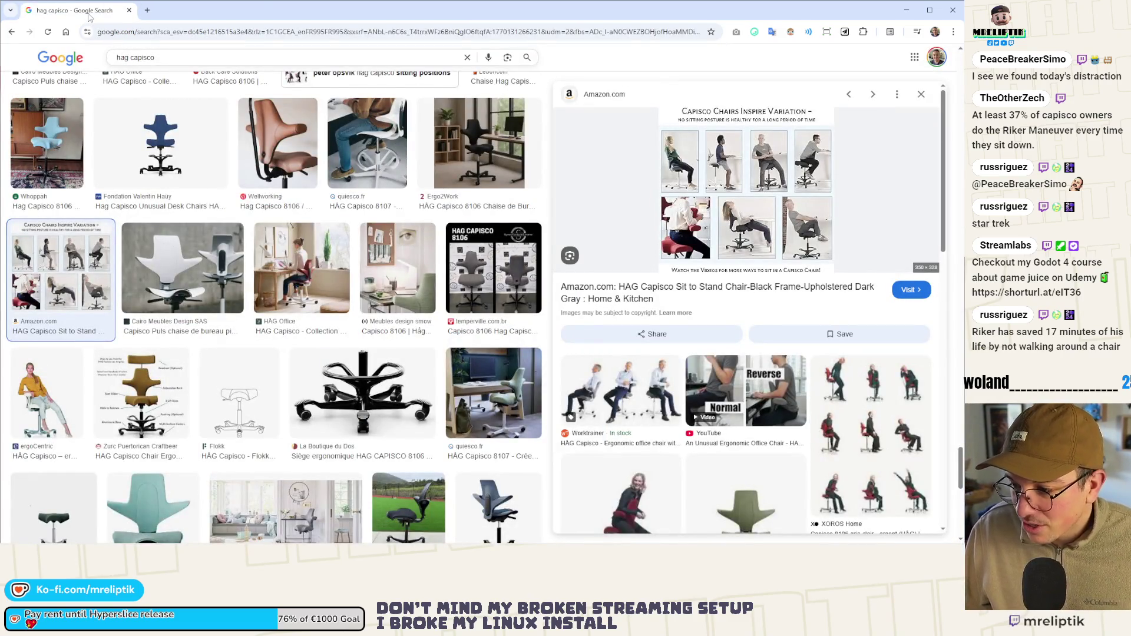
scroll(154, 233, "down", 5)
scroll(51, 223, "down", 3)
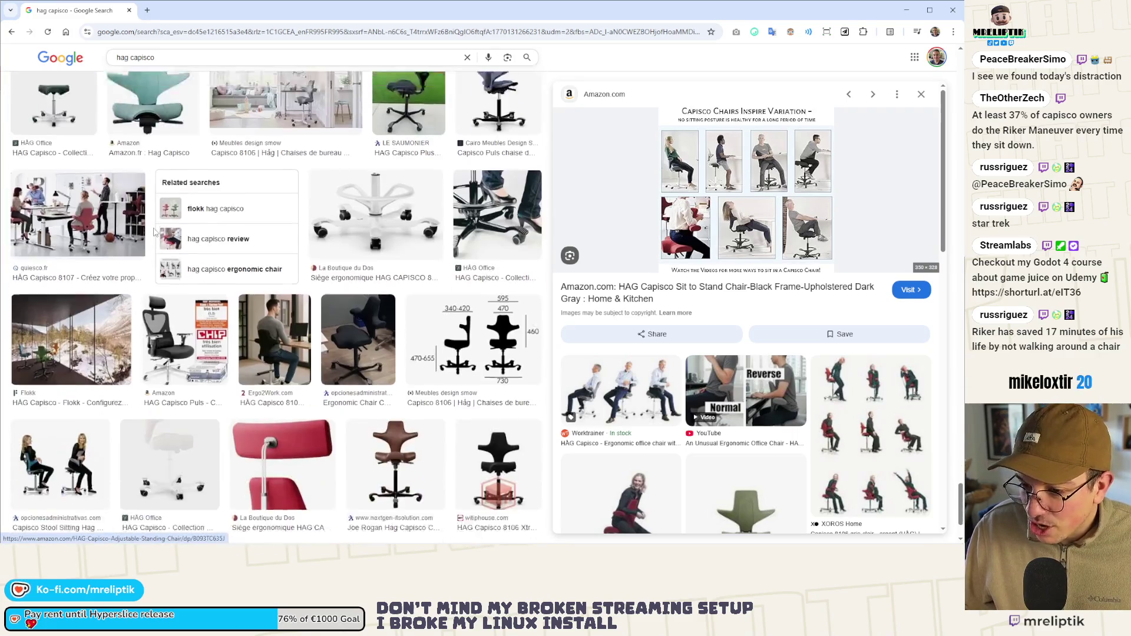
scroll(71, 201, "down", 2)
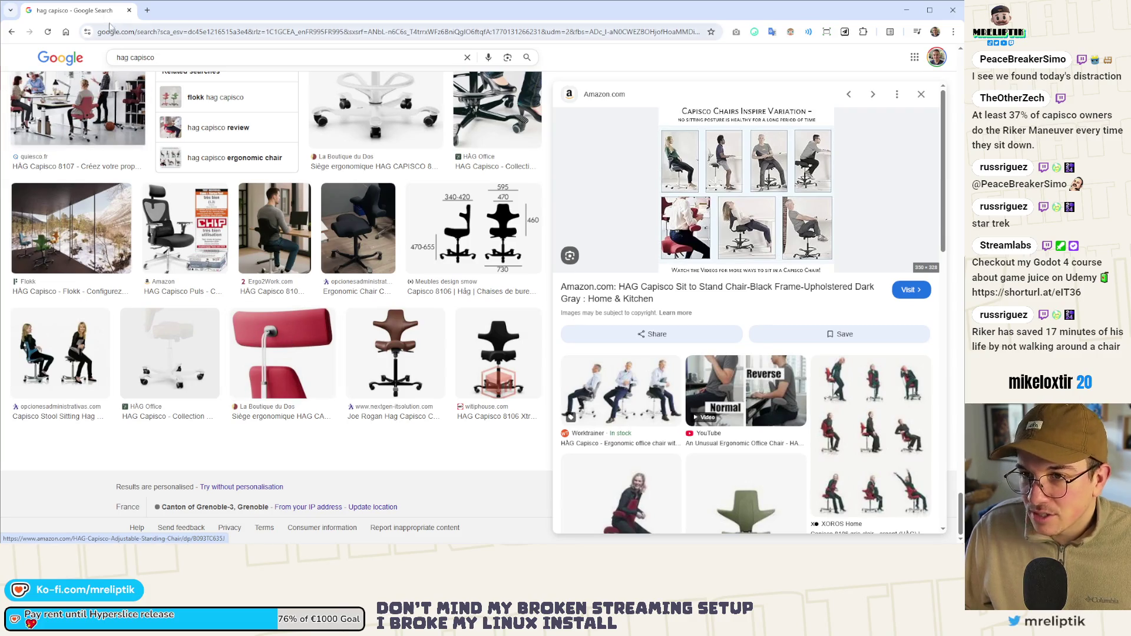
key("alt+Tab")
Check each rune's description tooltip in the running shop game.
mouse_move(722, 421)
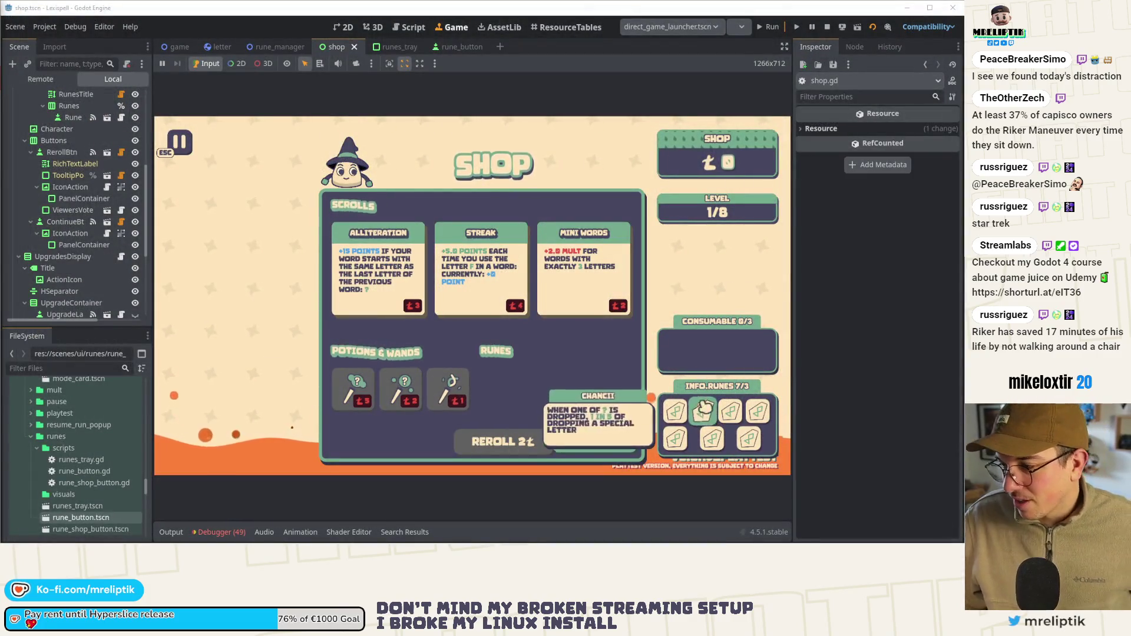
mouse_move(751, 441)
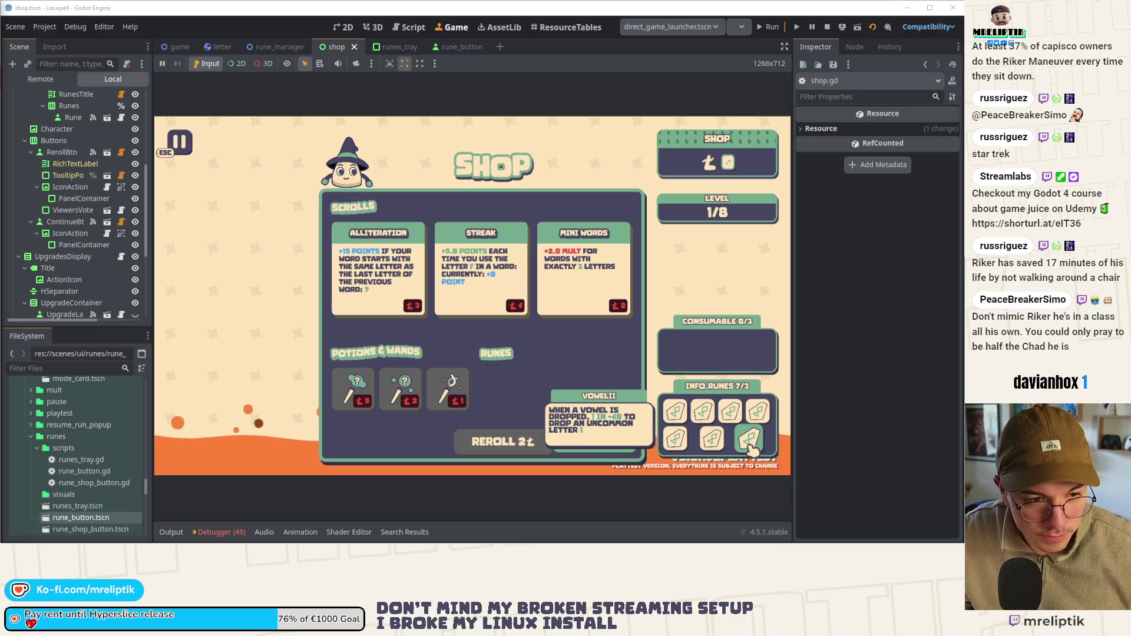
mouse_move(403, 386)
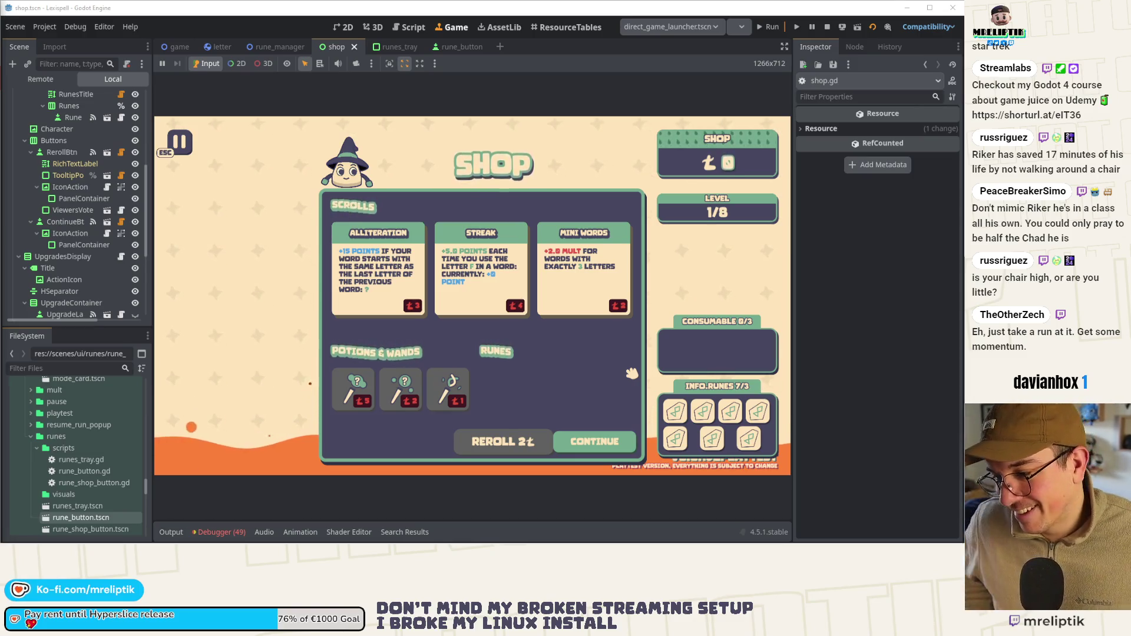
mouse_move(445, 416)
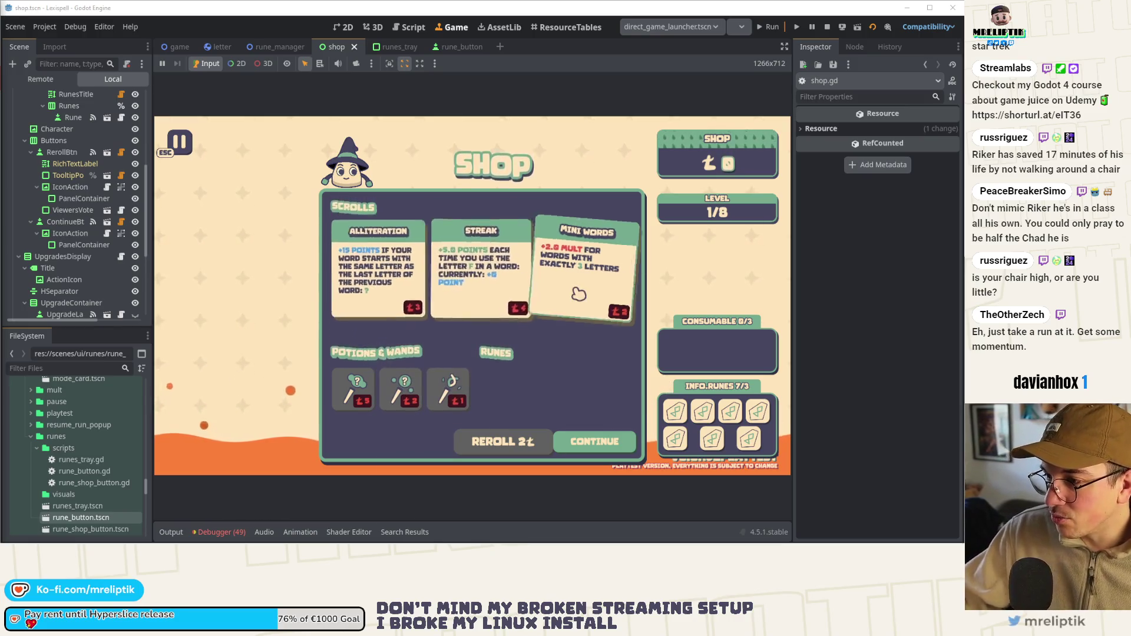
mouse_move(688, 416)
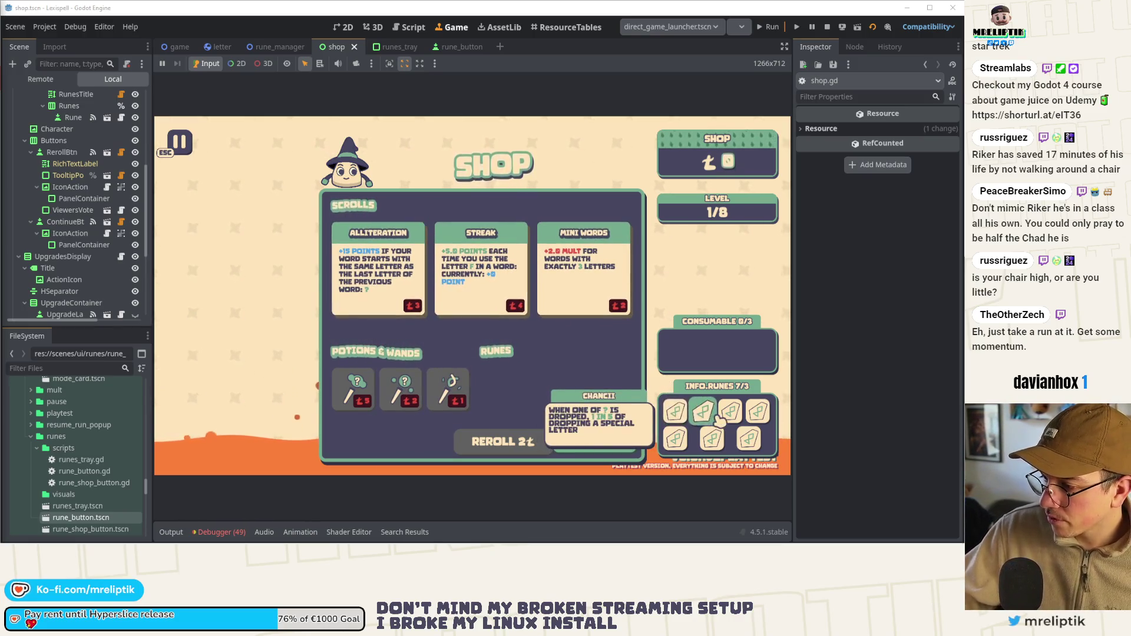
mouse_move(681, 442)
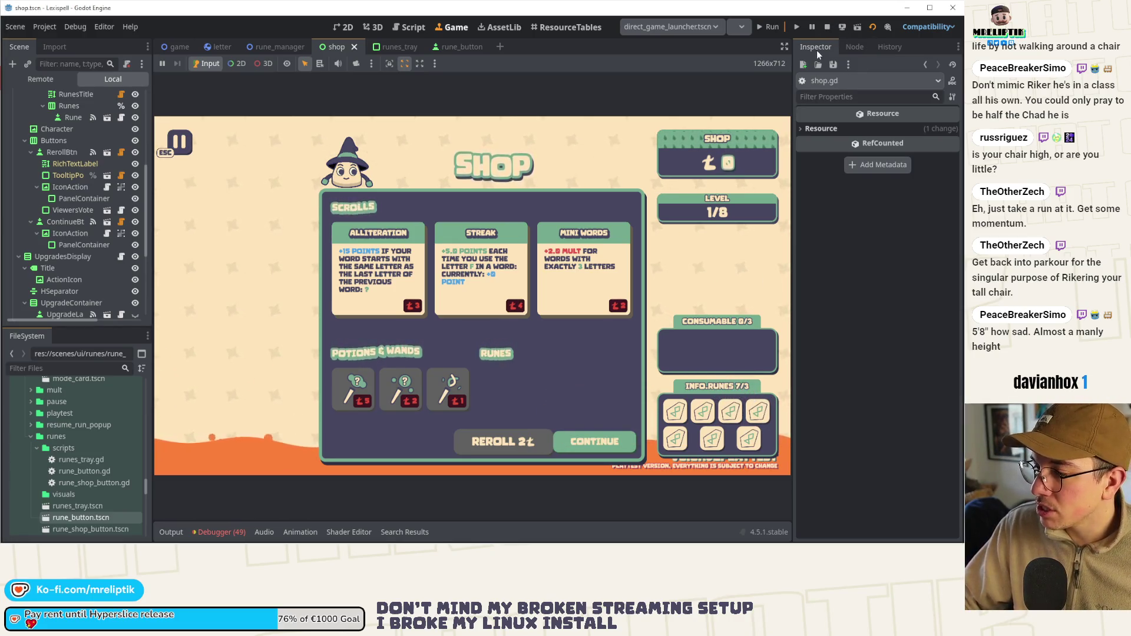
Stop the game and open runes_tray.gd from the runes_tray scene.
left_click(829, 26)
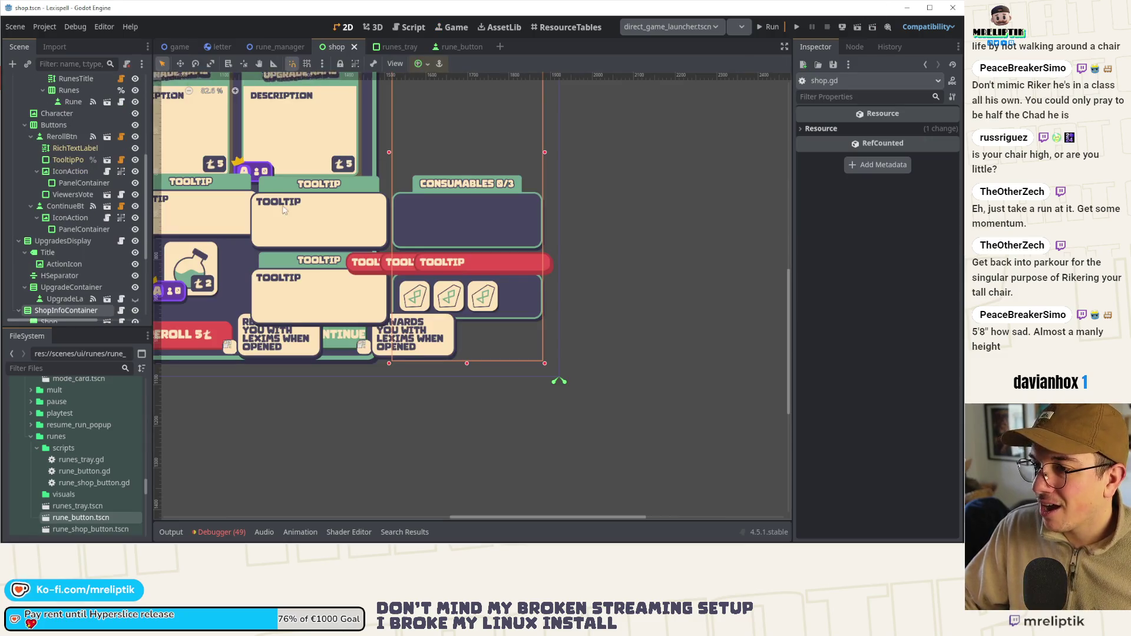
scroll(125, 135, "up", 5)
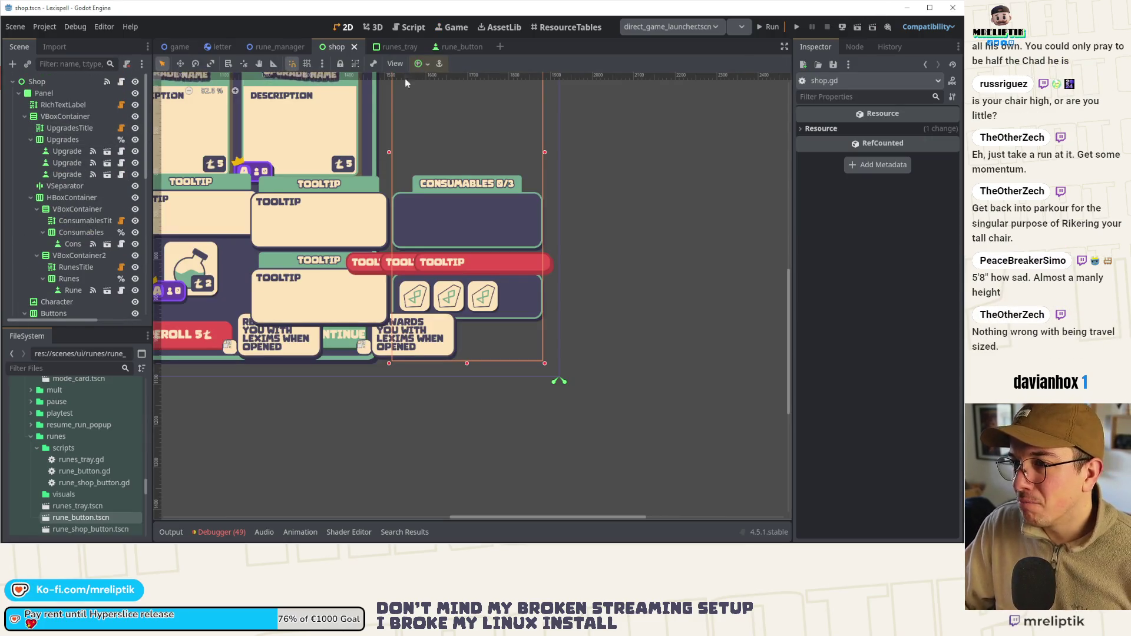
left_click(390, 48)
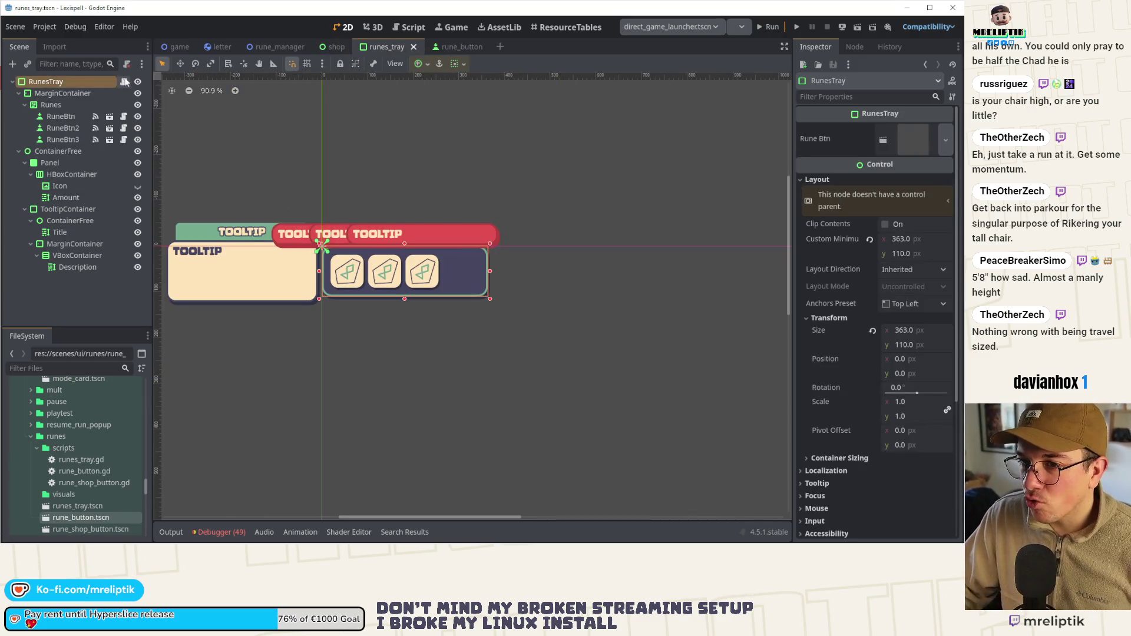
left_click(124, 82)
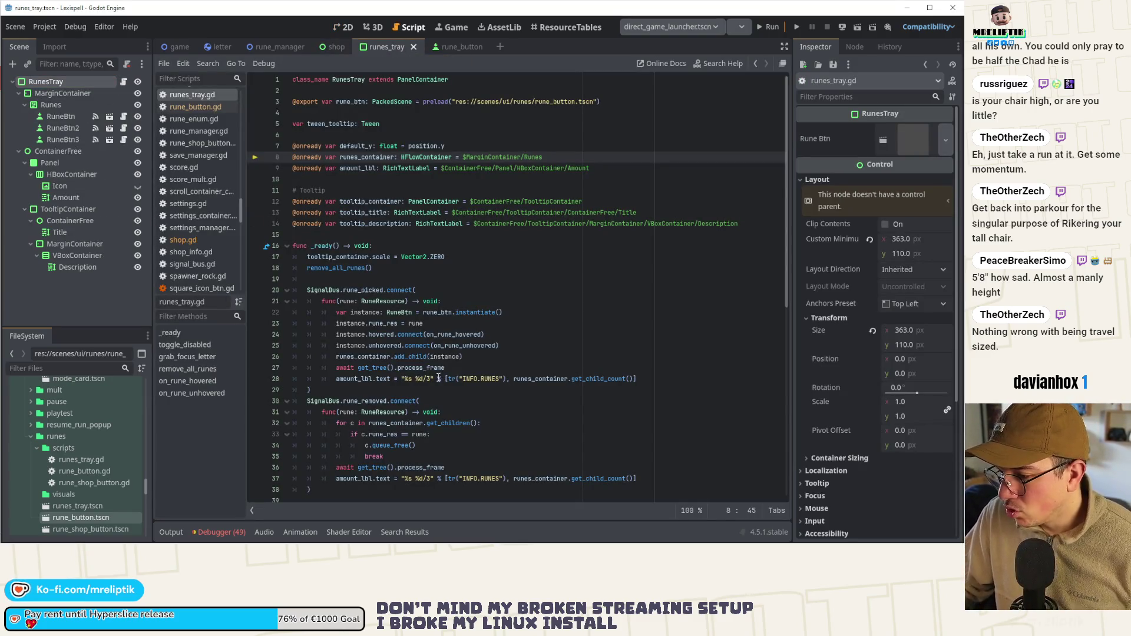
Change line 28's rune count to "%d/%d" with RuneManager.player_max_amount as maximum.
left_click(434, 381)
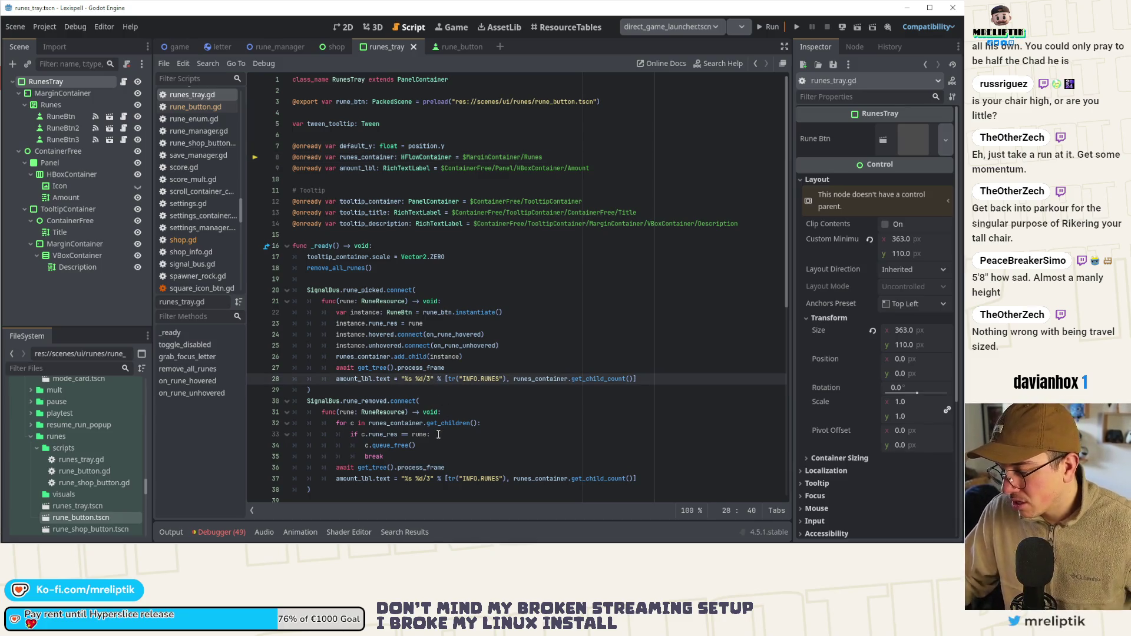
key("BackSpace")
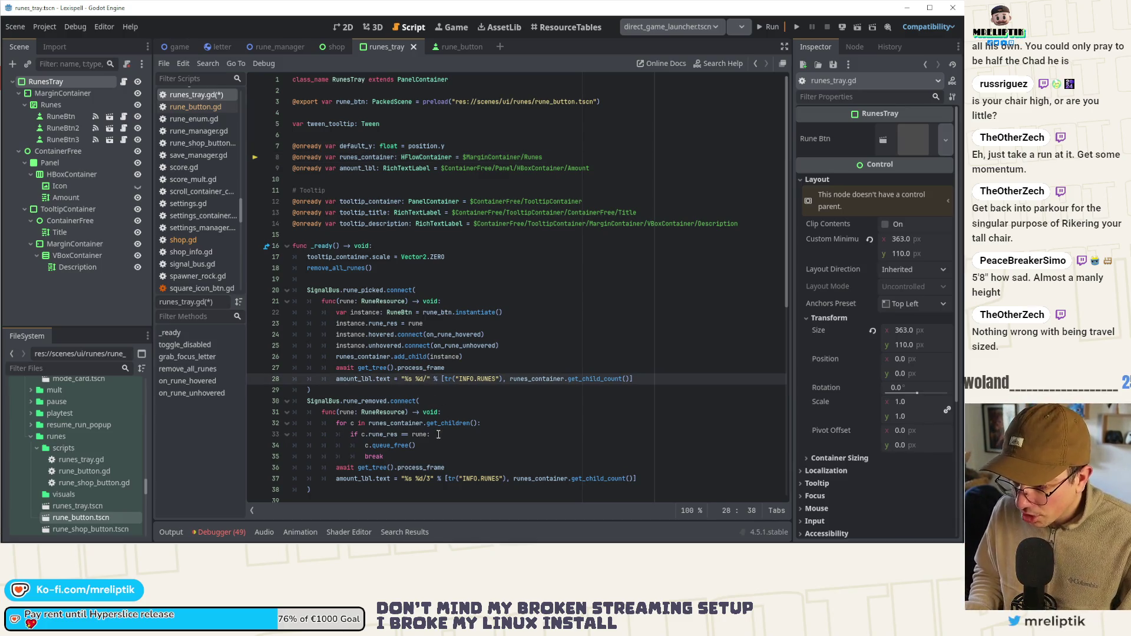
type("%d")
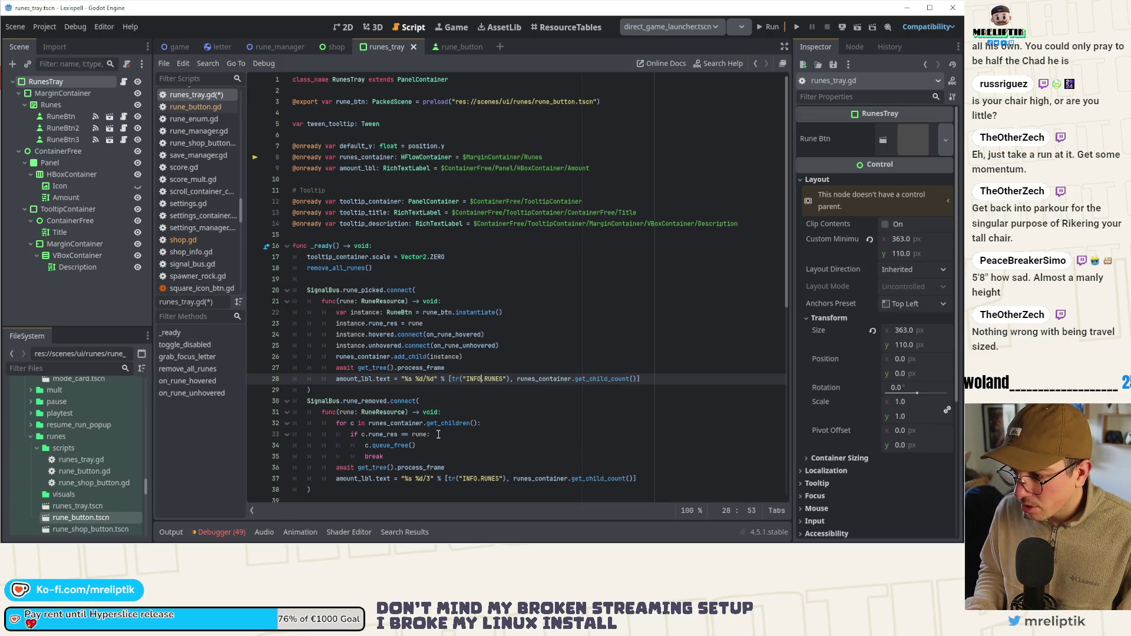
key("ctrl+Right")
key("ctrl+Right")
key("ctrl+Right")
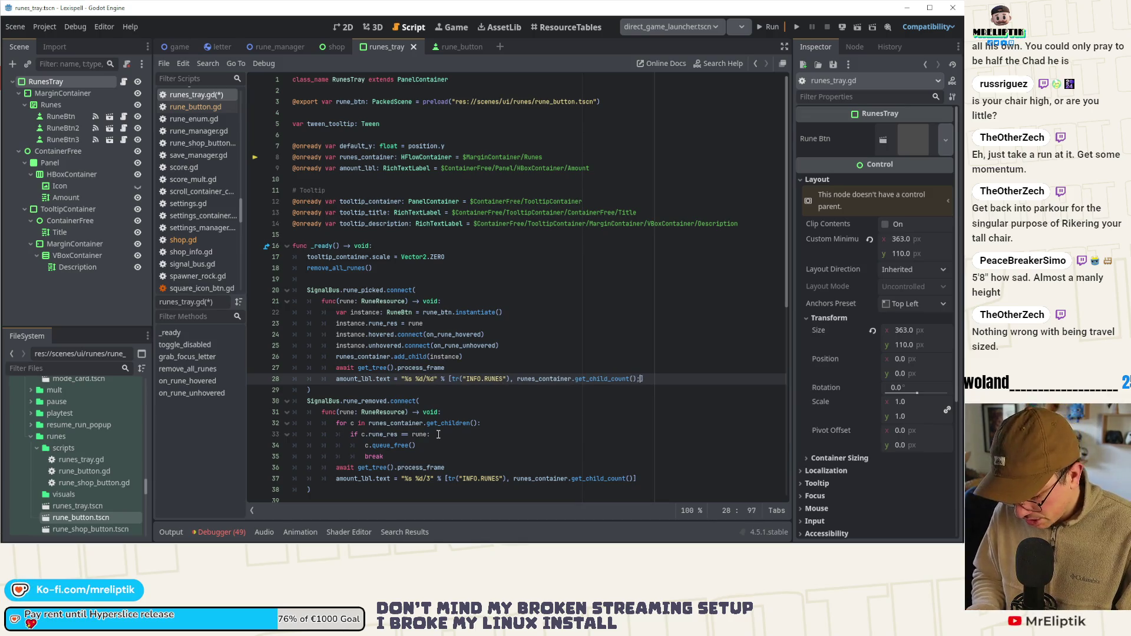
type("unesMa")
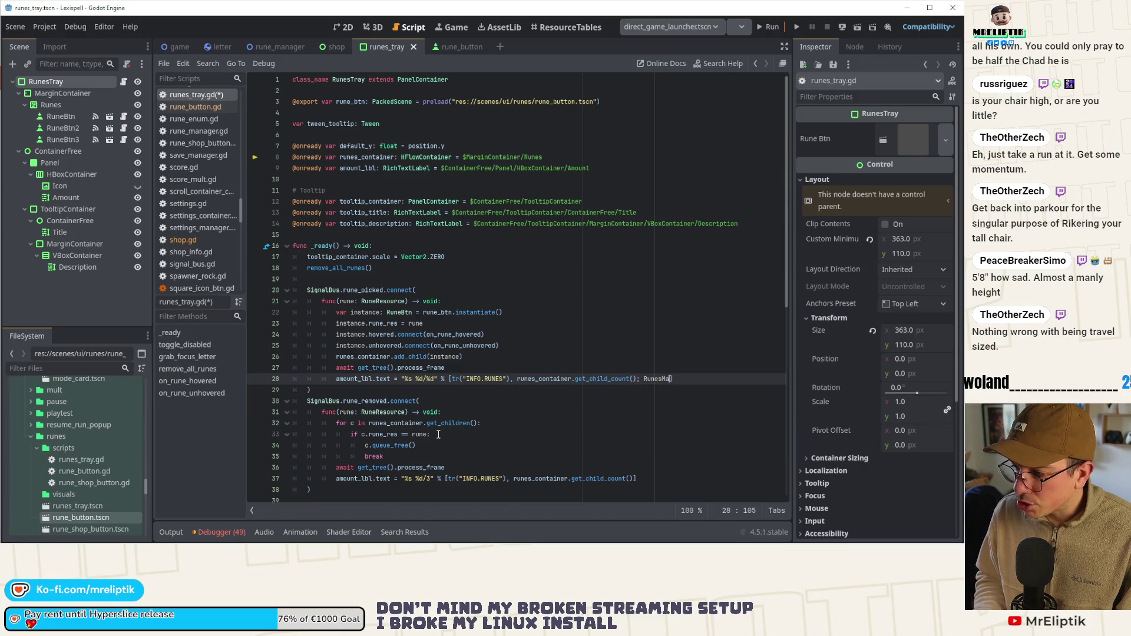
key("BackSpace")
key("BackSpace")
key("BackSpace")
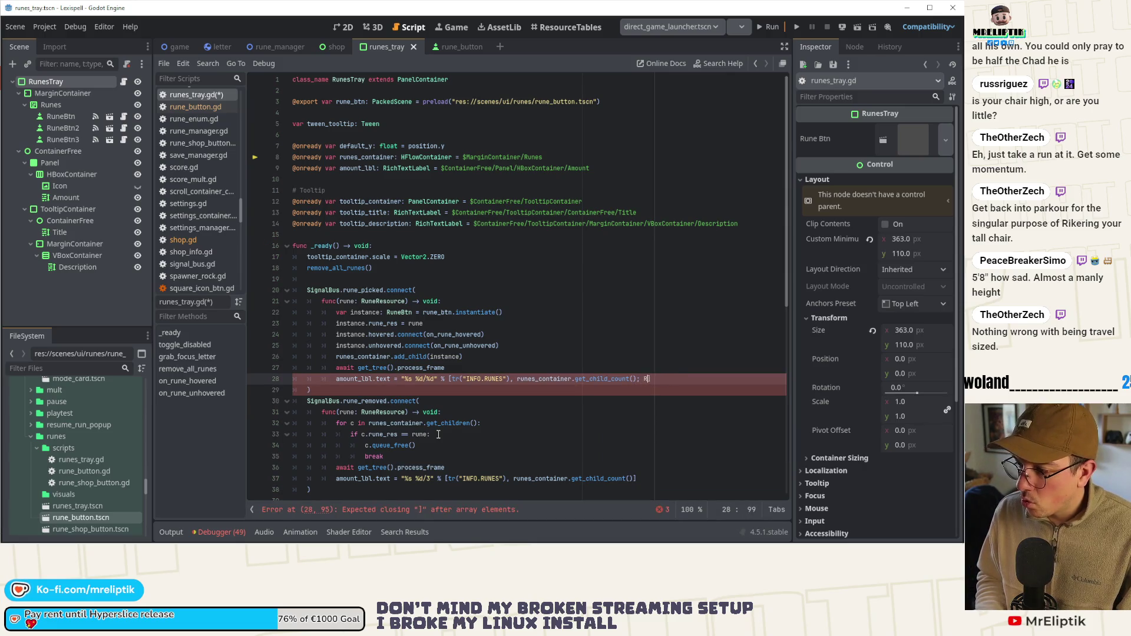
type(", RunesMan")
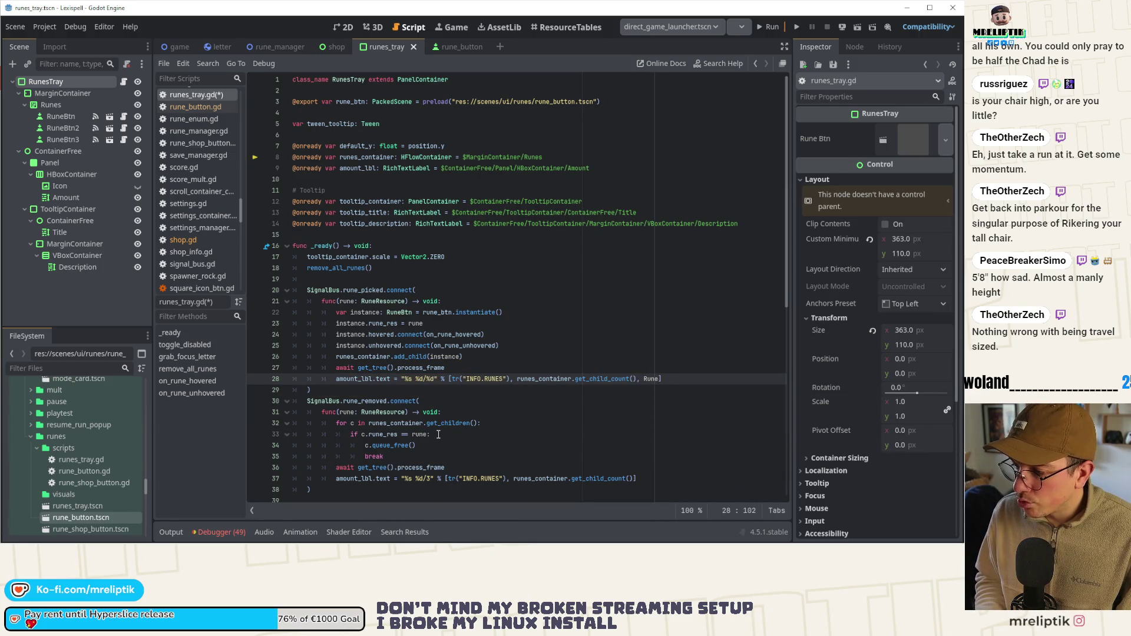
type("Ma")
key("Return")
type(".max")
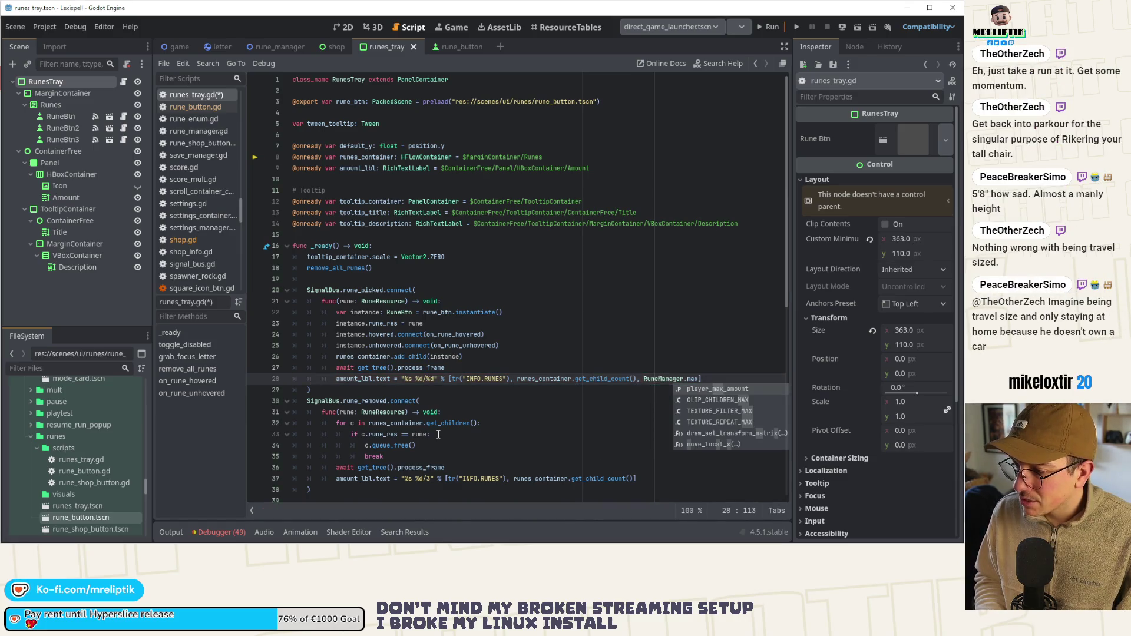
key("Return")
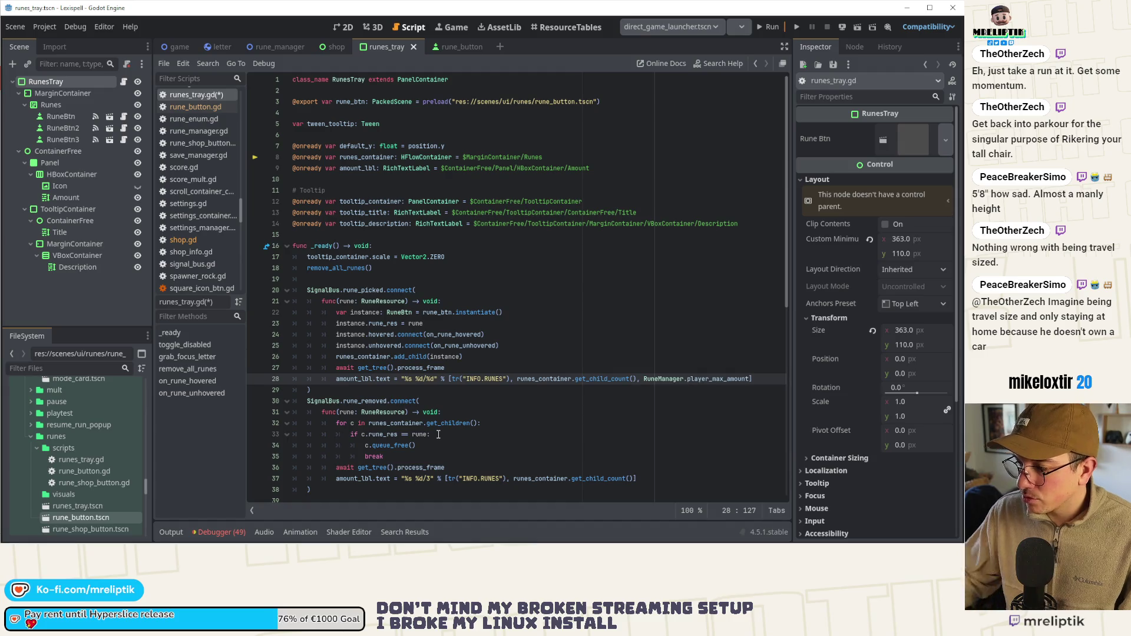
left_click(720, 380)
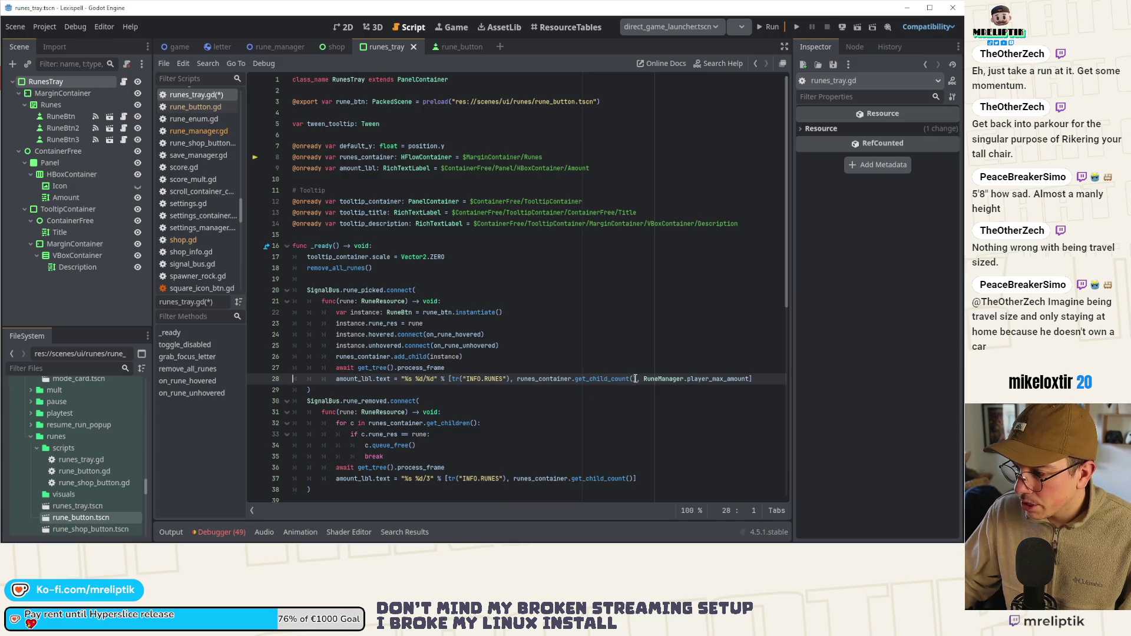
Copy the RuneManager.player_max_amount argument into line 37's format array.
left_click_drag(635, 379, 750, 379)
key("ctrl+c")
left_click(635, 479)
key("ctrl+v")
double_click(432, 478)
Use %d on line 37 and make line 51 reset to 0/%d with player_max_amount, then save.
type("%")
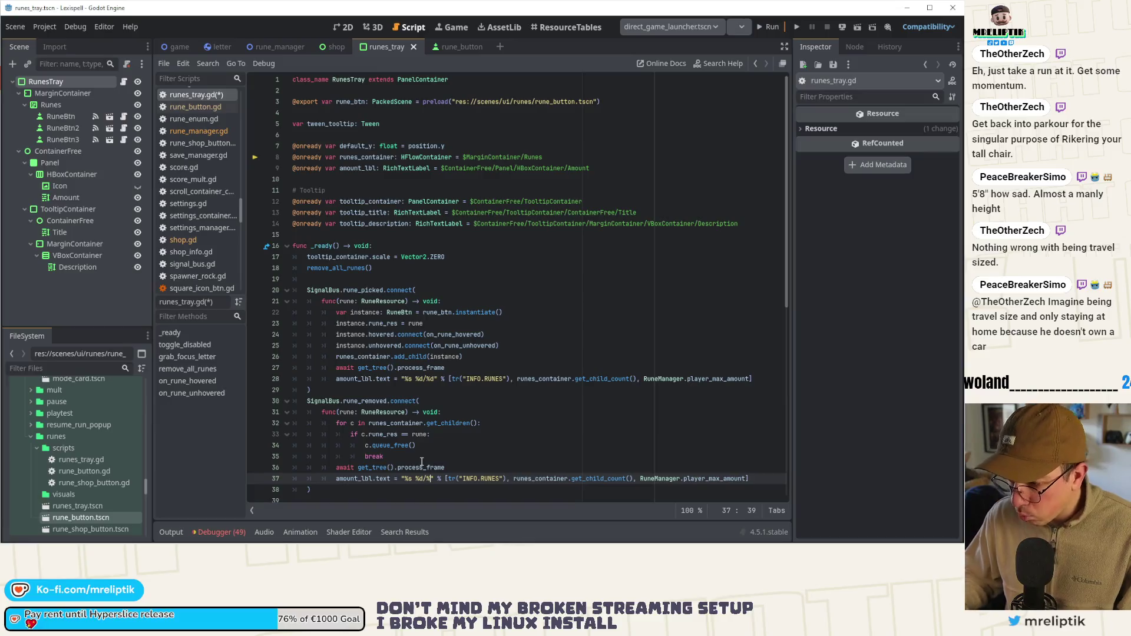
type("d")
scroll(413, 412, "down", 9)
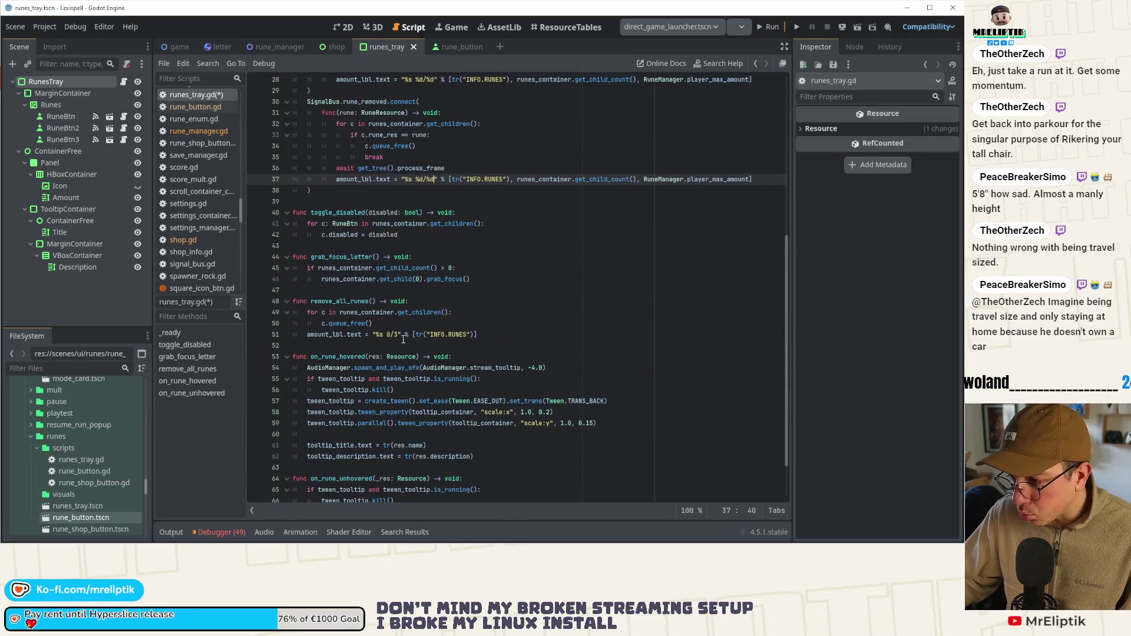
left_click(395, 335)
key("BackSpace")
type("%d")
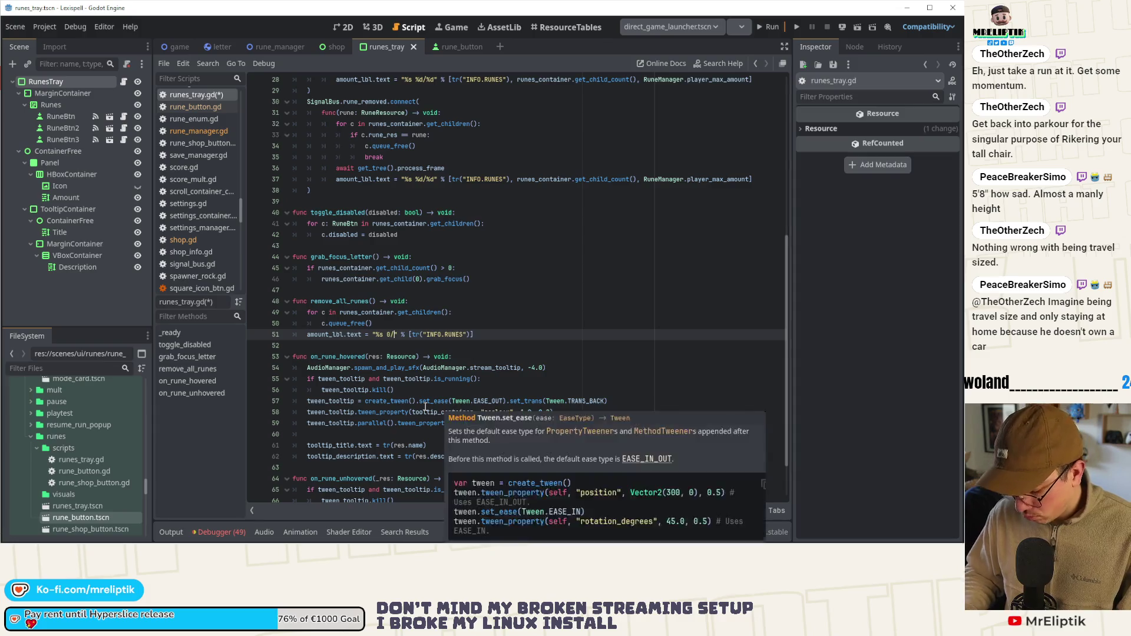
key("Right")
key("Right")
key("Right")
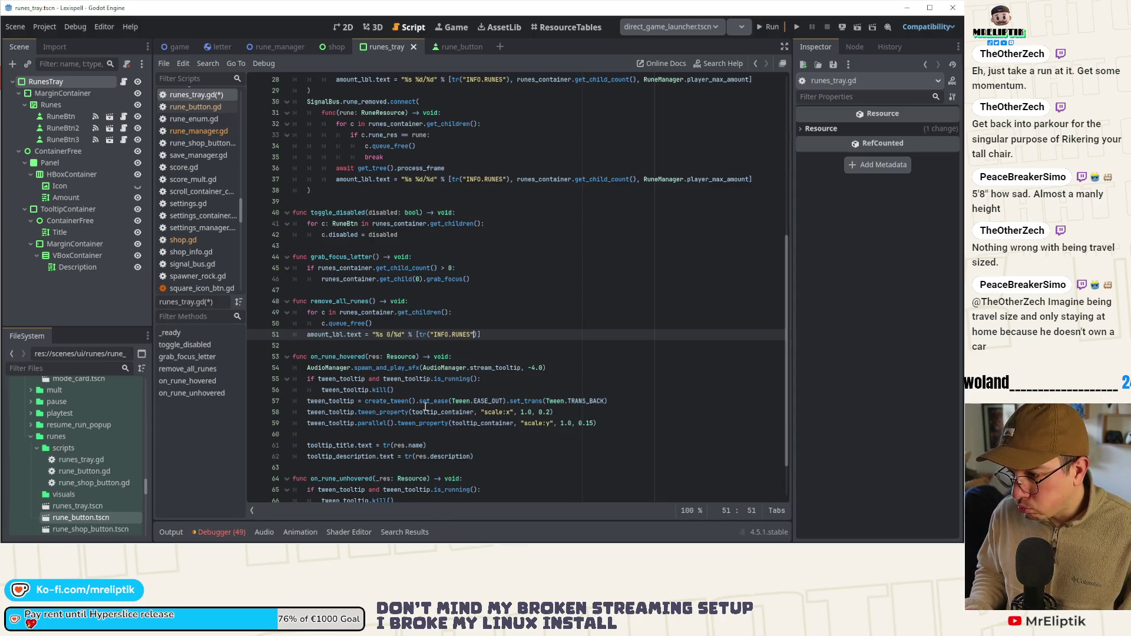
type(",")
key("ctrl+v")
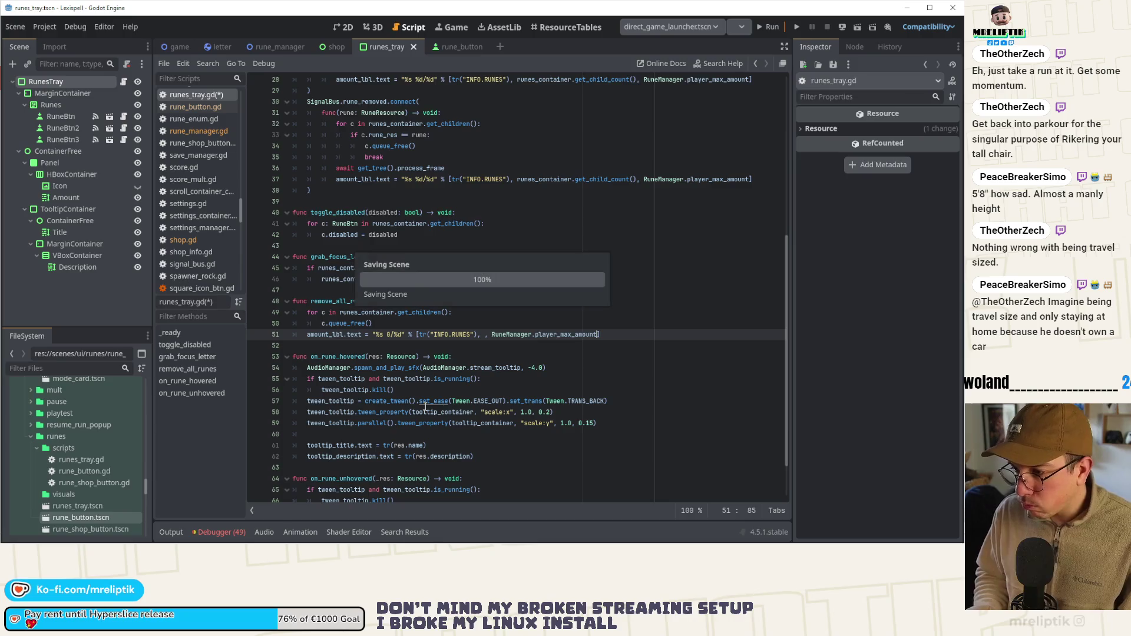
key("ctrl+s")
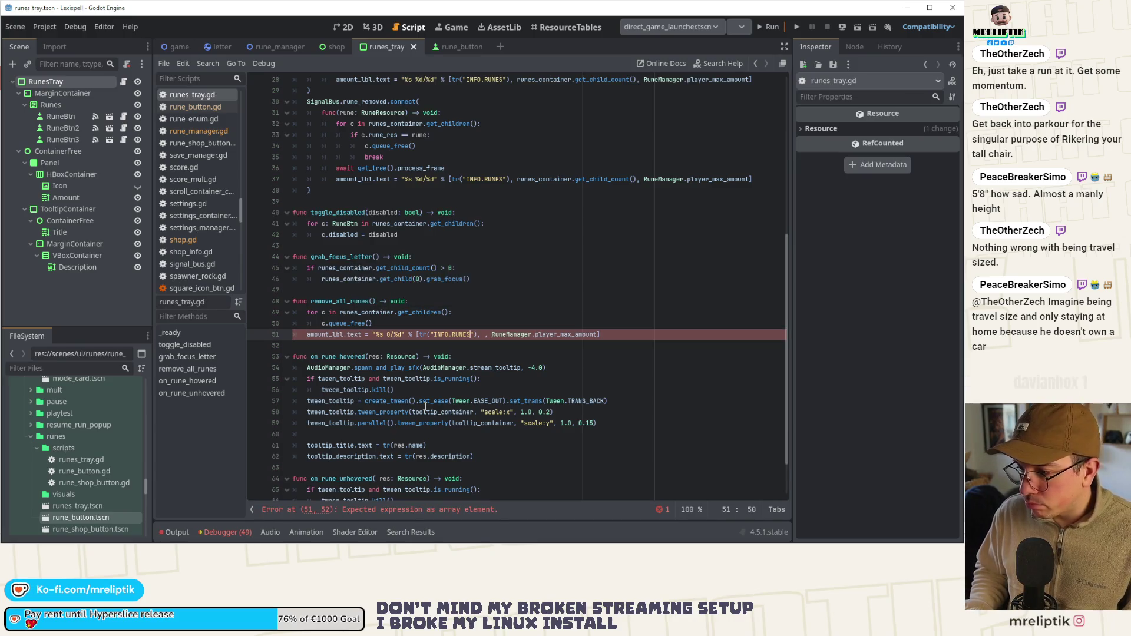
key("BackSpace")
key("BackSpace")
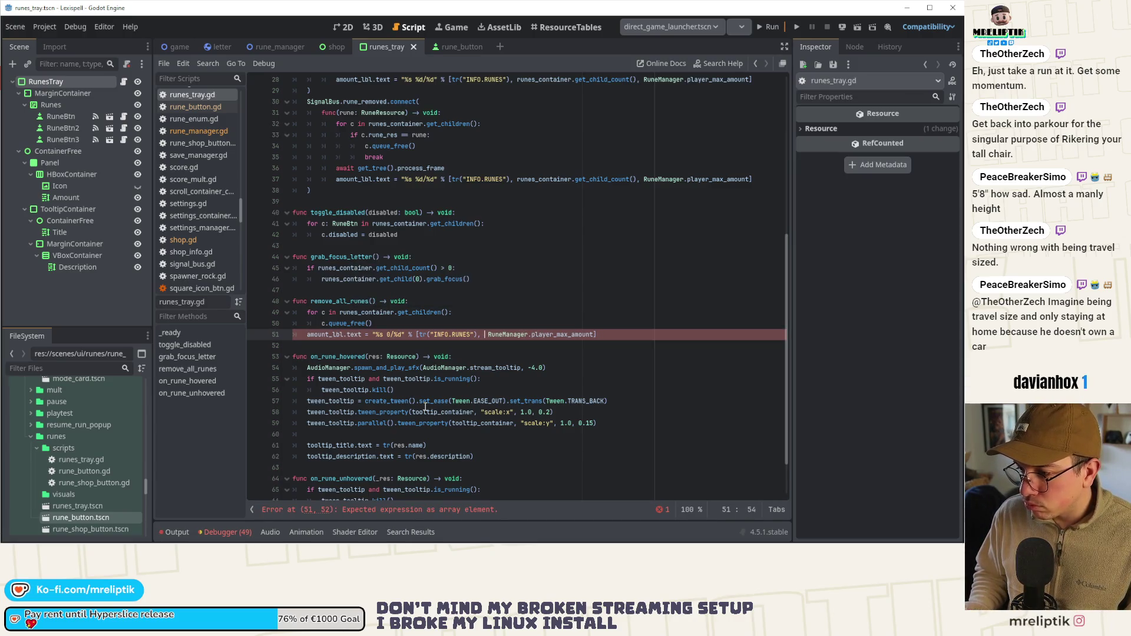
key("ctrl+s")
Review the tooltip sound line in on_rune_hovered, then return to line 51.
scroll(539, 419, "down", 2)
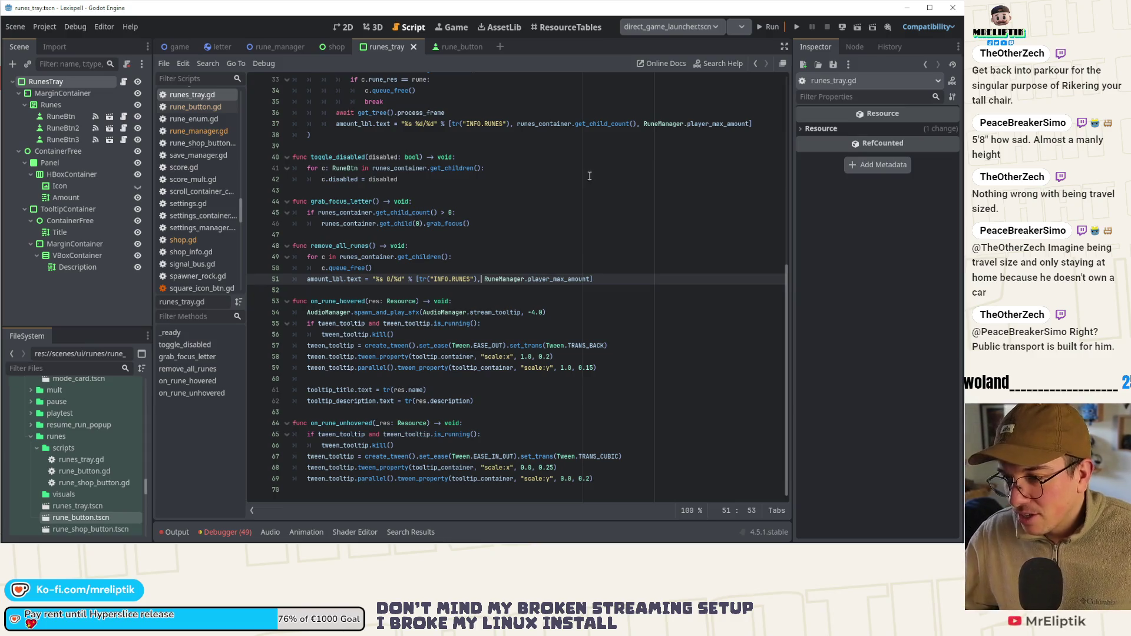
left_click(510, 312)
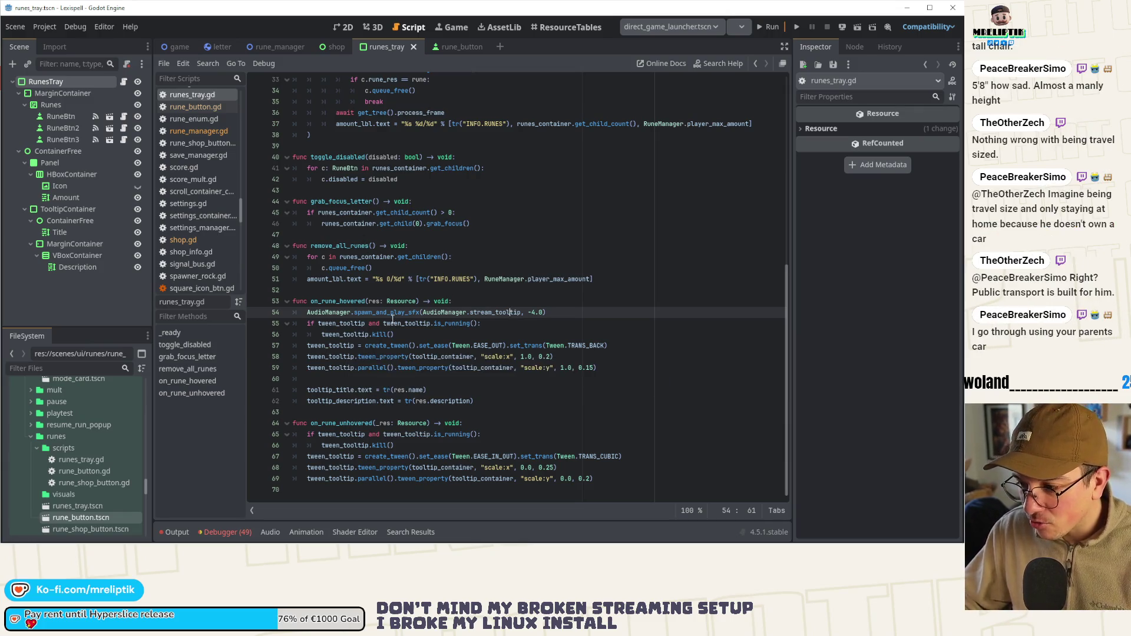
mouse_move(394, 303)
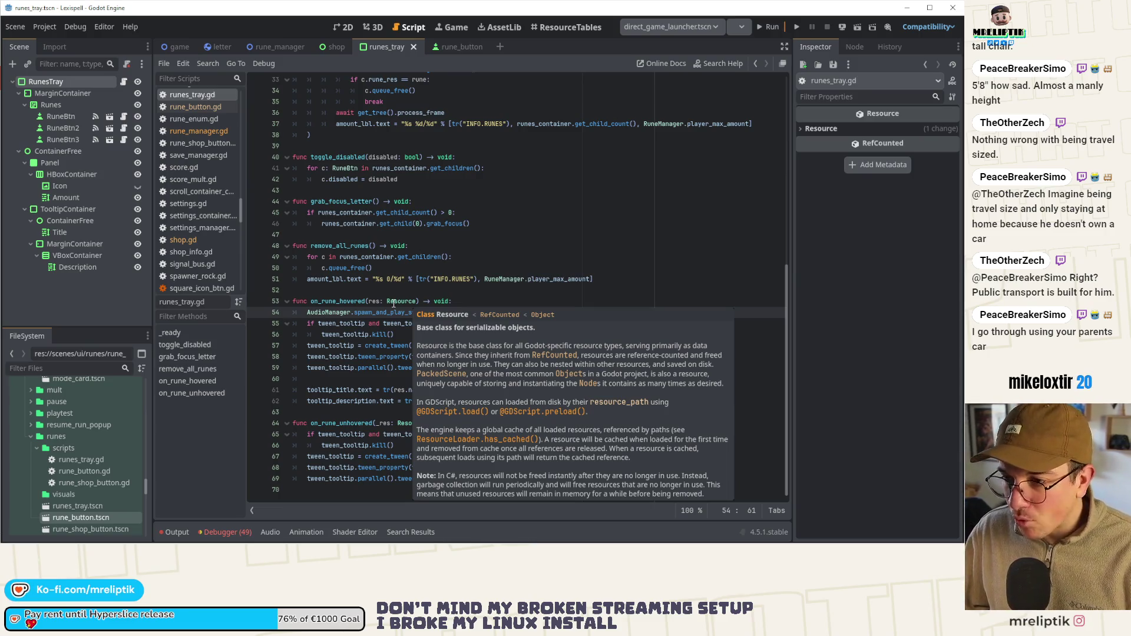
left_click(476, 279)
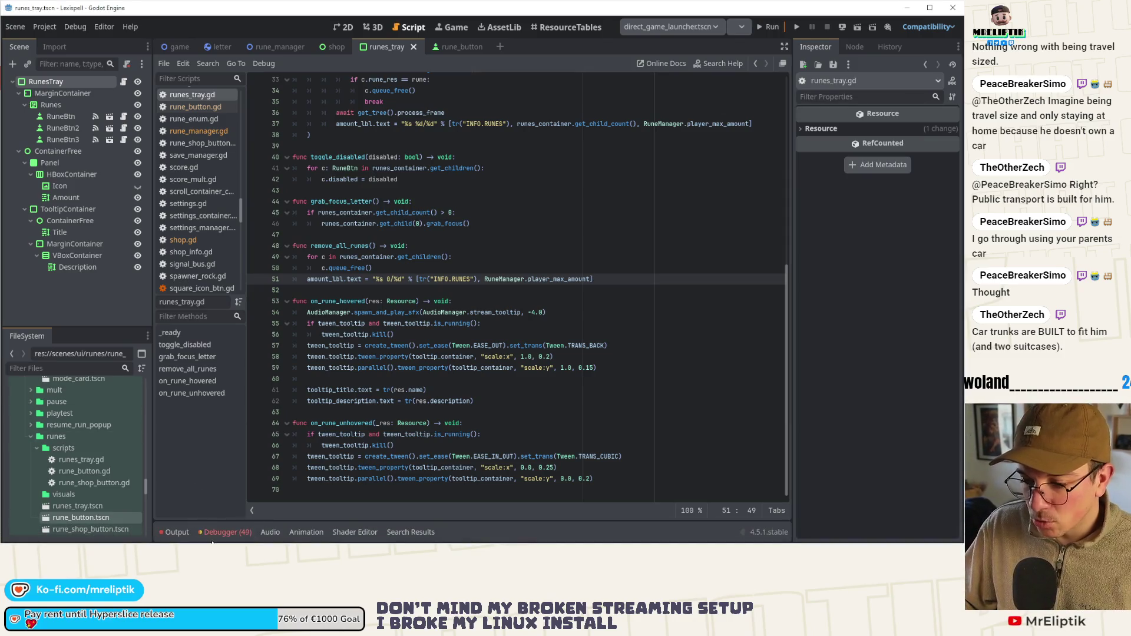
Jump from the Debugger's Errors list to the ShopUI invalid-access error.
left_click(214, 533)
left_click(230, 324)
scroll(532, 460, "down", 5)
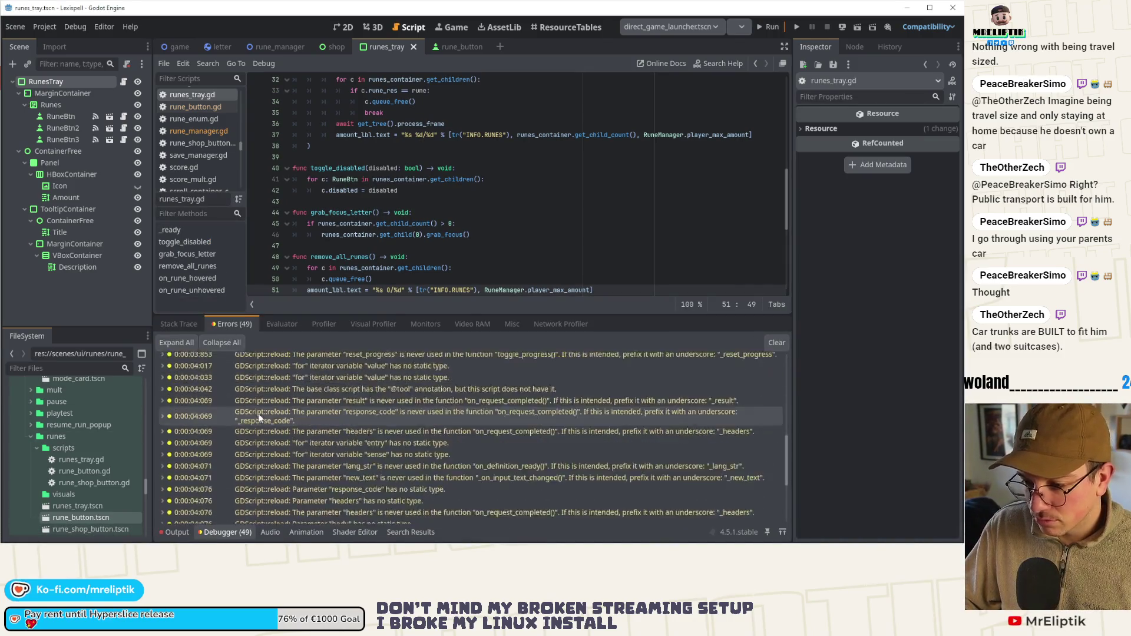
double_click(441, 514)
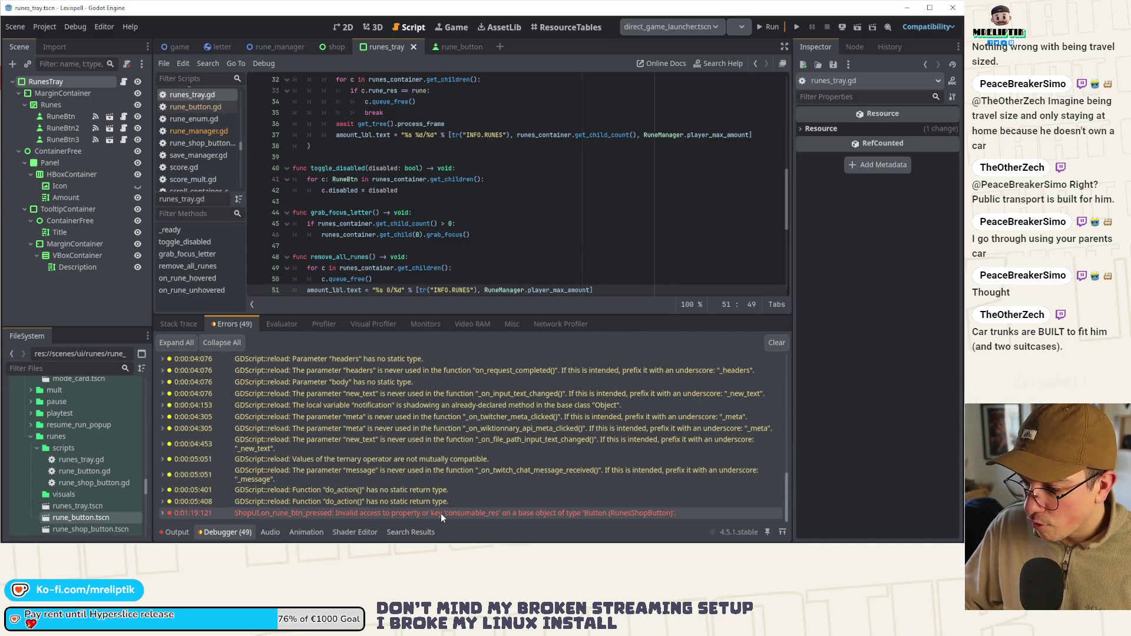
Clear the logged errors and close the bottom panel to enlarge the code.
left_click(778, 342)
left_click(170, 532)
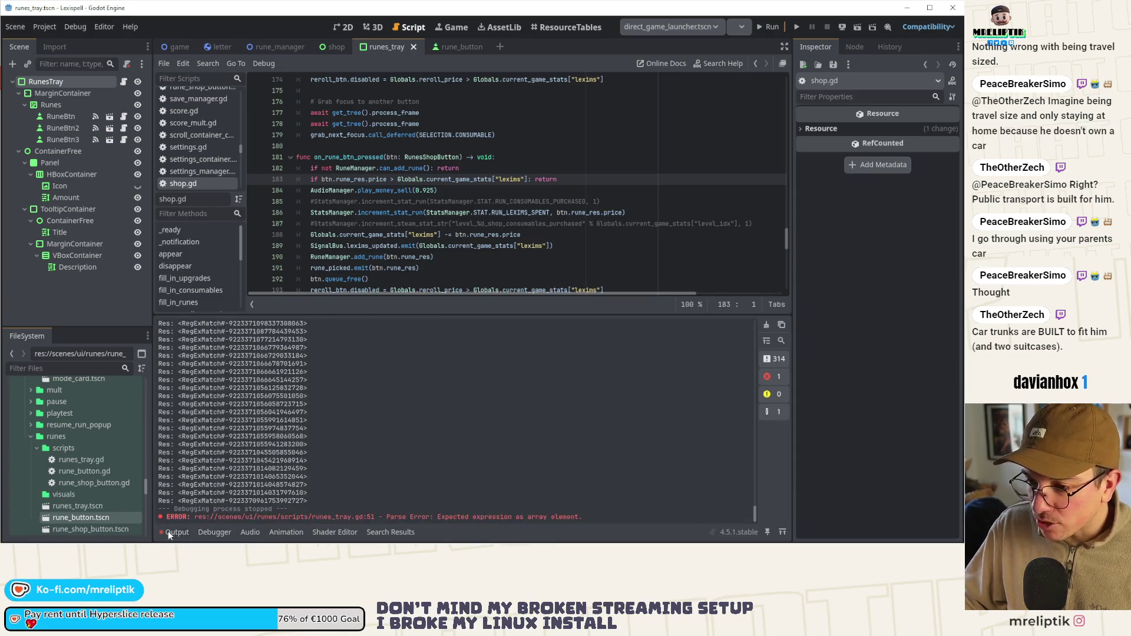
double_click(170, 531)
left_click(166, 530)
Review shop.gd's on_rune_btn_pressed purchase code and save.
left_click(530, 234)
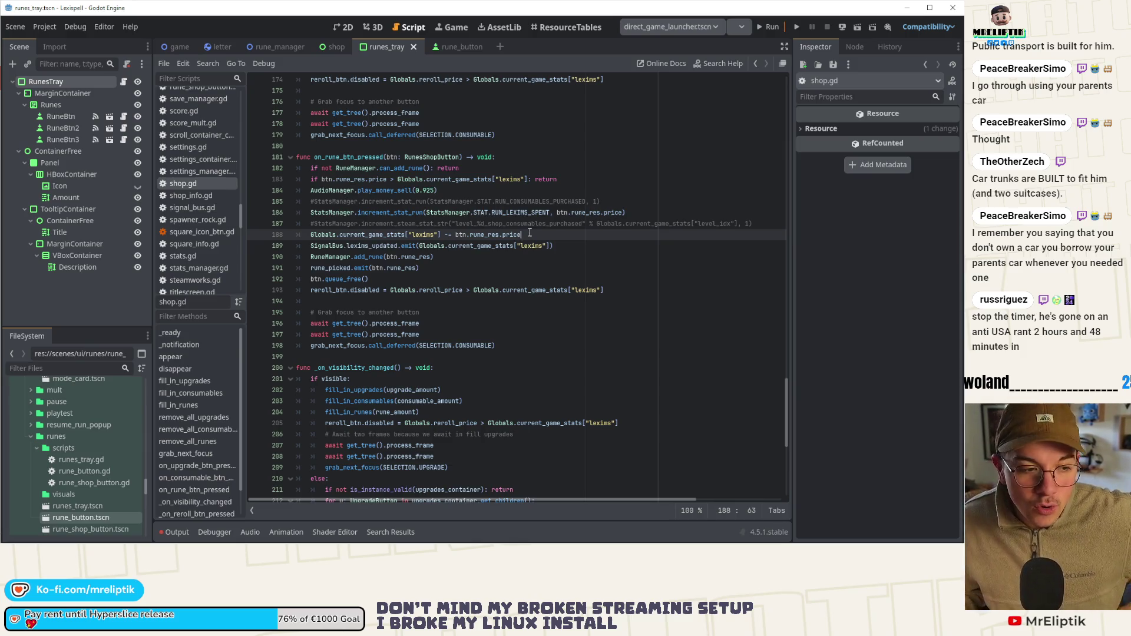
left_click(413, 313)
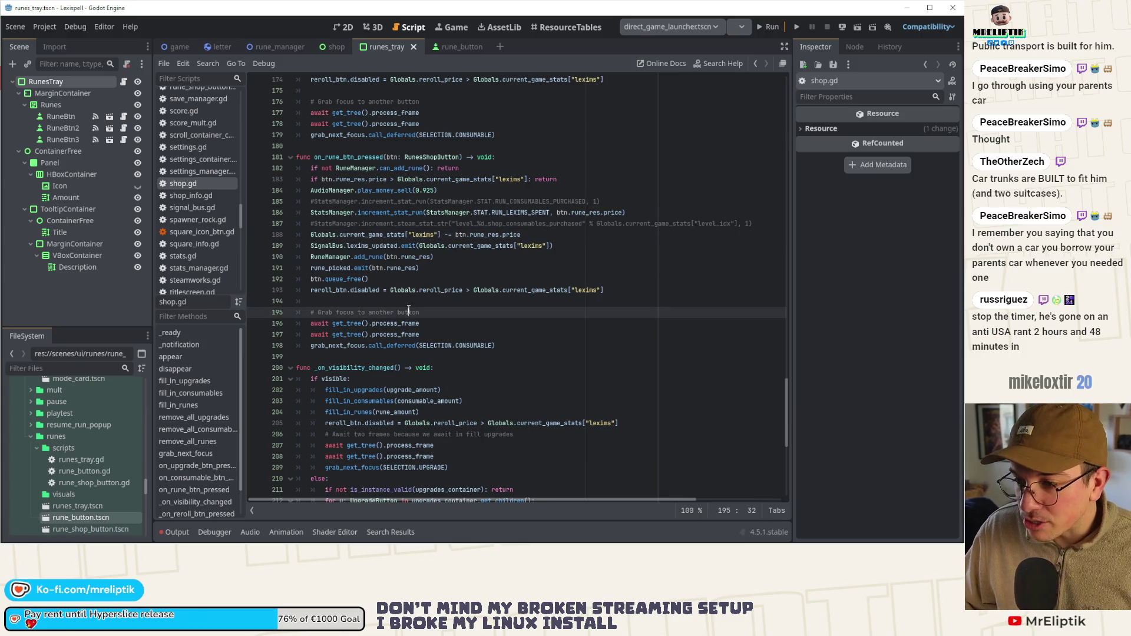
left_click(459, 311)
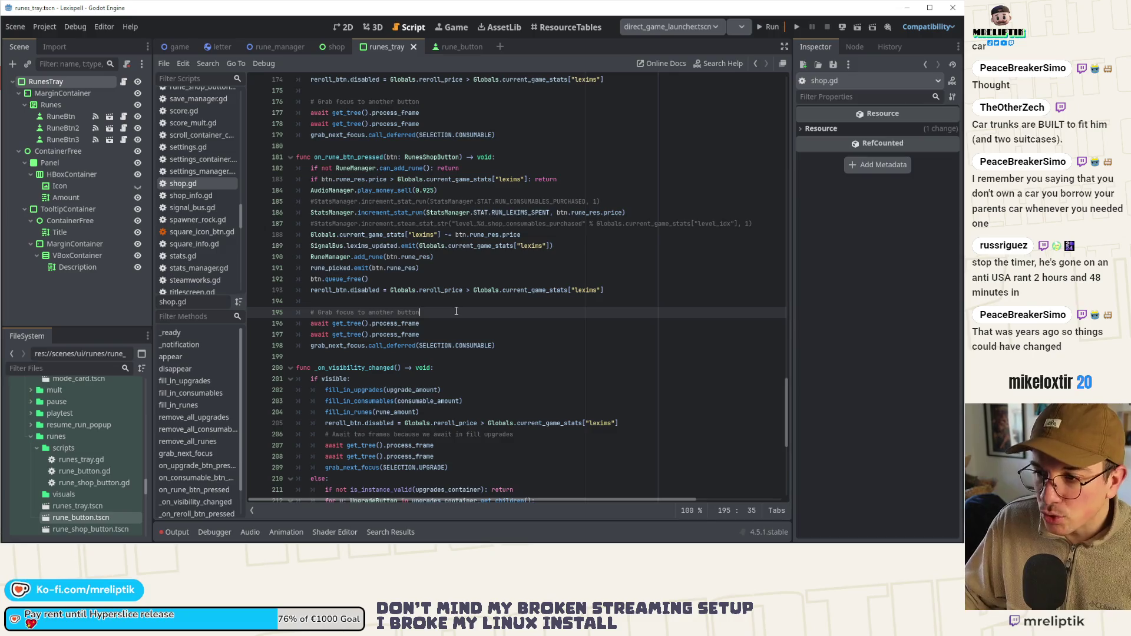
key("ctrl+s")
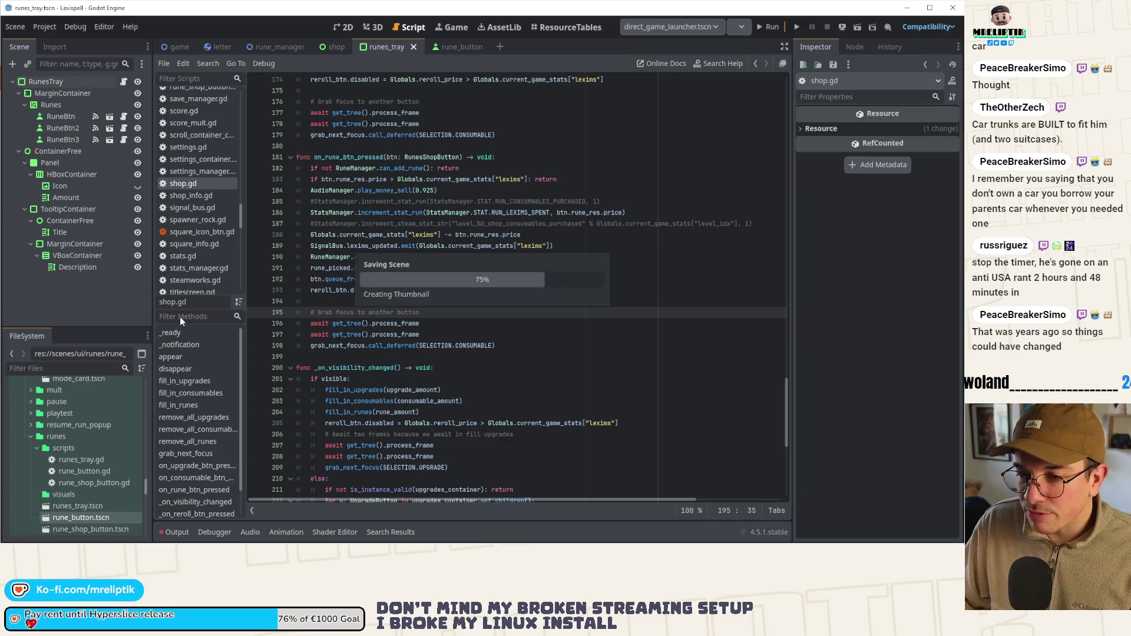
left_click(429, 322)
left_click(443, 315)
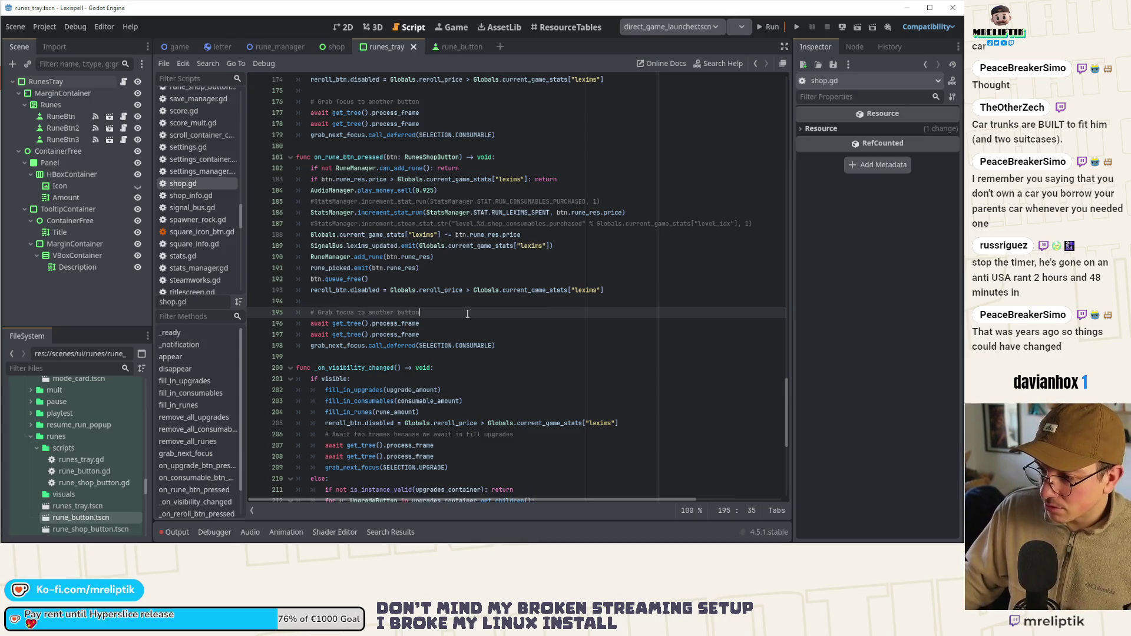
scroll(461, 337, "down", 4)
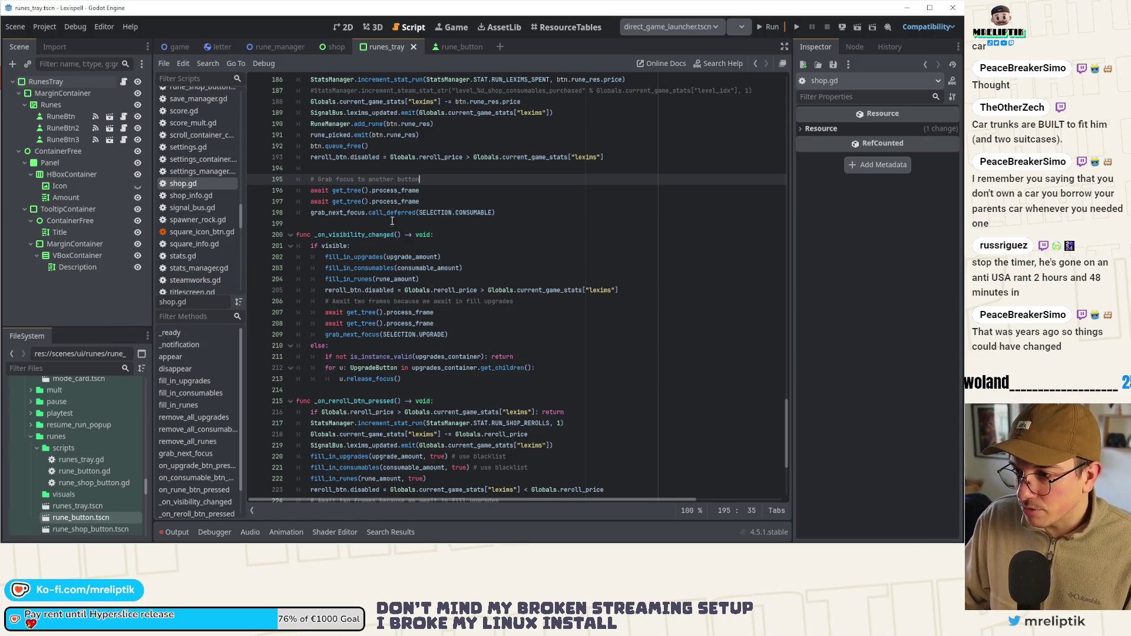
scroll(519, 236, "up", 4)
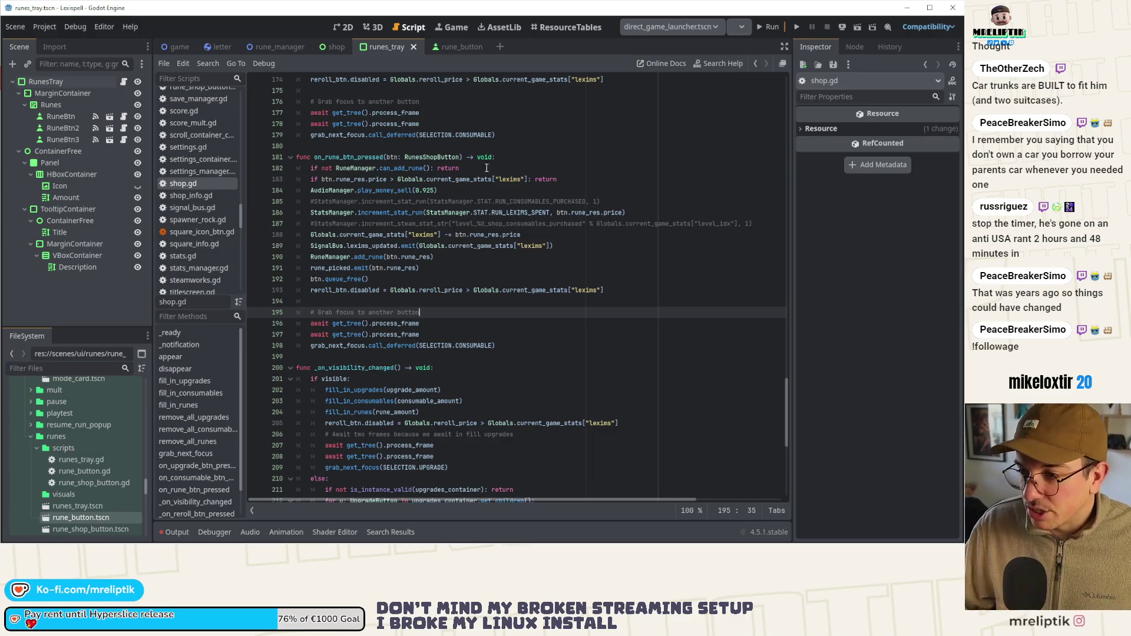
left_click(485, 334)
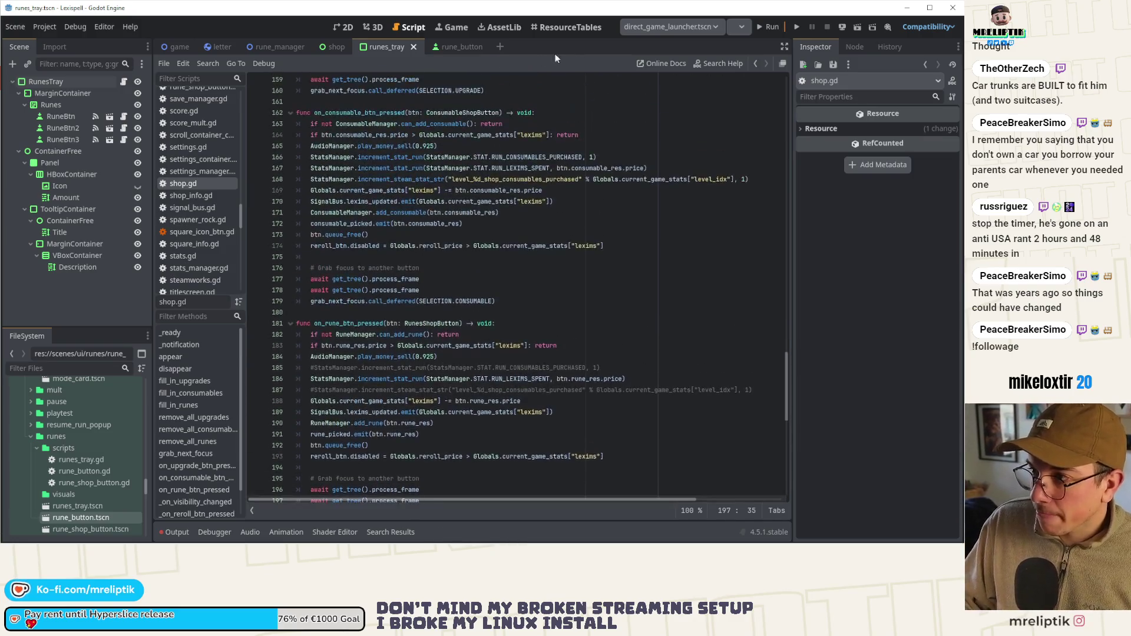
Duplicate the third rune button in the runes_tray scene and save it.
left_click(454, 47)
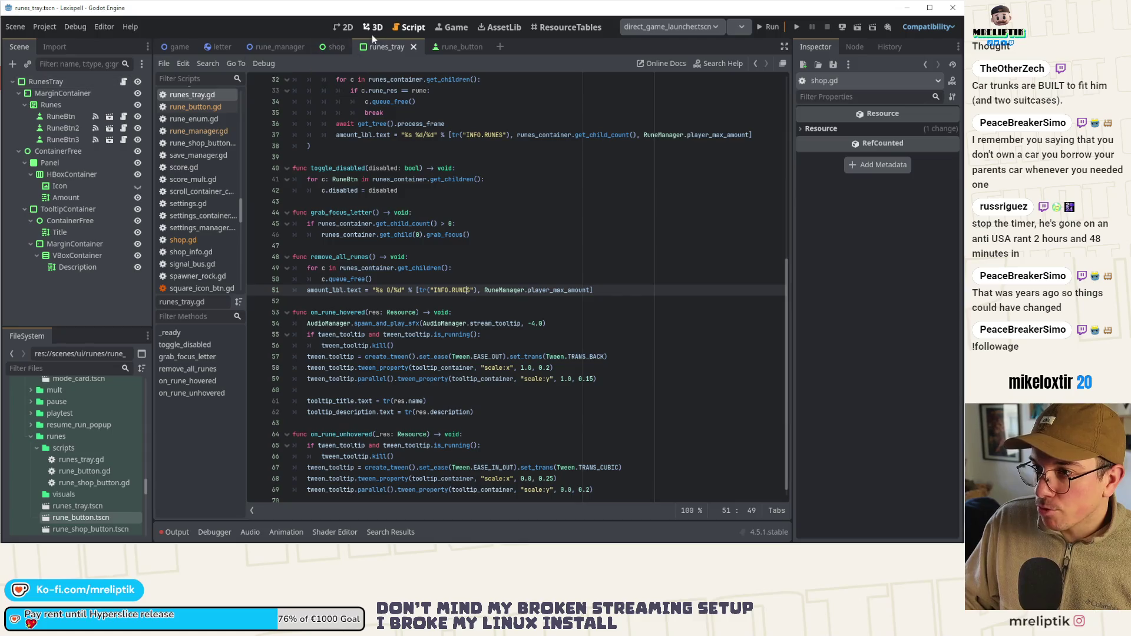
left_click(343, 27)
left_click(63, 140)
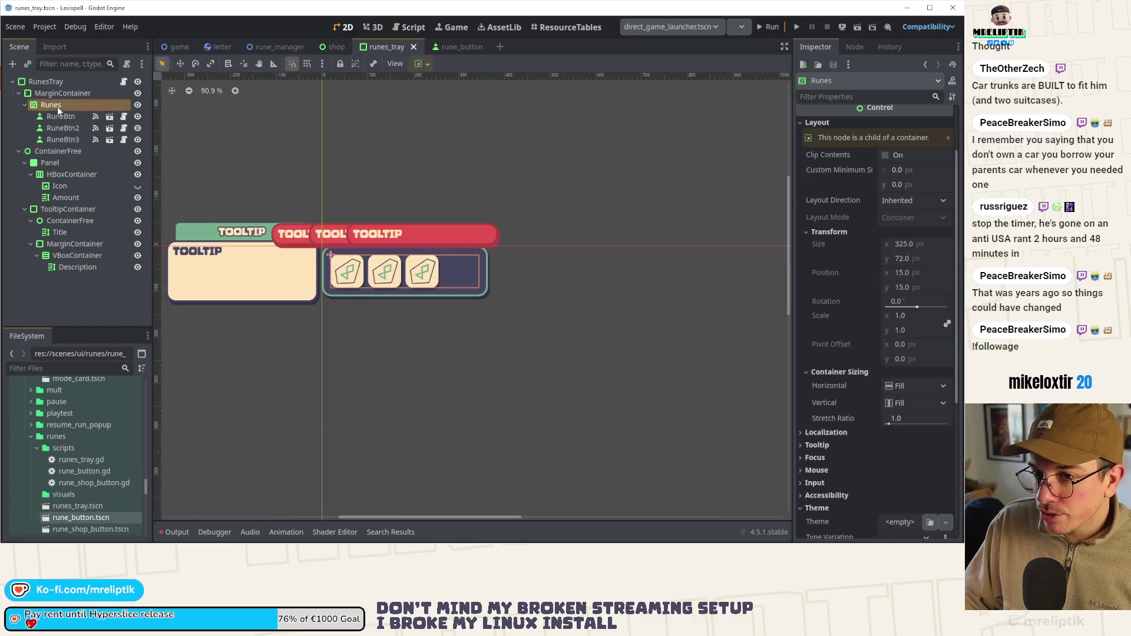
key("ctrl+d")
key("ctrl+d")
key("ctrl+d")
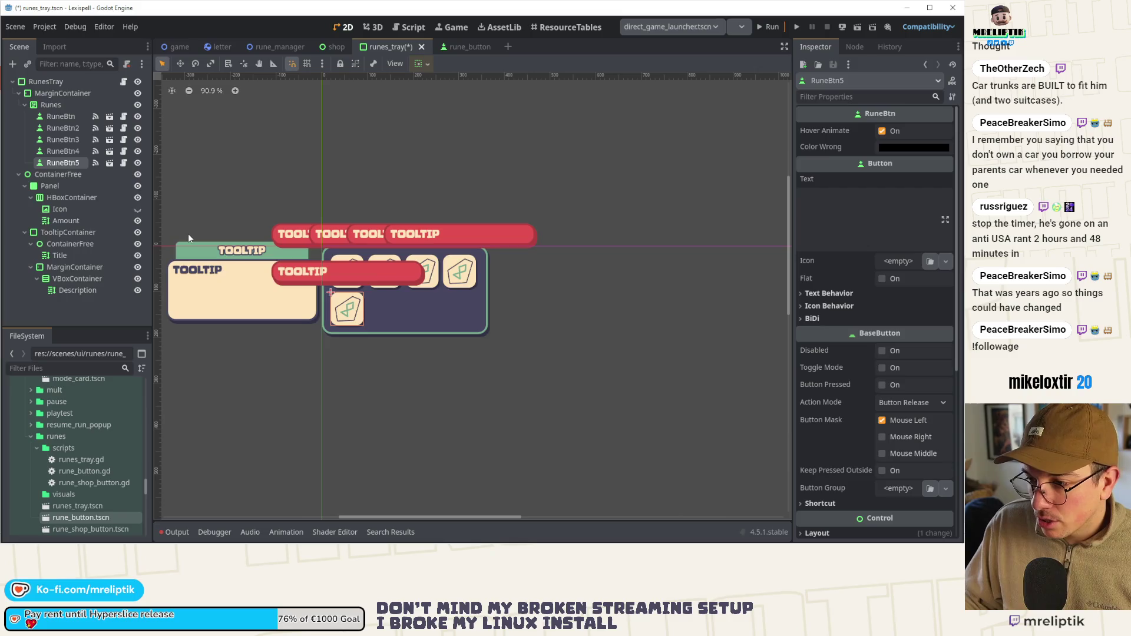
key("ctrl+s")
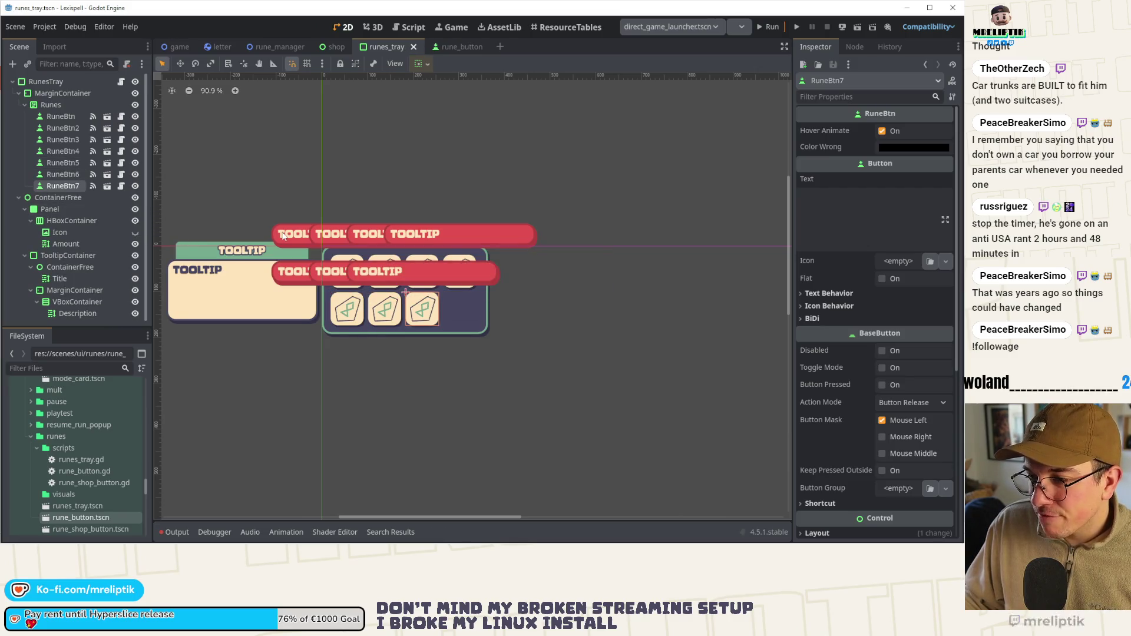
Compare the rune button's layout and container sizing across scenes, then save rune_button.
left_click(442, 46)
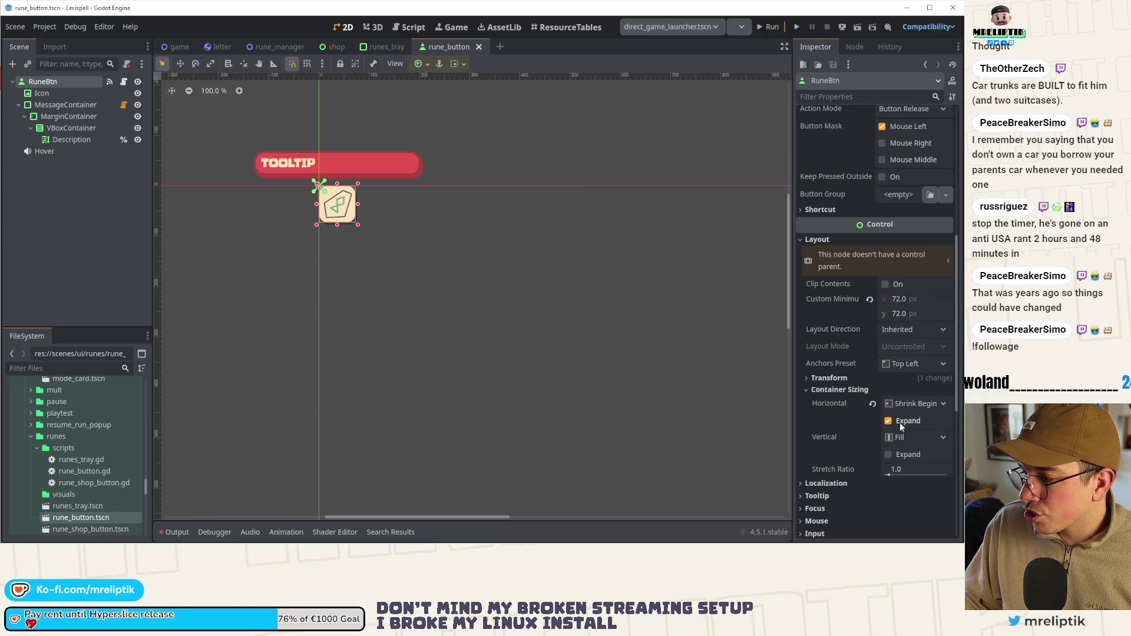
left_click(388, 47)
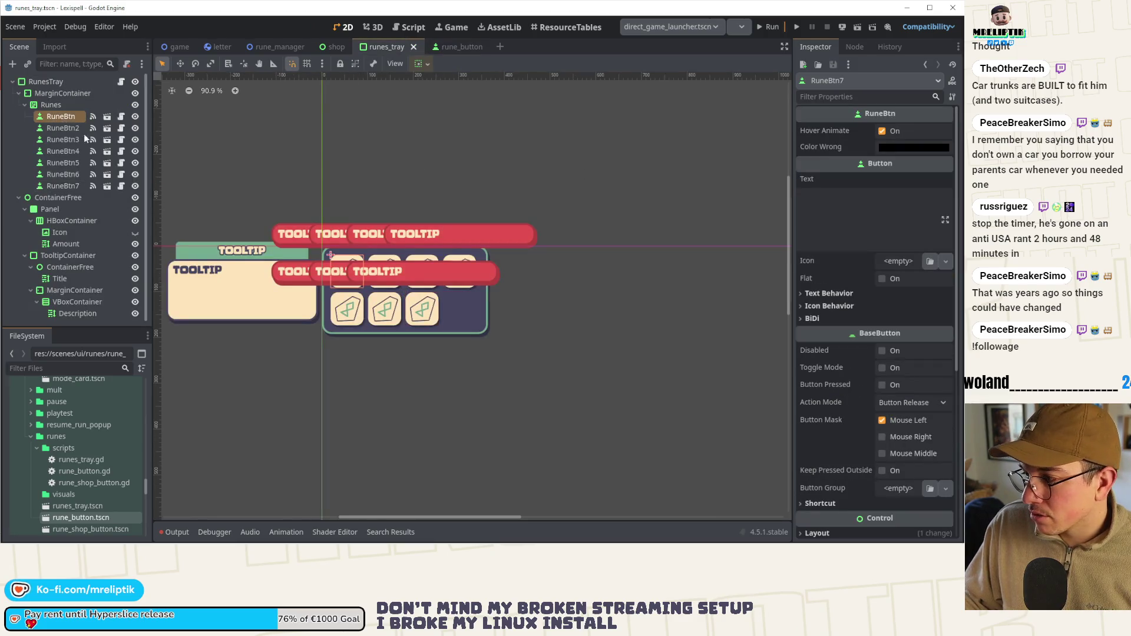
scroll(785, 403, "down", 5)
scroll(589, 377, "down", 1)
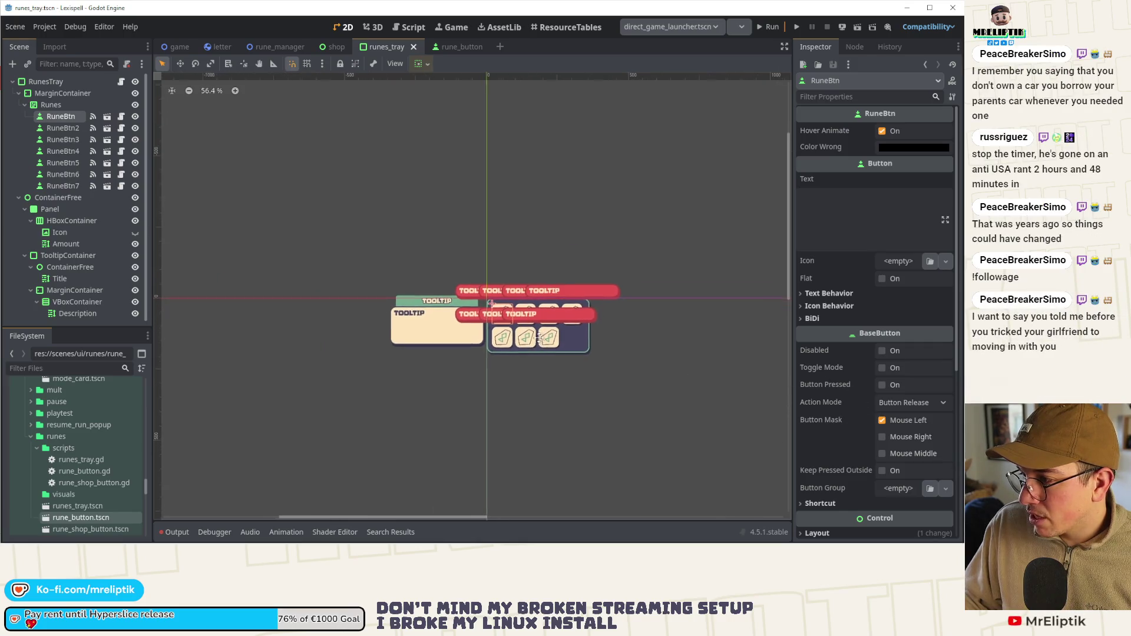
scroll(864, 448, "down", 4)
left_click(825, 318)
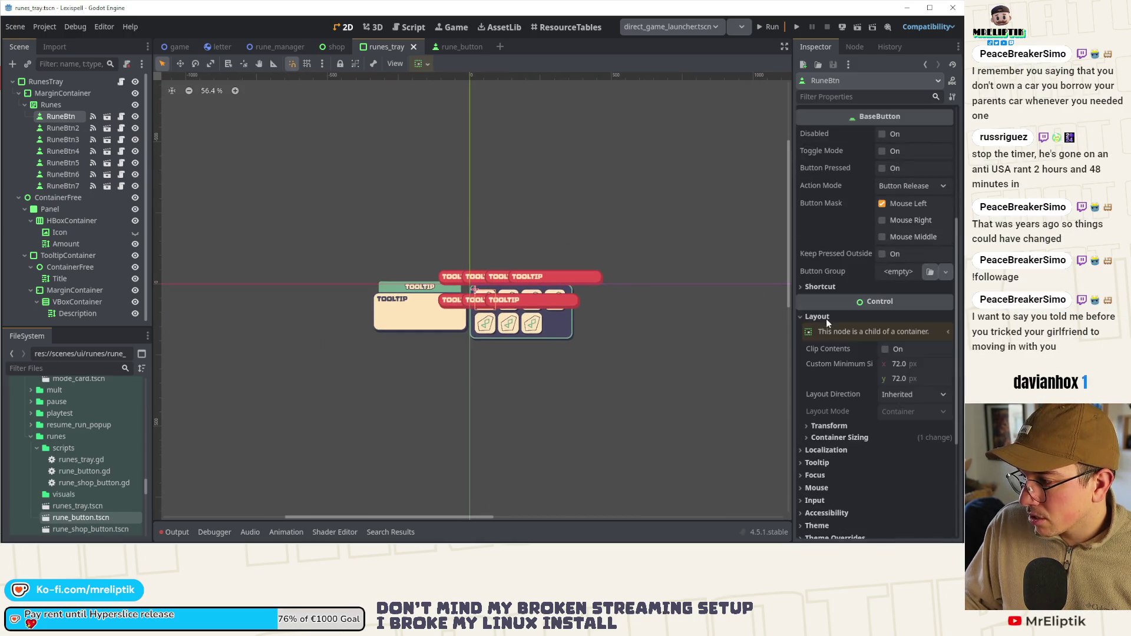
left_click(833, 437)
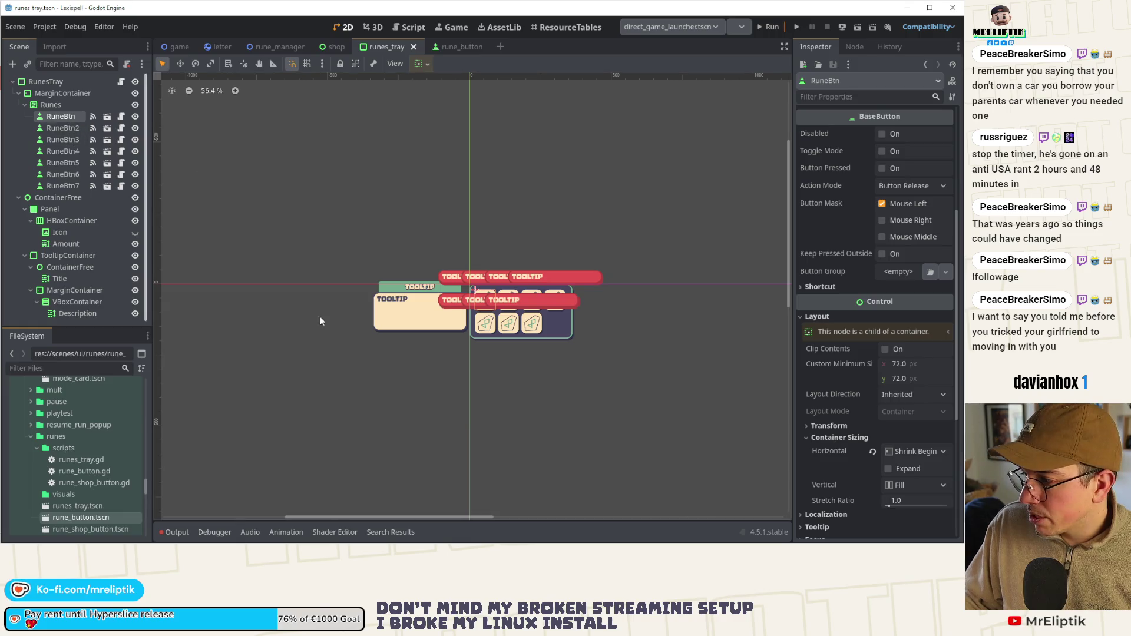
scroll(591, 337, "up", 6)
scroll(592, 337, "up", 2)
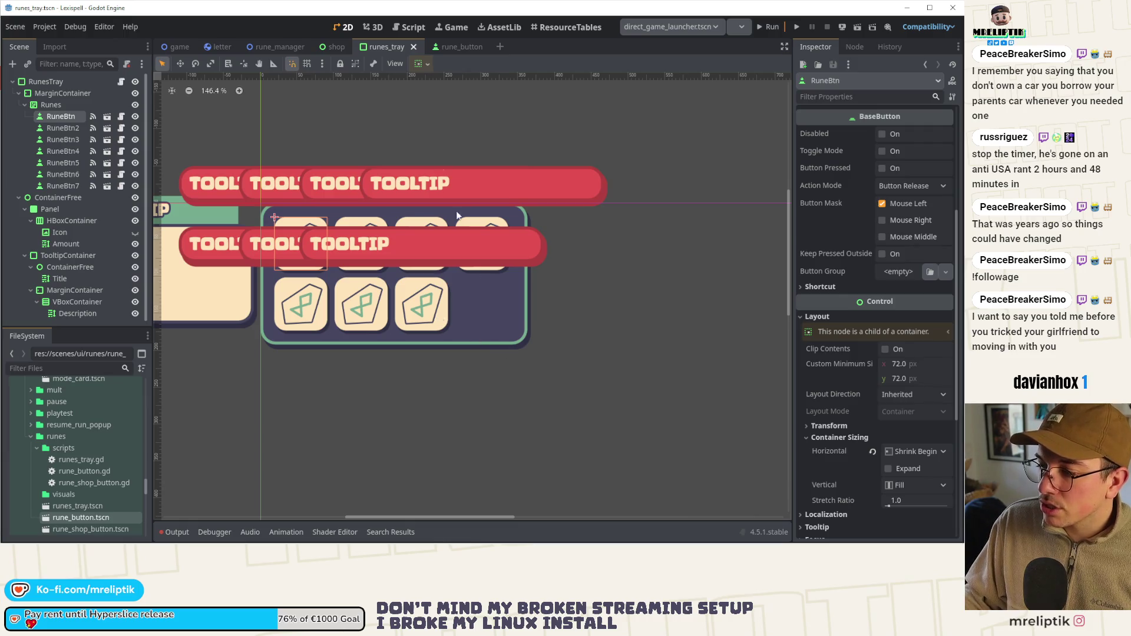
left_click(456, 46)
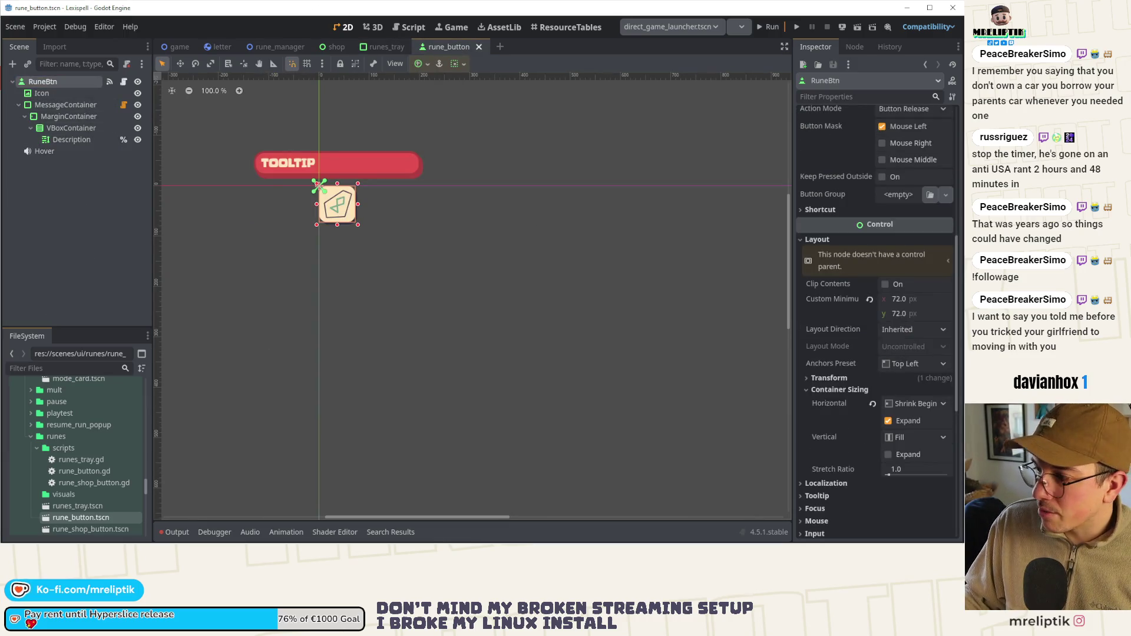
key("ctrl+s")
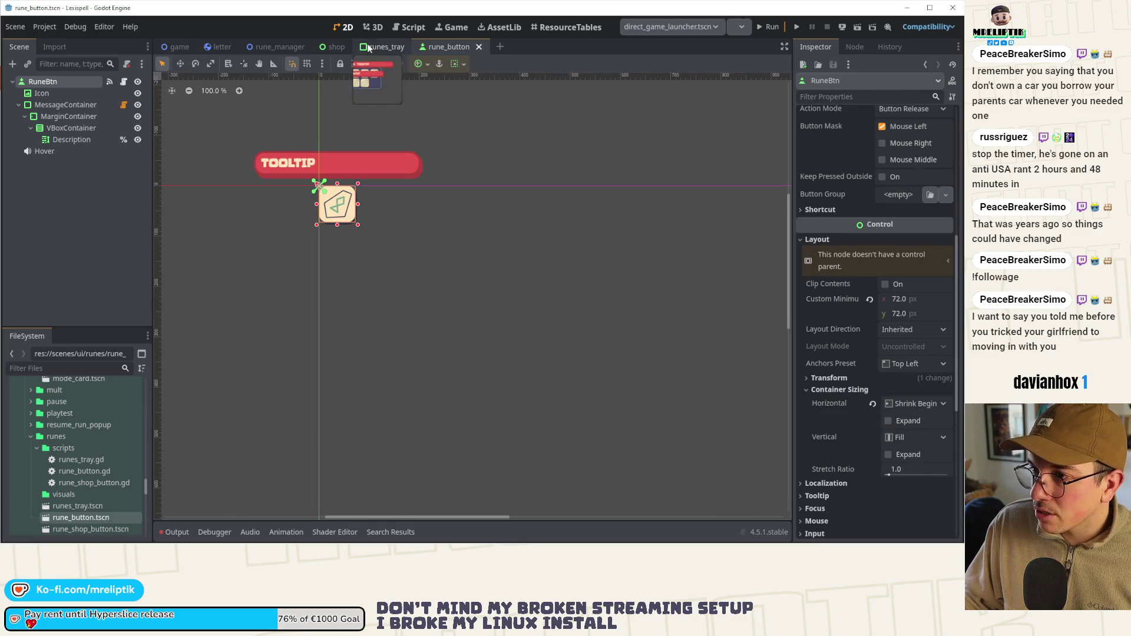
Delete RuneBtn2 through RuneBtn7 from the runes tray and save the scene.
left_click(383, 46)
left_click(55, 129)
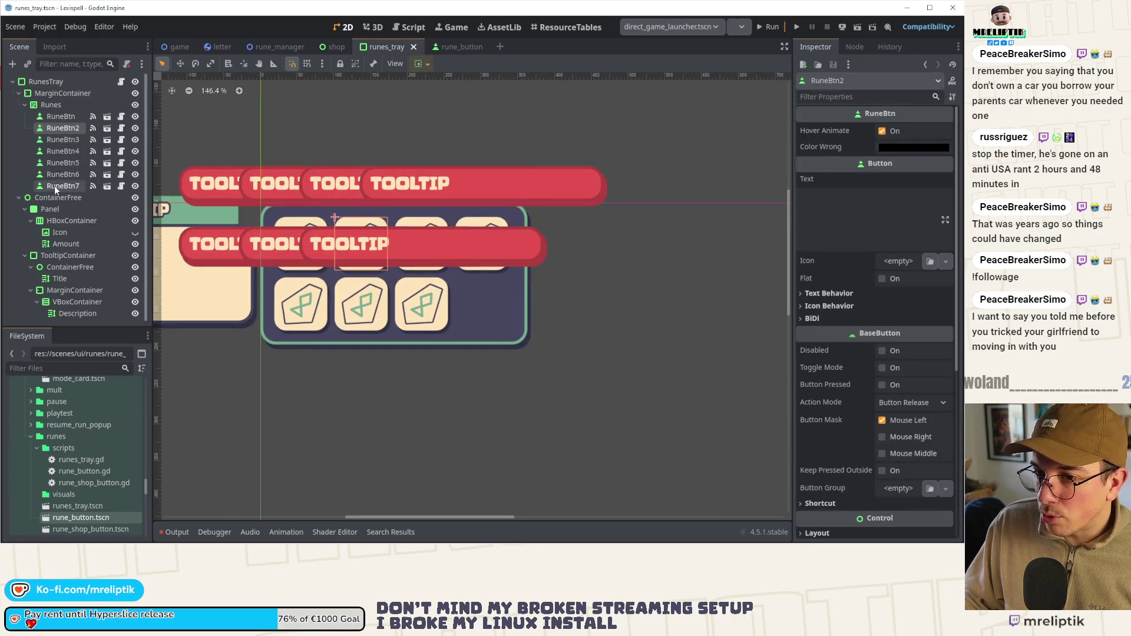
left_click(54, 186, "shift")
key("Delete")
key("Return")
key("ctrl+s")
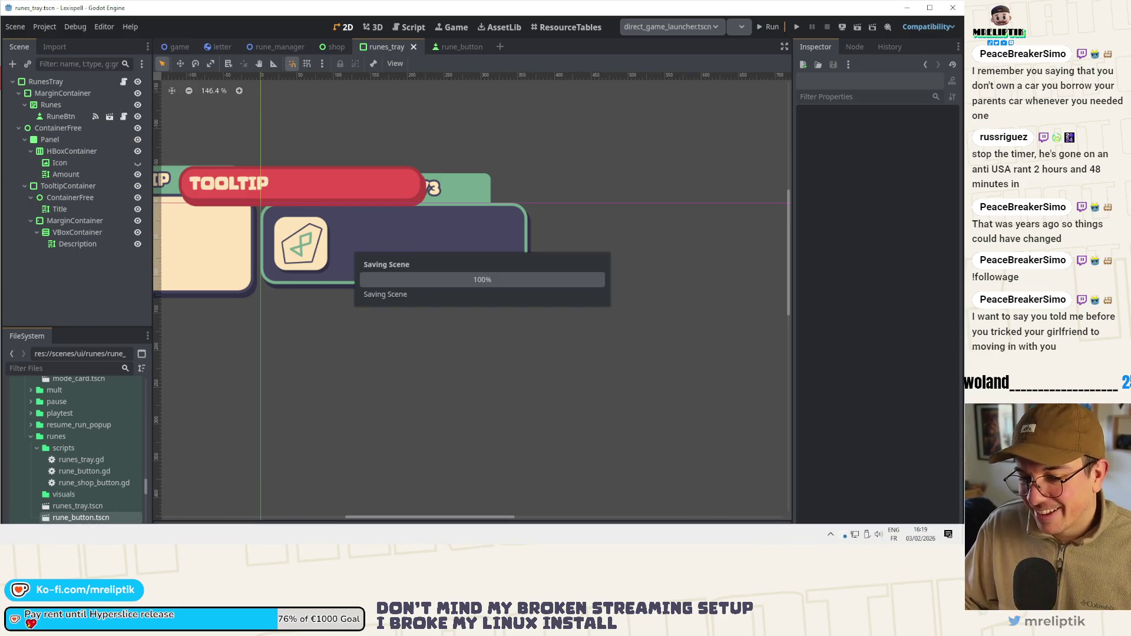
key("alt+Tab")
Zoom into the rune_default artboard in Affinity Designer, then minimize it.
scroll(194, 327, "down", 5)
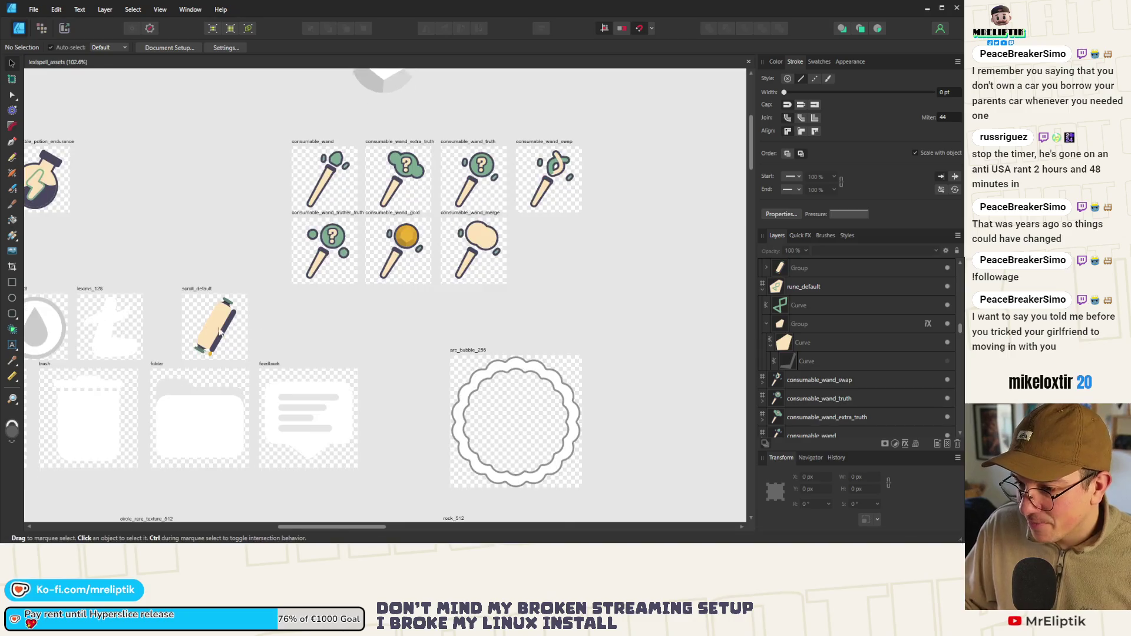
scroll(407, 265, "up", 5)
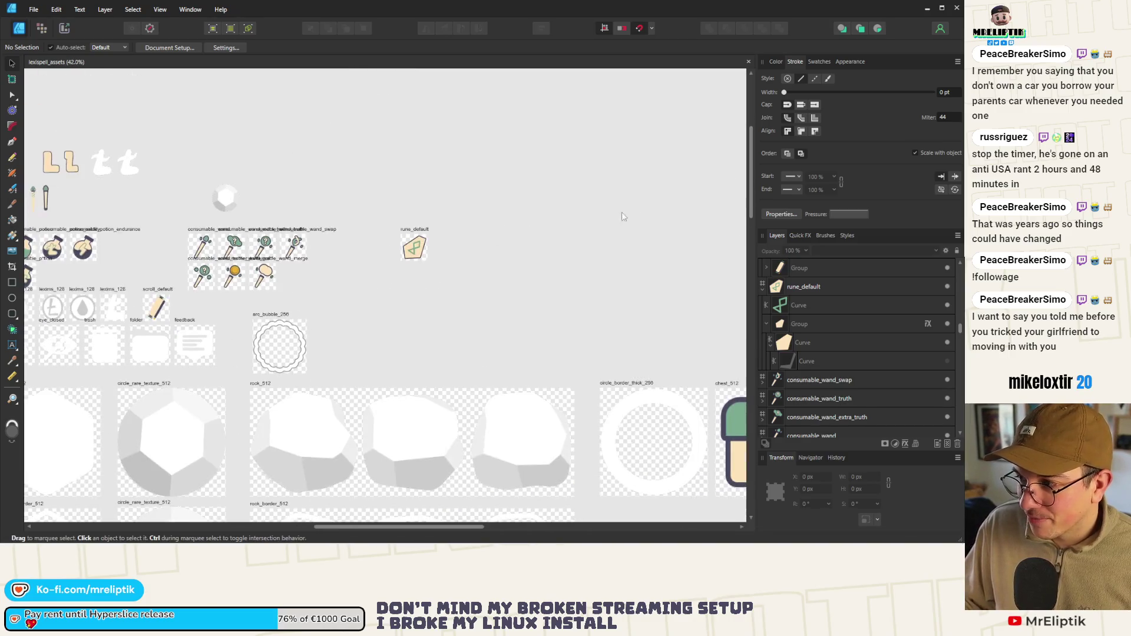
scroll(411, 280, "up", 3)
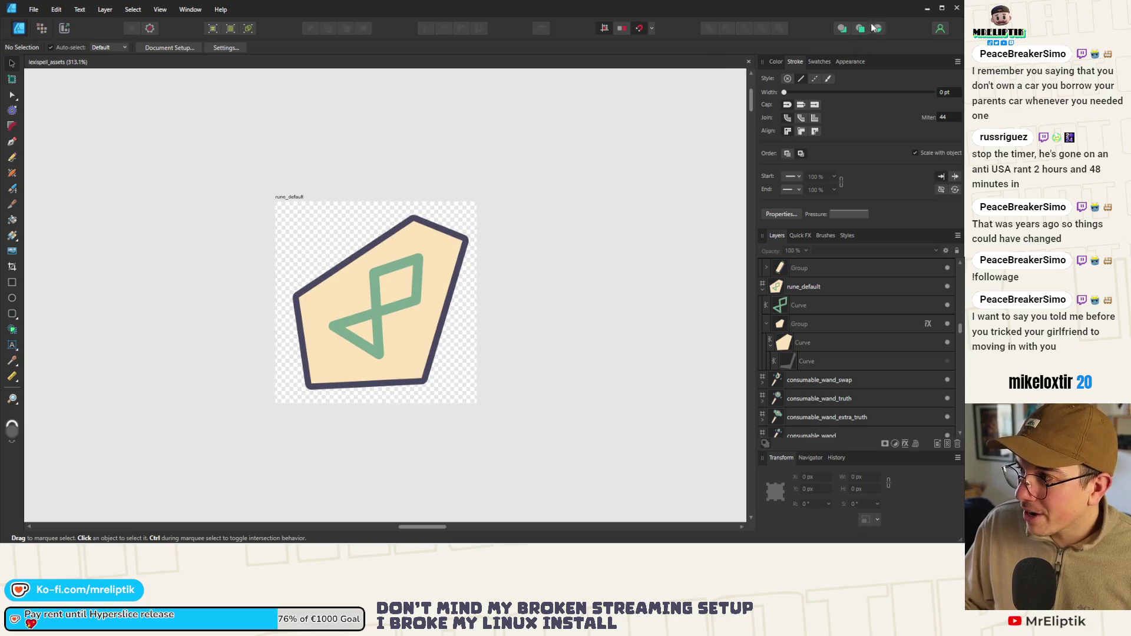
left_click(926, 8)
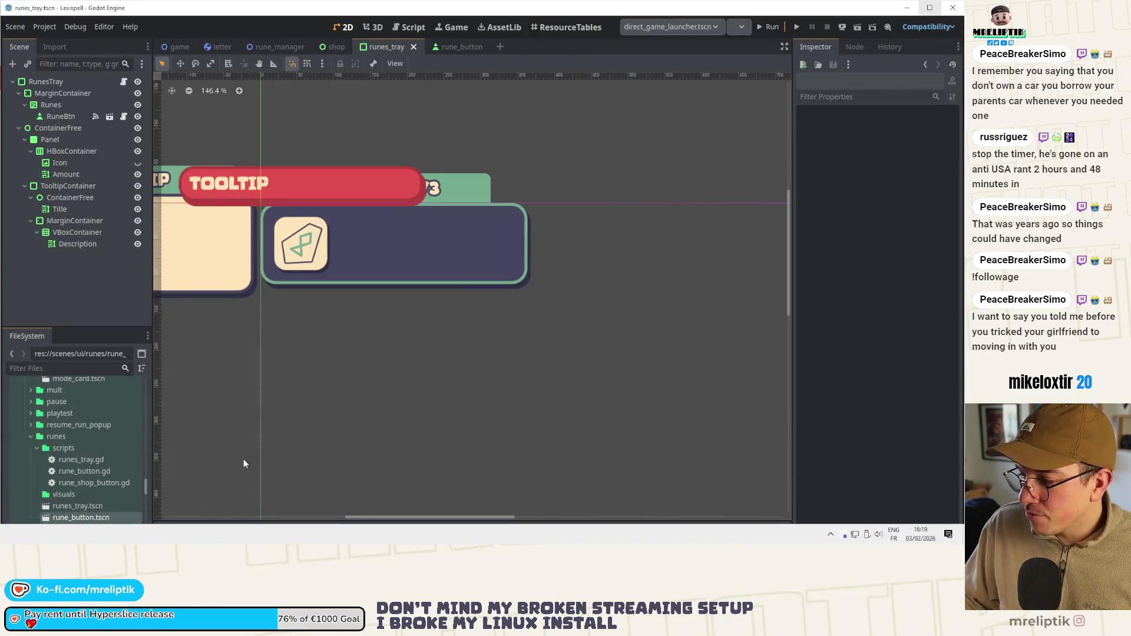
Open the shop scene and zoom out over its layout before switching to the sheet.
left_click(338, 50)
scroll(473, 333, "down", 3)
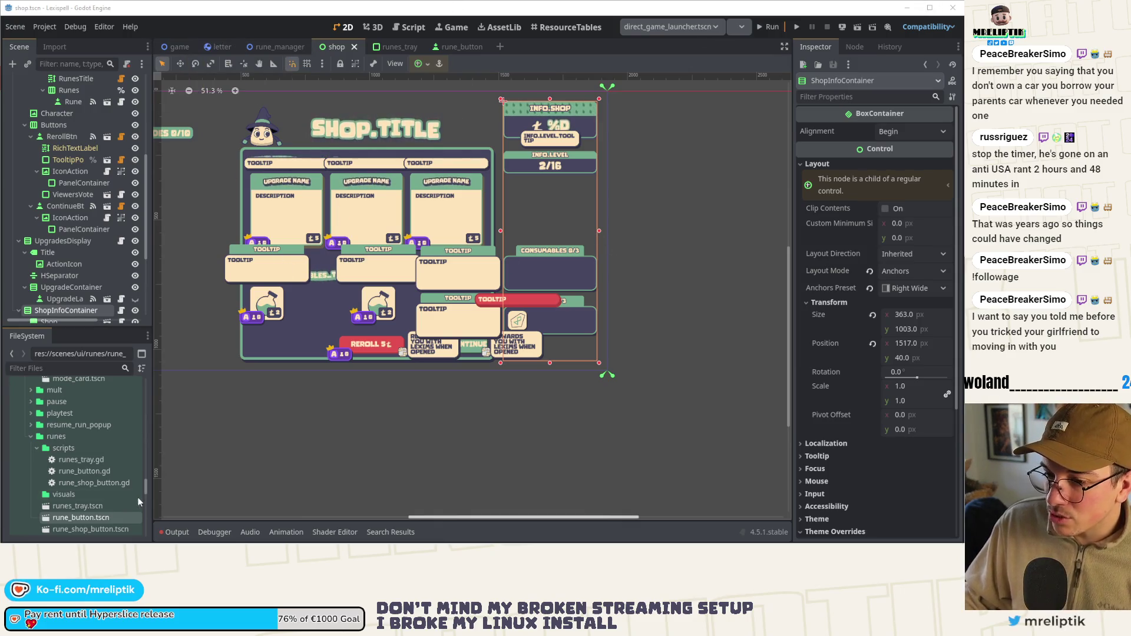
scroll(97, 492, "up", 5)
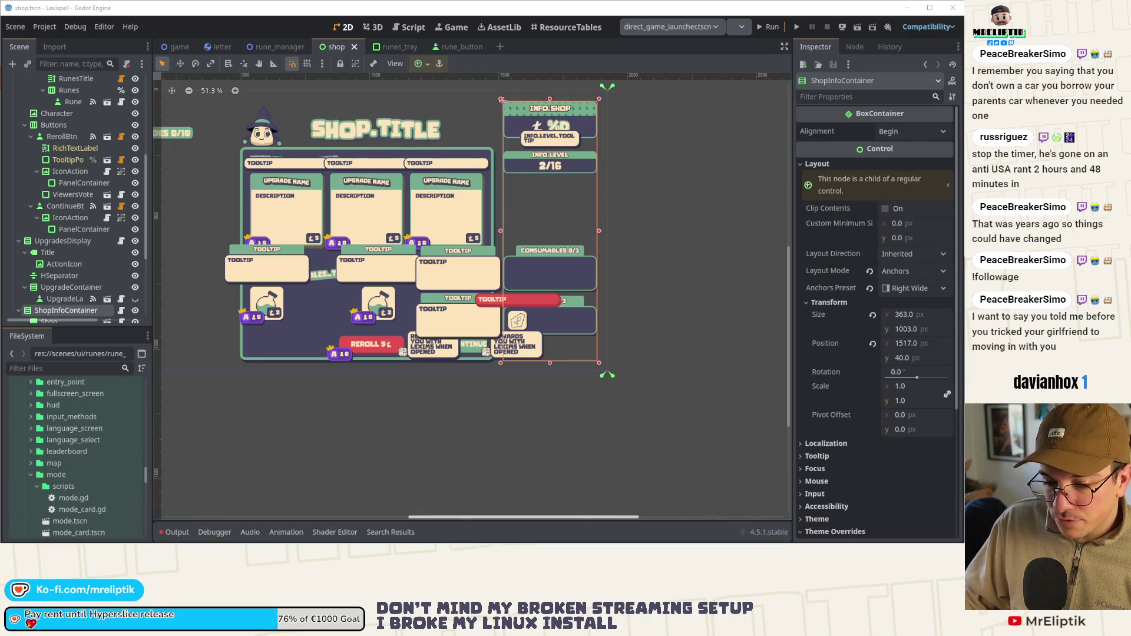
key("alt+Tab")
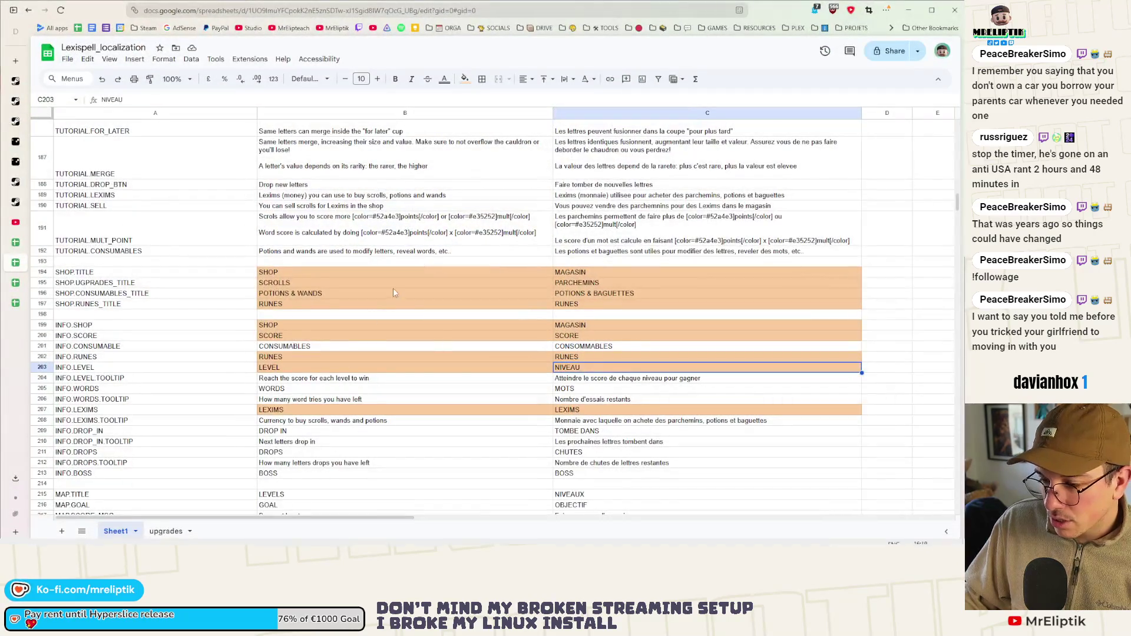
Review the untranslated RUNE rows, inspecting the vowel-chance description in B306, then return to Godot.
scroll(356, 323, "up", 10)
scroll(269, 349, "down", 10)
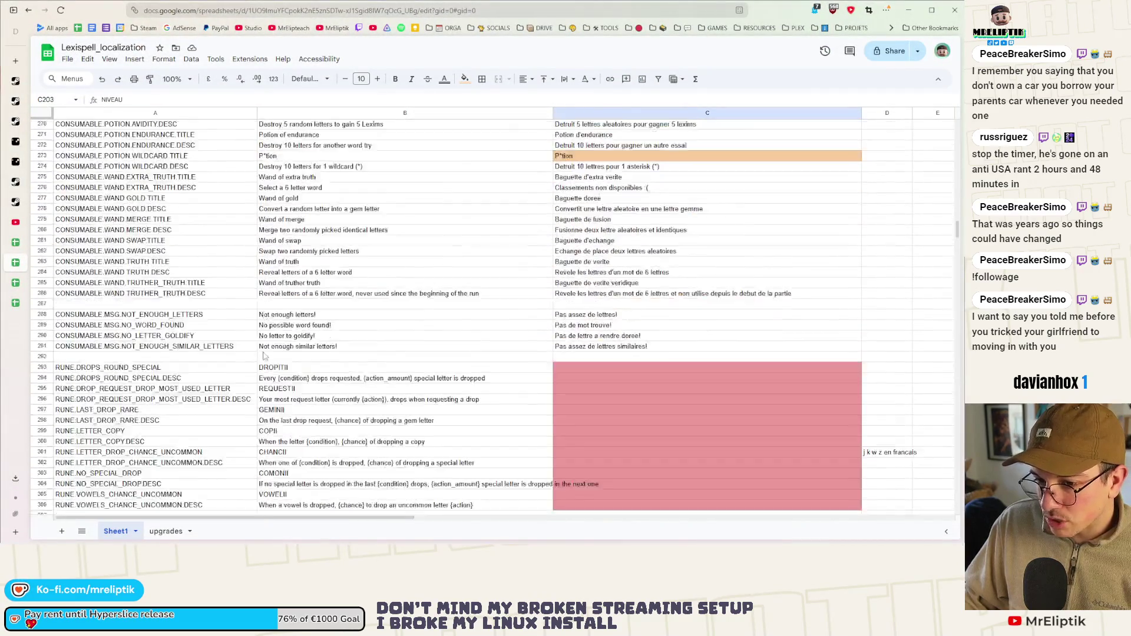
scroll(326, 335, "up", 3)
scroll(379, 283, "down", 8)
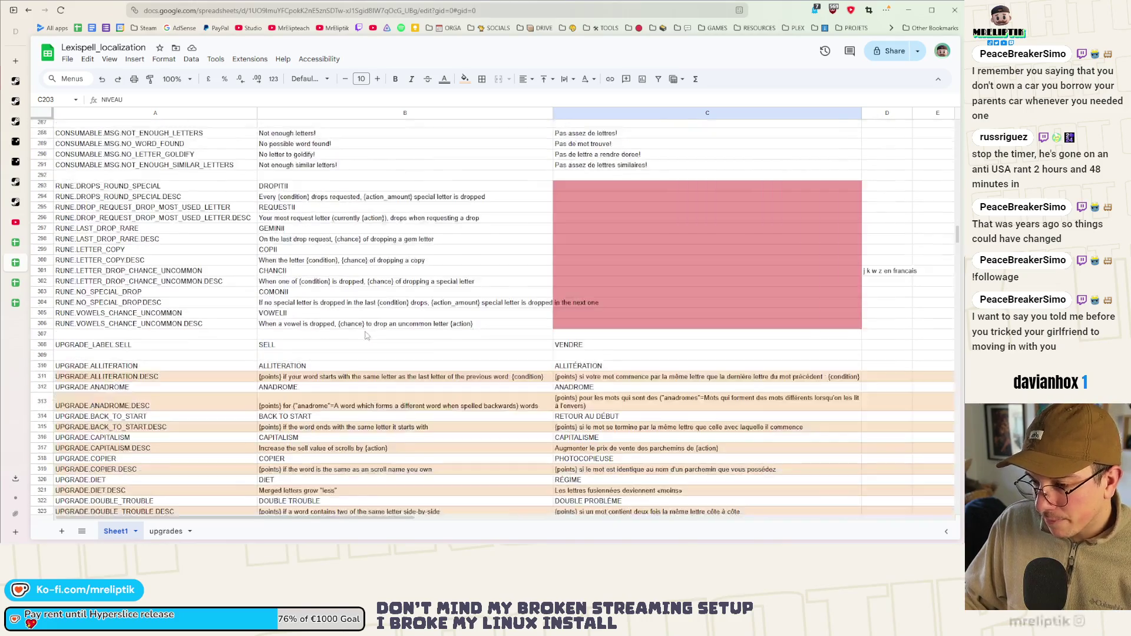
scroll(365, 333, "up", 4)
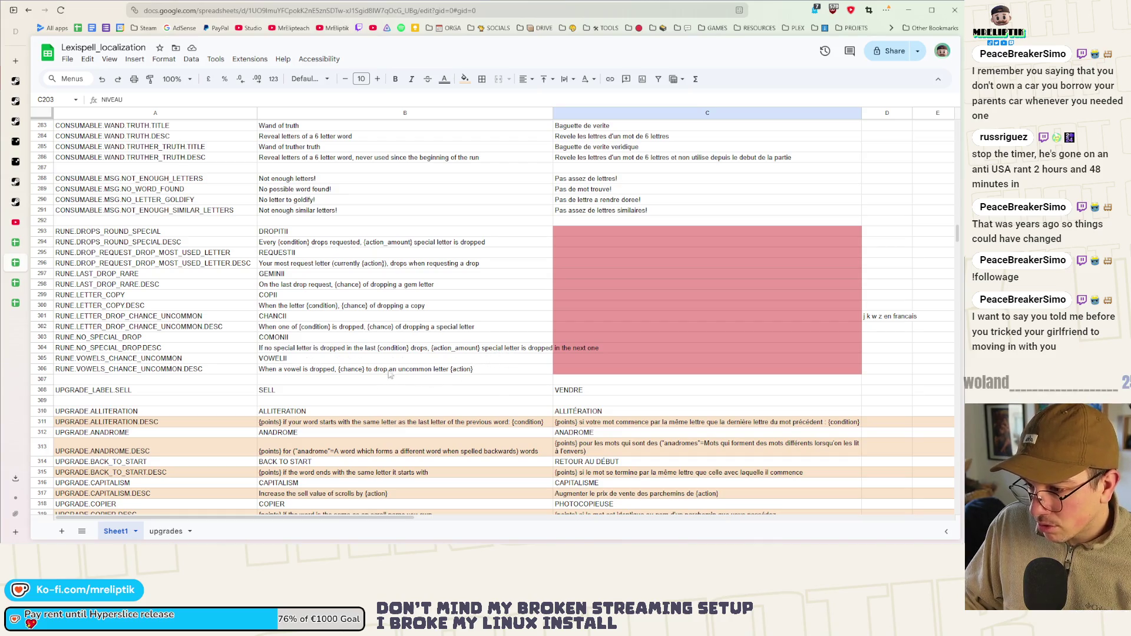
double_click(487, 370)
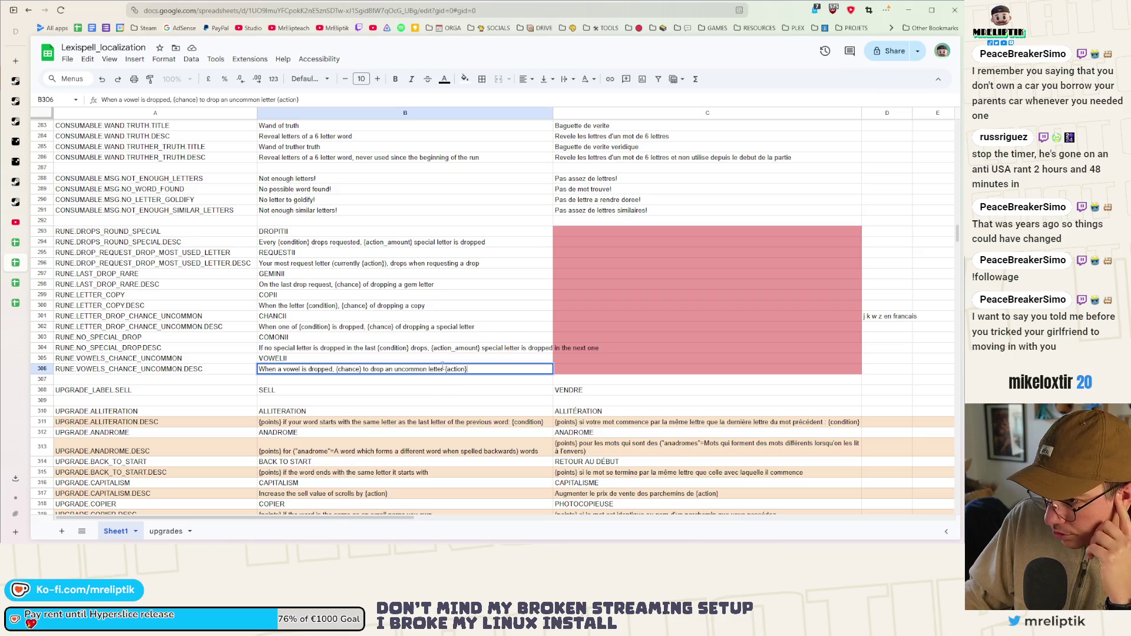
key("alt+Tab")
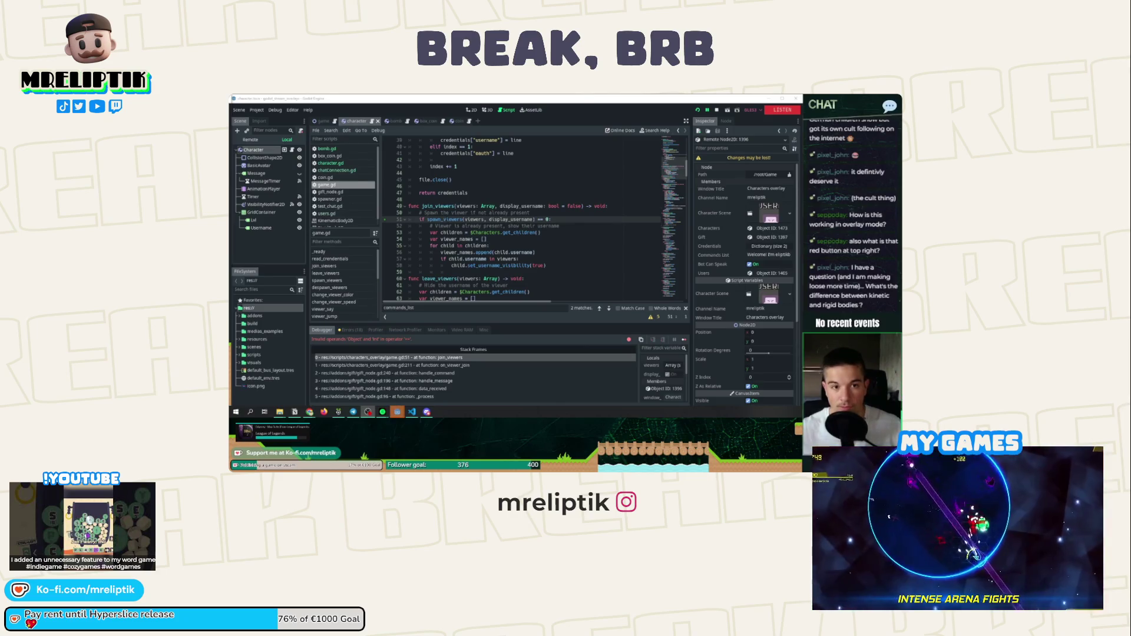
left_click(446, 219)
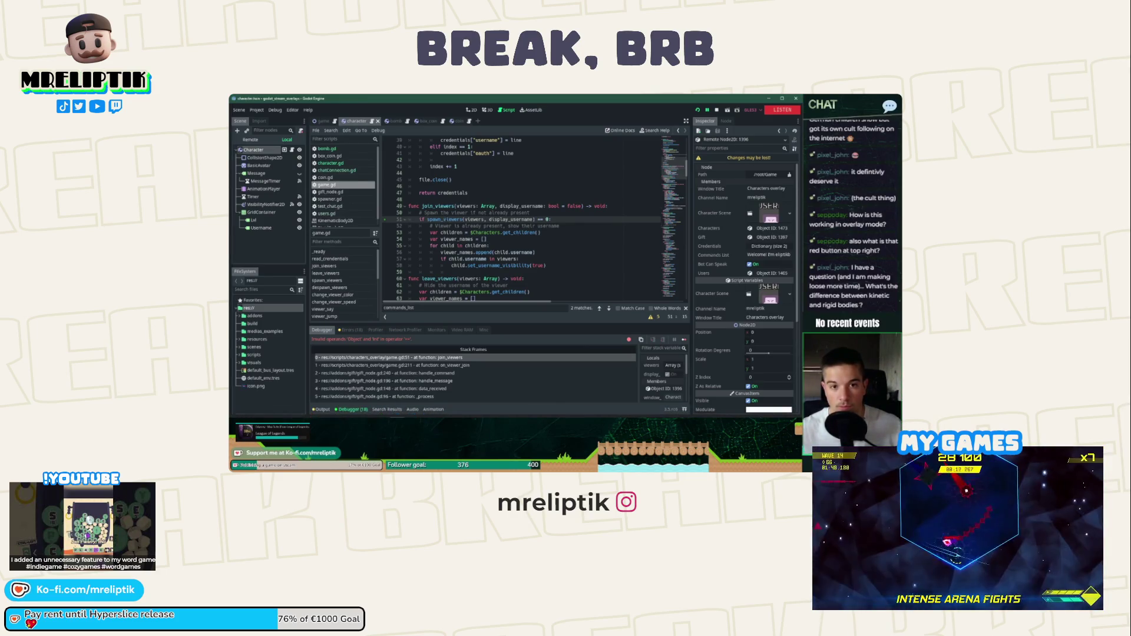
left_click(446, 219, "ctrl")
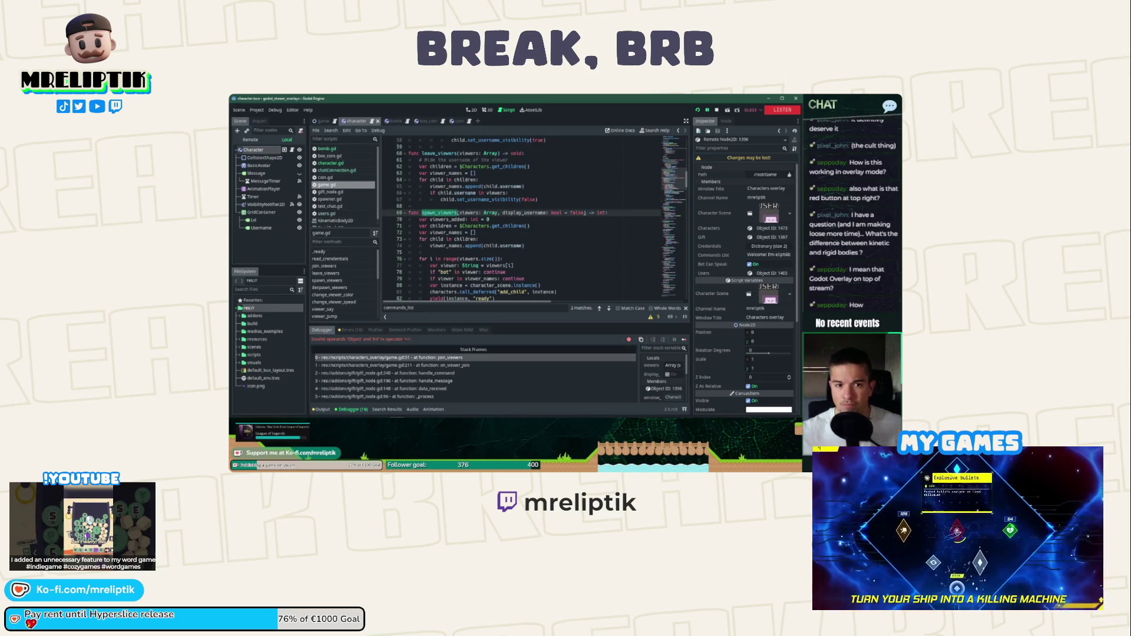
scroll(446, 220, "down", 10)
double_click(456, 213)
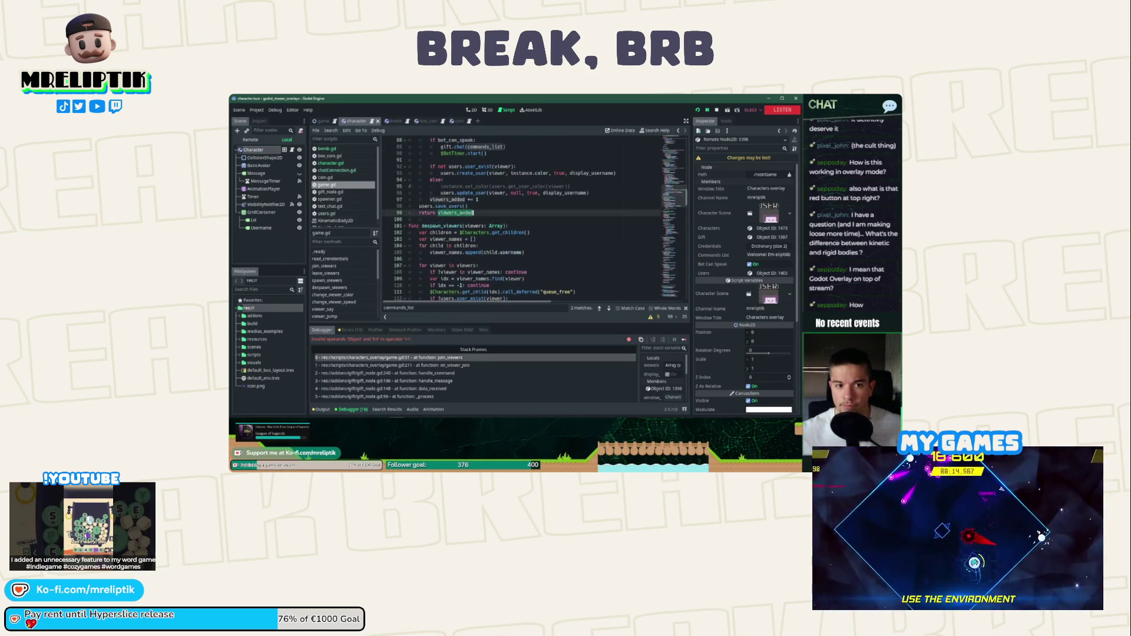
scroll(471, 218, "up", 8)
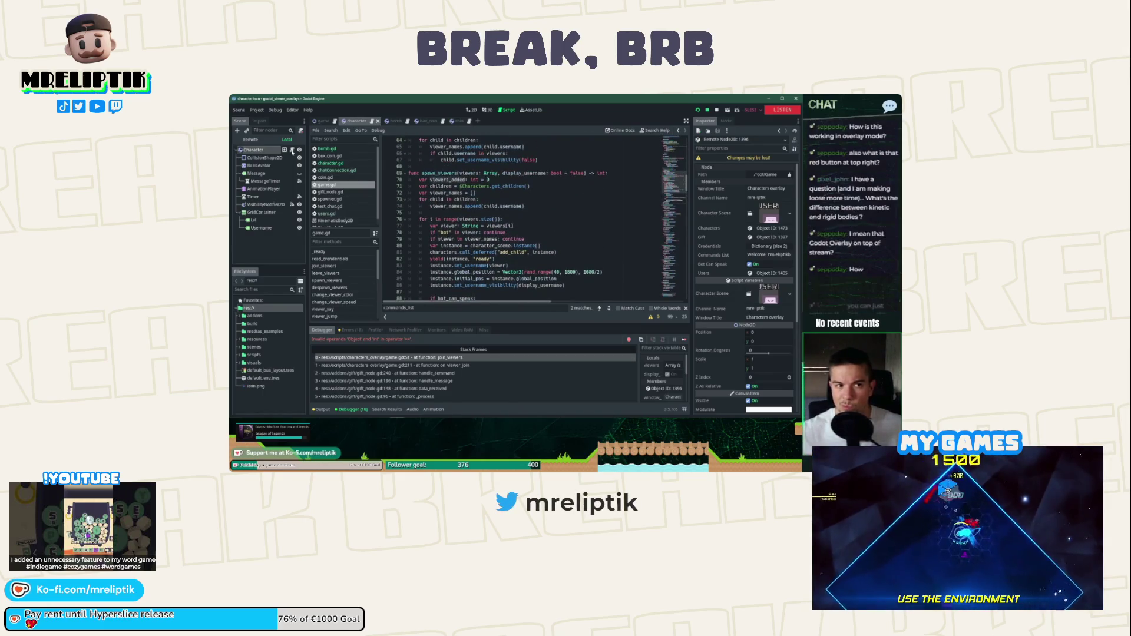
left_click(348, 163)
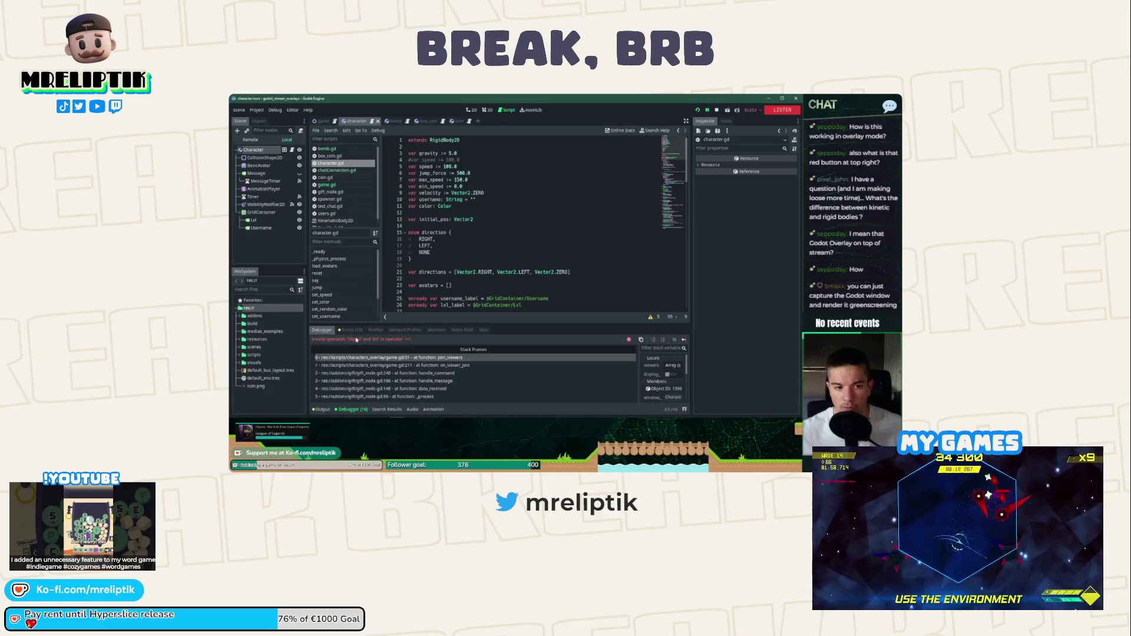
key("F5")
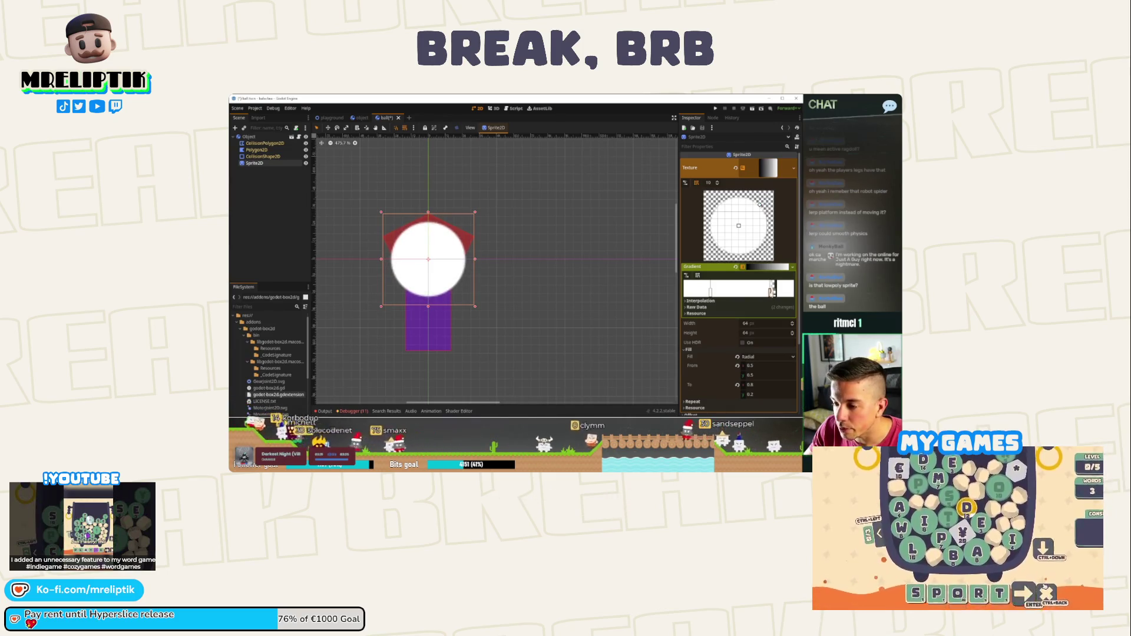
left_click(270, 234)
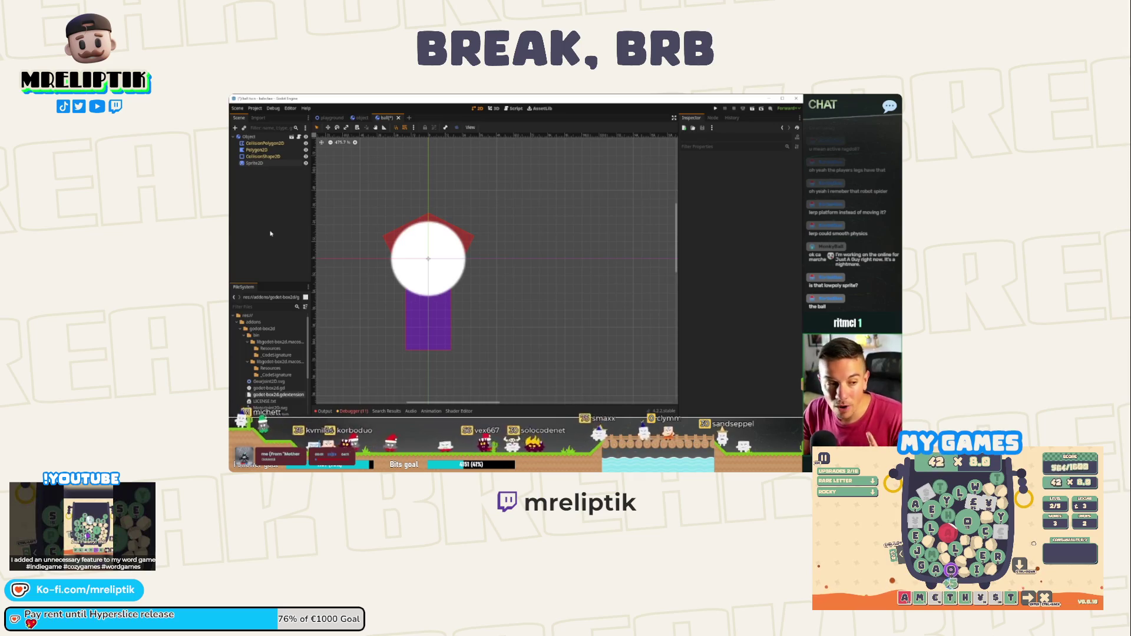
key("ctrl+s")
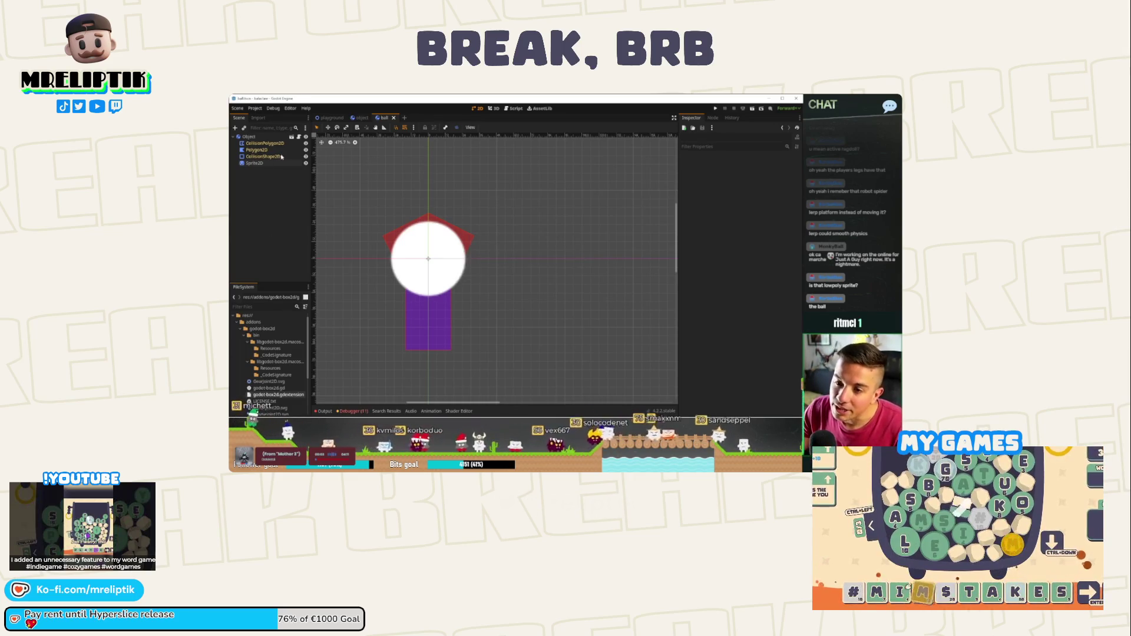
left_click(307, 157)
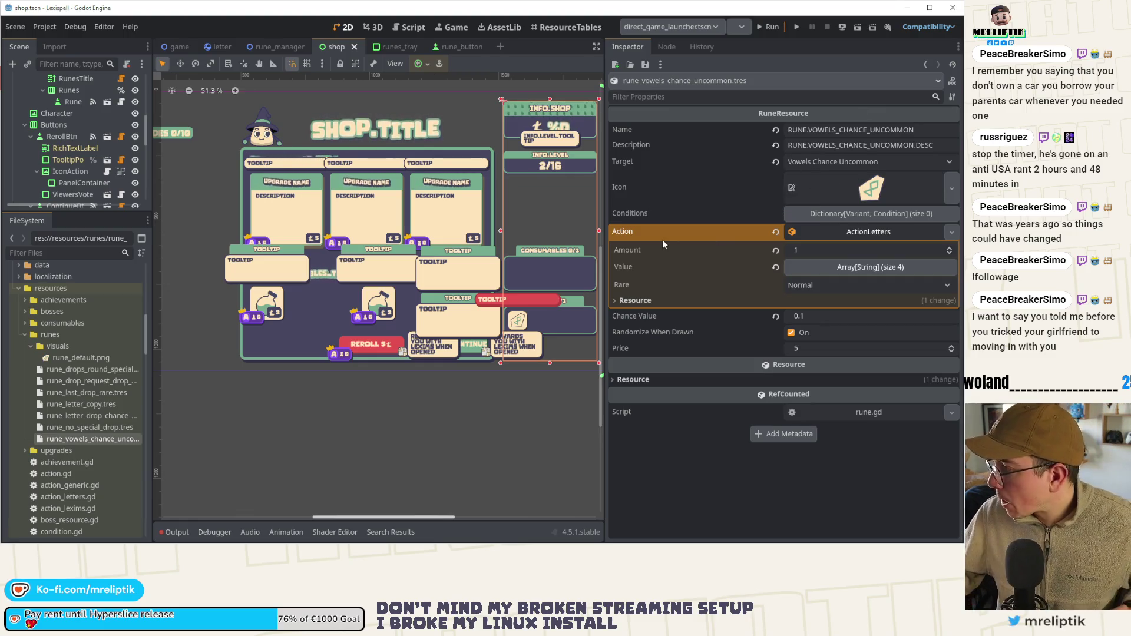
Open the rune.gd script from the FileSystem dock.
scroll(66, 480, "down", 5)
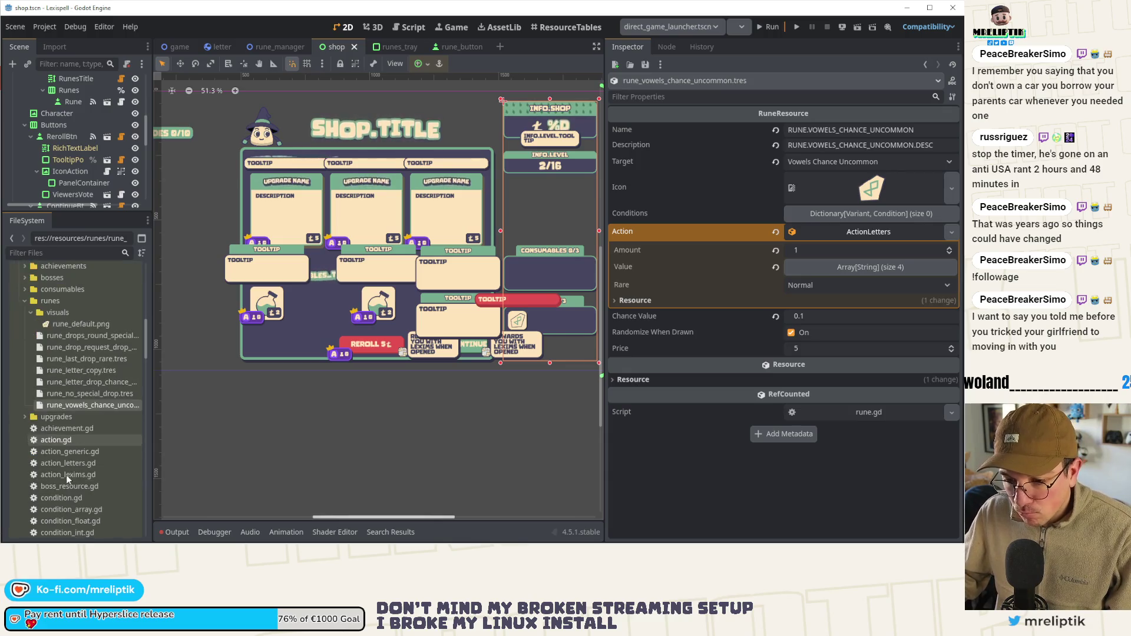
double_click(59, 477)
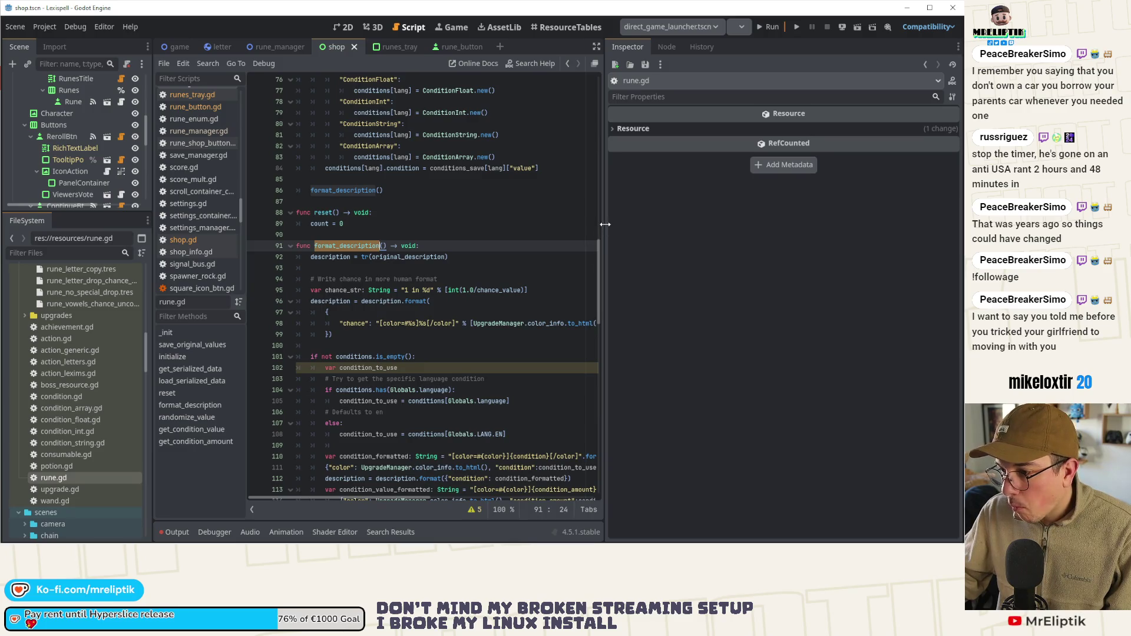
left_click_drag(604, 224, 804, 224)
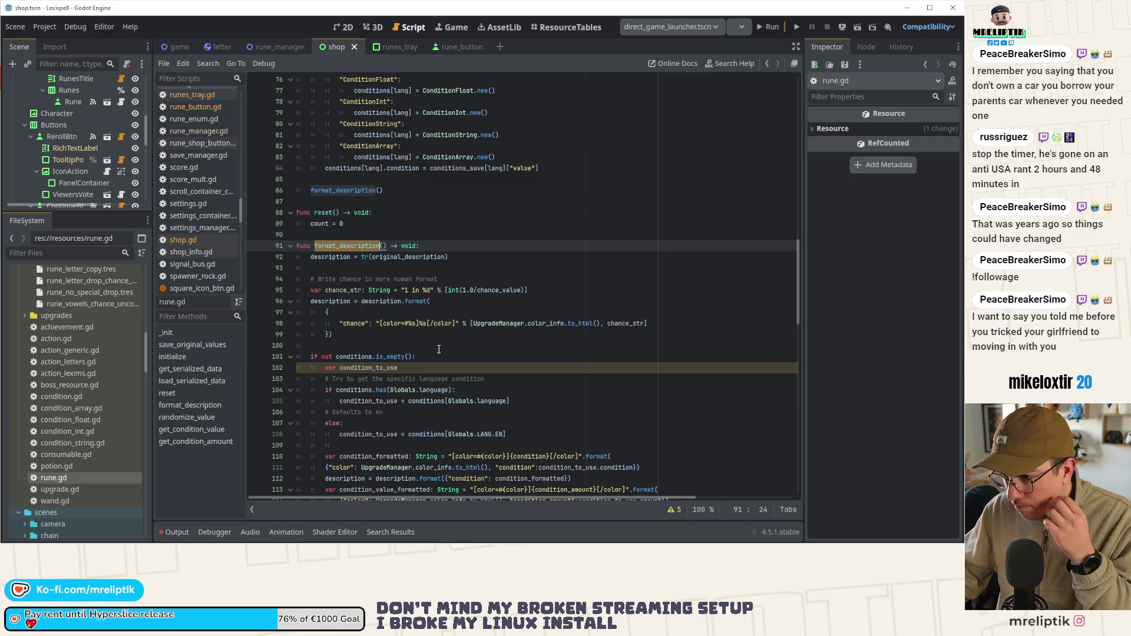
scroll(439, 349, "down", 1)
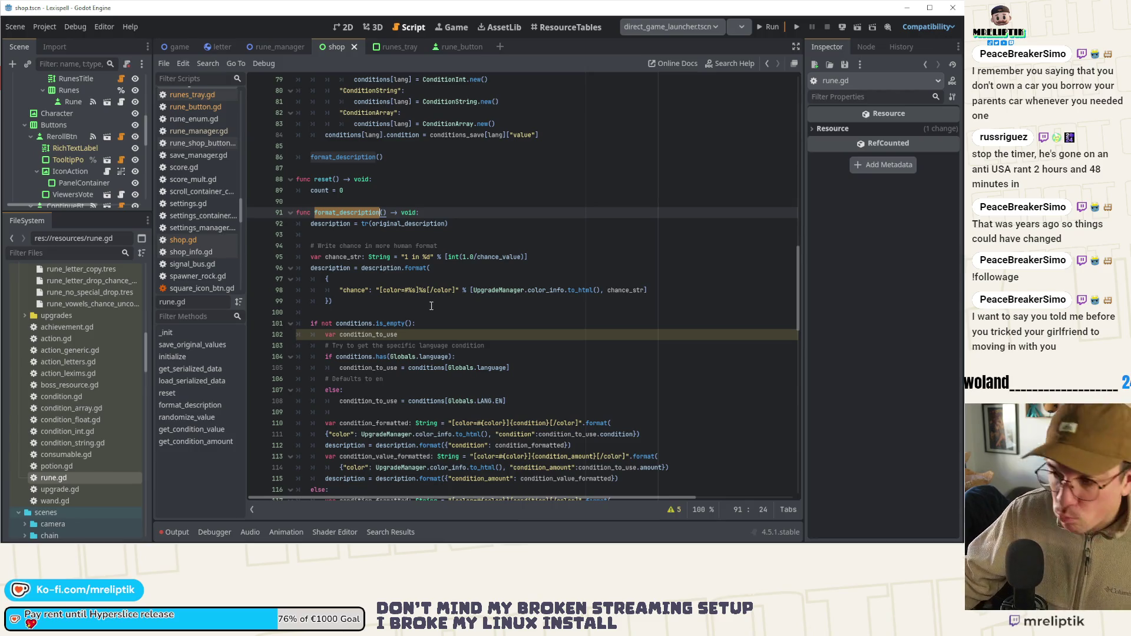
scroll(421, 294, "down", 2)
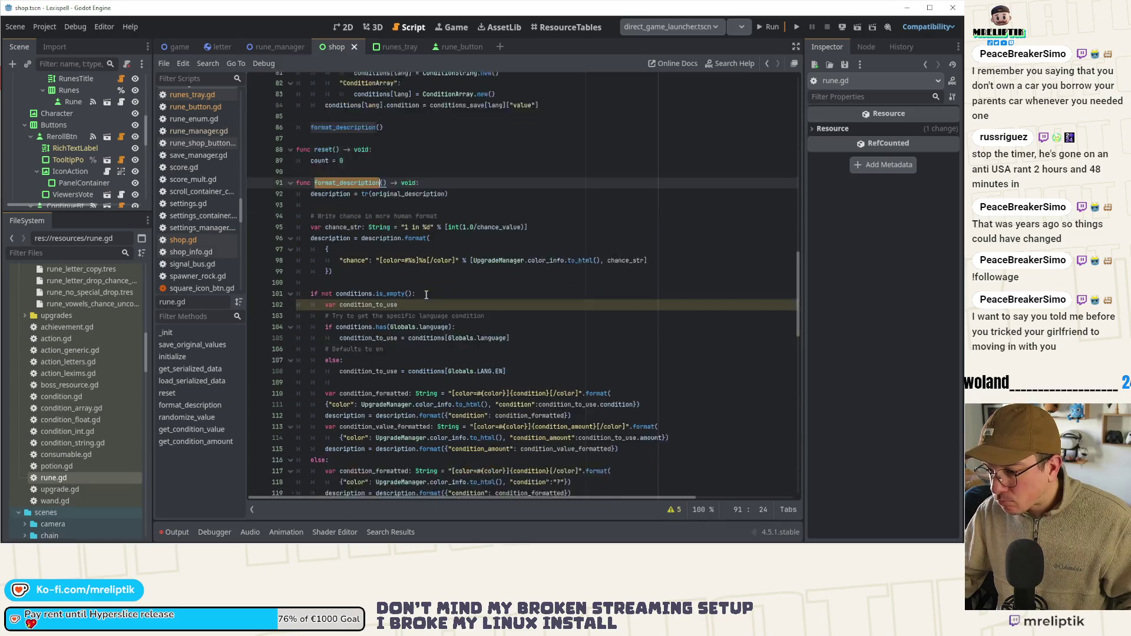
scroll(414, 294, "down", 2)
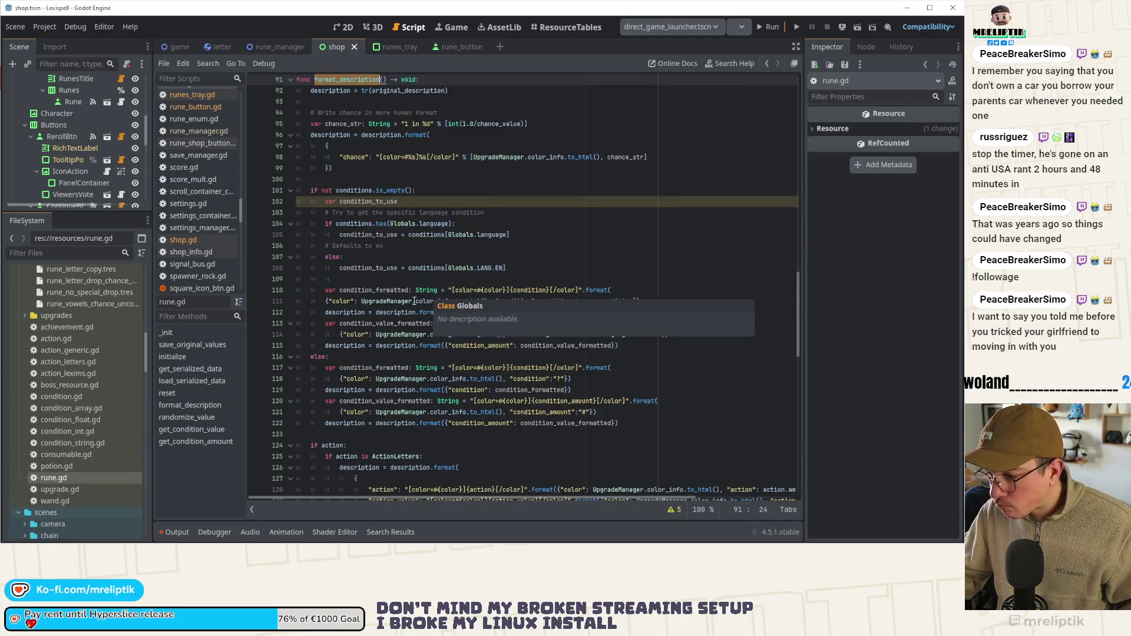
scroll(414, 301, "down", 3)
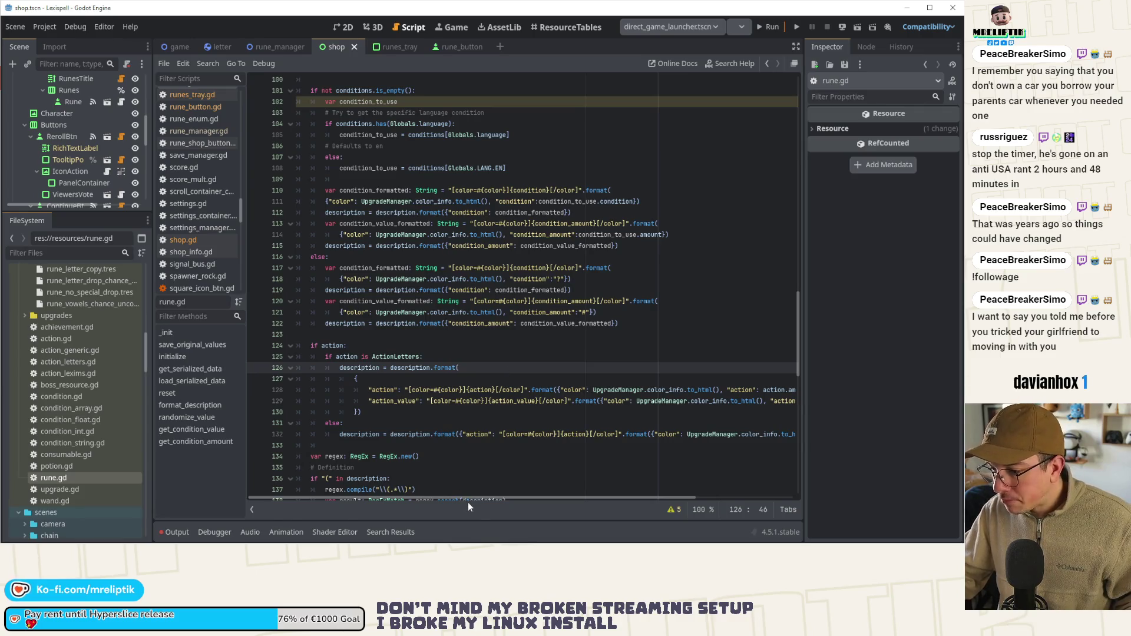
mouse_move(470, 499)
left_mouse_down()
mouse_move(578, 499)
mouse_move(477, 498)
left_mouse_up()
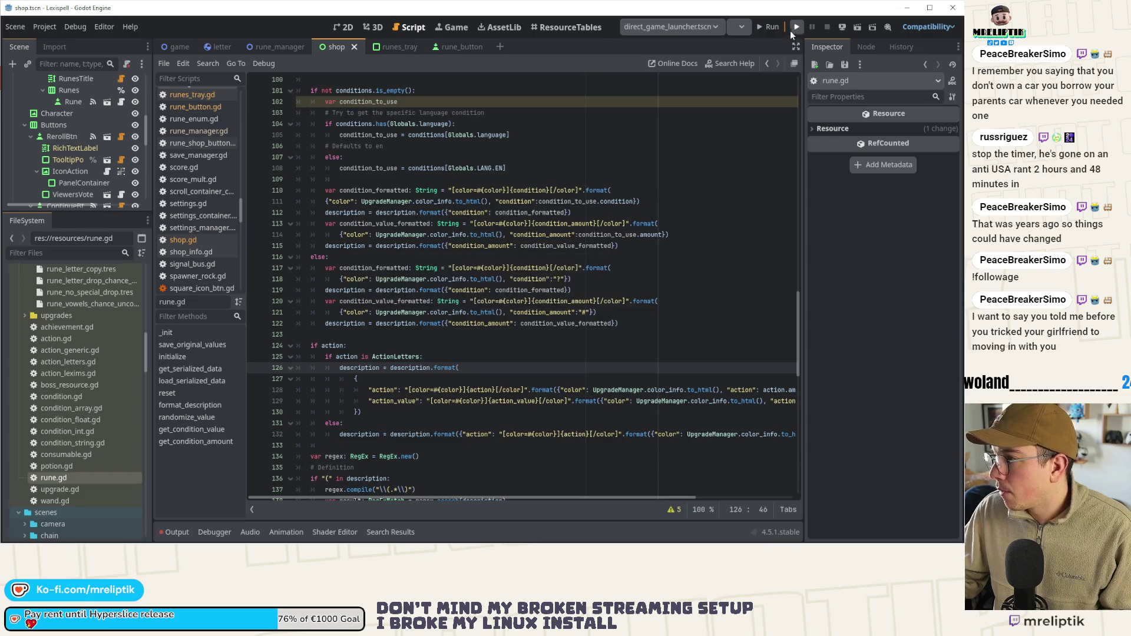
Launch the game, start Level 1, and submit the word WAT.
left_click(768, 28)
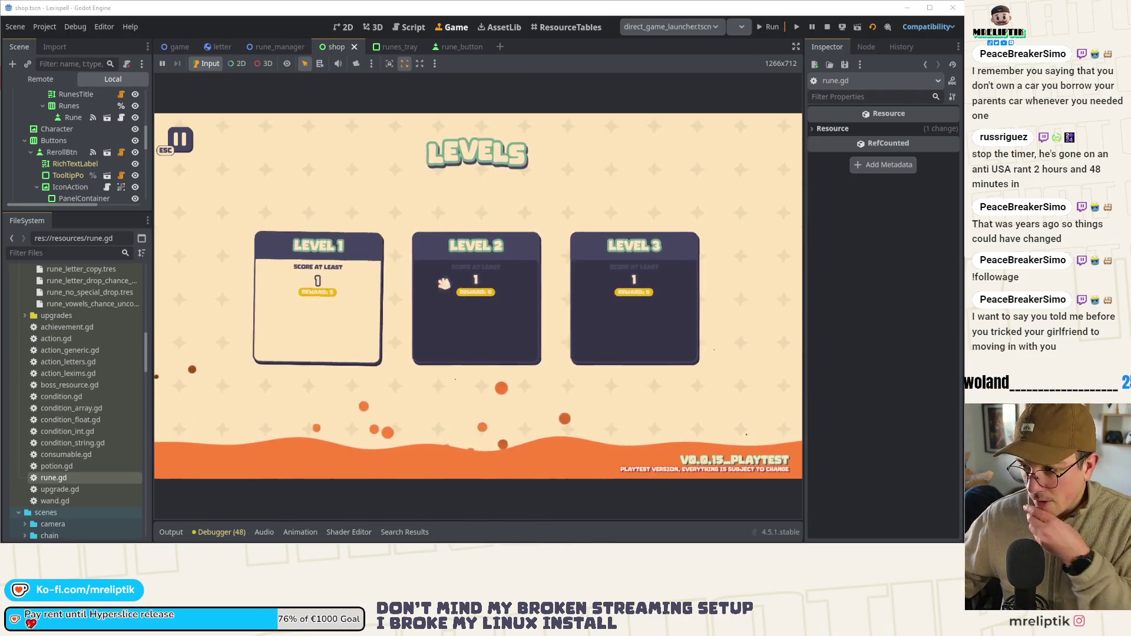
left_click(341, 307)
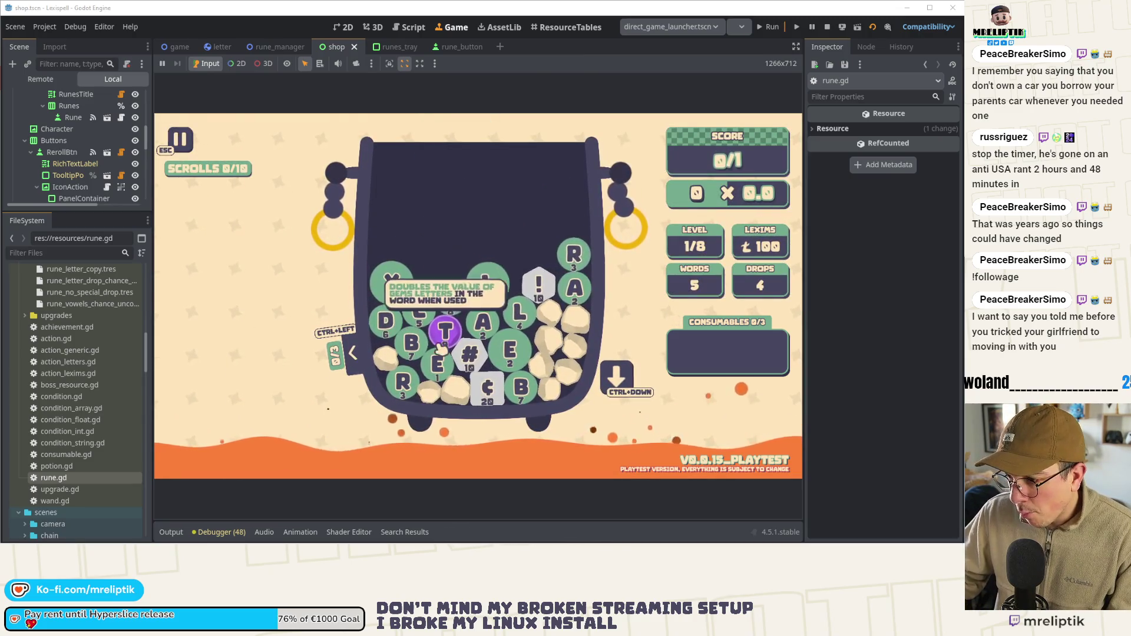
type("wat")
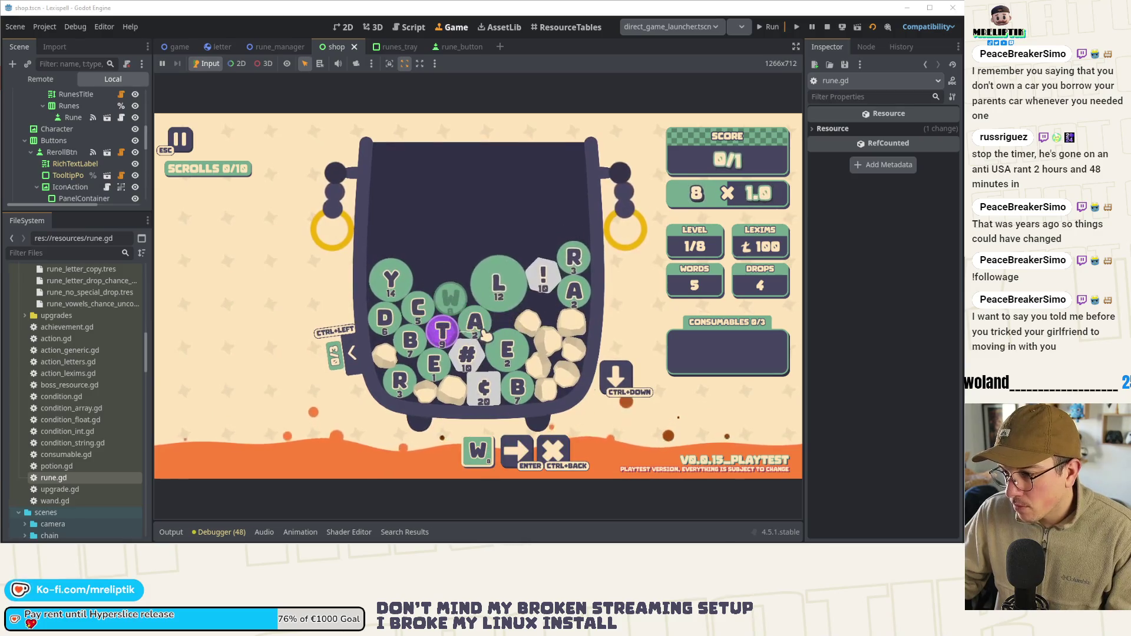
left_click(540, 439)
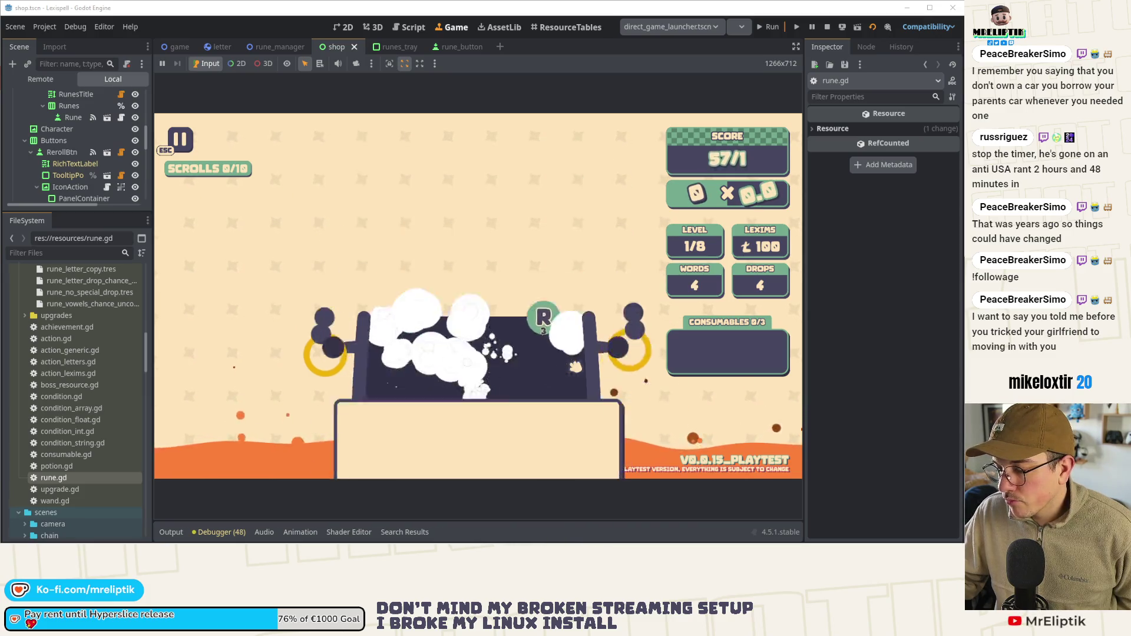
Continue to the rune shop, check the rune chance tooltips, then switch to the Lexispell_localization sheet.
left_click(574, 381)
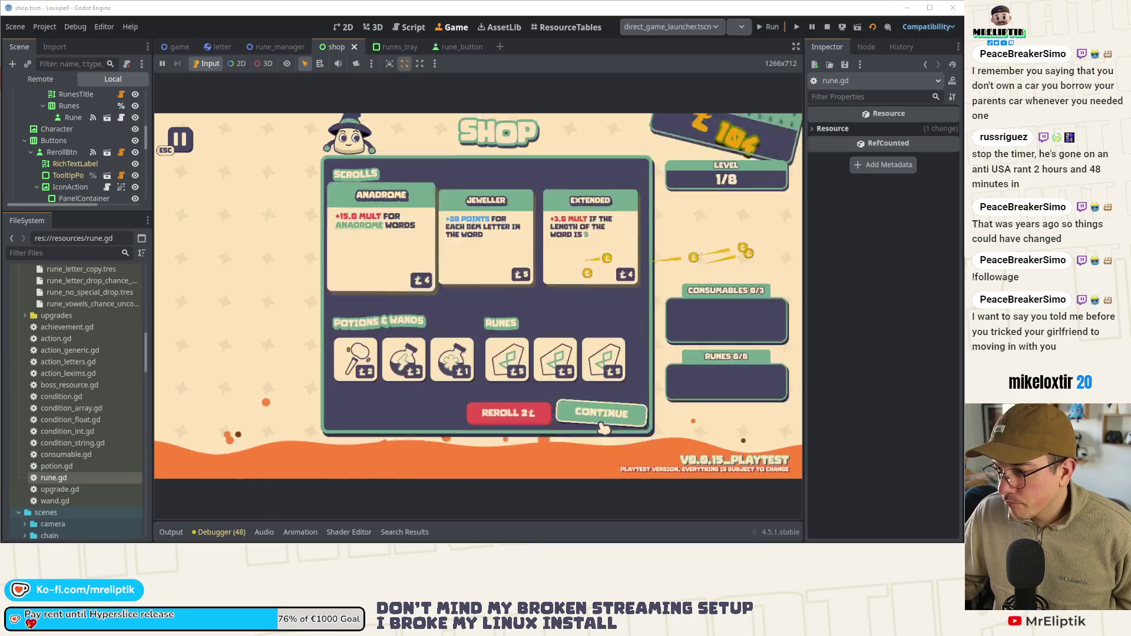
mouse_move(507, 390)
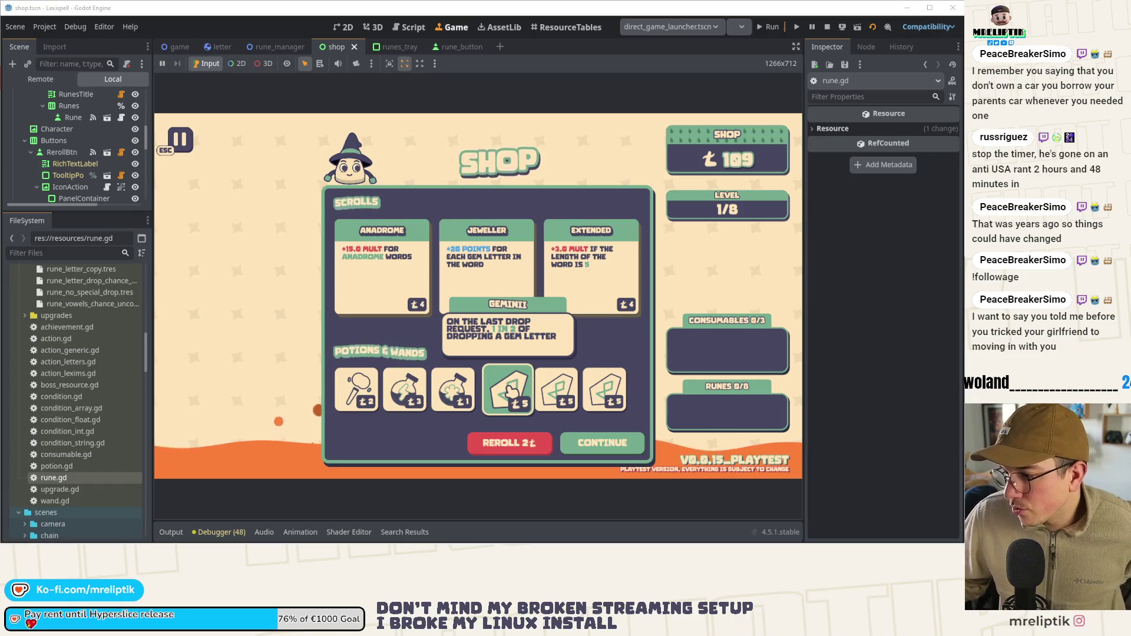
mouse_move(471, 542)
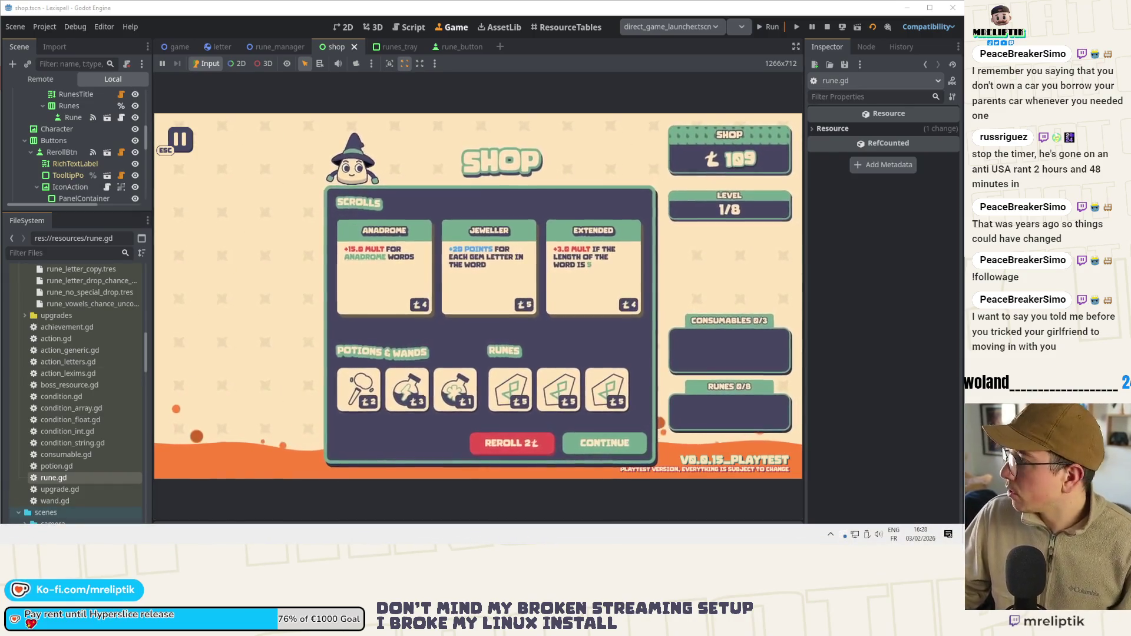
key("alt+Tab")
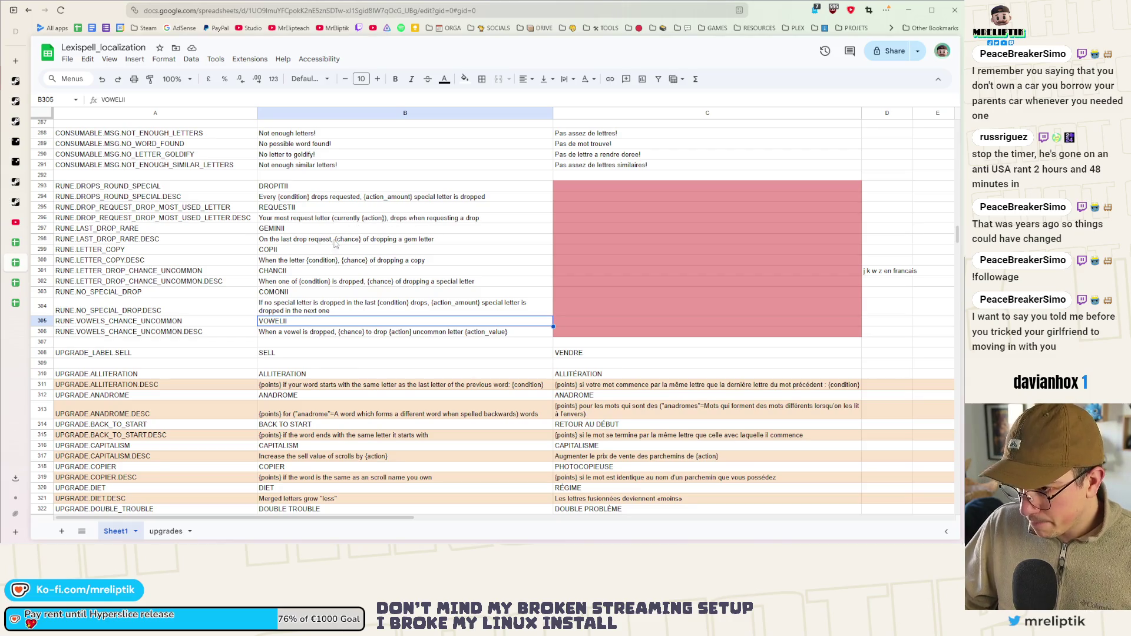
Add 'chance' after {chance} in the B298 (GEMINII) and B300 (COPII) rune descriptions.
left_click(360, 241)
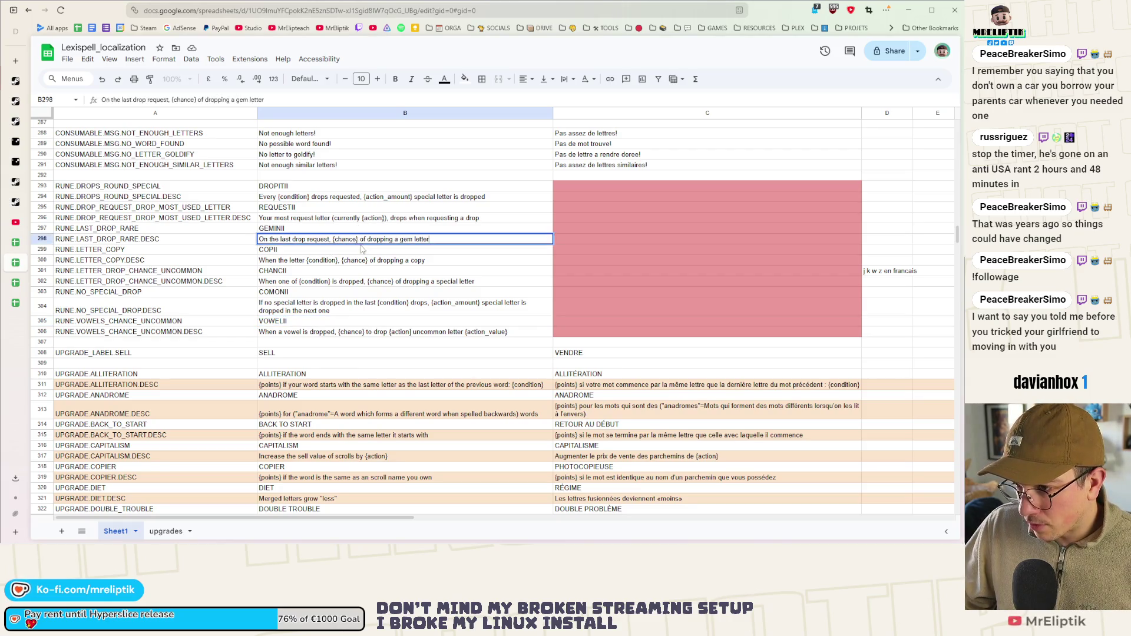
type("chance")
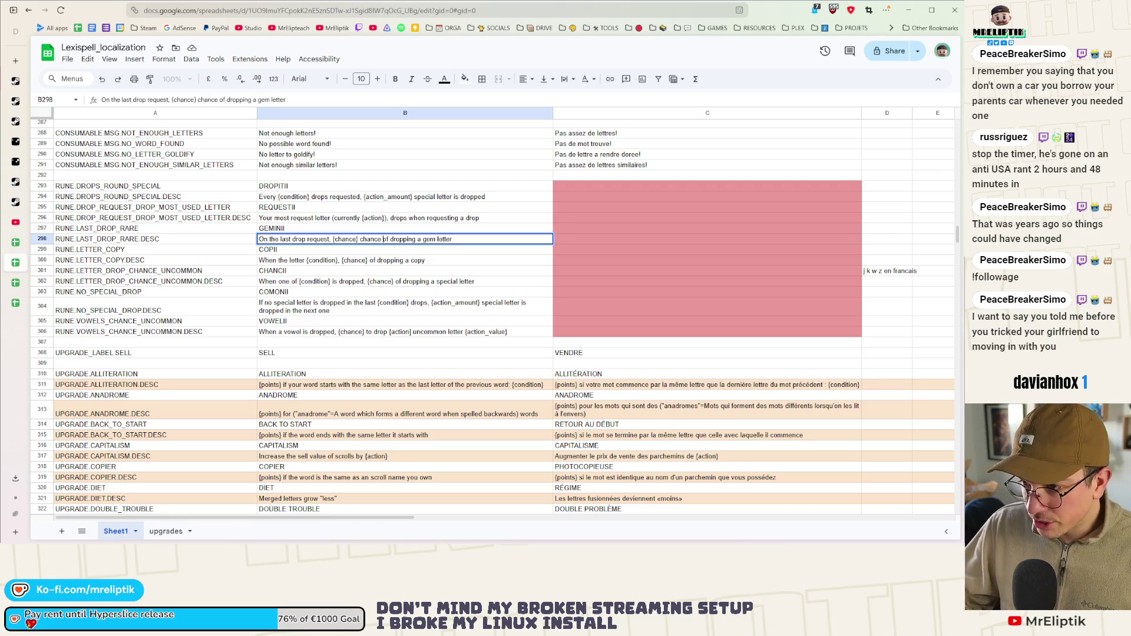
left_click(418, 264)
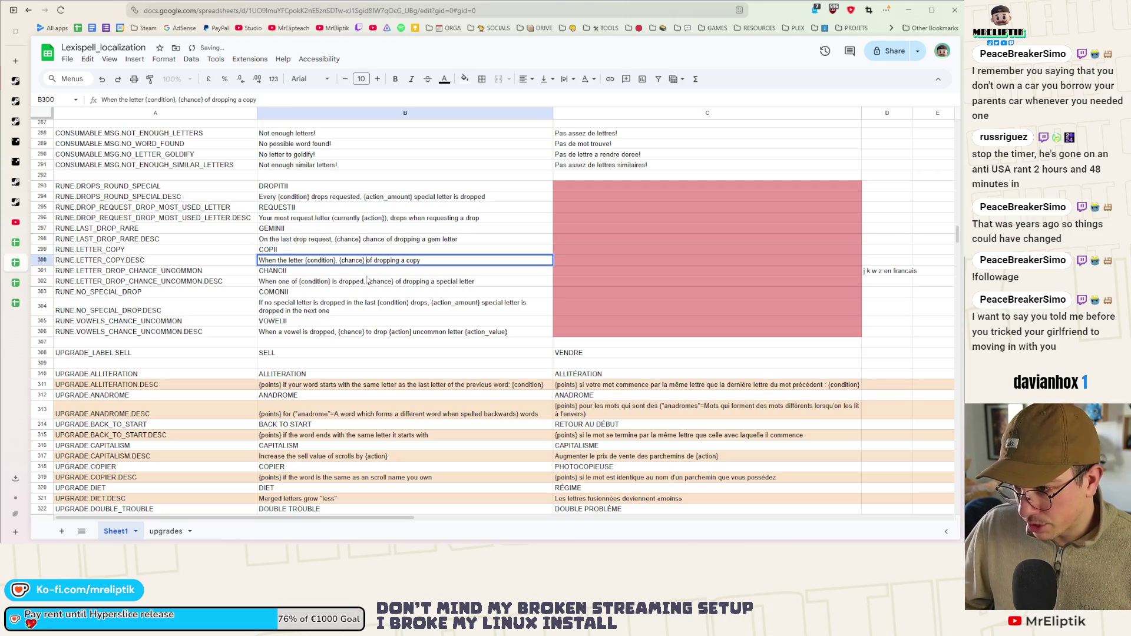
type("chance")
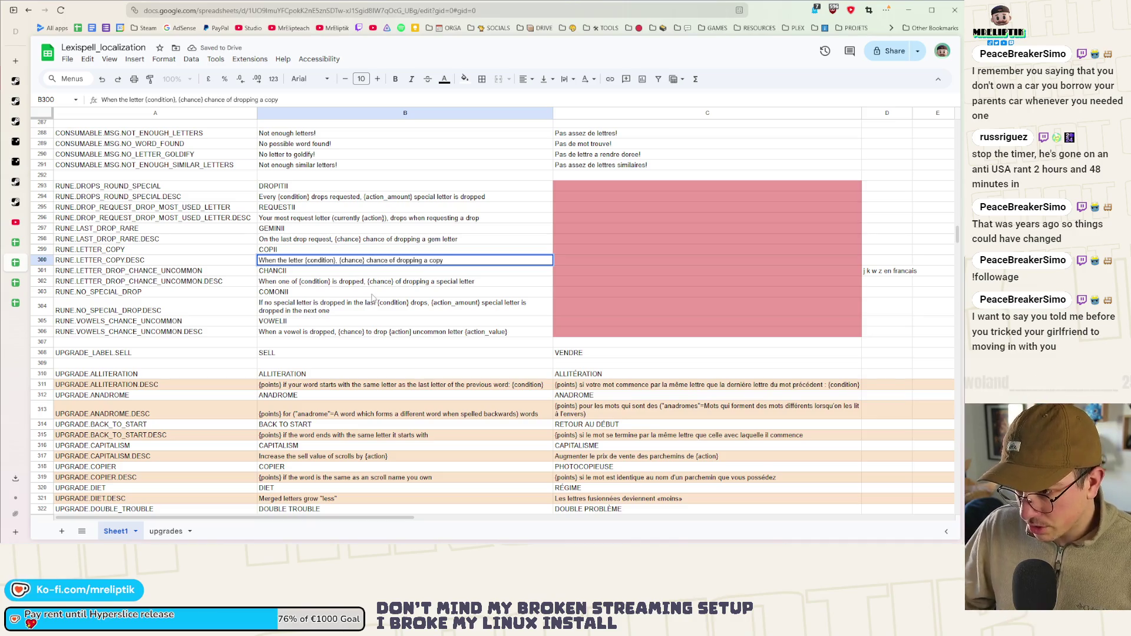
left_click(375, 294)
Add 'chance' after {chance} in the B302 and B306 descriptions, then return to the running game.
double_click(394, 283)
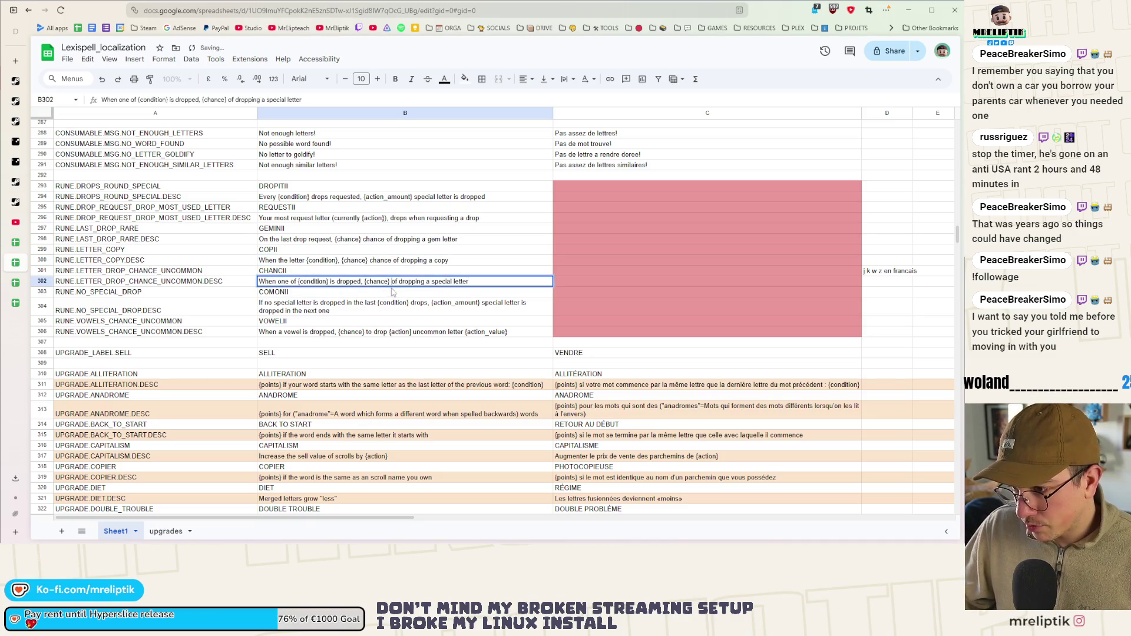
type("chance")
key("Return")
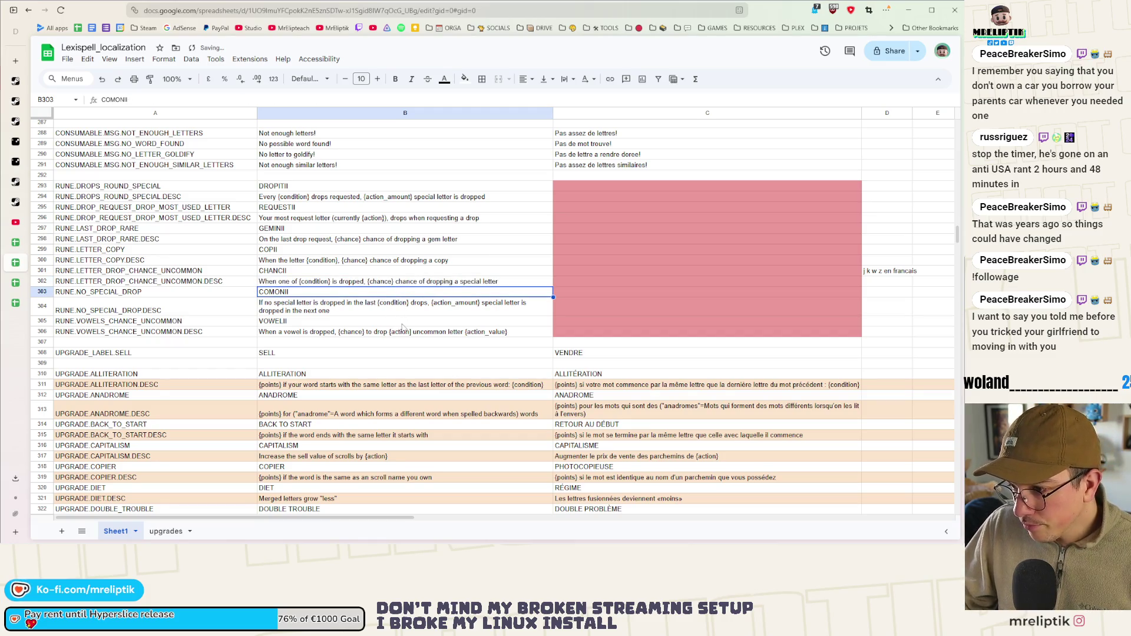
double_click(360, 337)
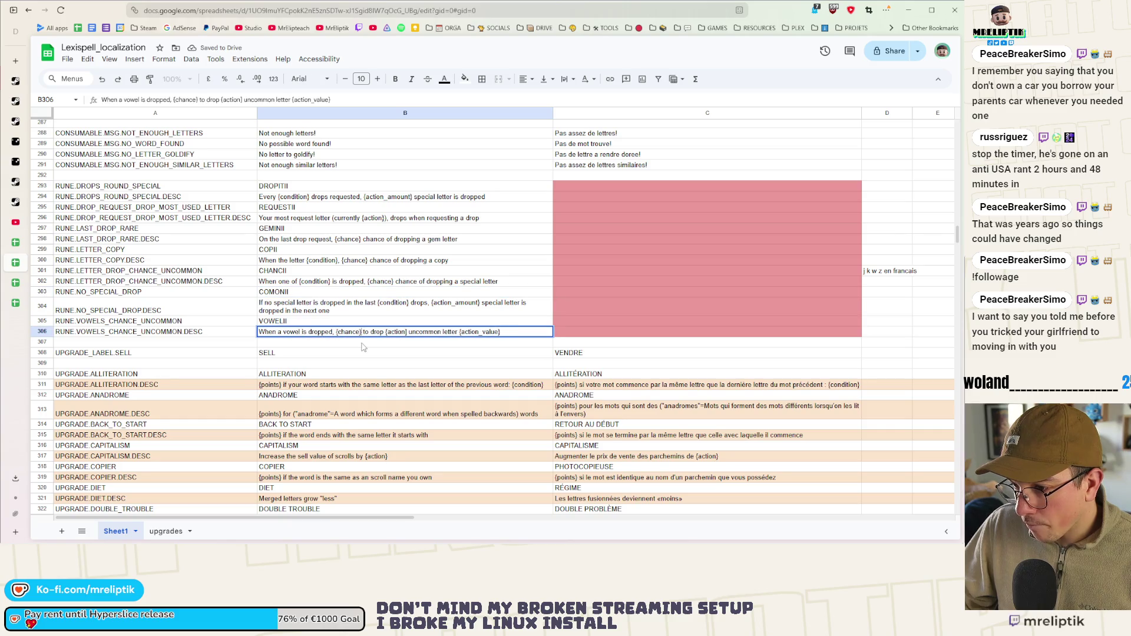
type("chance")
left_click(452, 312)
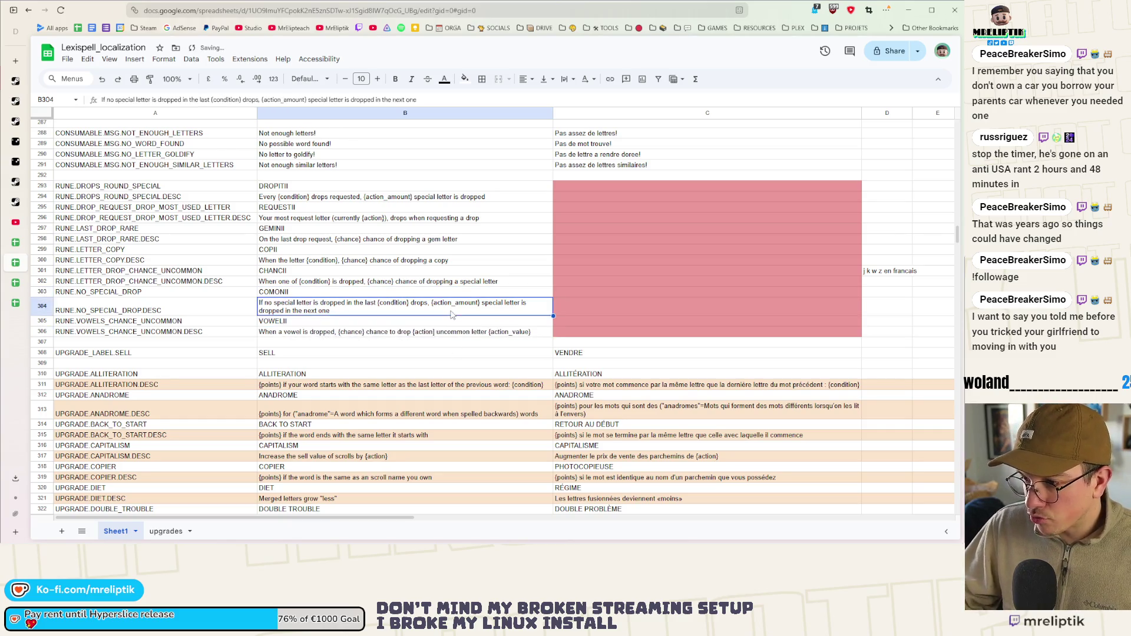
key("alt+Tab")
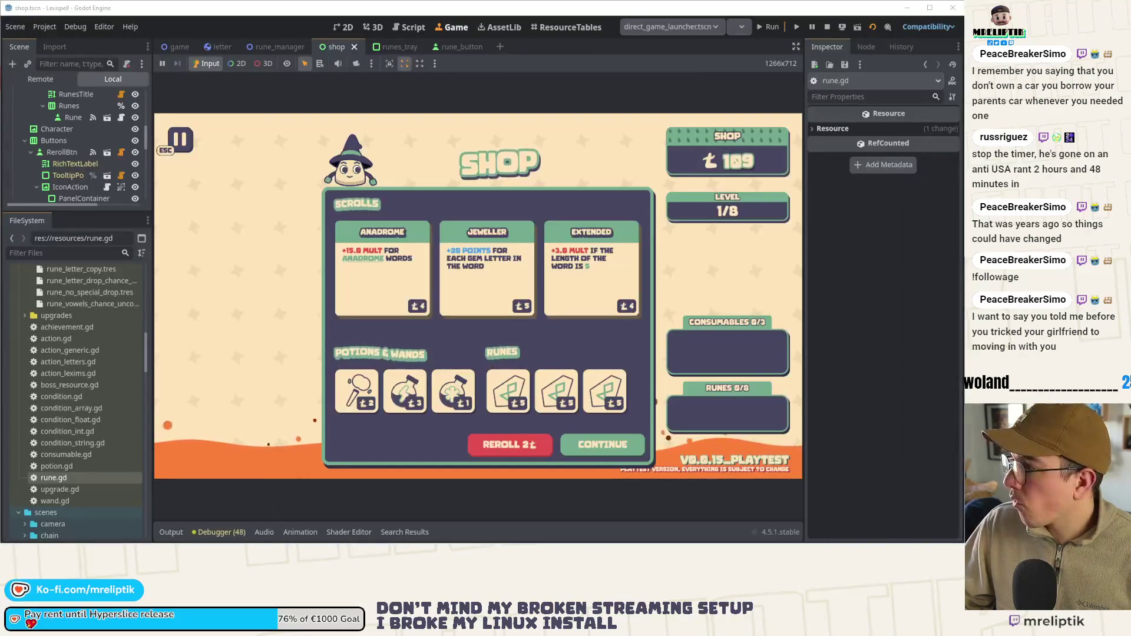
Buy three runes, reroll the shop, then buy four more runes from the new stock.
left_click(508, 391)
left_click(508, 391)
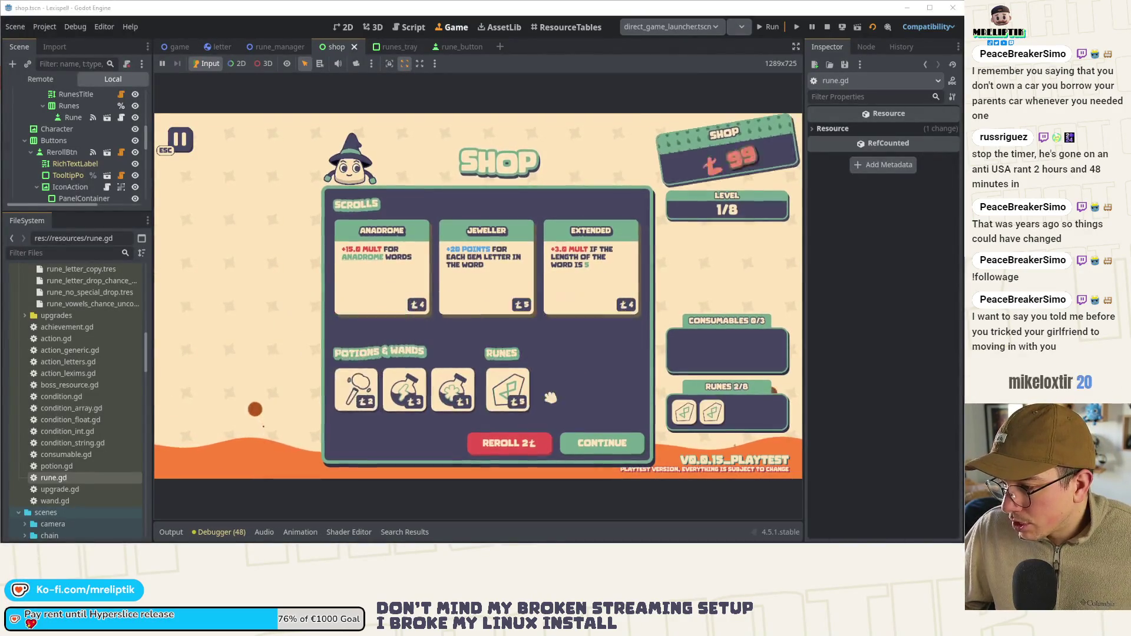
left_click(508, 390)
left_click(538, 442)
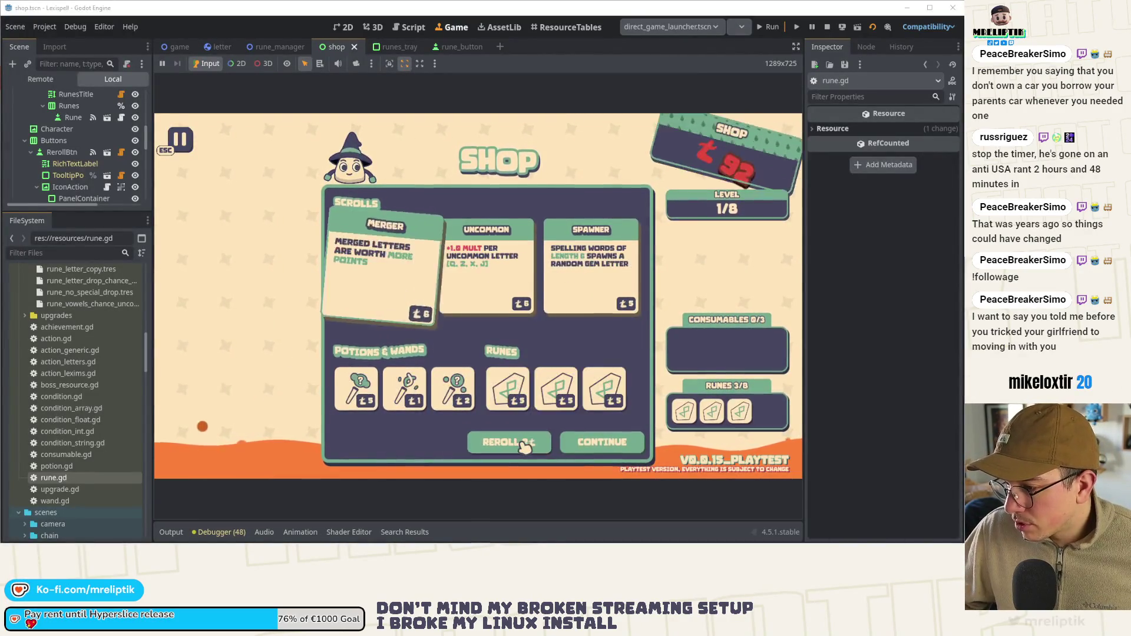
left_click(516, 391)
left_click(515, 391)
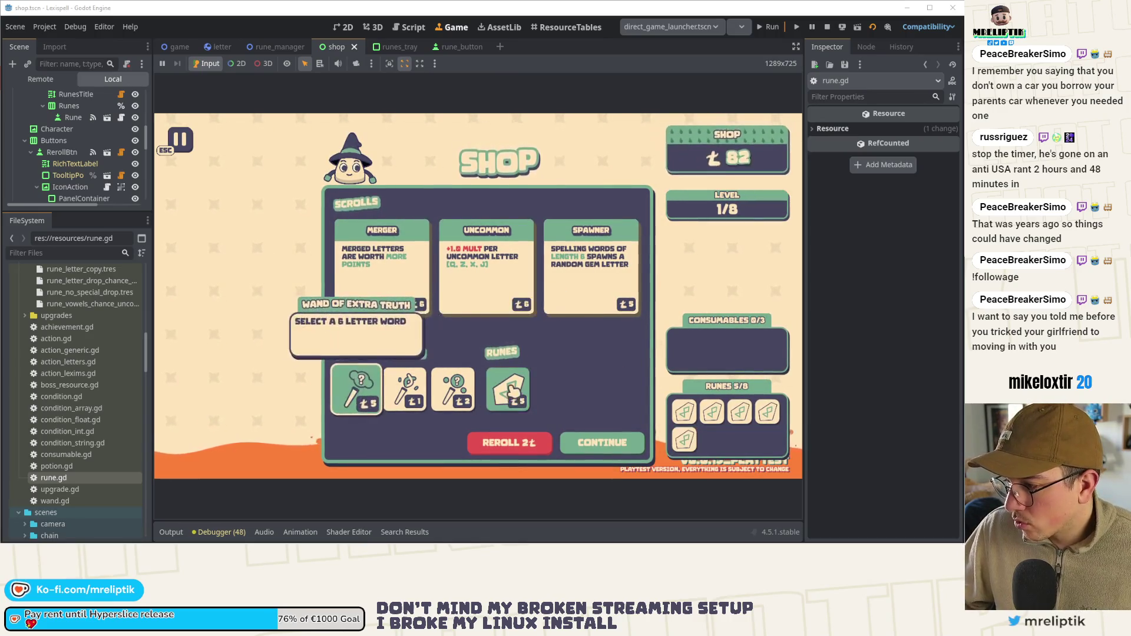
left_click(514, 392)
left_click(510, 443)
Reroll the shop twice more and read the tooltips of the runes in the tray.
left_click(512, 390)
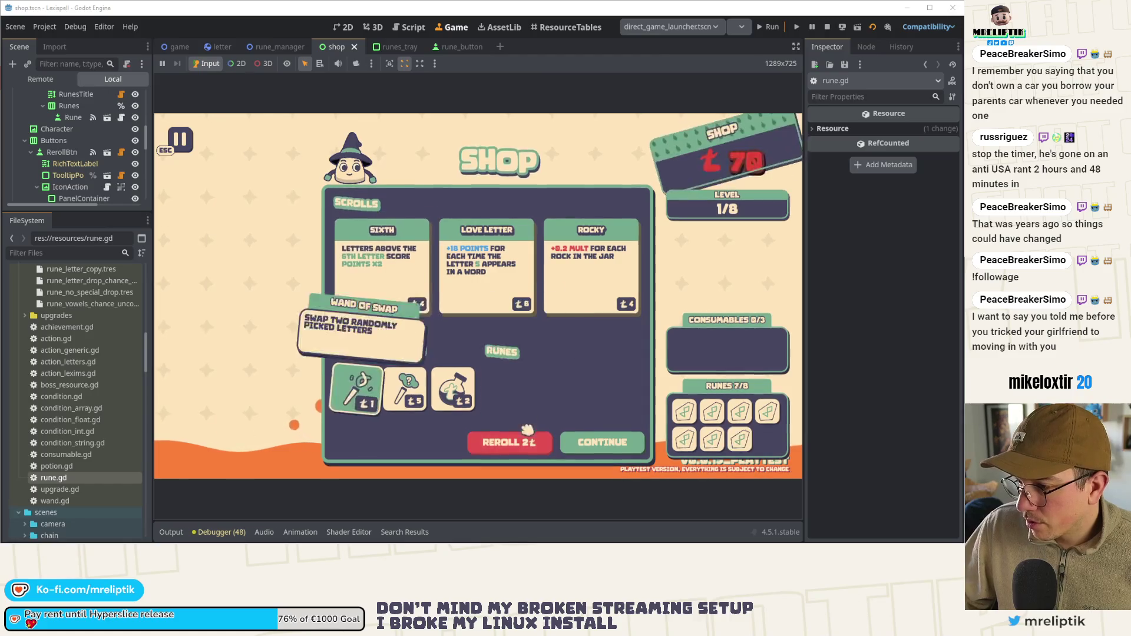
left_click(516, 445)
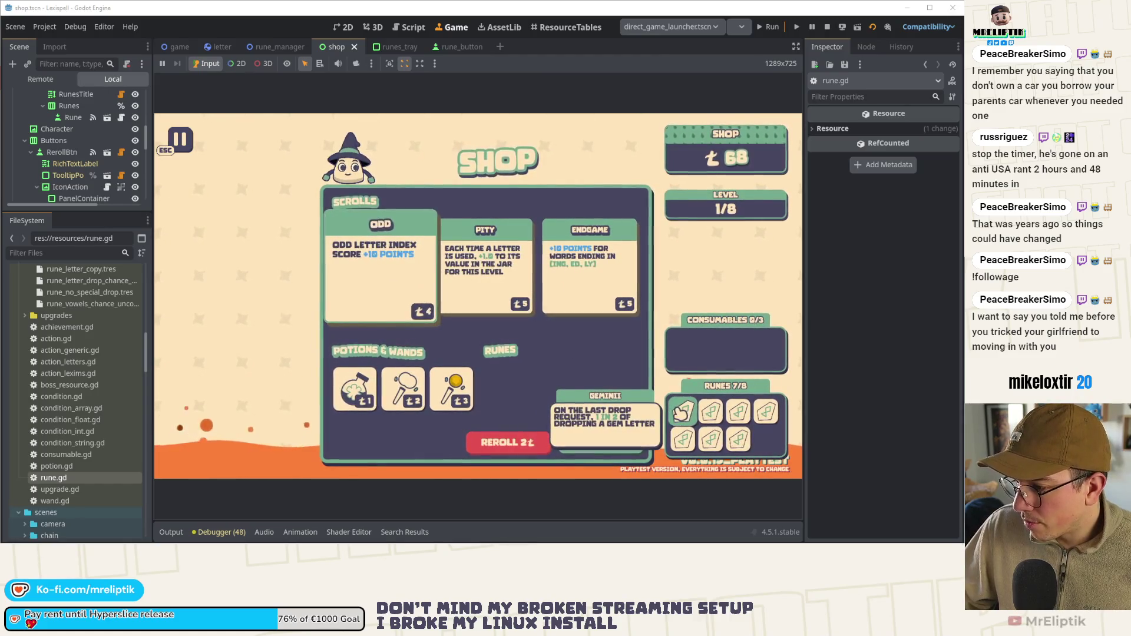
mouse_move(716, 416)
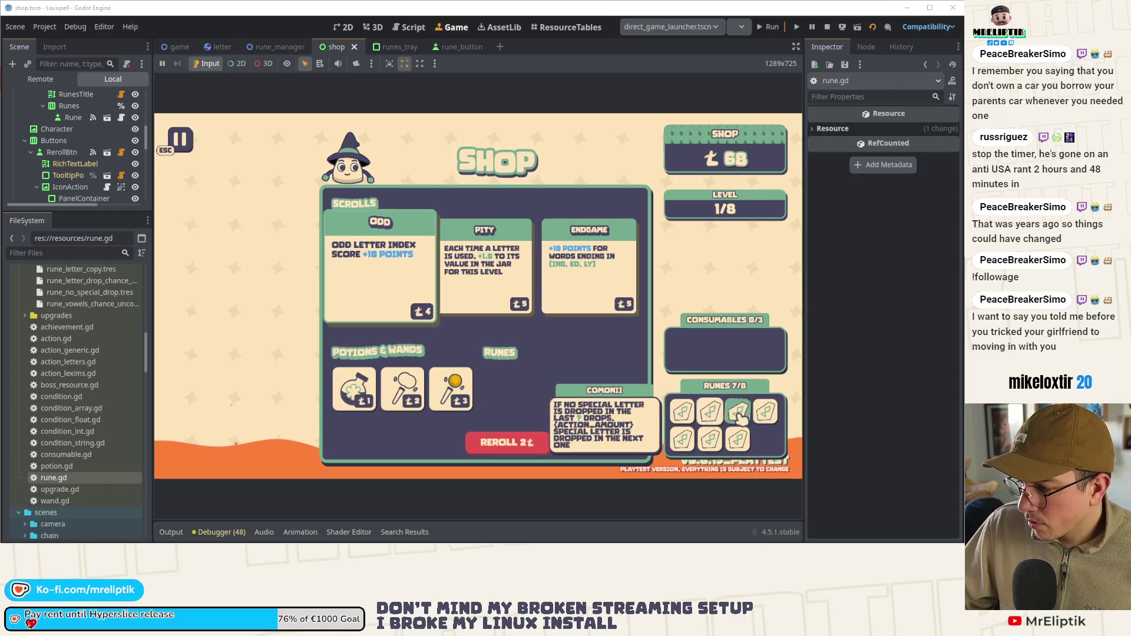
mouse_move(684, 450)
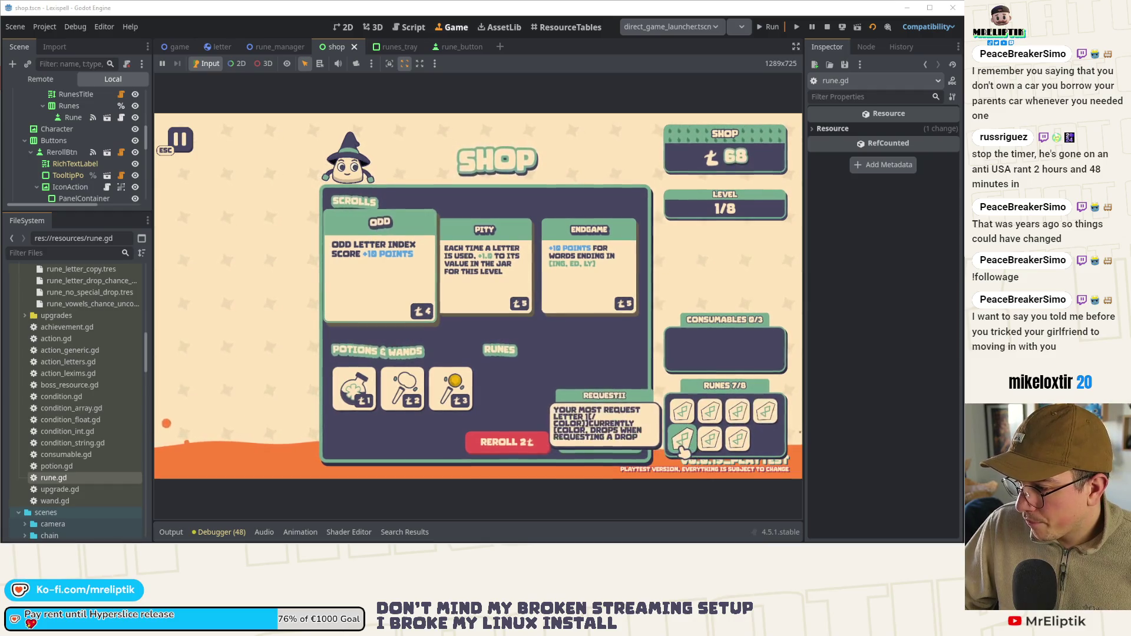